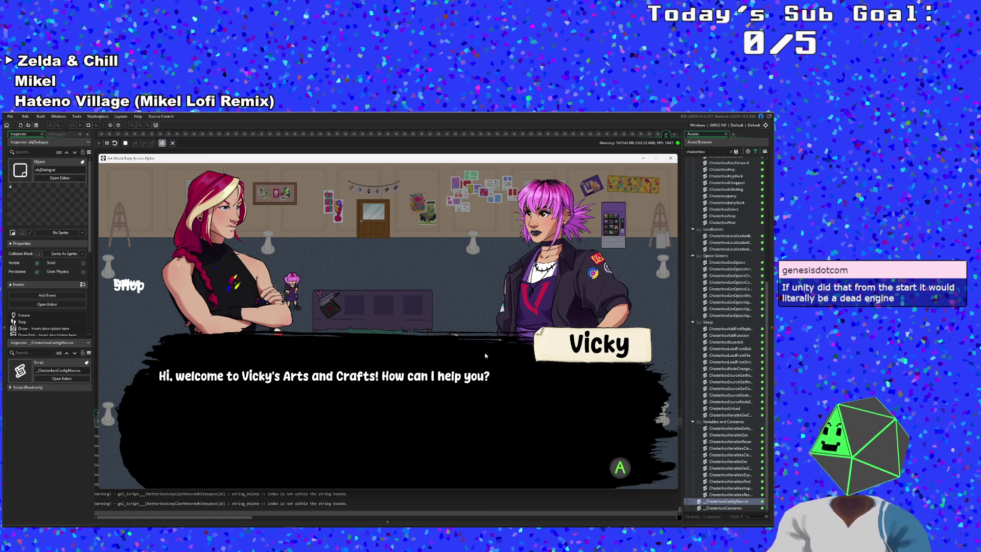
# Advance through Hue and Vicky's shop dialogue to its end
pyautogui.press('space')
pyautogui.press('space')
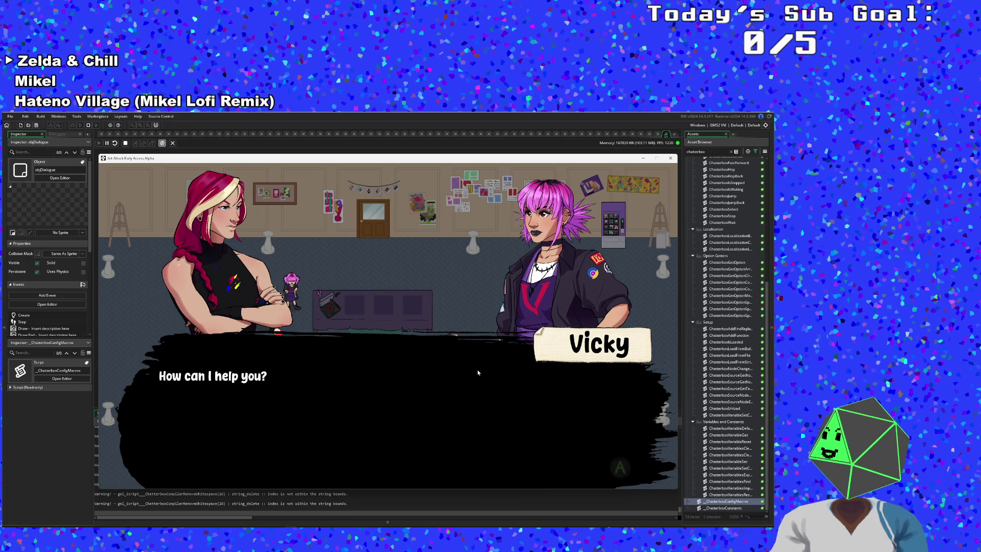
pyautogui.press('space')
pyautogui.press('space')
pyautogui.press('space')
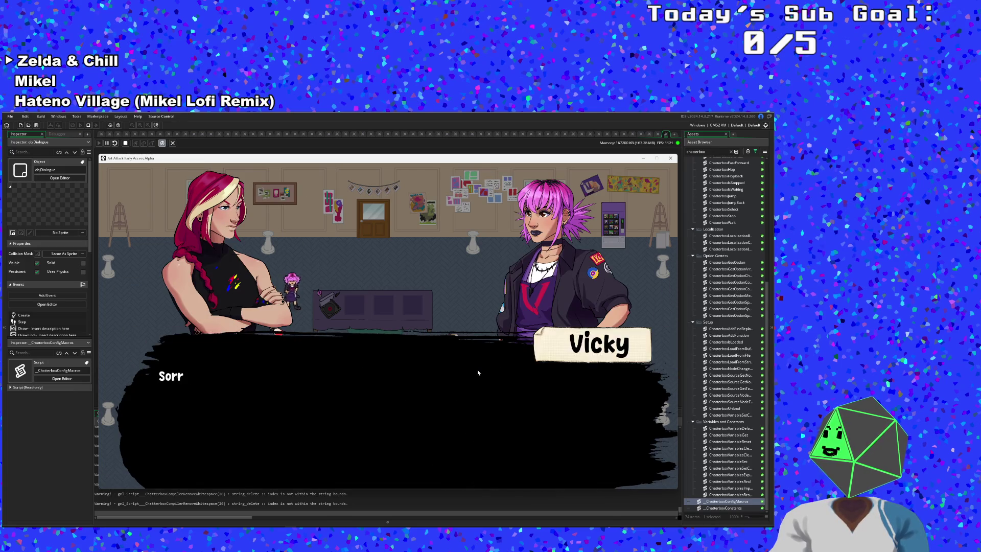
pyautogui.press('space')
pyautogui.press('space')
pyautogui.press('space')
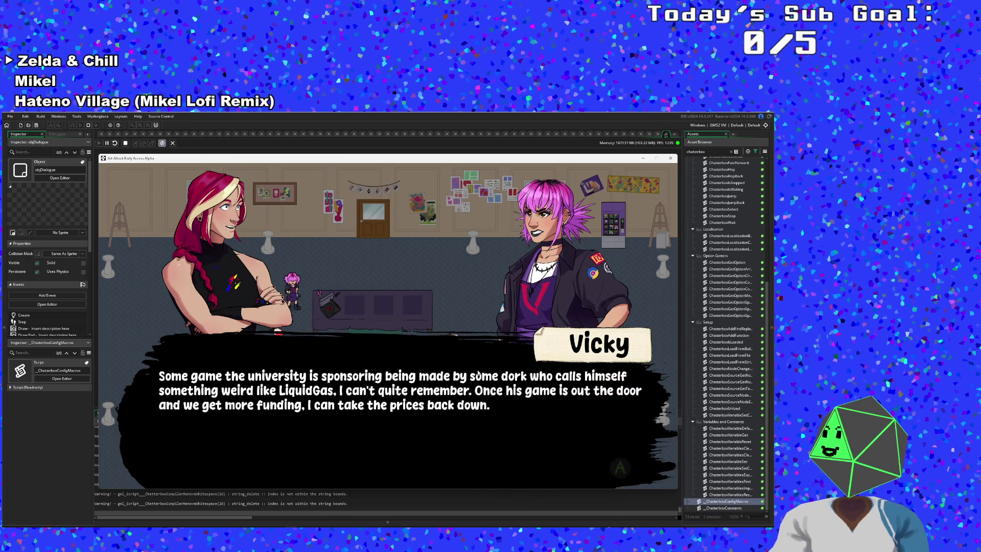
pyautogui.press('space')
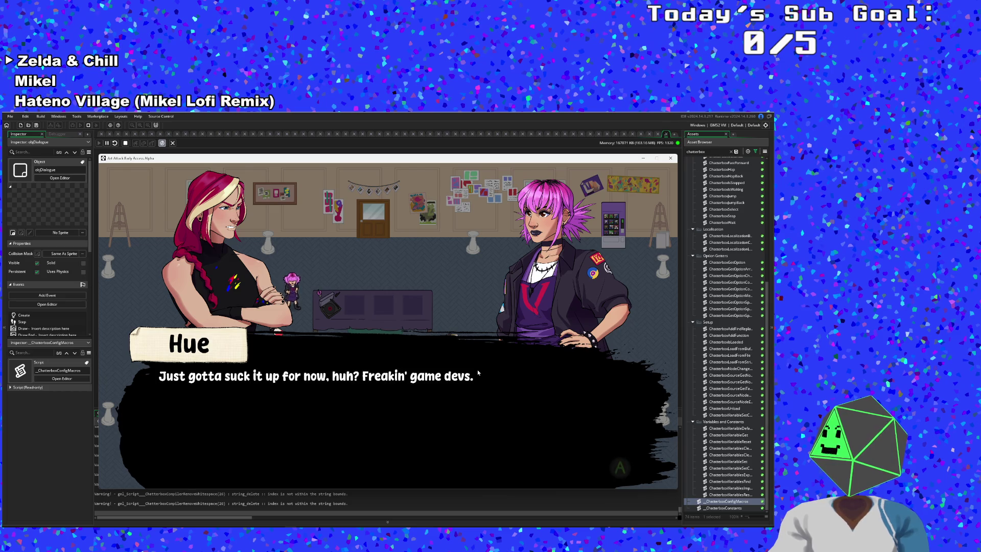
pyautogui.press('space')
pyautogui.press('space')
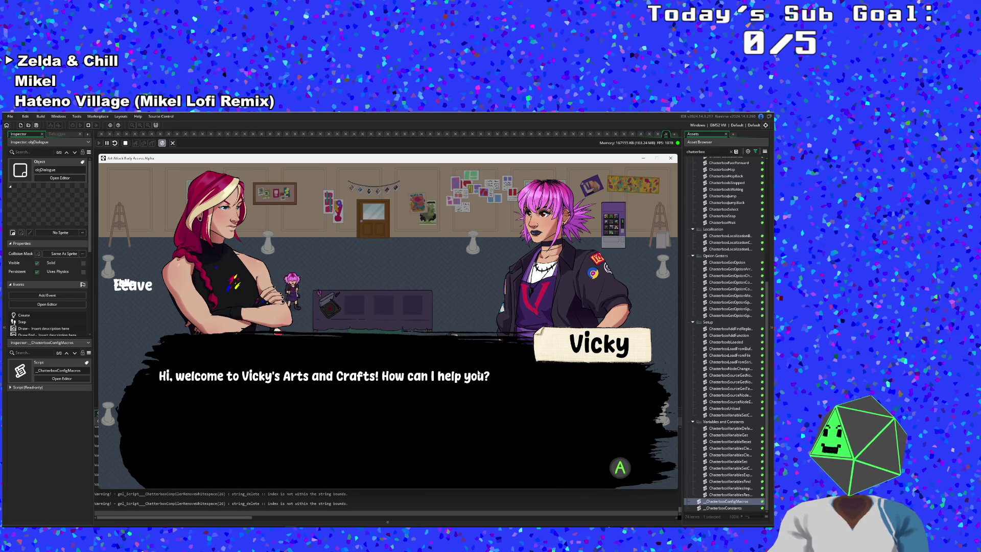
pyautogui.click(477, 369)
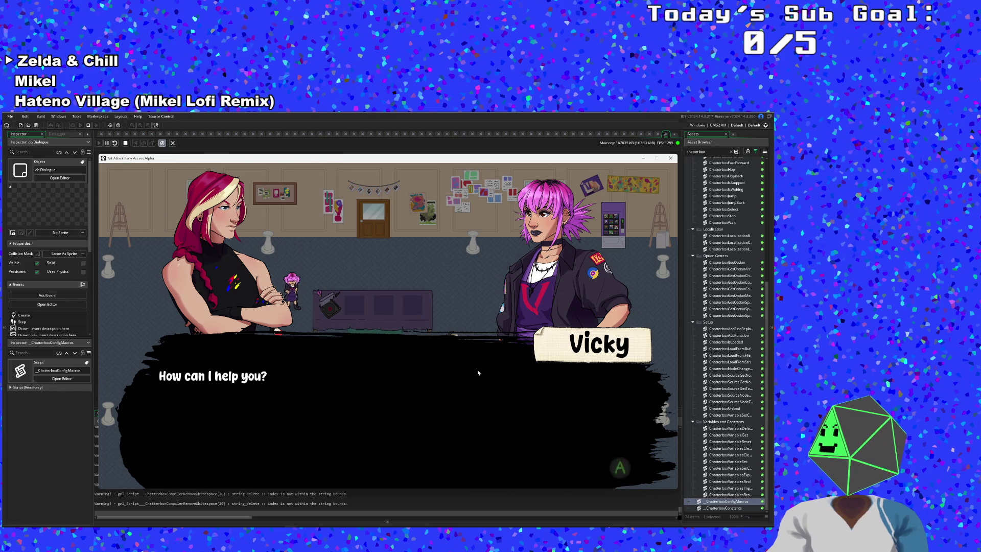
pyautogui.click(477, 369)
# Quit to the Art Attack title, then edit the VickyMenuReturn node in Yarn Editor
pyautogui.press('Up')
pyautogui.press('Return')
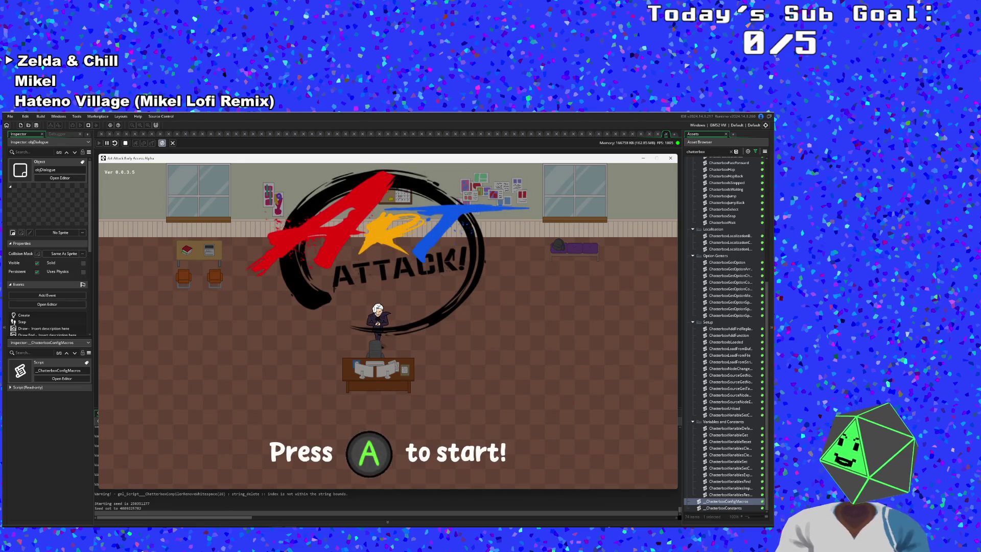
pyautogui.click(277, 510)
pyautogui.doubleClick(227, 326)
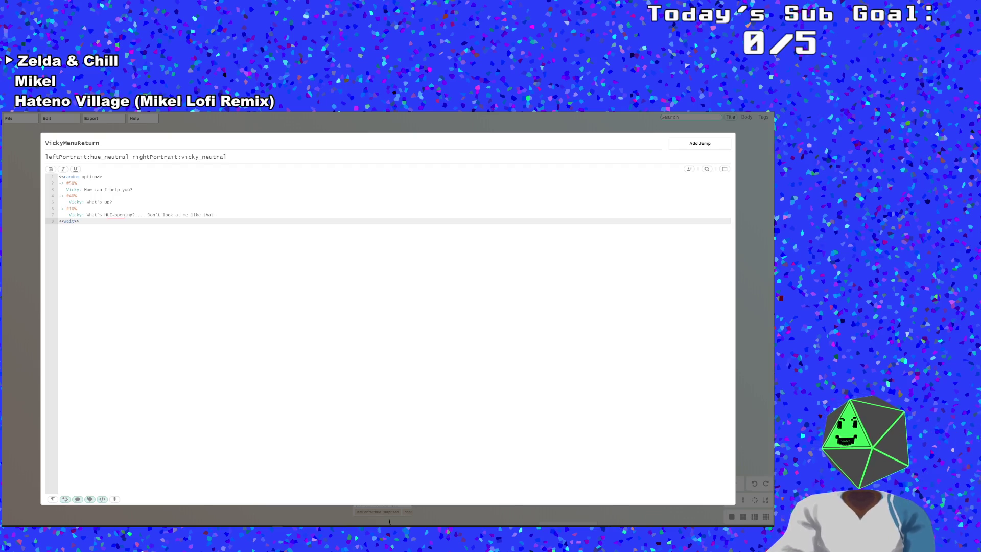
# Add a blank line before the final wait and copy VickyMenuStart's Talk through Leave options
pyautogui.press('Return')
pyautogui.press('Up')
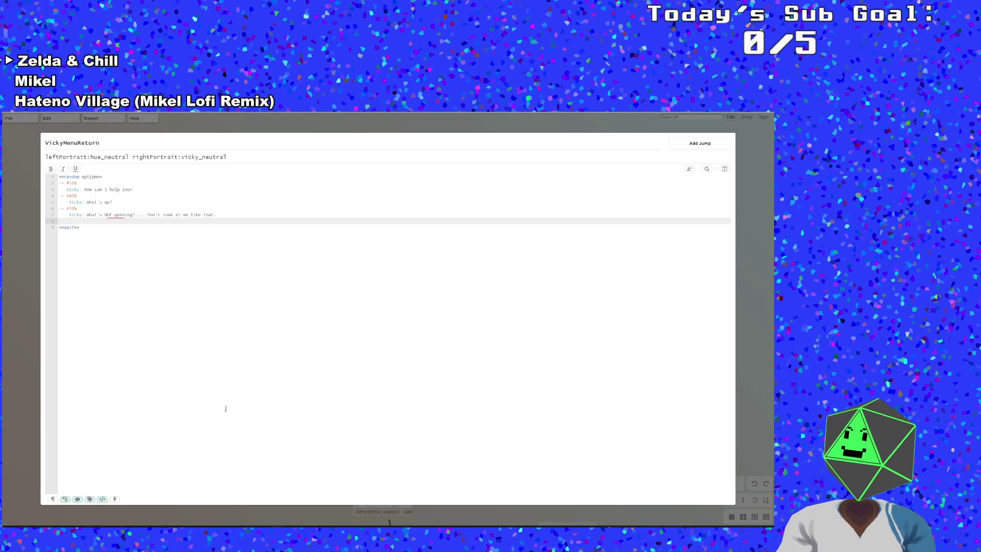
pyautogui.click(25, 354)
pyautogui.doubleClick(241, 207)
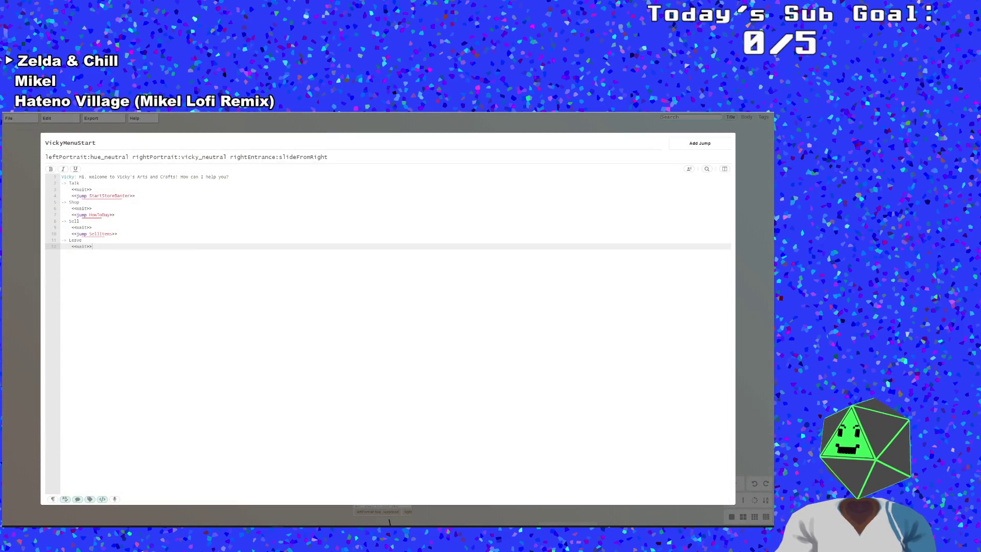
pyautogui.moveTo(93, 246); pyautogui.dragTo(62, 183)
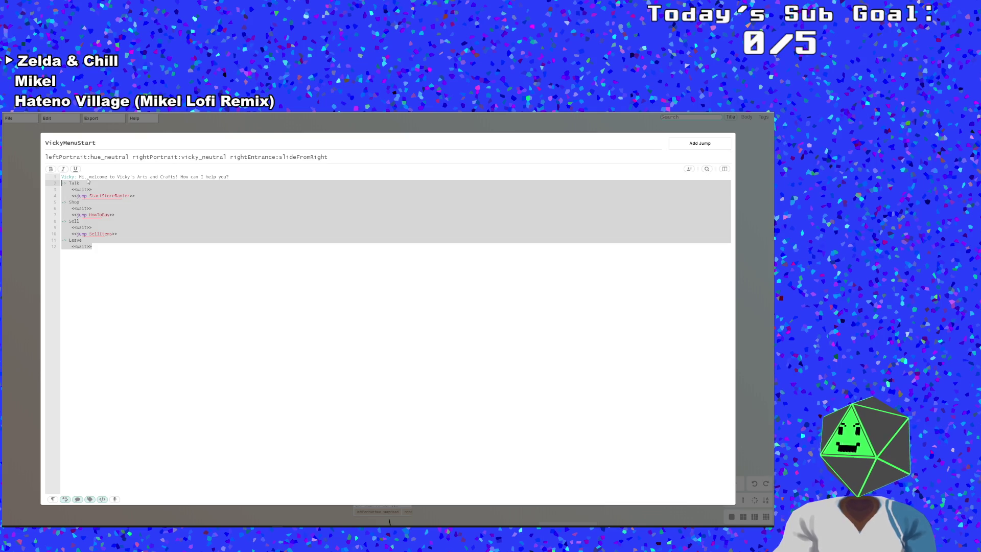
pyautogui.rightClick(131, 193)
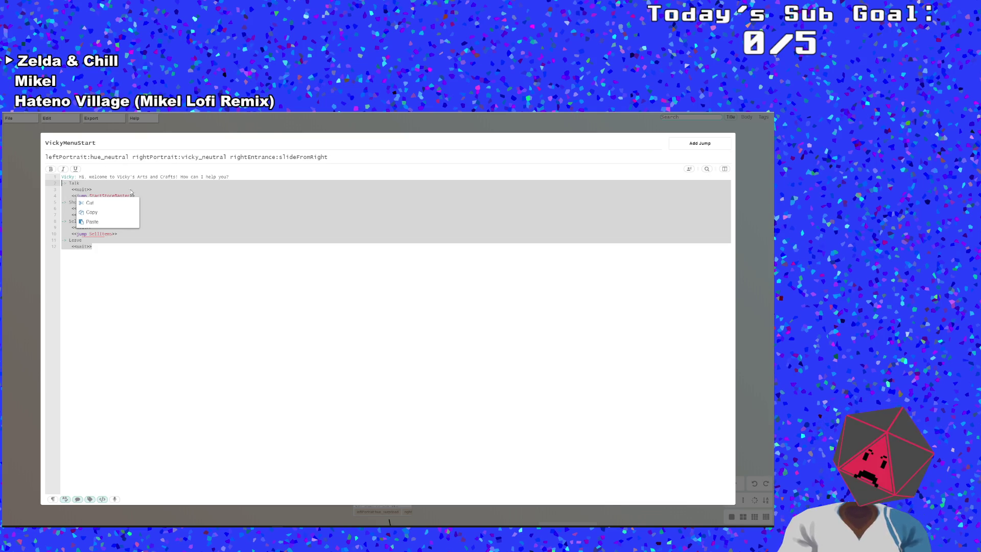
pyautogui.click(92, 212)
# Return to VickyMenuReturn with the cursor on blank line 8
pyautogui.click(31, 218)
pyautogui.doubleClick(240, 328)
pyautogui.click(96, 221)
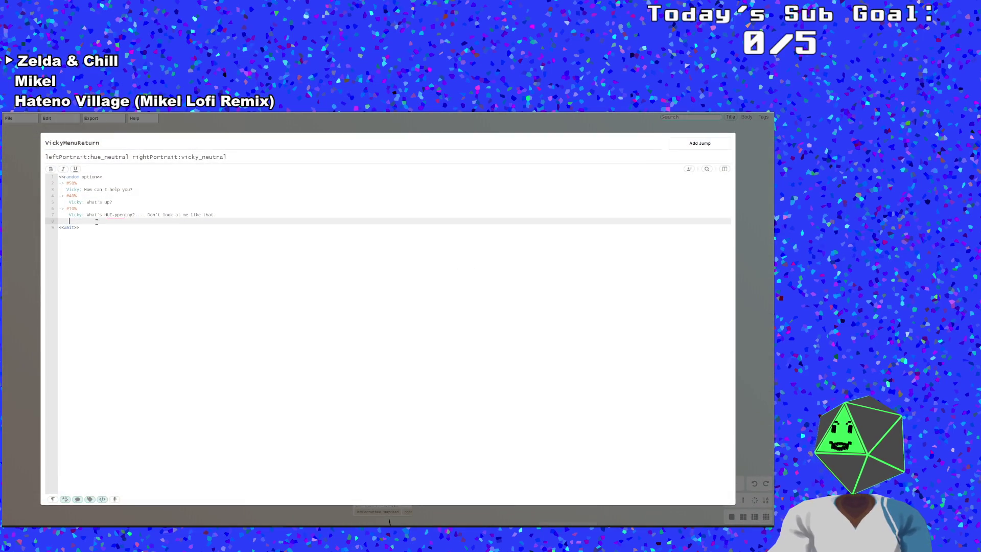
# Paste the copied options at line 8 and indent the Shop option one level
pyautogui.hotkey('ctrl', 'v')
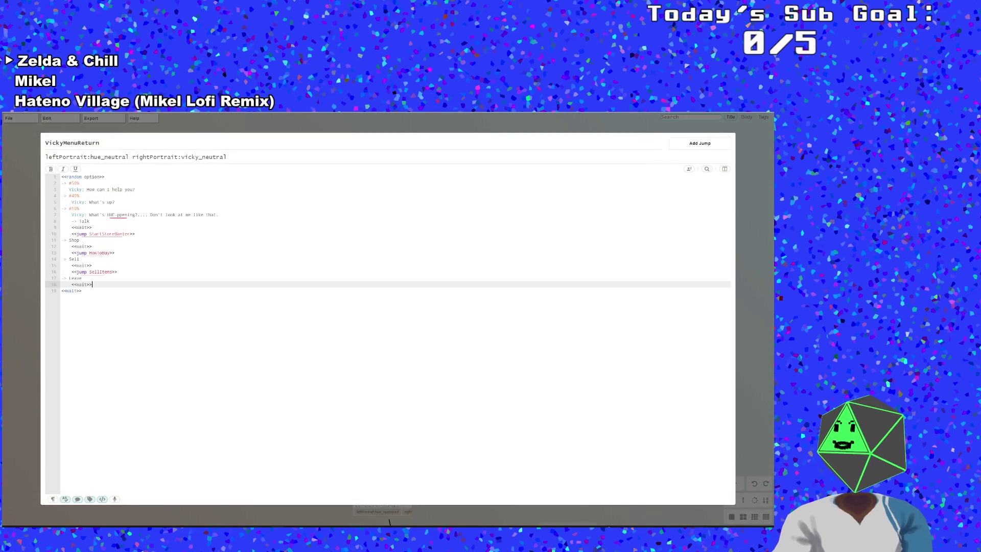
pyautogui.click(165, 264)
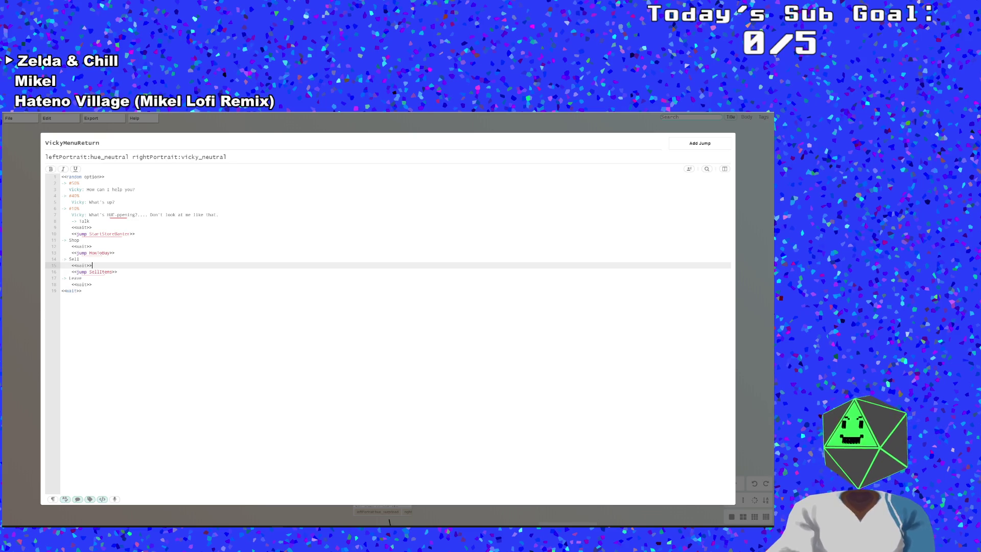
pyautogui.click(73, 252)
pyautogui.click(73, 233)
pyautogui.click(61, 239)
pyautogui.press('Tab')
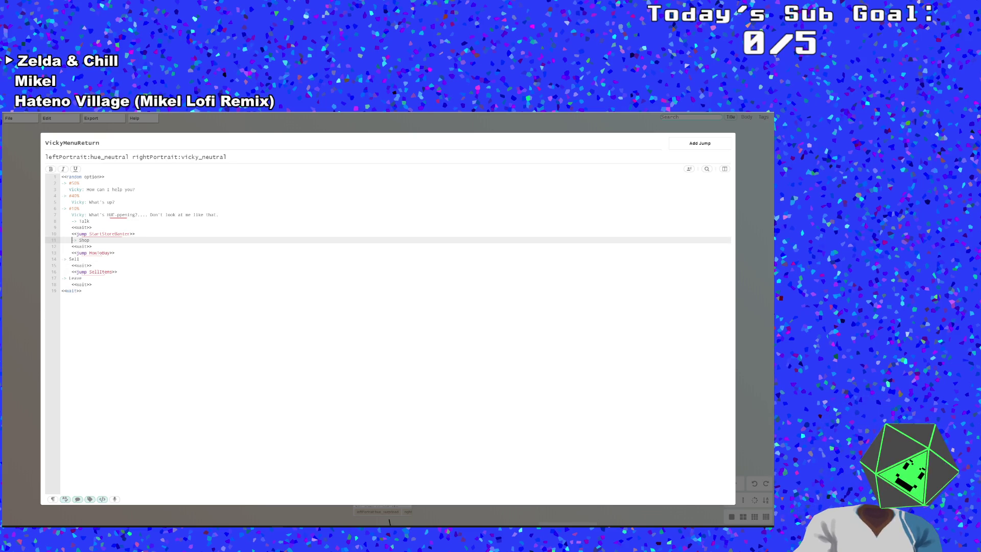
# Indent Sell's wait, the SellItems jump, Shop's wait and the HowToBuy jump one level
pyautogui.click(62, 259)
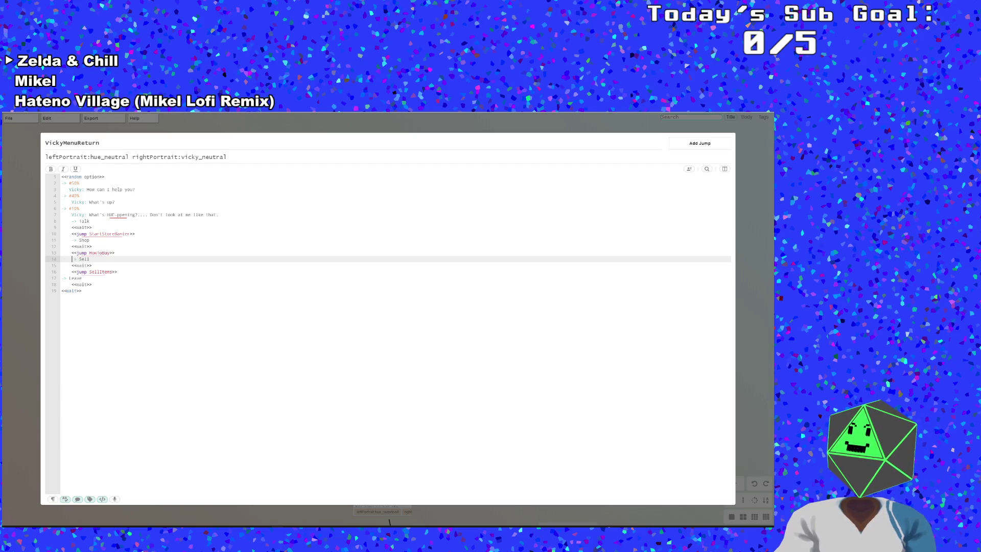
pyautogui.click(62, 265)
pyautogui.press('Tab')
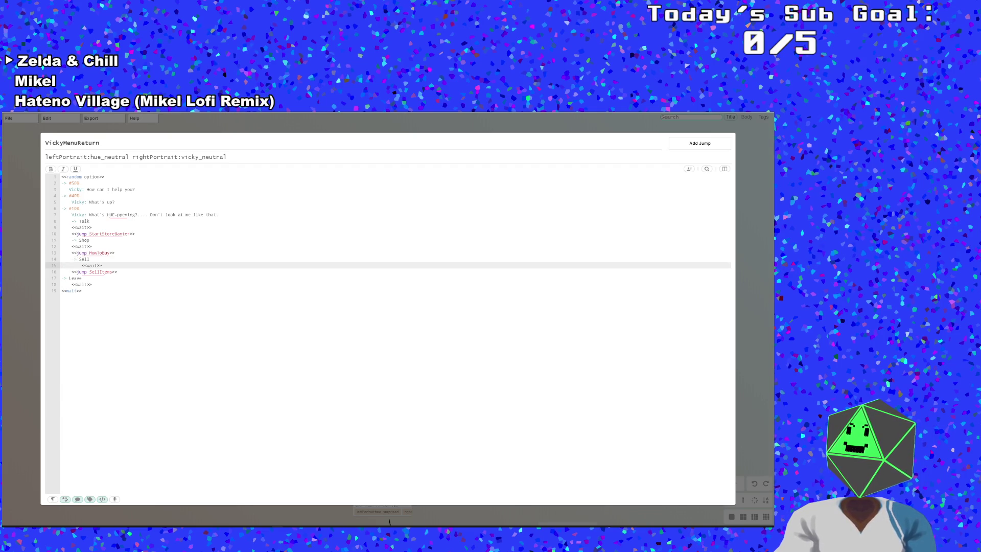
pyautogui.click(62, 272)
pyautogui.press('Tab')
pyautogui.click(61, 246)
pyautogui.press('Tab')
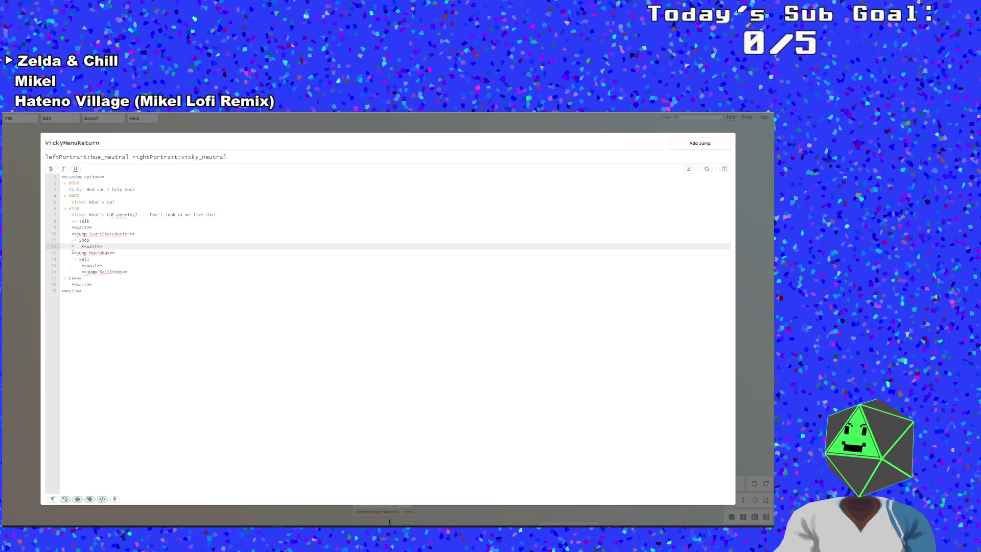
pyautogui.click(72, 240)
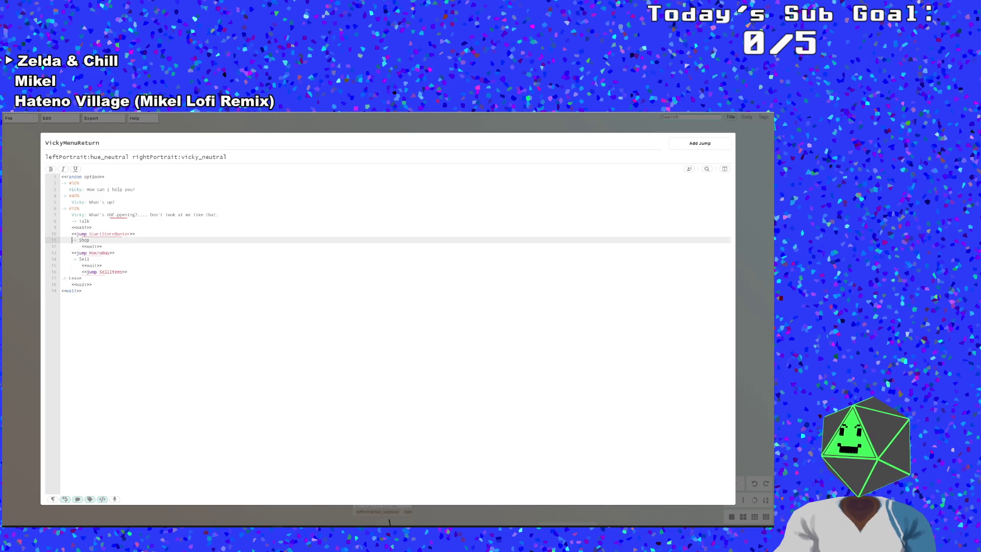
pyautogui.click(62, 253)
pyautogui.press('Tab')
pyautogui.click(72, 234)
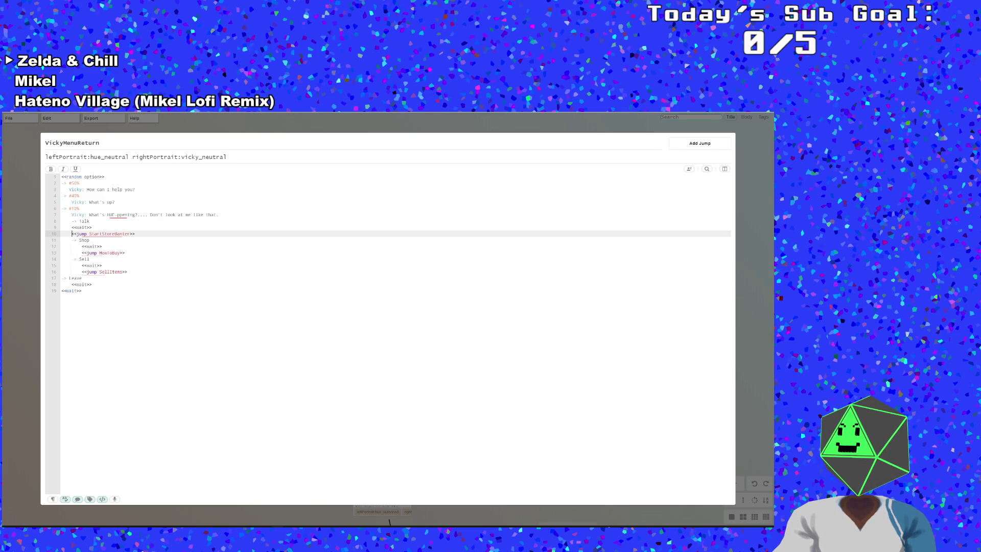
# Delete the waits under Talk and Shop and outdent the HowToBuy jump
pyautogui.moveTo(93, 228); pyautogui.dragTo(23, 234)
pyautogui.click(21, 221)
pyautogui.click(21, 229)
pyautogui.press('BackSpace')
pyautogui.press('Down')
pyautogui.press('Down')
pyautogui.press('Down')
pyautogui.press('End')
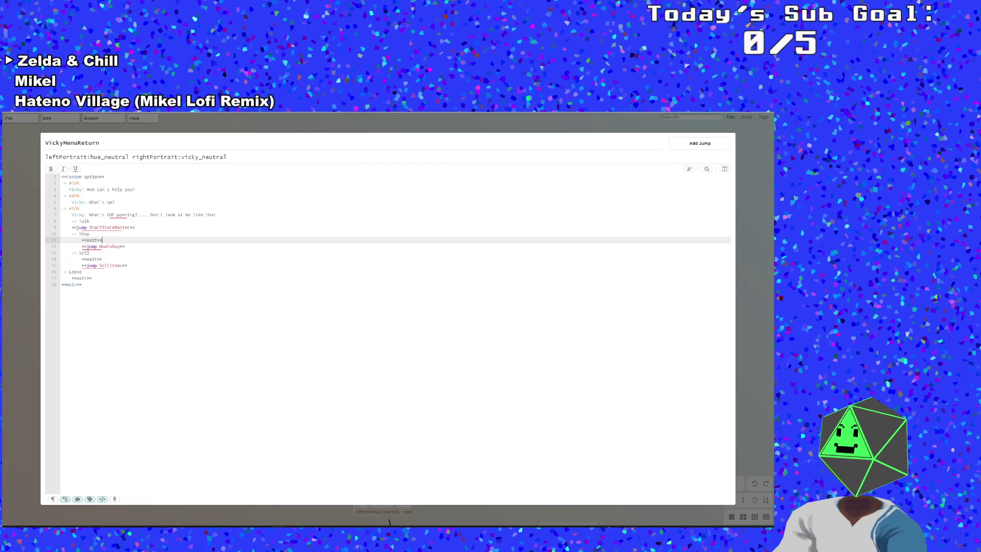
pyautogui.moveTo(108, 242); pyautogui.dragTo(39, 240)
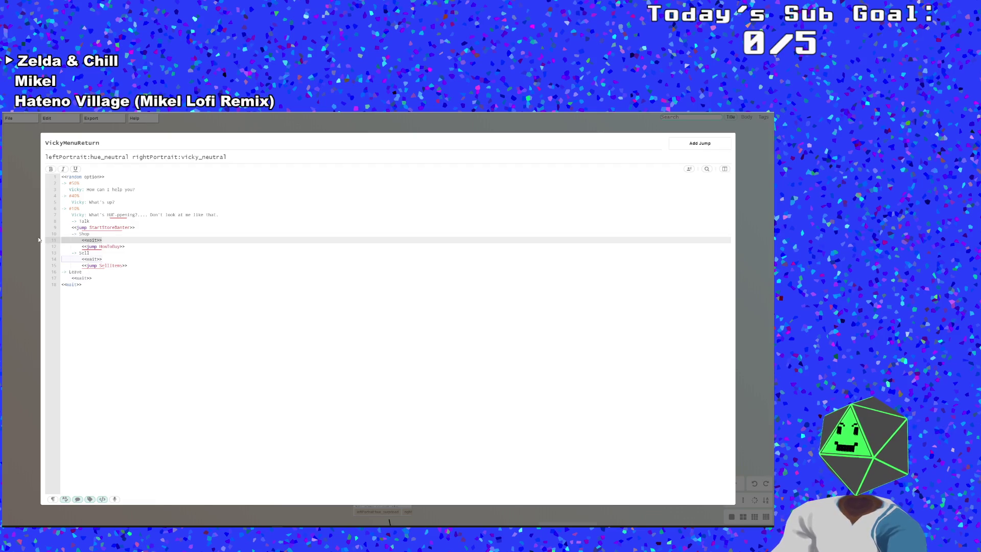
pyautogui.press('BackSpace')
pyautogui.press('Delete')
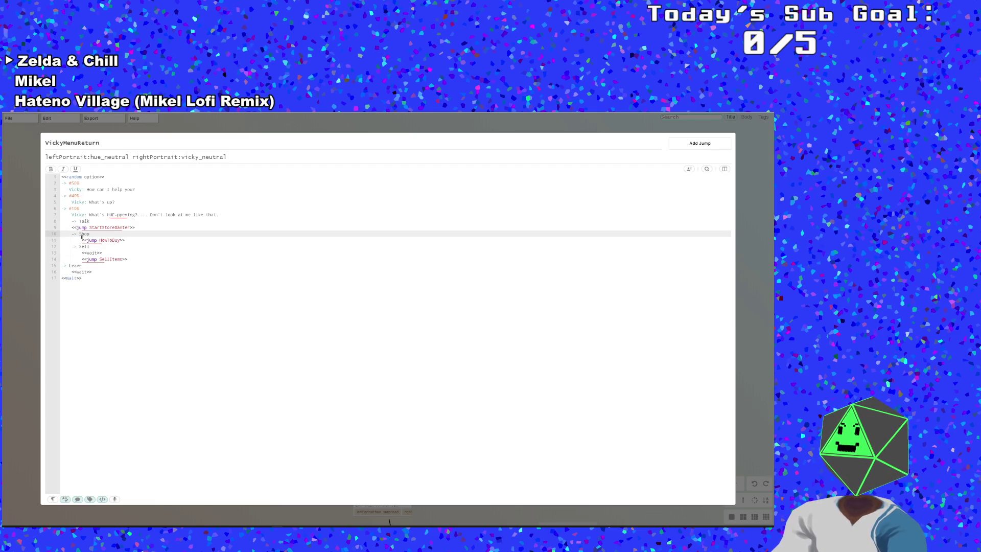
pyautogui.press('BackSpace')
# Remove the wait under Sell and outdent the SellItems jump
pyautogui.click(82, 253)
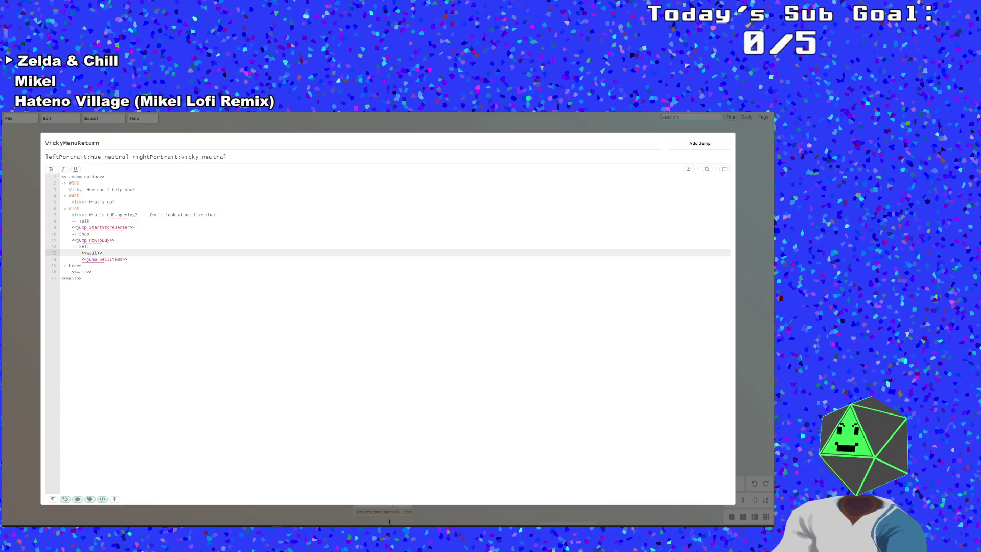
pyautogui.hotkey('shift', 'End')
pyautogui.press('BackSpace')
pyautogui.press('BackSpace')
pyautogui.click(82, 252)
pyautogui.press('BackSpace')
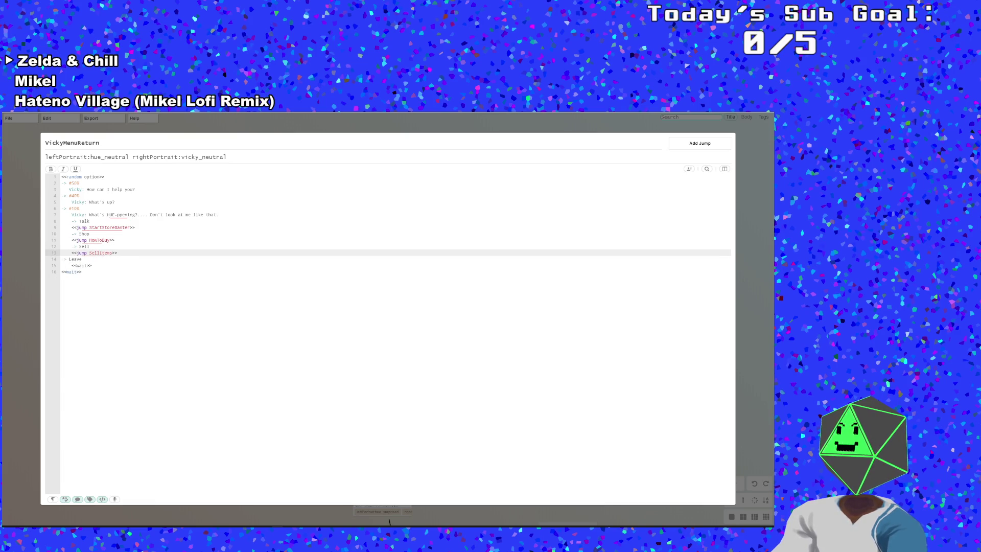
pyautogui.click(81, 271)
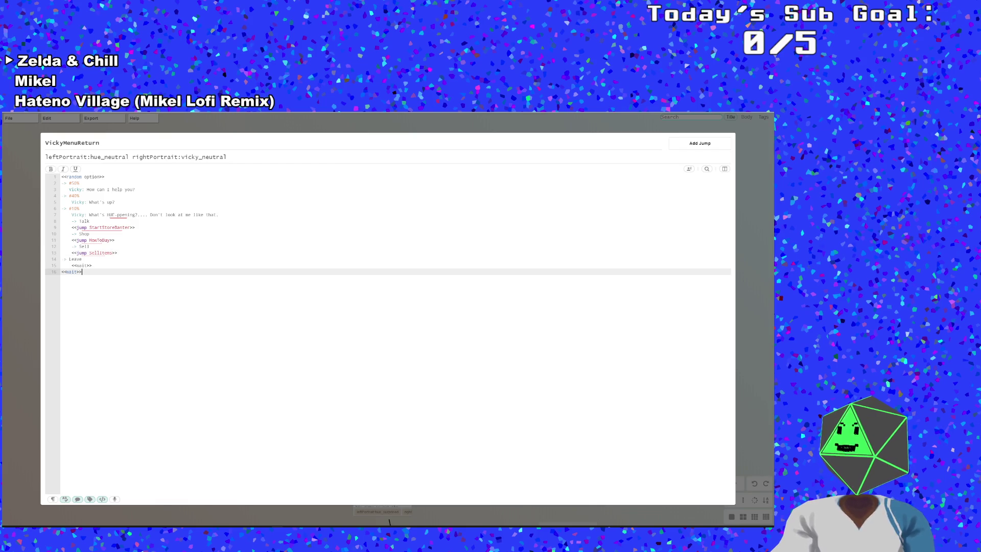
# Indent Leave, delete the duplicate <<wait>> on line 16, and realign the remaining wait
pyautogui.click(62, 259)
pyautogui.press('Tab')
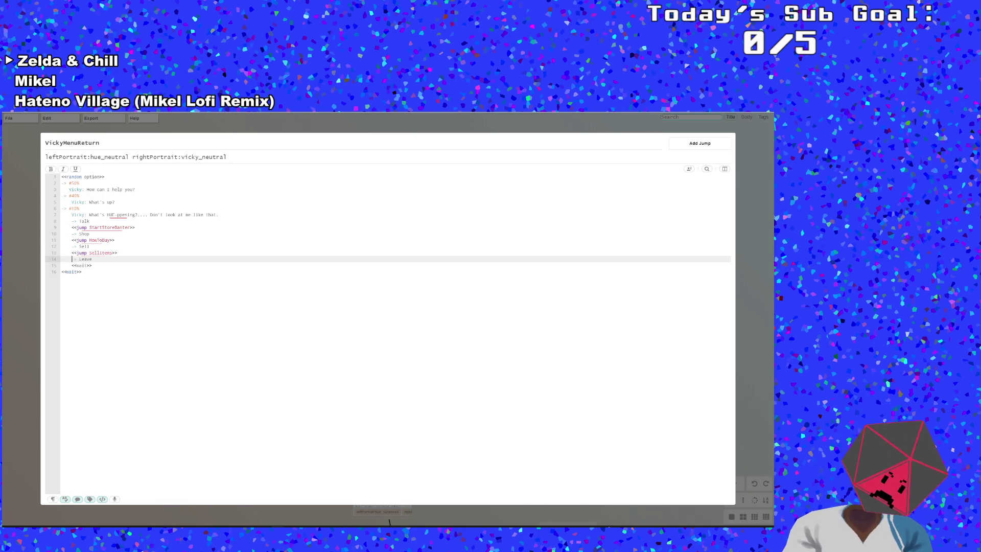
pyautogui.click(92, 265)
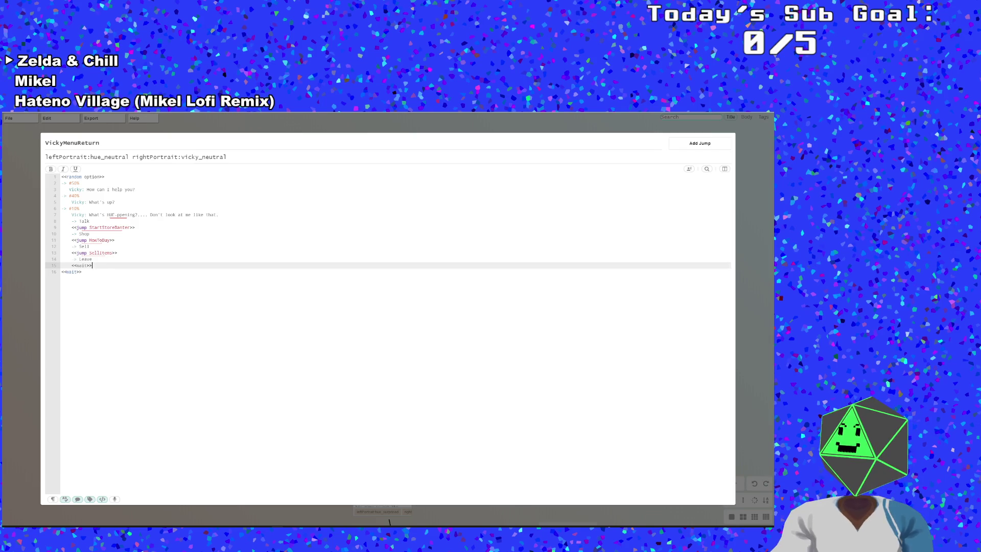
pyautogui.moveTo(82, 272); pyautogui.dragTo(44, 276)
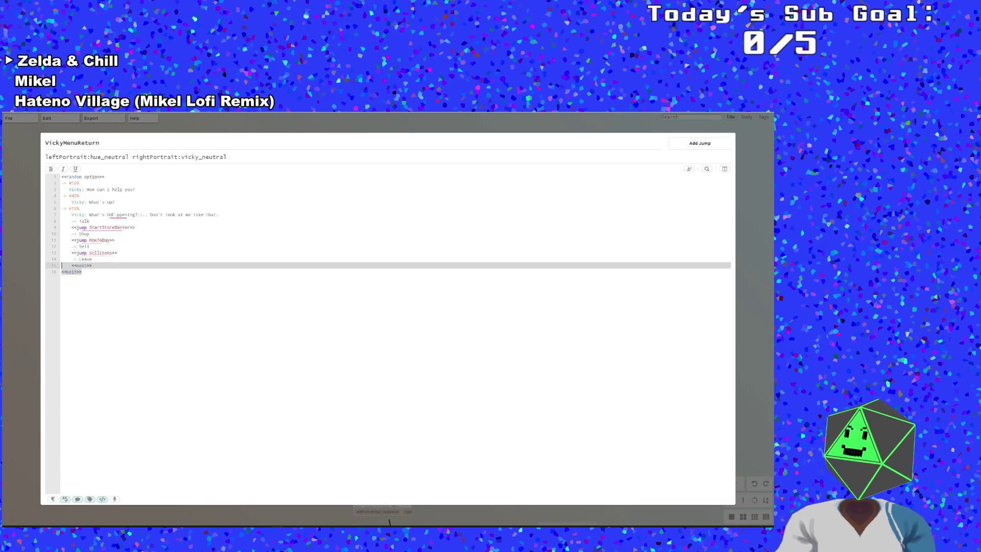
pyautogui.press('BackSpace')
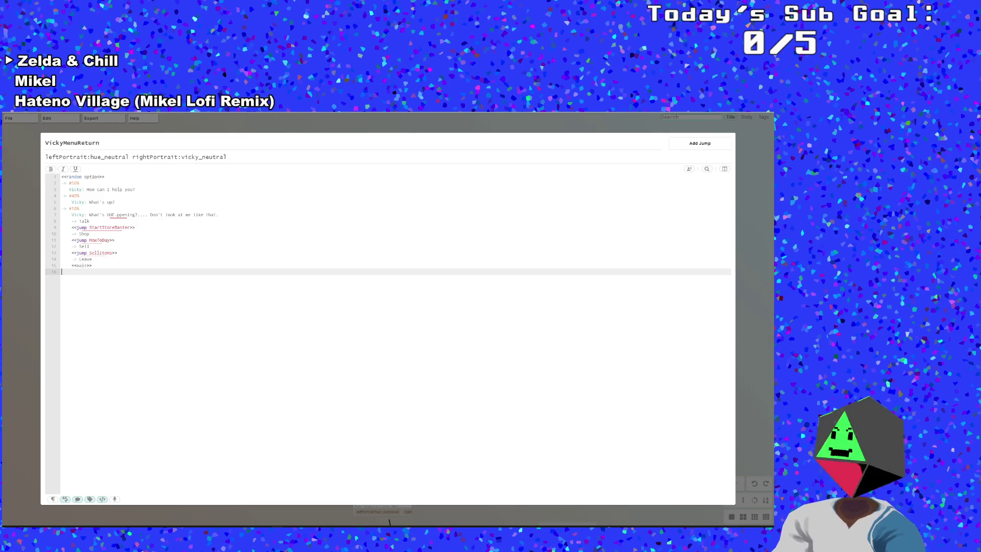
pyautogui.click(73, 266)
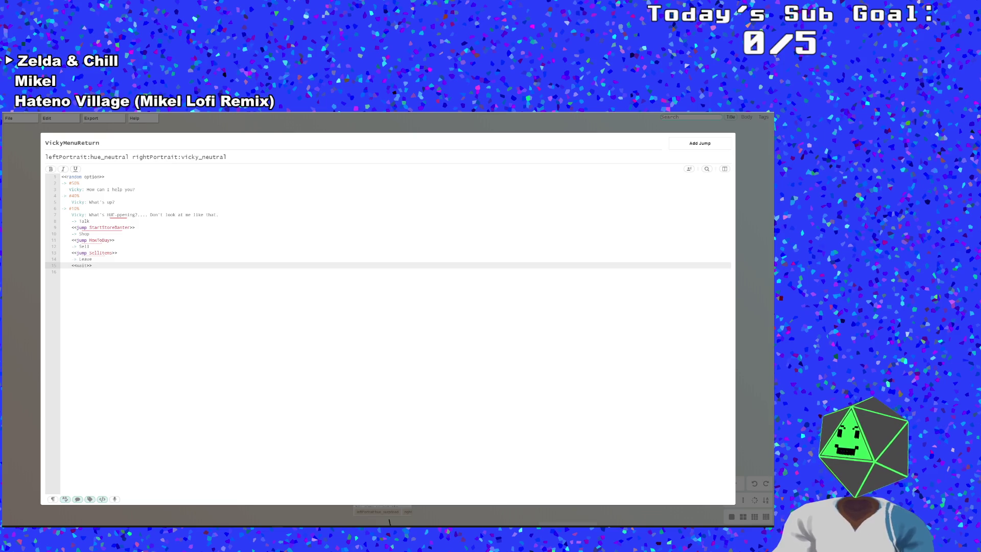
pyautogui.press('Tab')
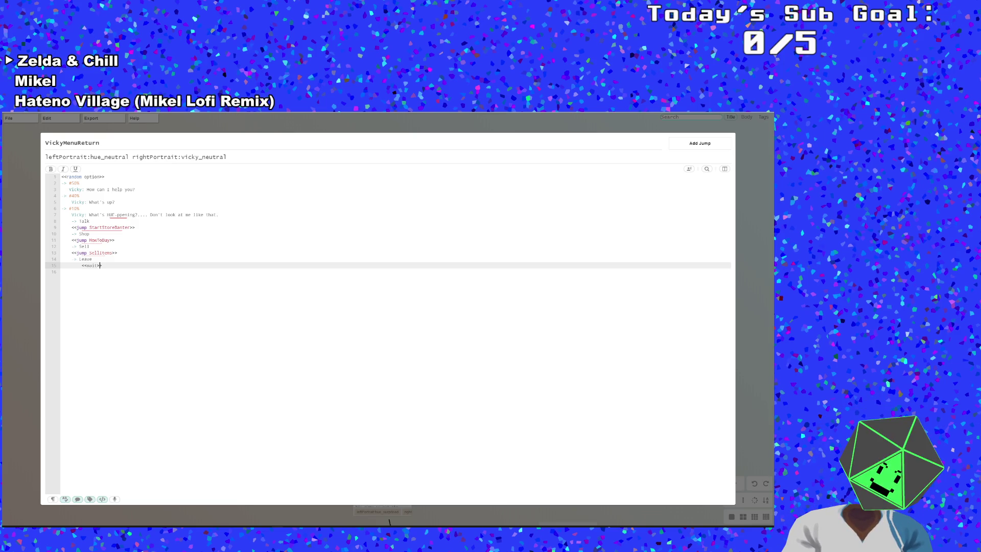
pyautogui.click(79, 259)
pyautogui.click(80, 266)
pyautogui.hotkey('shift', 'Tab')
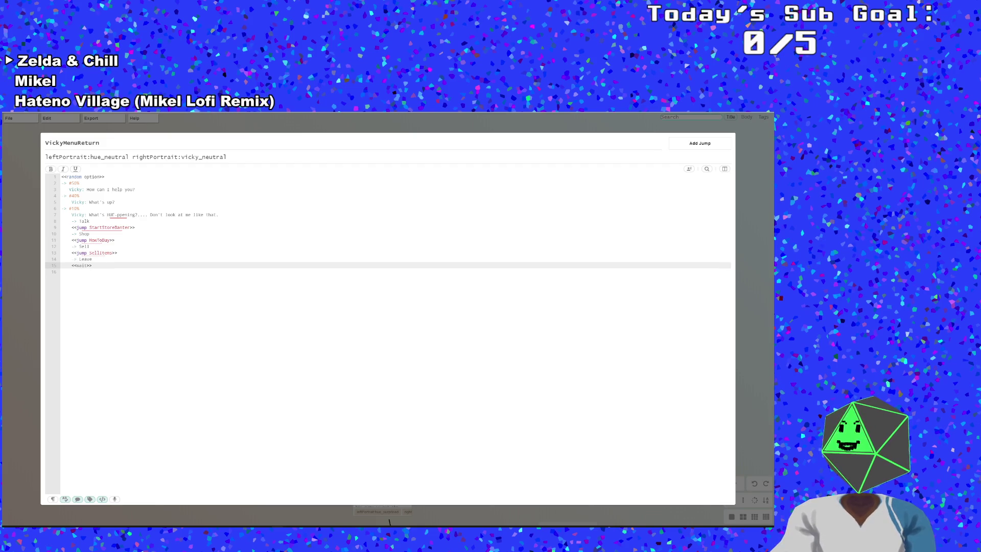
pyautogui.click(122, 292)
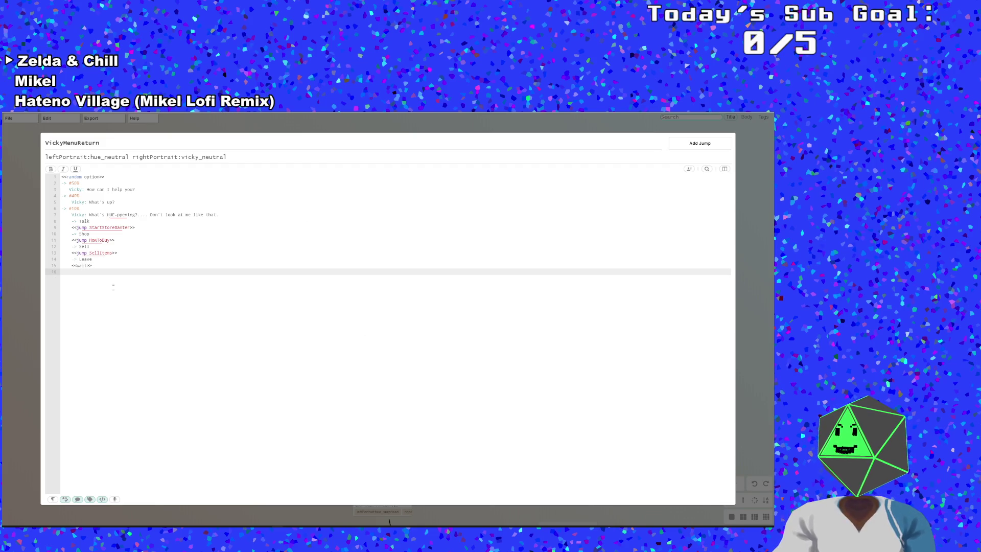
# Unindent the Talk, StartStoreBanter, Shop and HowToBuy lines to the left margin
pyautogui.click(90, 221)
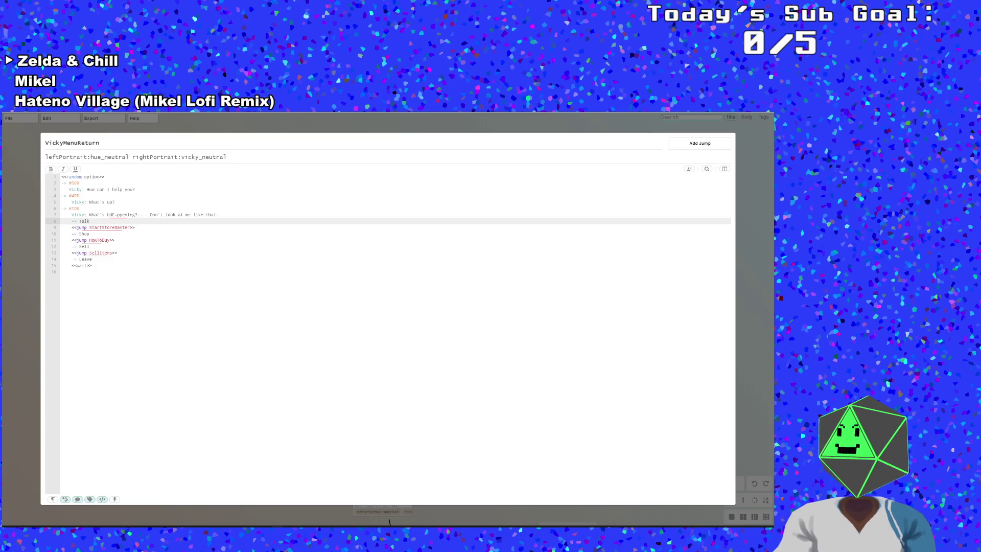
pyautogui.press('BackSpace')
pyautogui.click(71, 228)
pyautogui.press('BackSpace')
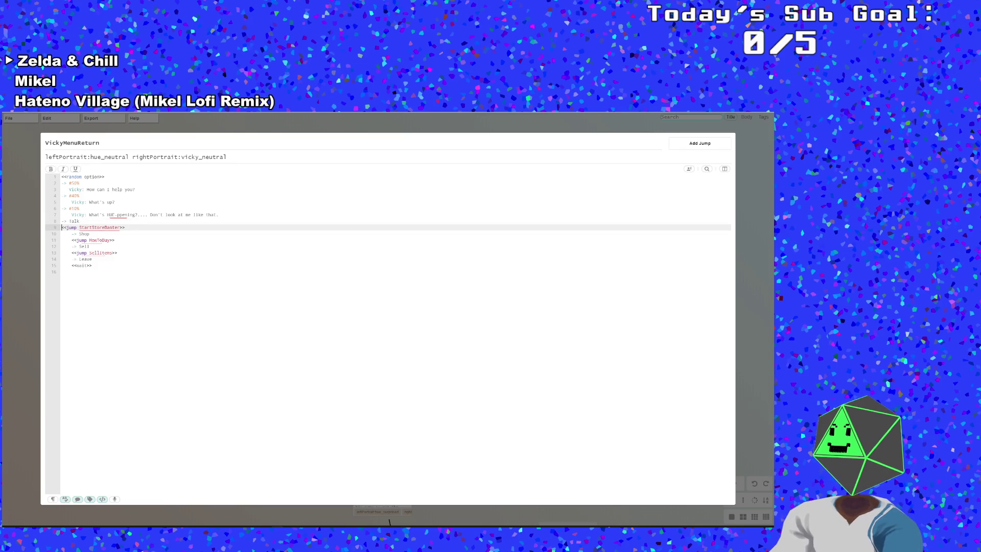
pyautogui.click(72, 234)
pyautogui.press('BackSpace')
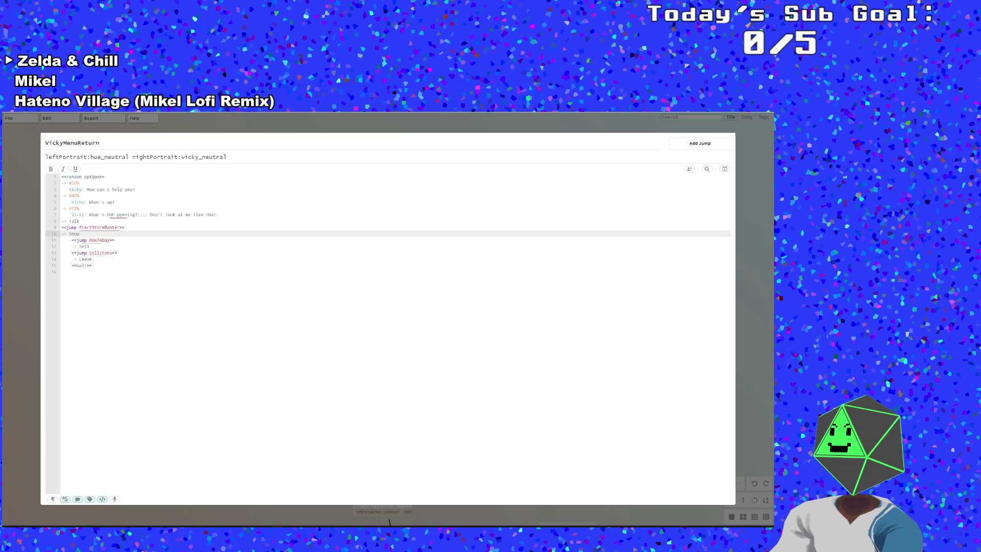
pyautogui.click(72, 240)
pyautogui.press('BackSpace')
pyautogui.press('BackSpace')
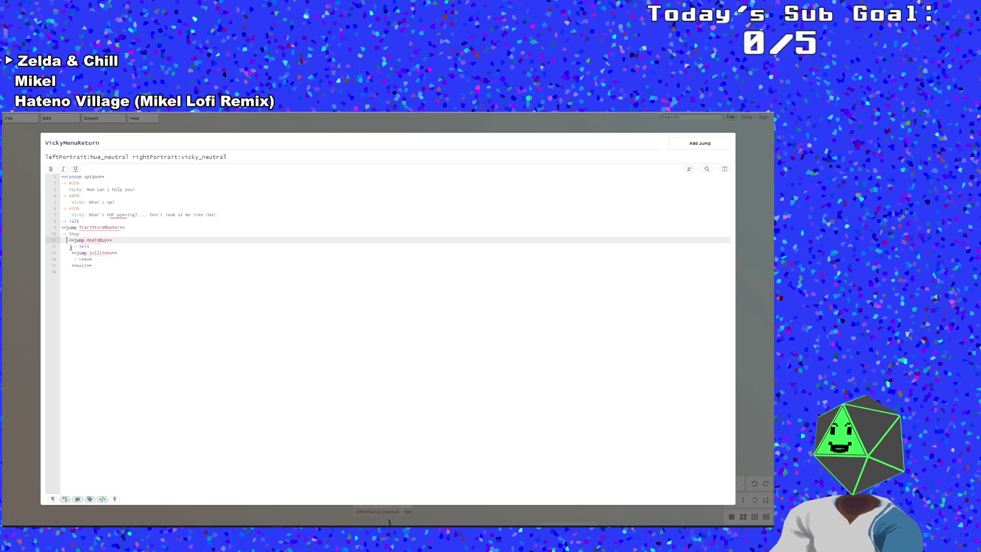
pyautogui.press('BackSpace')
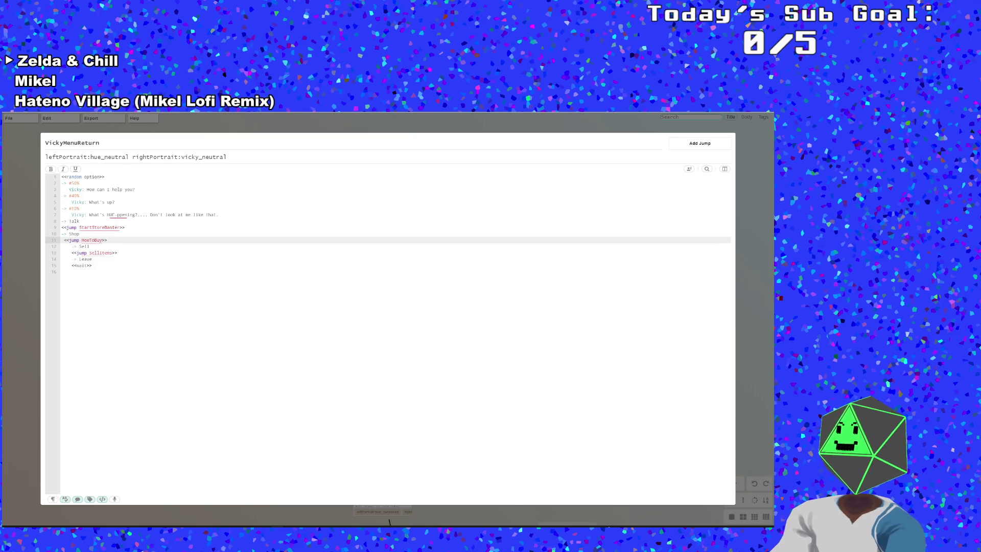
pyautogui.press('BackSpace')
# Unindent the Sell, SellItems, Leave and wait lines, then close the node editor
pyautogui.click(72, 246)
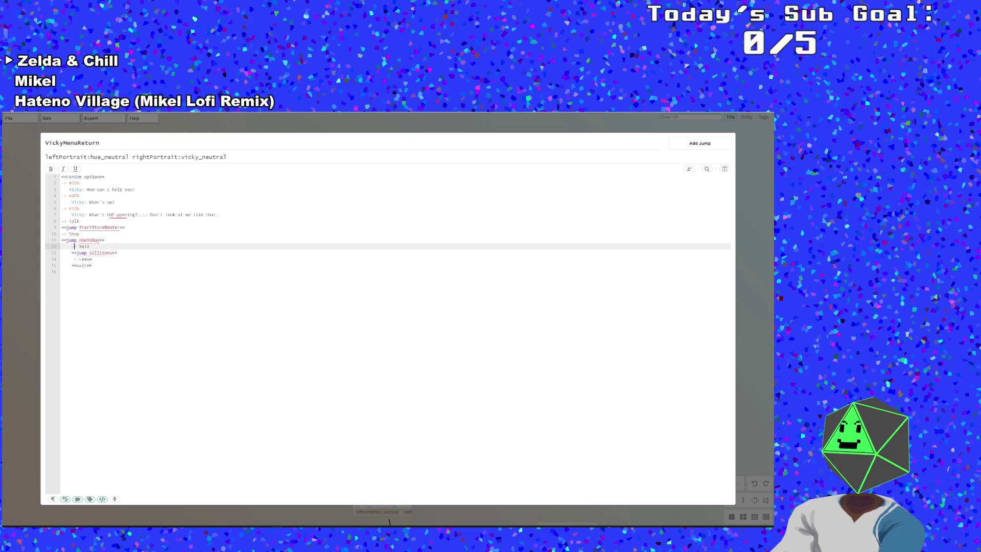
pyautogui.press('BackSpace')
pyautogui.click(72, 252)
pyautogui.press('BackSpace')
pyautogui.click(72, 260)
pyautogui.press('BackSpace')
pyautogui.click(72, 265)
pyautogui.press('BackSpace')
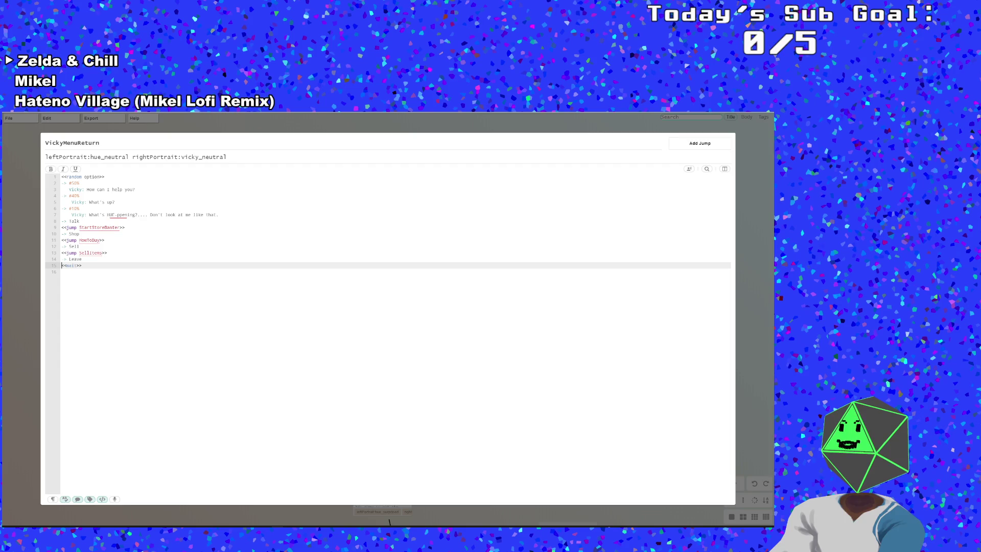
pyautogui.click(33, 149)
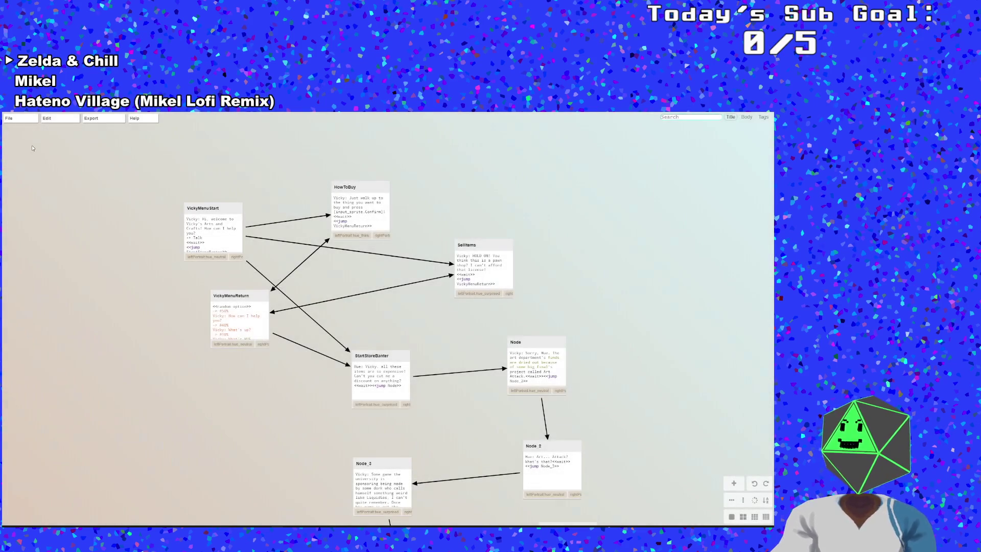
# Save the dialogue file and recheck the VickyMenuReturn node
pyautogui.moveTo(26, 120)
pyautogui.click(20, 176)
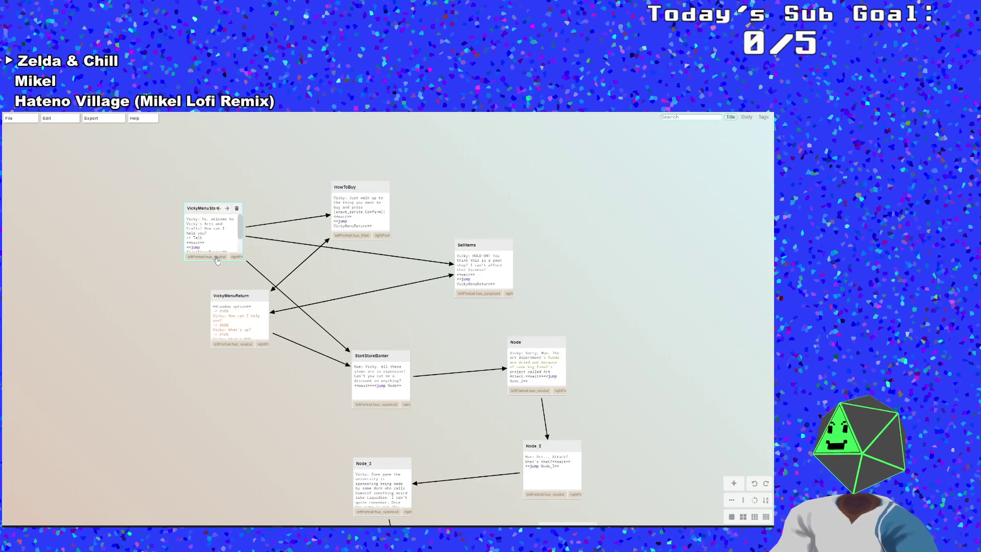
pyautogui.doubleClick(250, 296)
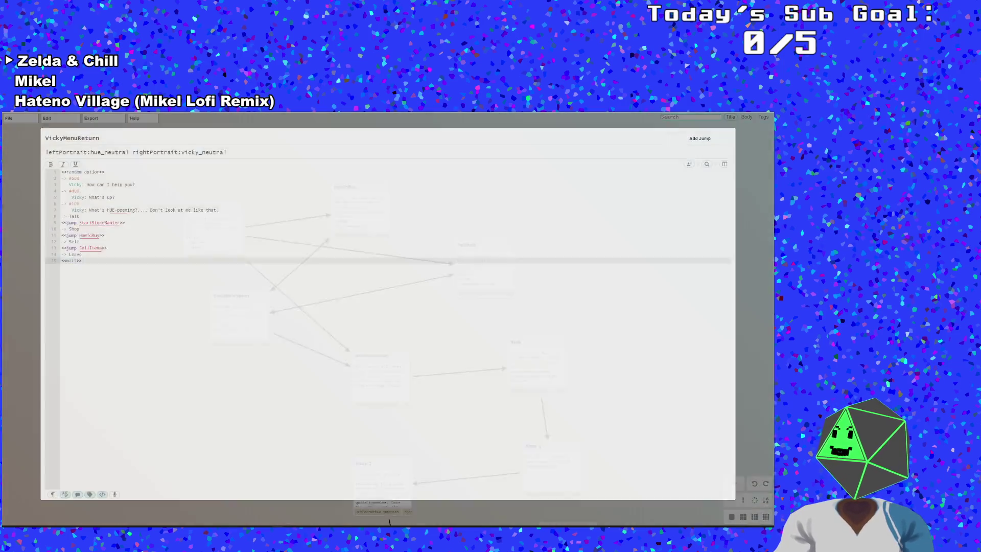
pyautogui.click(34, 269)
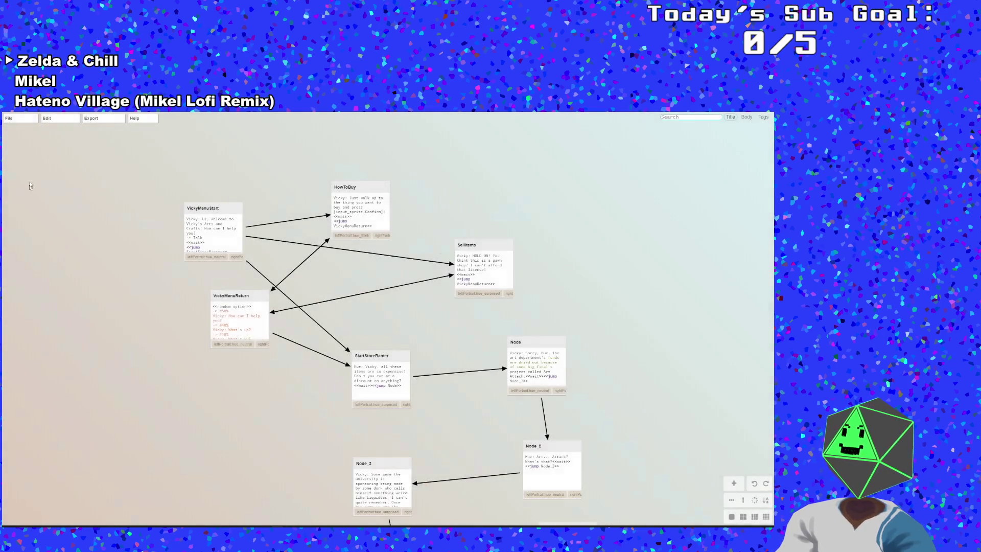
# Save the dialogue file again and return to GameMaker
pyautogui.click(18, 121)
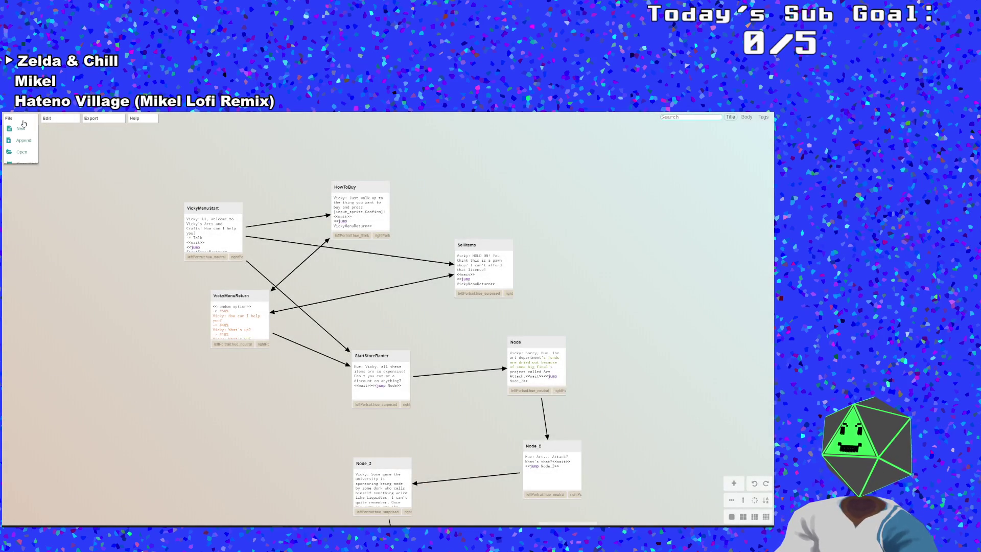
pyautogui.click(21, 175)
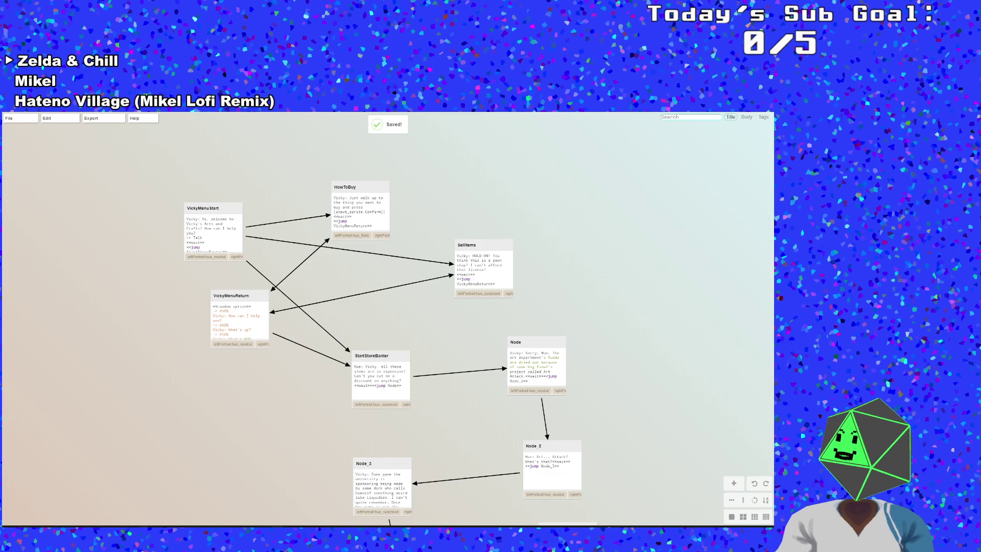
pyautogui.hotkey('alt', 'Tab')
pyautogui.click(280, 394)
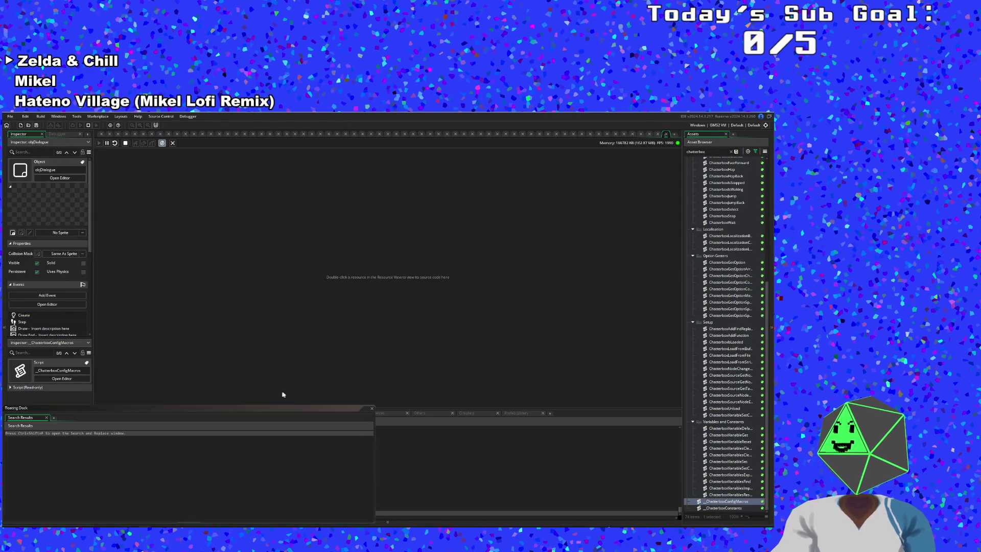
# Close the Floating Dock, rerun the game, start it and walk to the level exit
pyautogui.click(372, 408)
pyautogui.click(88, 125)
pyautogui.click(81, 125)
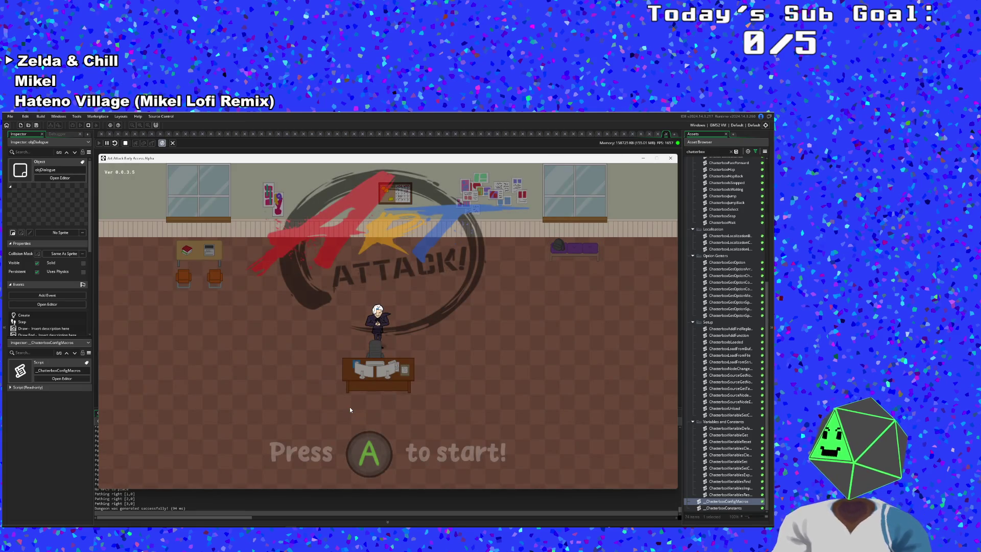
pyautogui.press('Return')
pyautogui.press('Return')
pyautogui.press('Return')
pyautogui.press('Right')
pyautogui.press('Up')
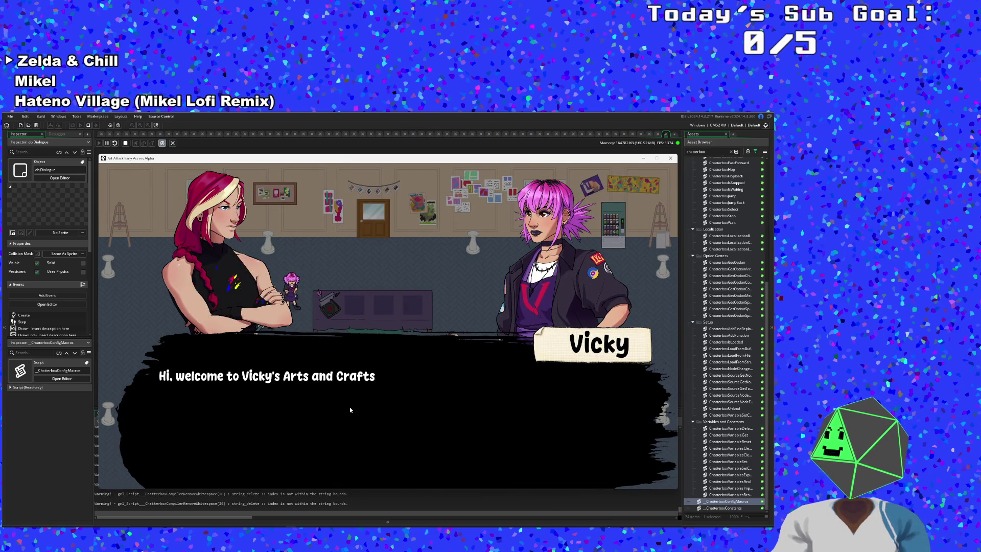
# Click through Vicky's greeting and shop conversation back to gameplay
pyautogui.click(350, 410)
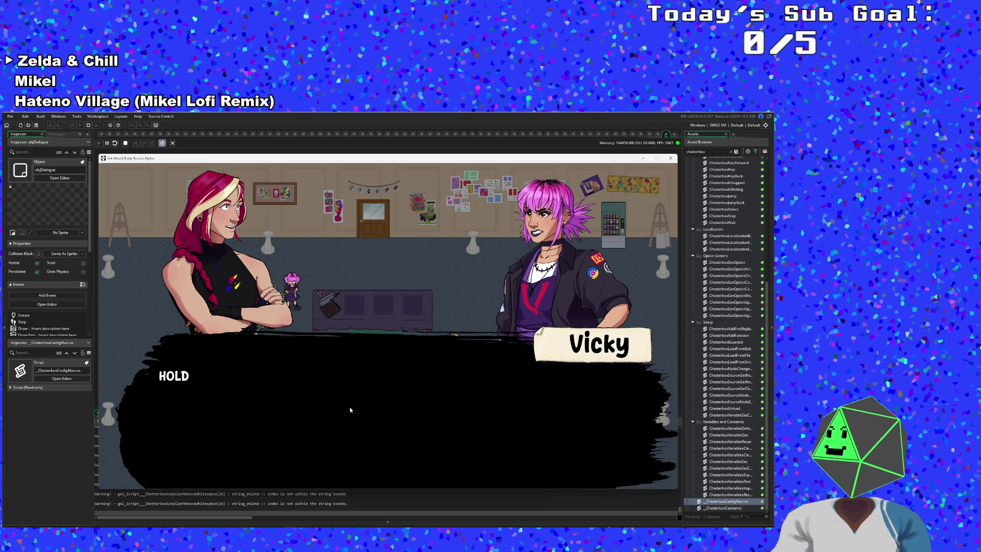
pyautogui.click(350, 409)
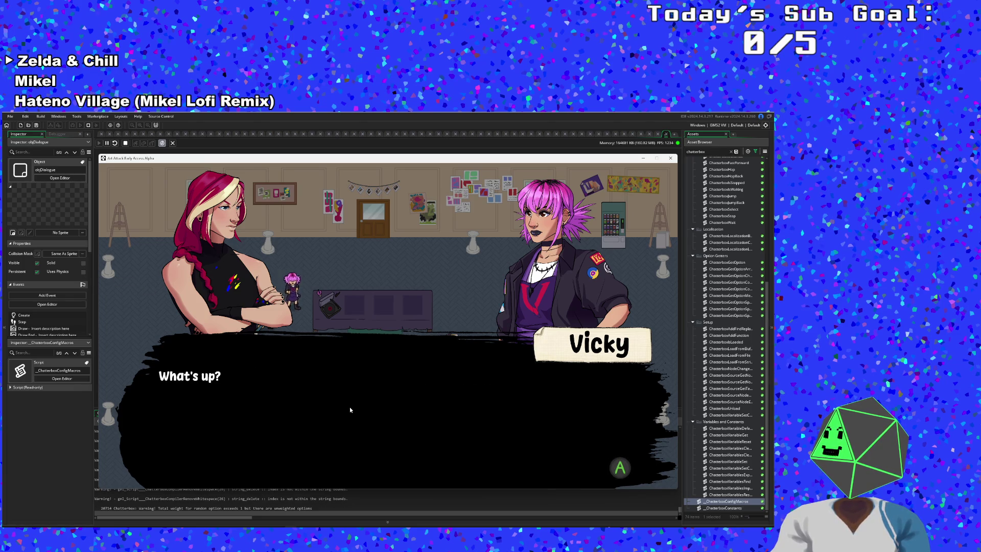
pyautogui.click(350, 409)
pyautogui.click(350, 409)
pyautogui.click(350, 410)
pyautogui.click(350, 409)
pyautogui.click(350, 409)
pyautogui.click(350, 409)
pyautogui.click(350, 409)
pyautogui.click(350, 409)
pyautogui.click(350, 409)
# Talk to Vicky again, click through the exchange with Hue, then close the game
pyautogui.click(350, 410)
pyautogui.click(350, 410)
pyautogui.click(350, 409)
pyautogui.click(350, 410)
pyautogui.click(350, 409)
pyautogui.click(350, 409)
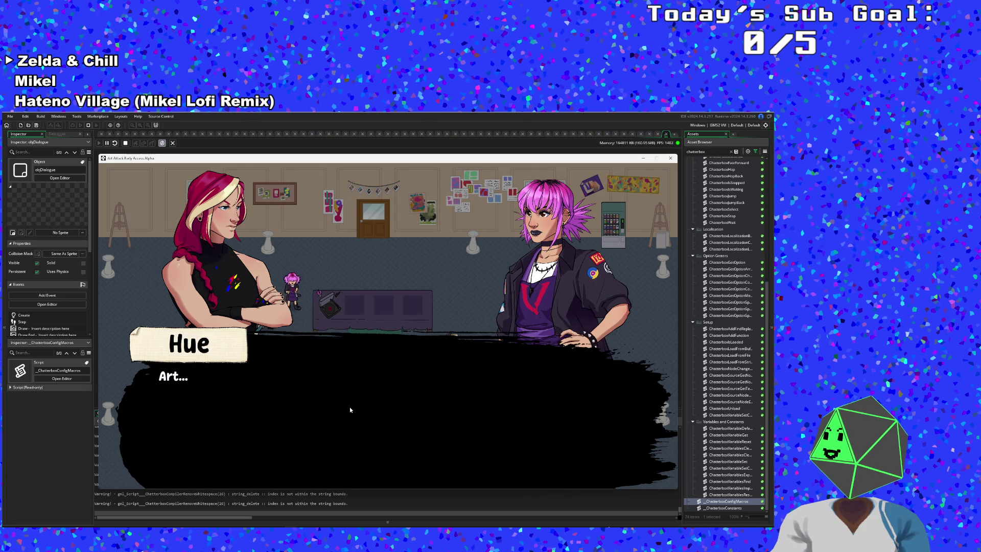
pyautogui.click(350, 409)
pyautogui.click(349, 408)
pyautogui.click(350, 407)
pyautogui.click(349, 407)
pyautogui.click(350, 409)
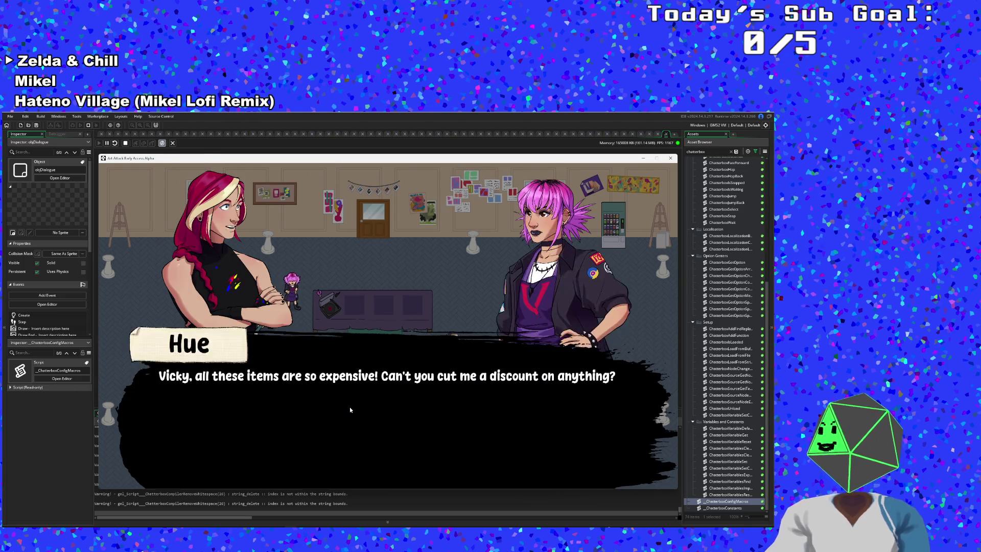
pyautogui.click(350, 408)
pyautogui.click(350, 409)
pyautogui.click(350, 409)
pyautogui.click(350, 408)
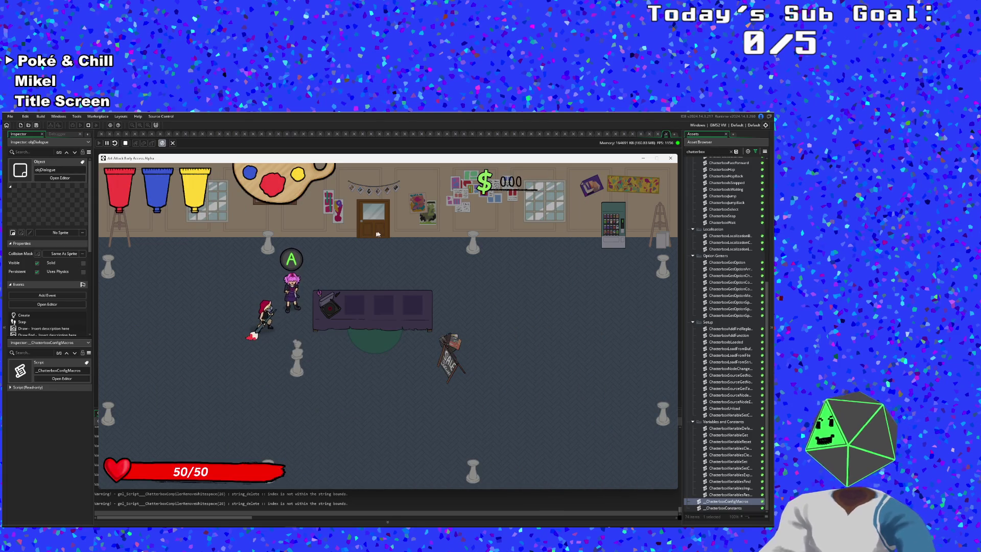
pyautogui.click(670, 158)
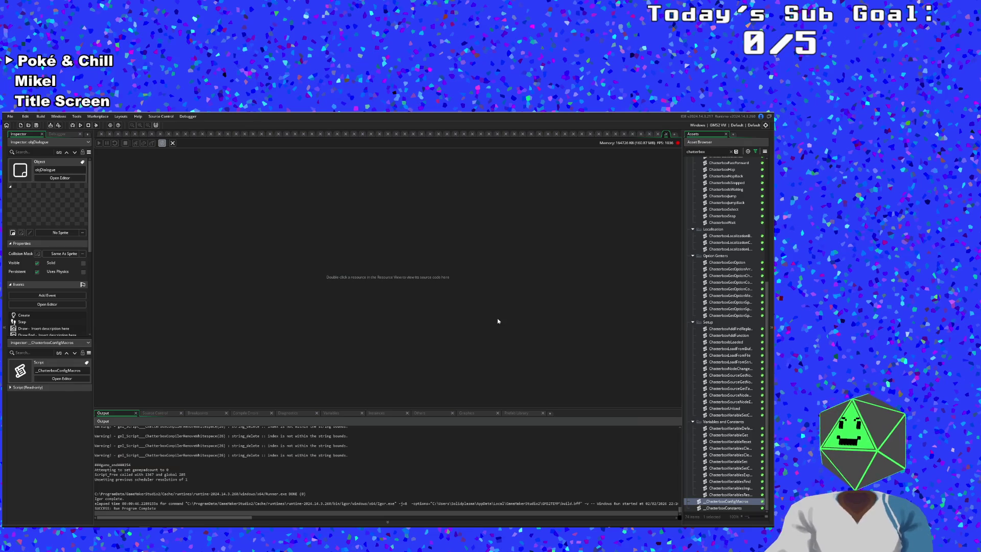
# Look over the selectedOption, choosingOption and ChatterboxGetCurrent lines in User Event 0
pyautogui.click(496, 318)
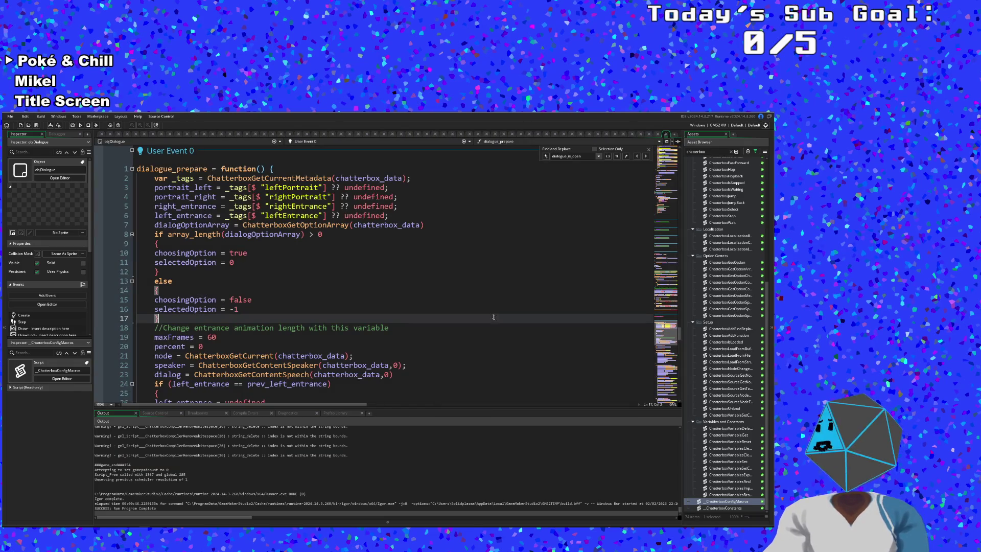
pyautogui.scroll(2, 393, 276)
pyautogui.scroll(-2, 394, 276)
pyautogui.press('Up')
pyautogui.press('Up')
pyautogui.press('Up')
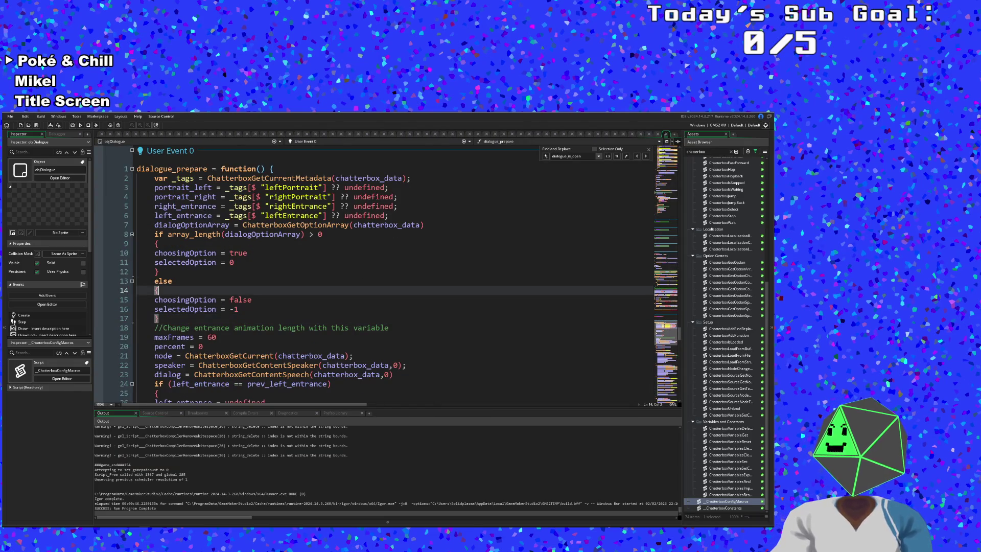
pyautogui.scroll(-4, 398, 276)
pyautogui.scroll(4, 399, 276)
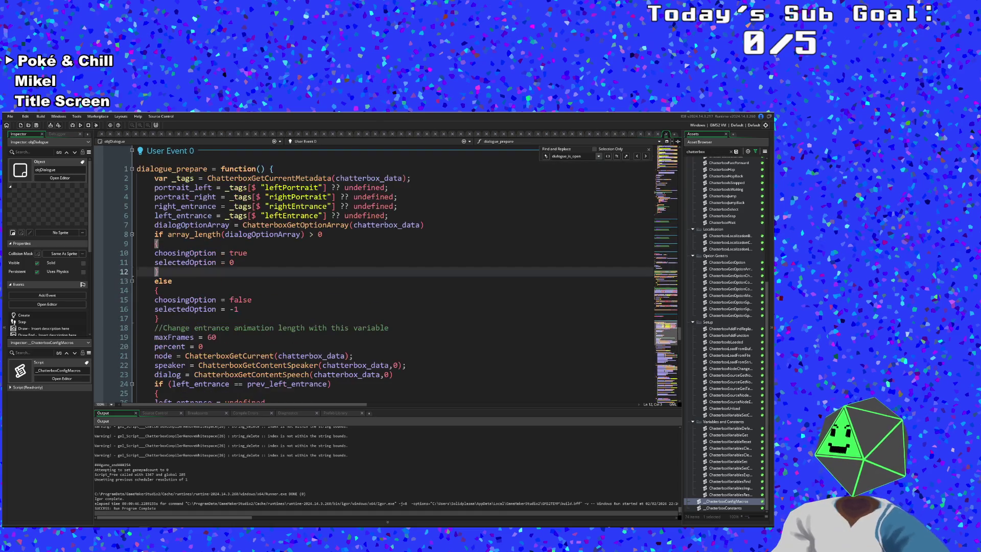
pyautogui.click(176, 281)
pyautogui.click(223, 253)
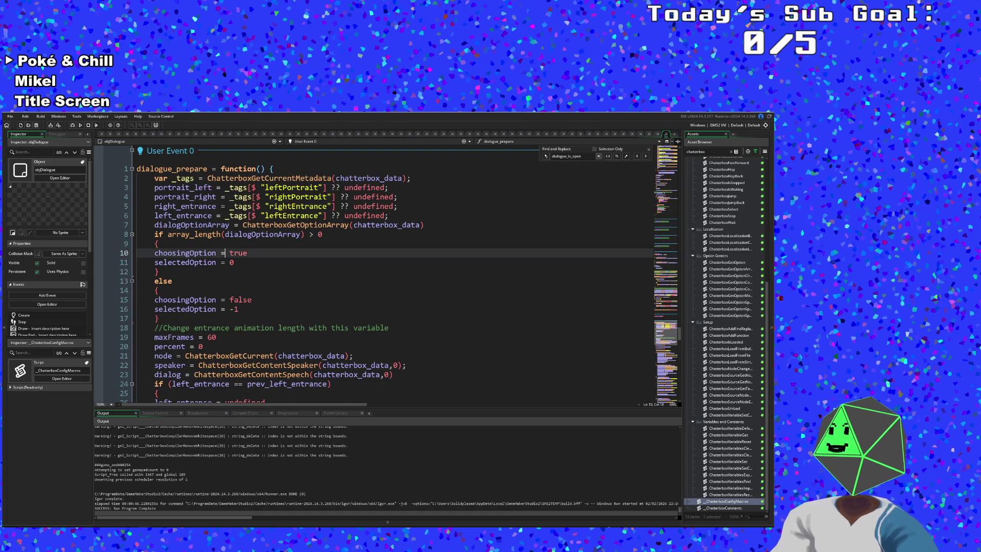
pyautogui.click(215, 337)
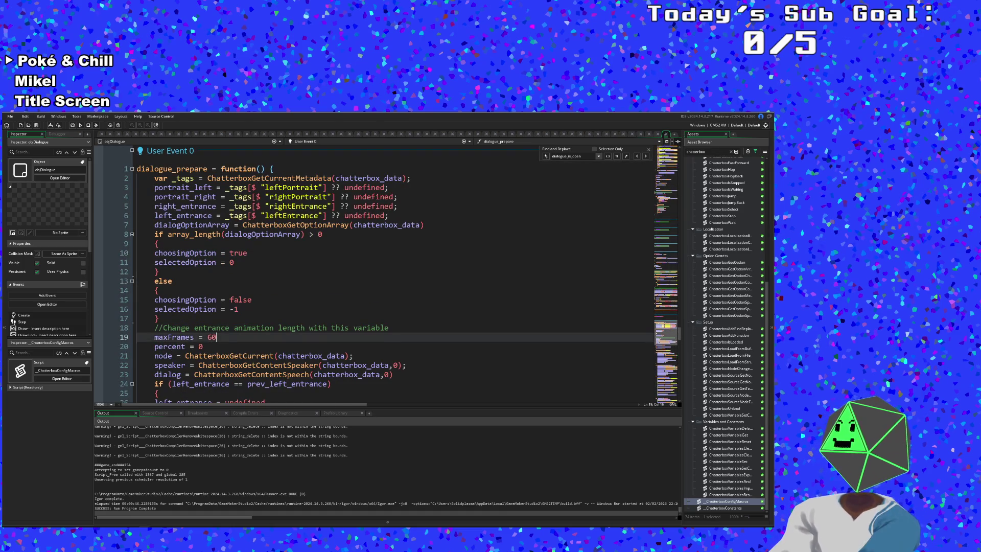
pyautogui.scroll(-2, 358, 276)
pyautogui.click(246, 318)
pyautogui.click(243, 299)
pyautogui.scroll(2, 358, 276)
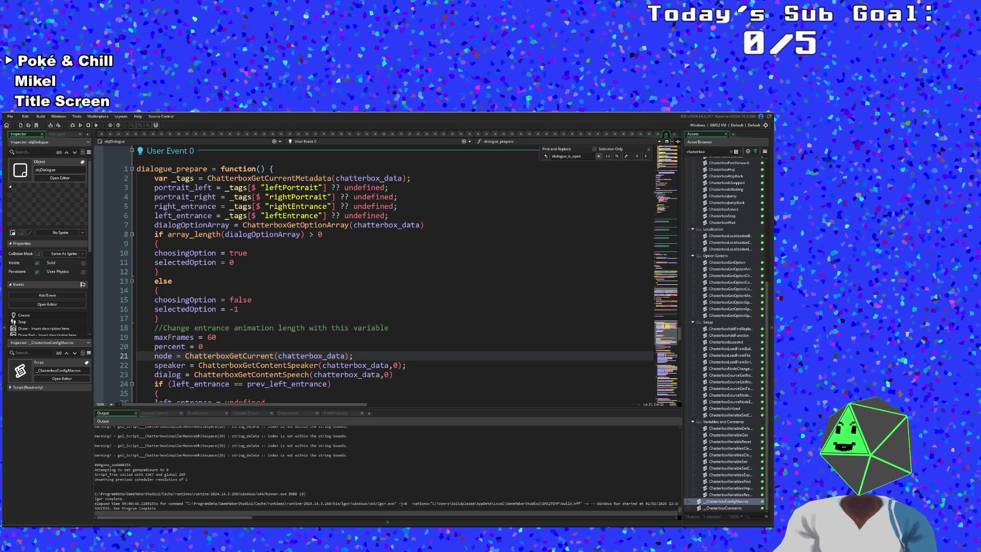
# Delete the trailing whitespace after 'selectedOption = 0' on line 11
pyautogui.click(261, 262)
pyautogui.press('BackSpace')
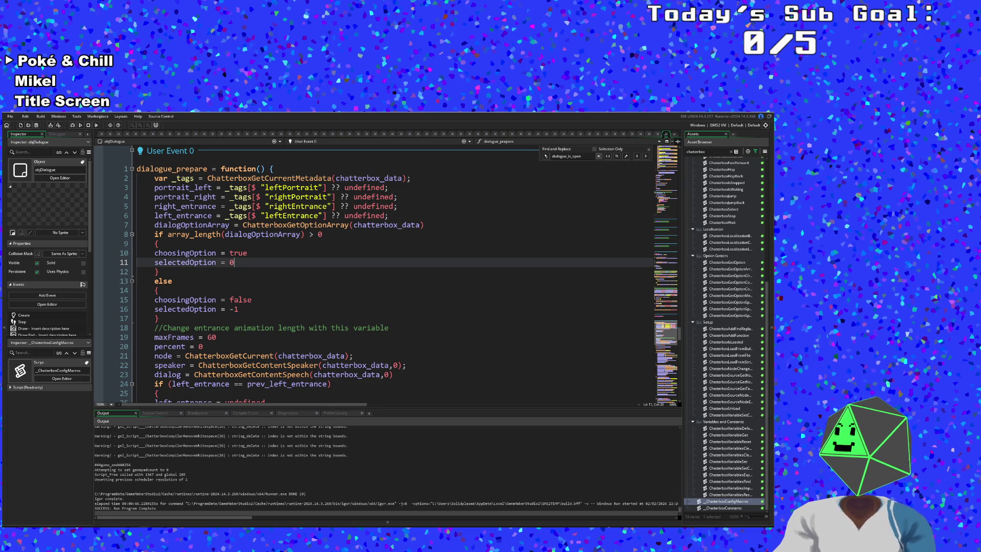
pyautogui.hotkey('shift', 'End')
pyautogui.press('BackSpace')
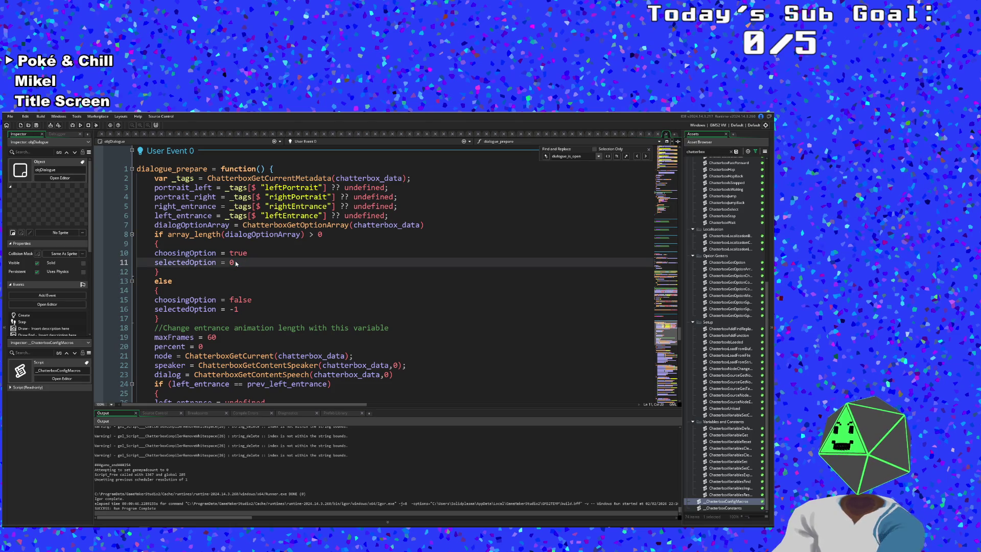
# Scroll to the Step event's dialogue-opening code, checking where prev_left_entrance is used
pyautogui.scroll(-2, 236, 264)
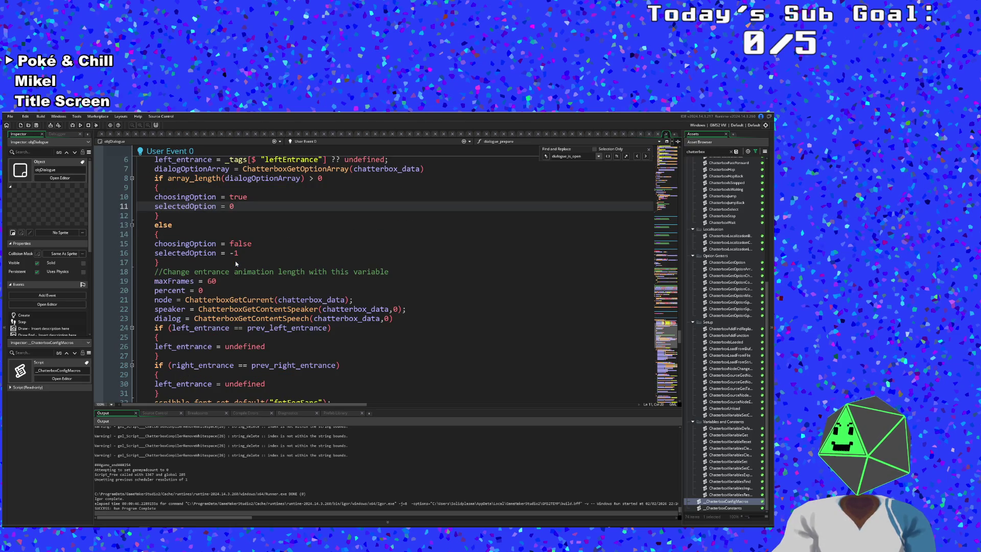
pyautogui.scroll(-12, 236, 264)
pyautogui.scroll(10, 236, 263)
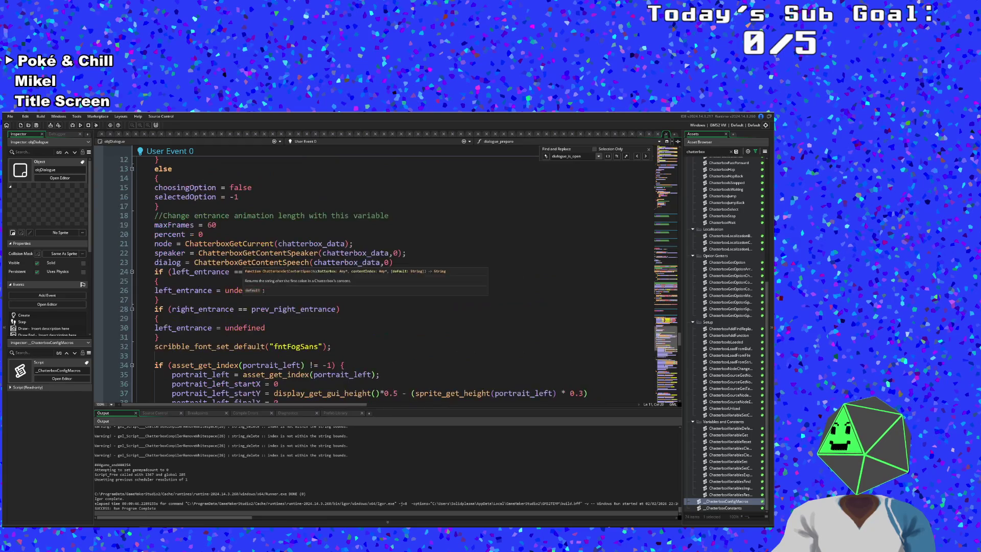
pyautogui.scroll(4, 236, 264)
pyautogui.click(281, 320)
pyautogui.scroll(-2, 236, 264)
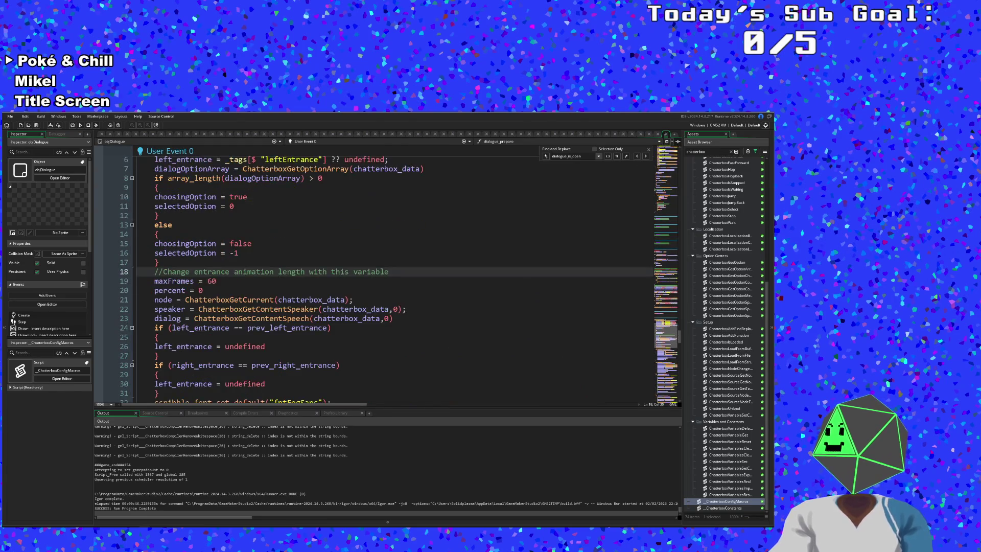
pyautogui.doubleClick(277, 327)
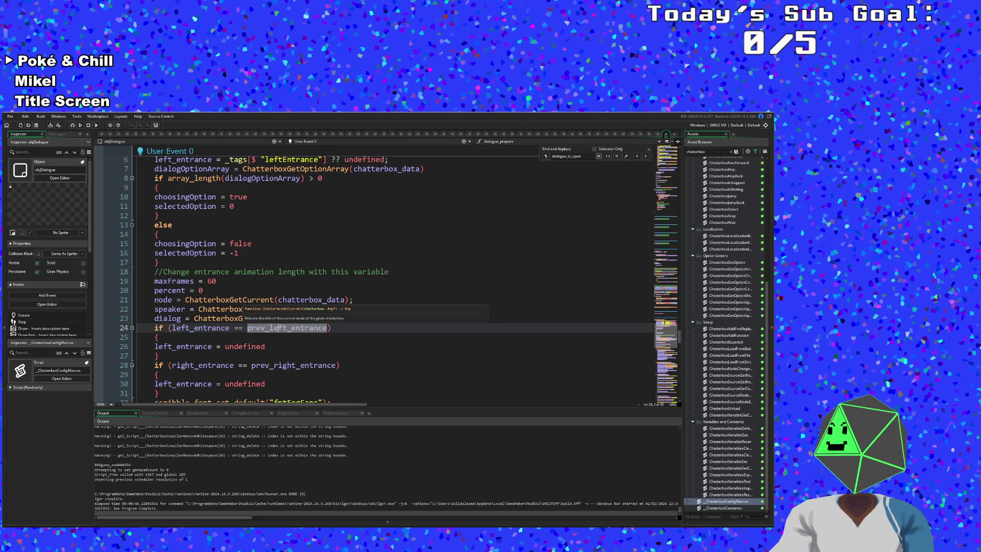
pyautogui.scroll(2, 279, 327)
pyautogui.click(235, 300)
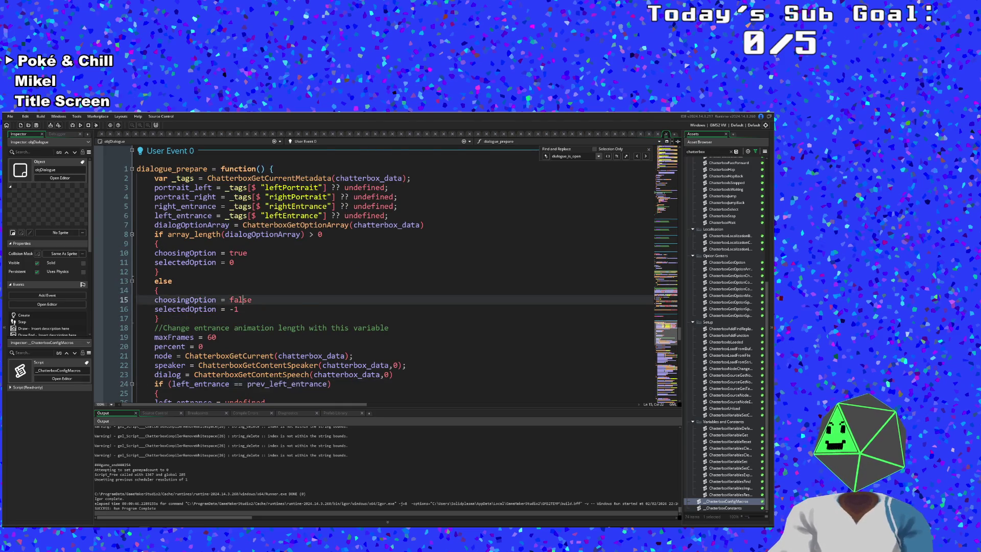
pyautogui.scroll(-20, 250, 291)
pyautogui.scroll(20, 250, 290)
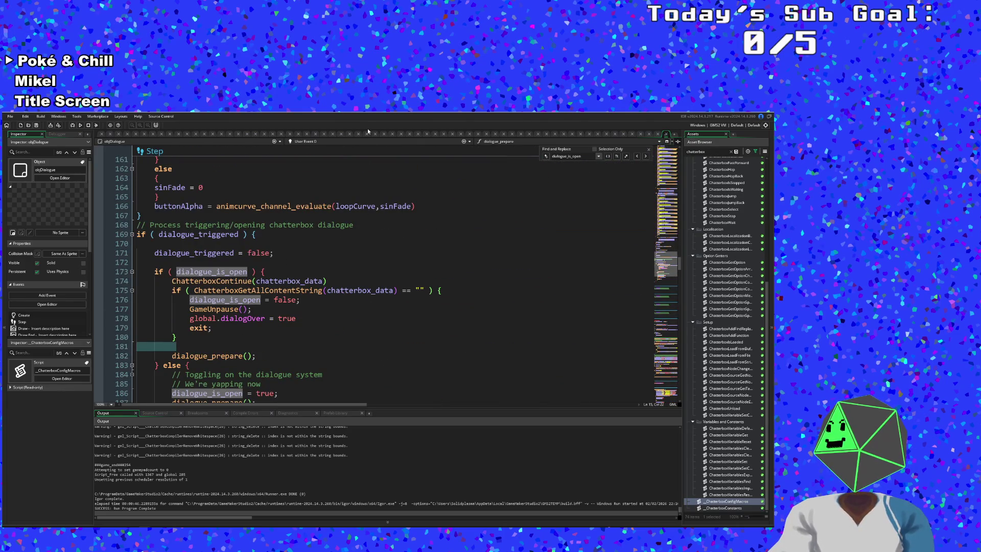
# Switch objDialogue's code view to the Draw GUI End event
pyautogui.click(305, 141)
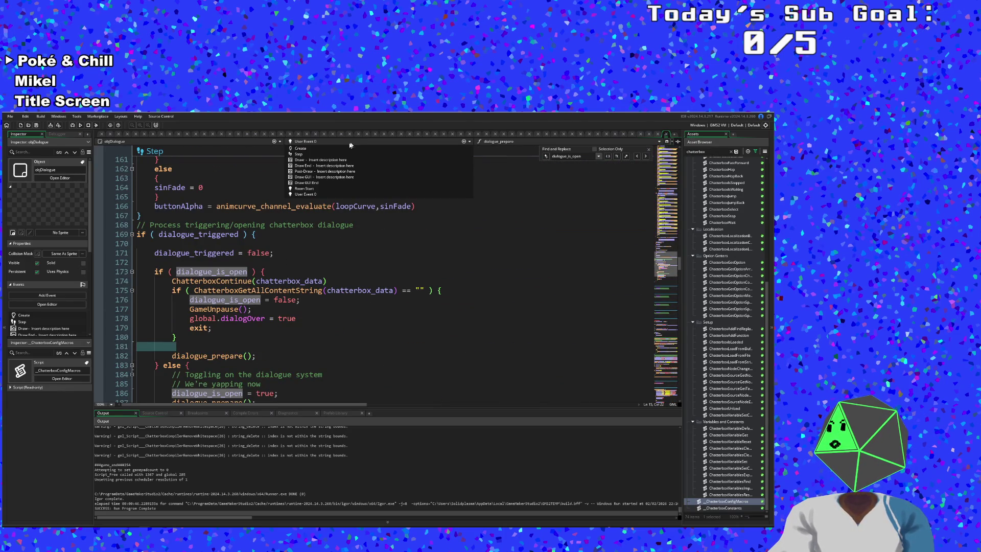
pyautogui.click(323, 182)
pyautogui.click(323, 187)
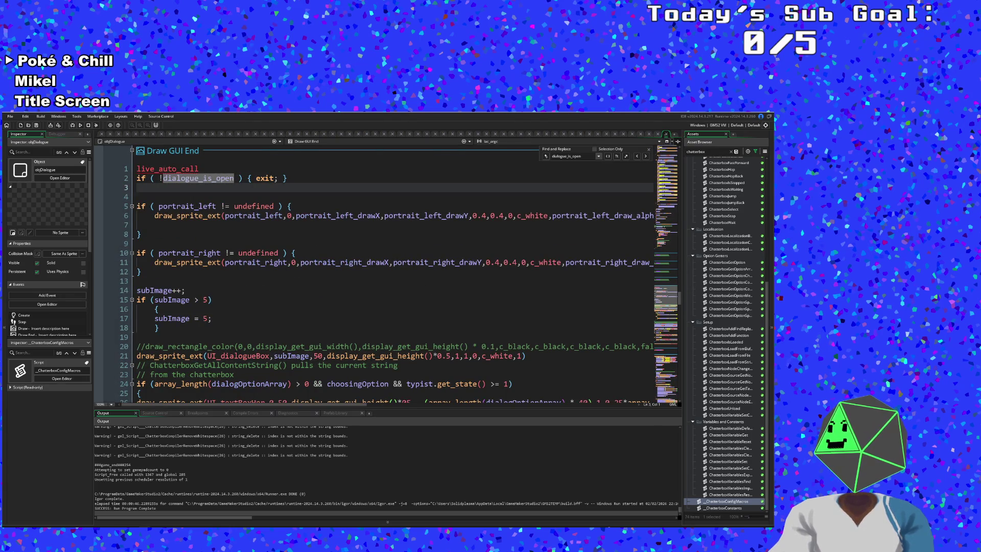
pyautogui.scroll(-6, 315, 241)
pyautogui.click(288, 243)
pyautogui.click(140, 225)
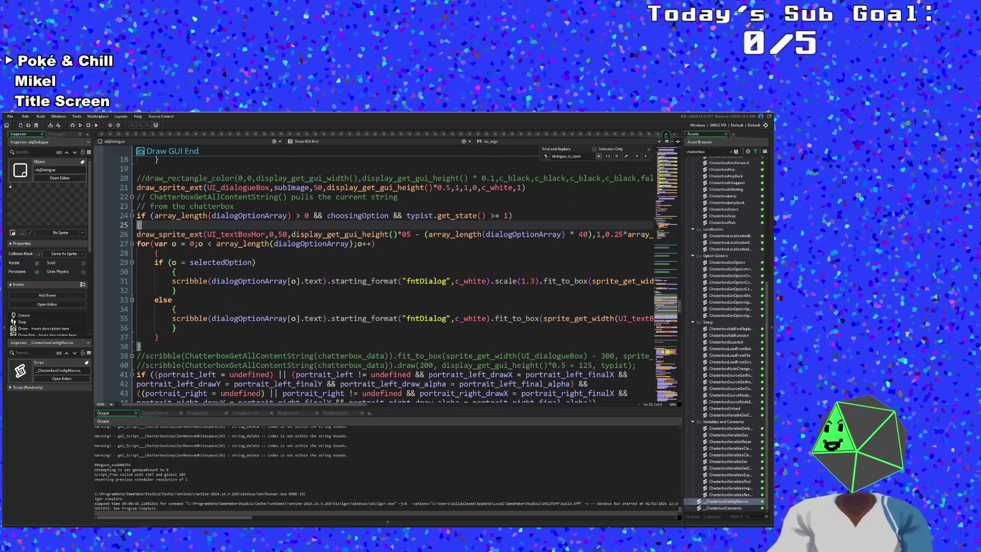
# Remove 'array_length(dialogOptionArray) > 0 &&' from the line 24 if condition
pyautogui.click(451, 215)
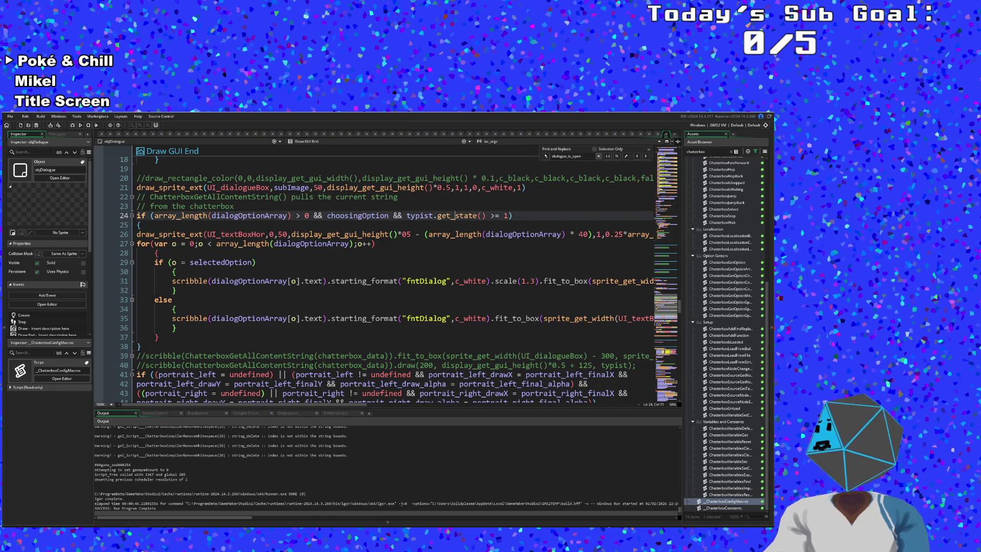
pyautogui.click(491, 215)
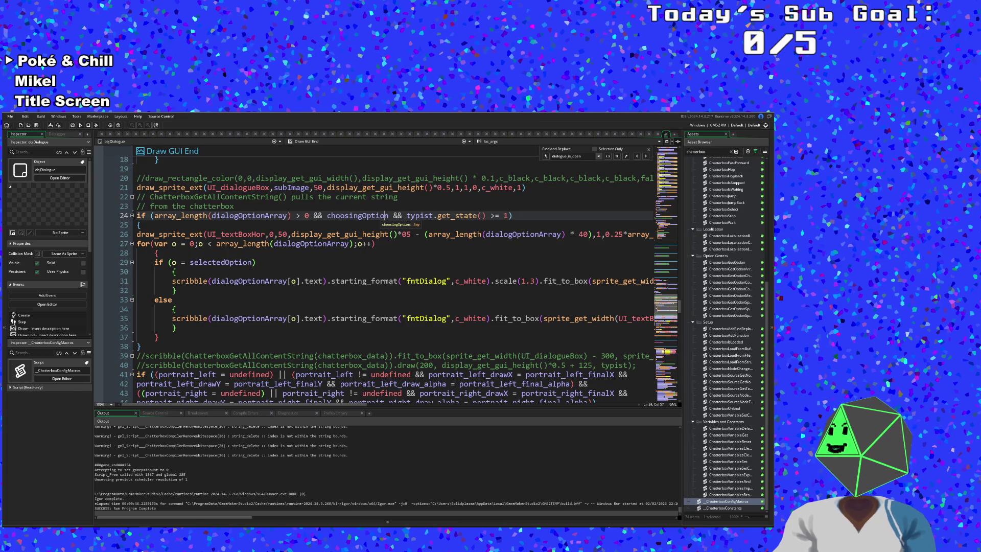
pyautogui.click(372, 216)
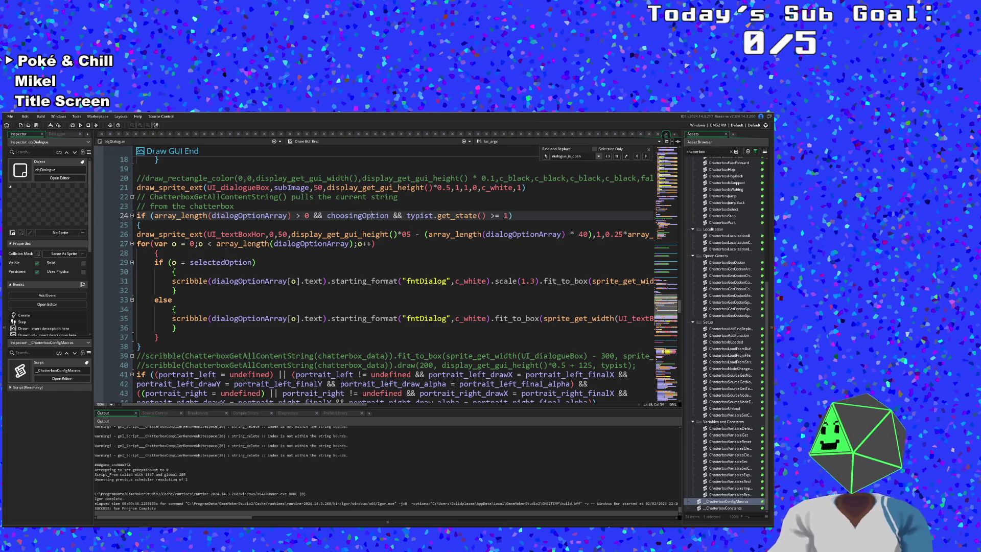
pyautogui.click(318, 216)
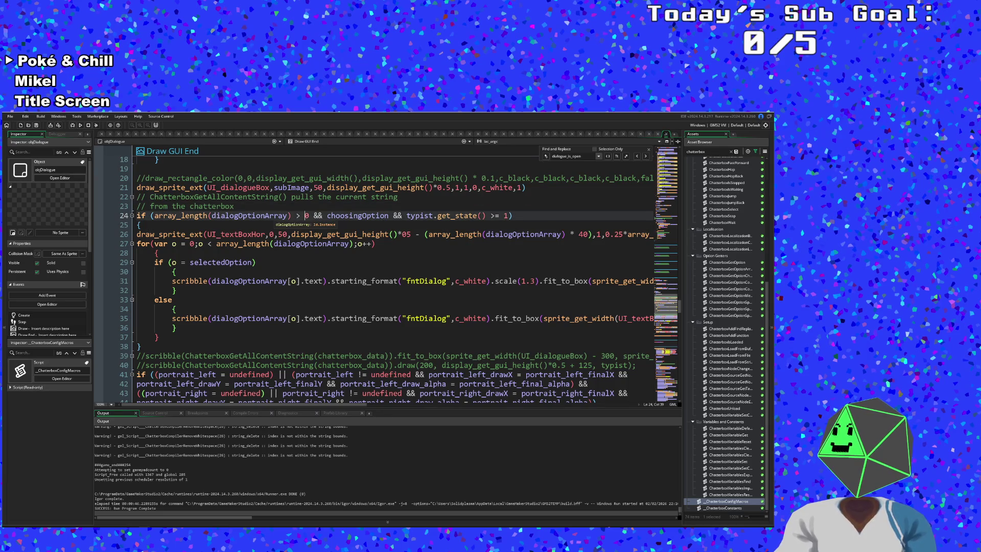
pyautogui.moveTo(327, 216)
pyautogui.mouseDown()
pyautogui.moveTo(138, 215)
pyautogui.moveTo(169, 215)
pyautogui.moveTo(155, 219)
pyautogui.mouseUp()
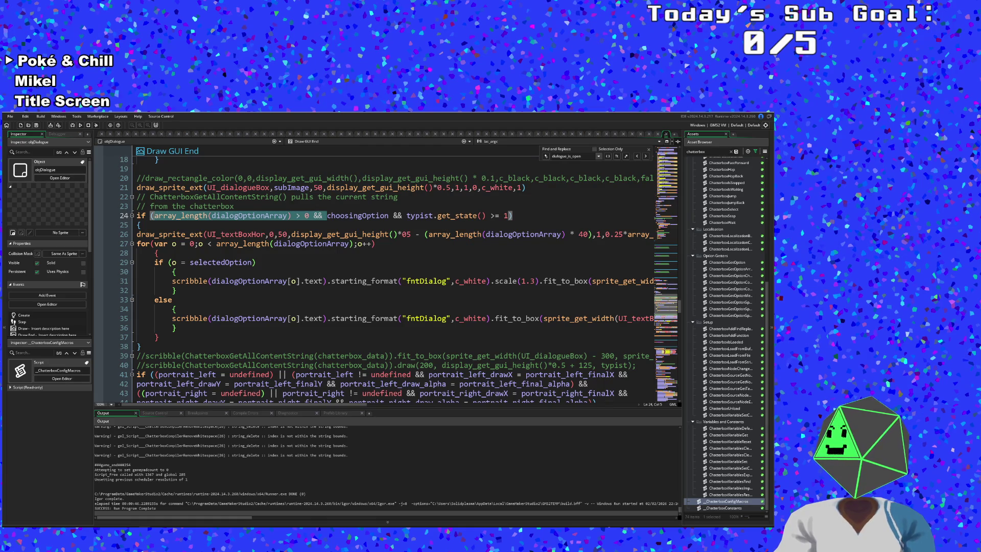
pyautogui.press('Delete')
# Review the option-box drawing code around lines 21–30 of Draw GUI End
pyautogui.click(208, 281)
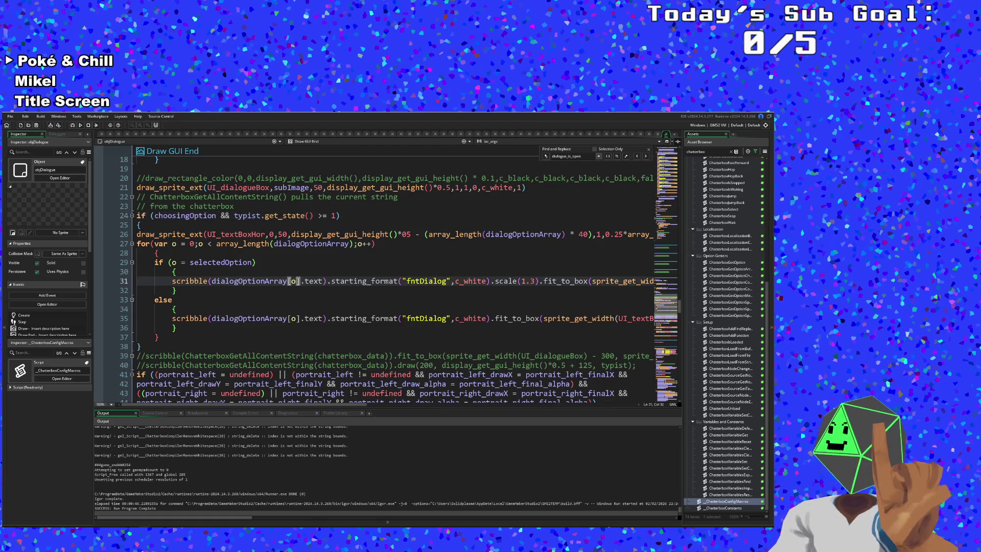
pyautogui.press('Up')
pyautogui.click(257, 262)
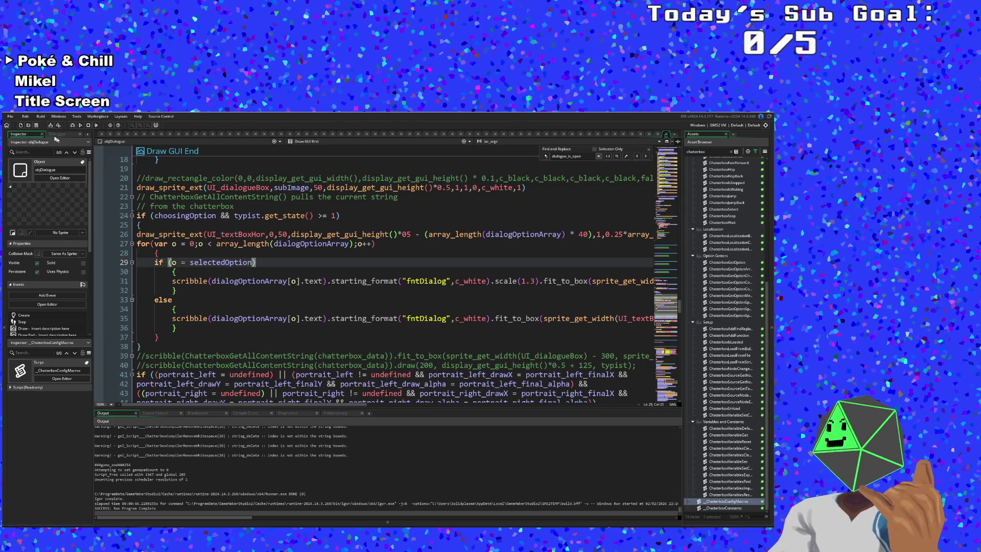
pyautogui.click(10, 117)
pyautogui.press('Escape')
pyautogui.click(256, 206)
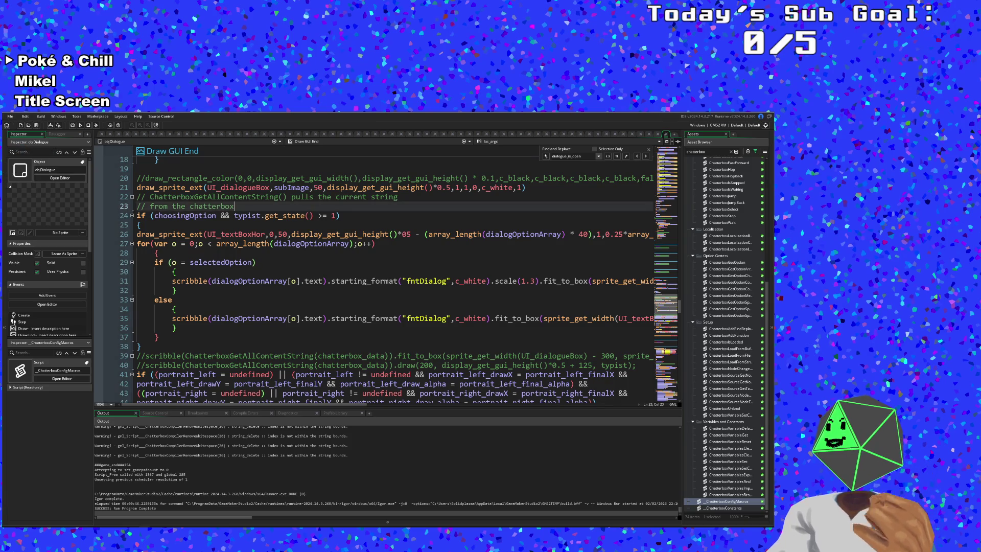
pyautogui.scroll(2, 256, 215)
pyautogui.click(271, 243)
pyautogui.press('Down')
pyautogui.press('Down')
pyautogui.press('Down')
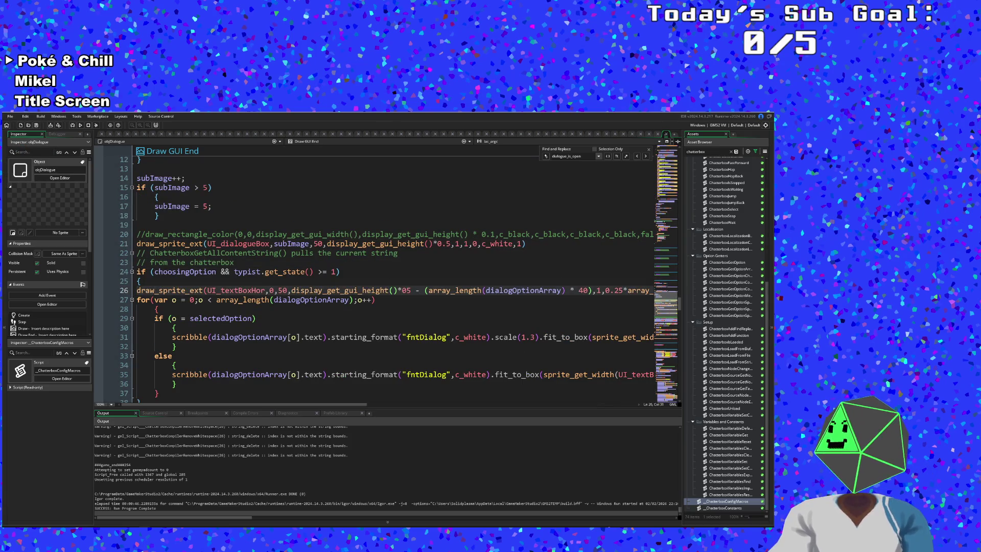
pyautogui.moveTo(229, 405); pyautogui.dragTo(319, 406)
pyautogui.hscroll(-5, 333, 316)
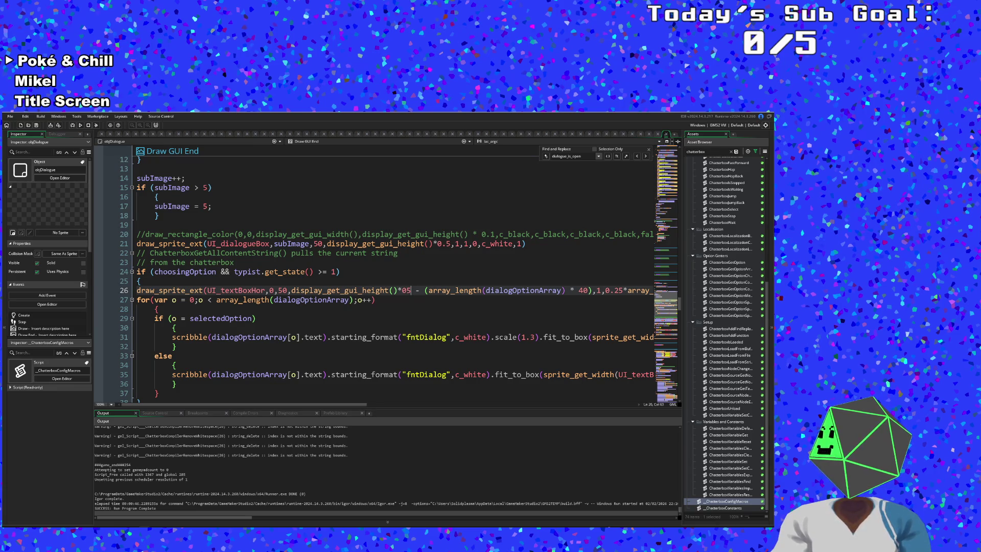
# Inspect the bracket structure of the option-box offset on line 26
pyautogui.click(504, 299)
pyautogui.click(505, 291)
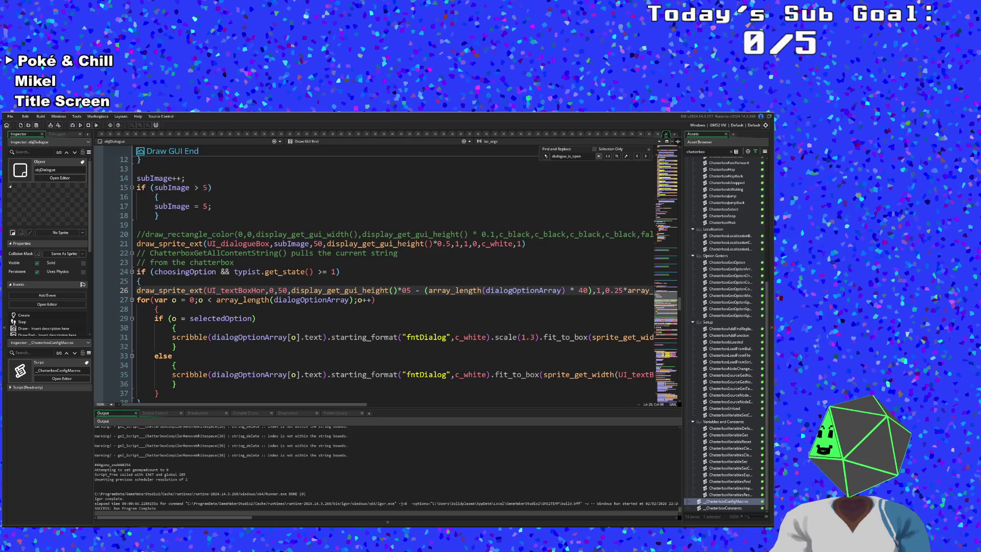
pyautogui.doubleClick(521, 290)
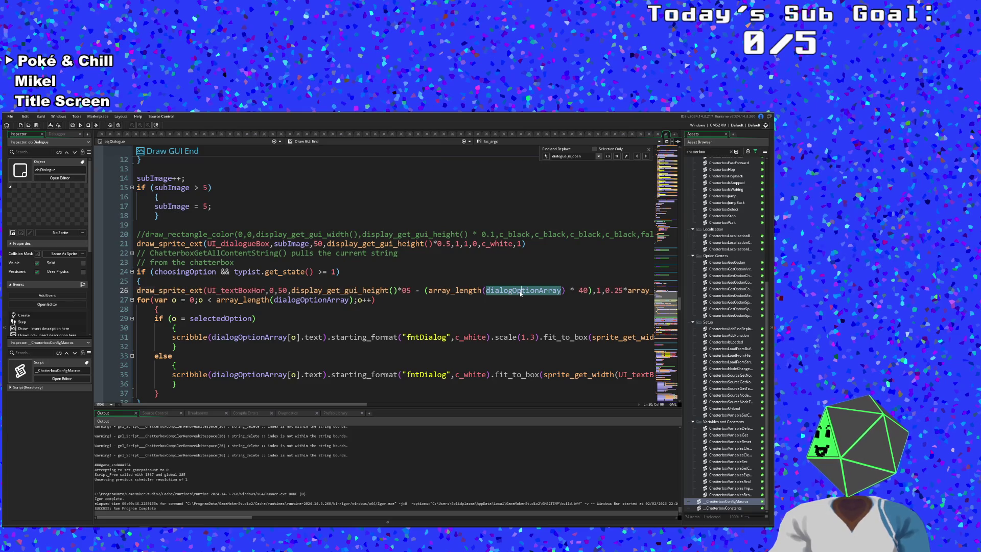
pyautogui.click(543, 291)
pyautogui.press('Up')
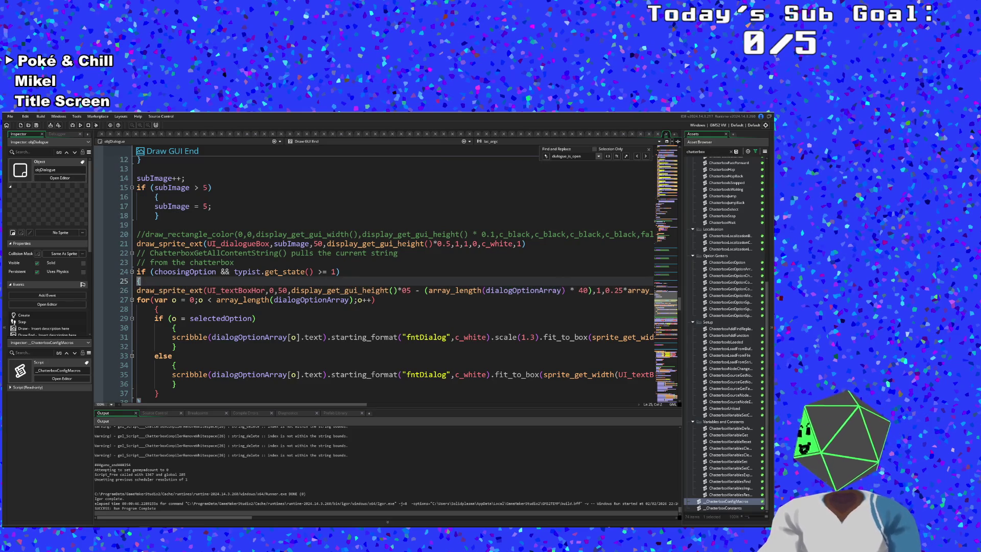
pyautogui.click(565, 290)
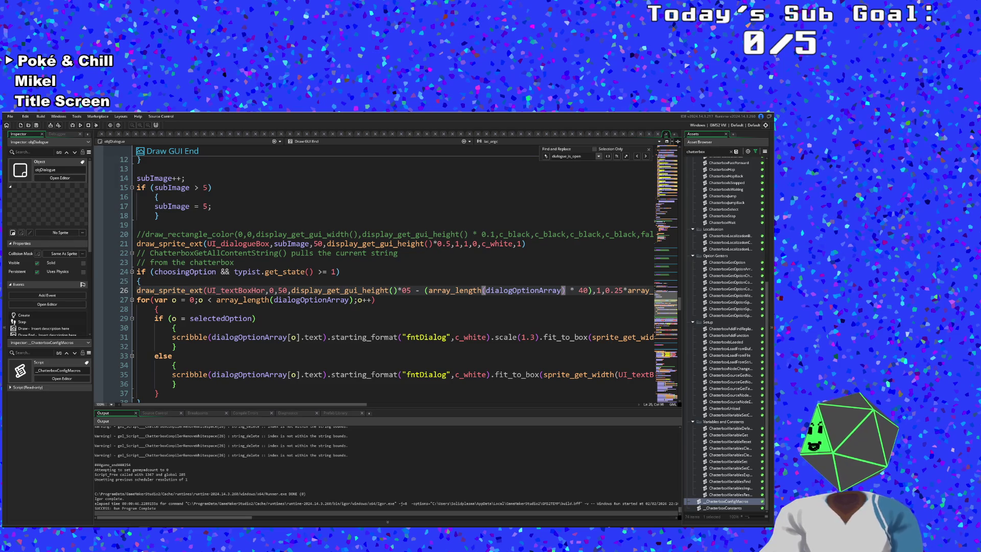
pyautogui.click(515, 291)
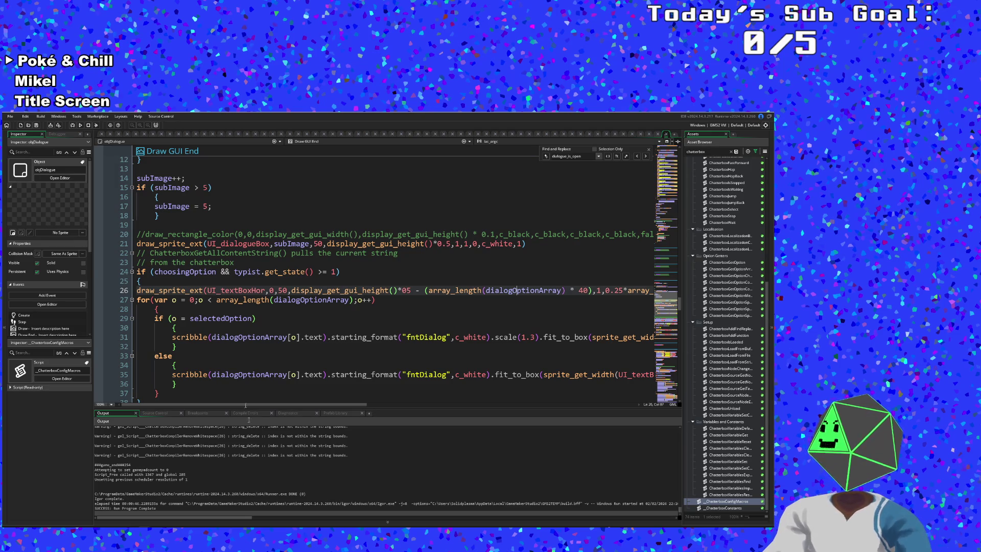
pyautogui.click(376, 300)
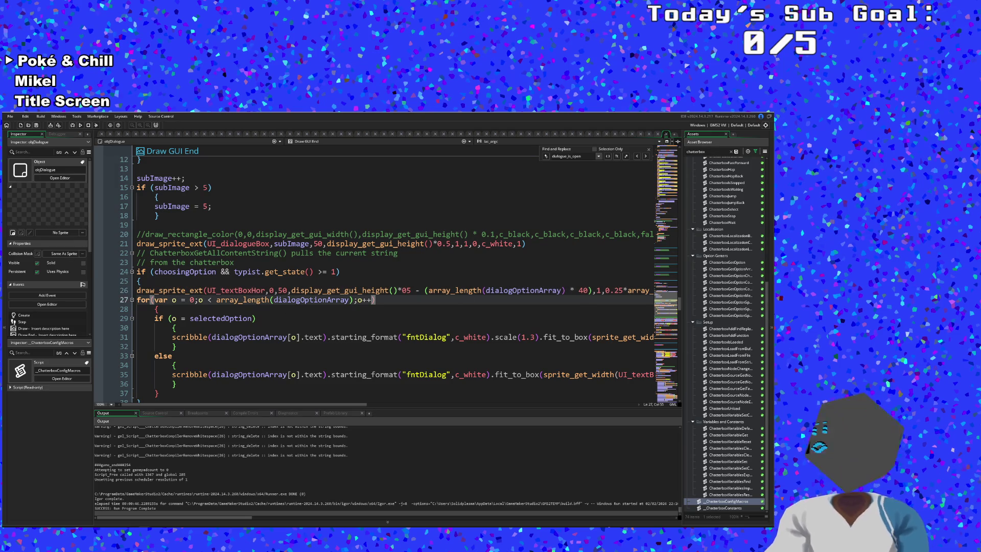
pyautogui.click(589, 291)
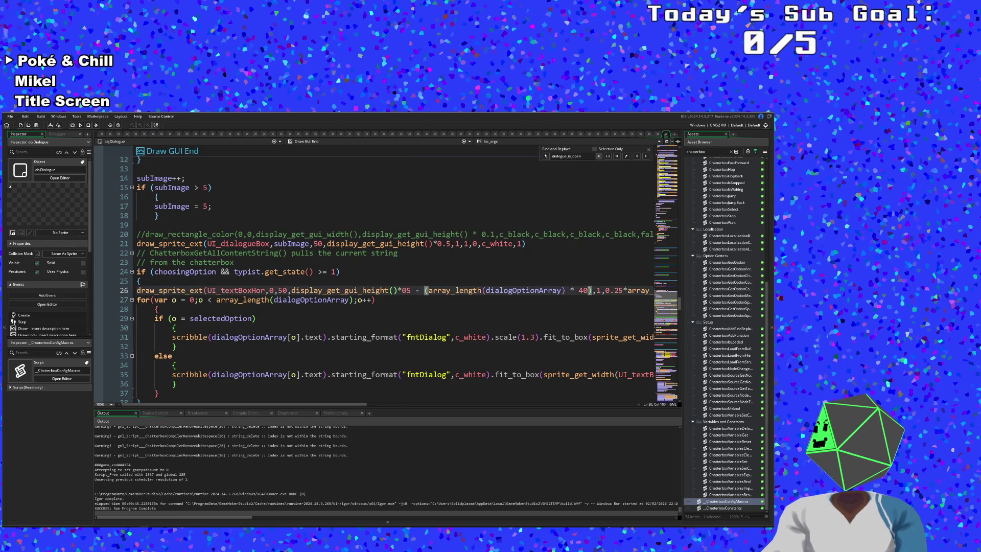
pyautogui.click(420, 290)
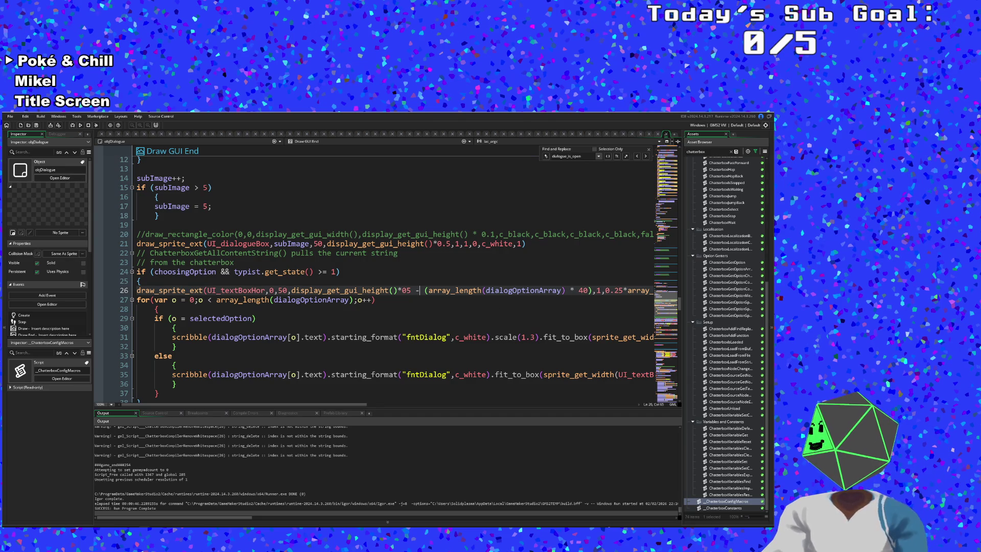
# Change line 26's offset to ((array_length(dialogOptionArray) * 40) + 50)
pyautogui.click(593, 291)
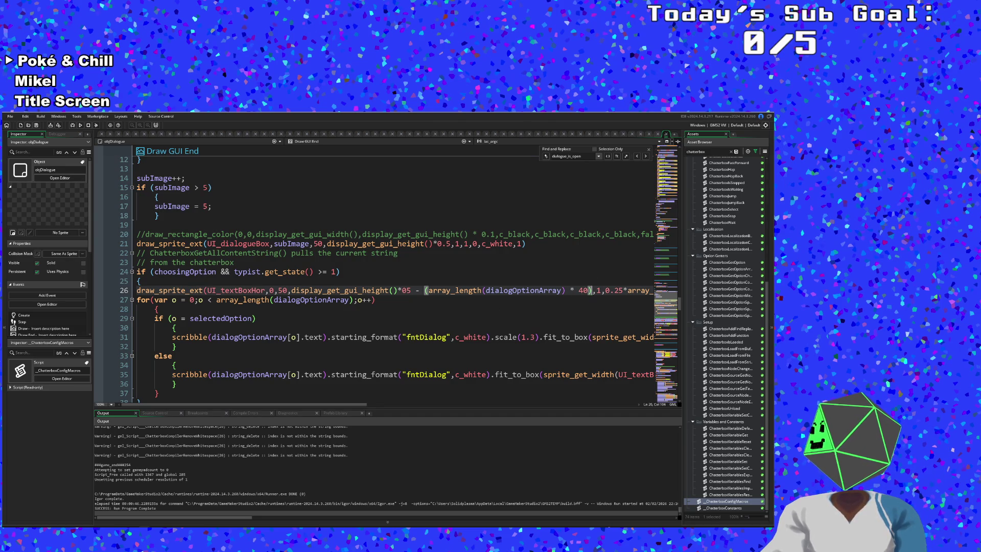
pyautogui.write('+ ')
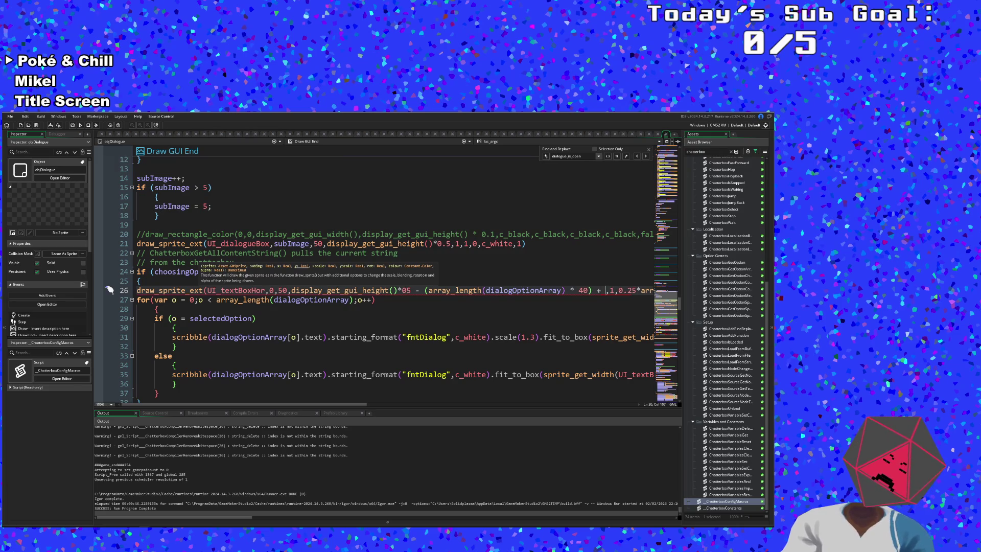
pyautogui.write('50)')
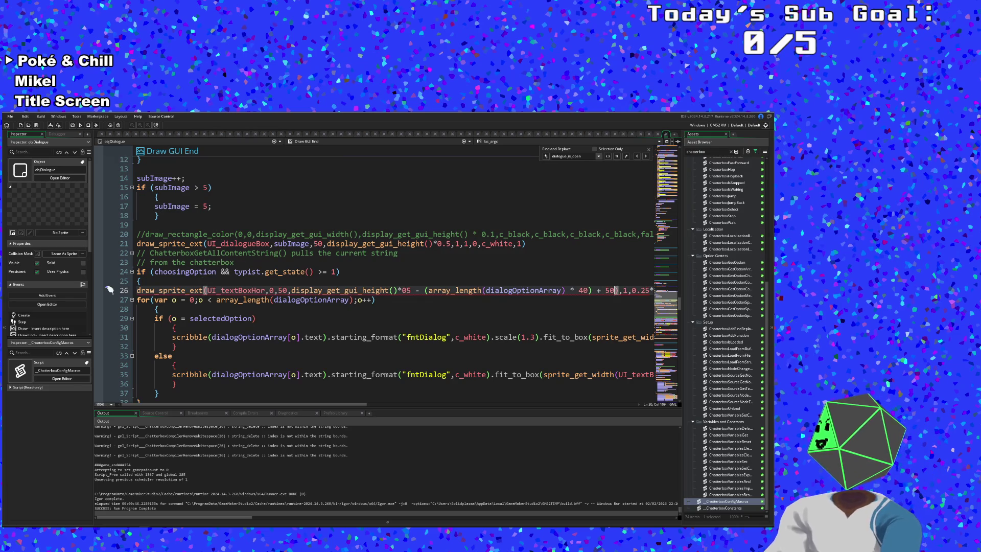
pyautogui.click(420, 291)
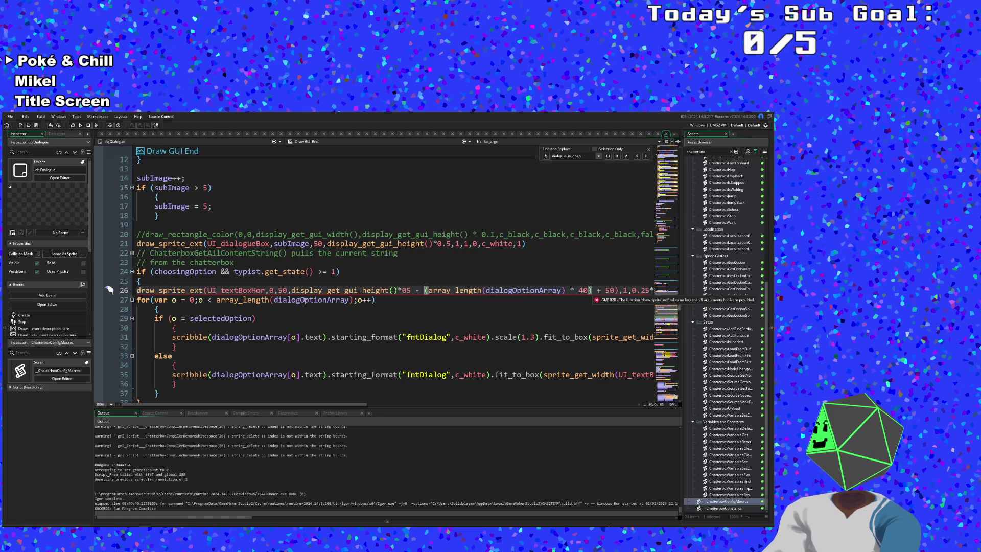
pyautogui.press('Right')
pyautogui.write('(')
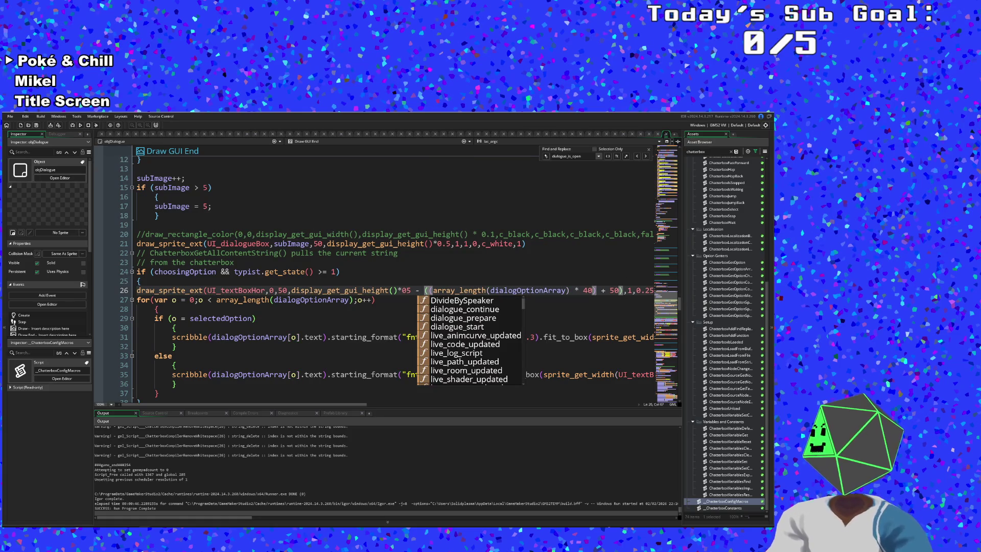
pyautogui.press('Left')
pyautogui.press('Left')
pyautogui.press('Left')
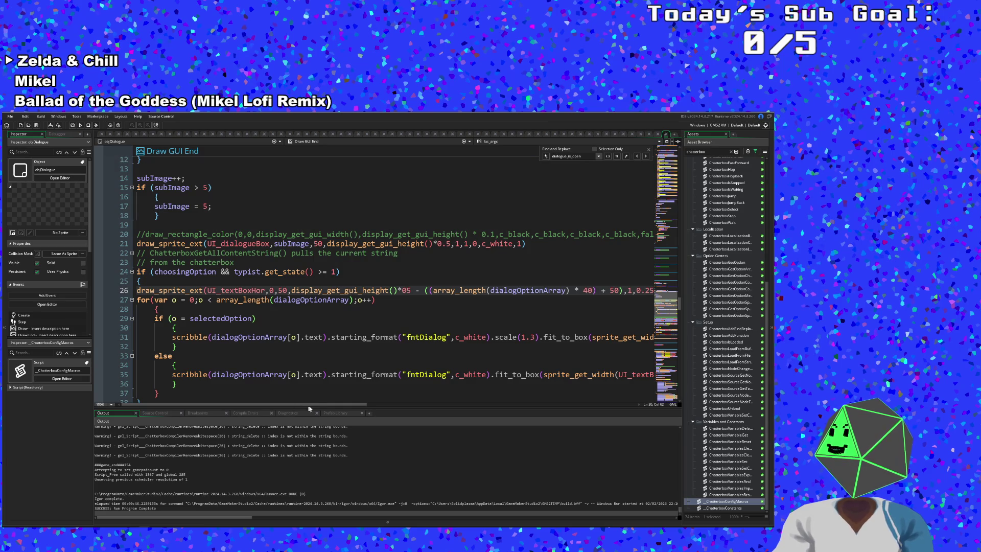
# Replace array_length(dialogOptionArray) with o in line 35's unselected option y offset
pyautogui.moveTo(308, 406); pyautogui.dragTo(375, 407)
pyautogui.click(395, 346)
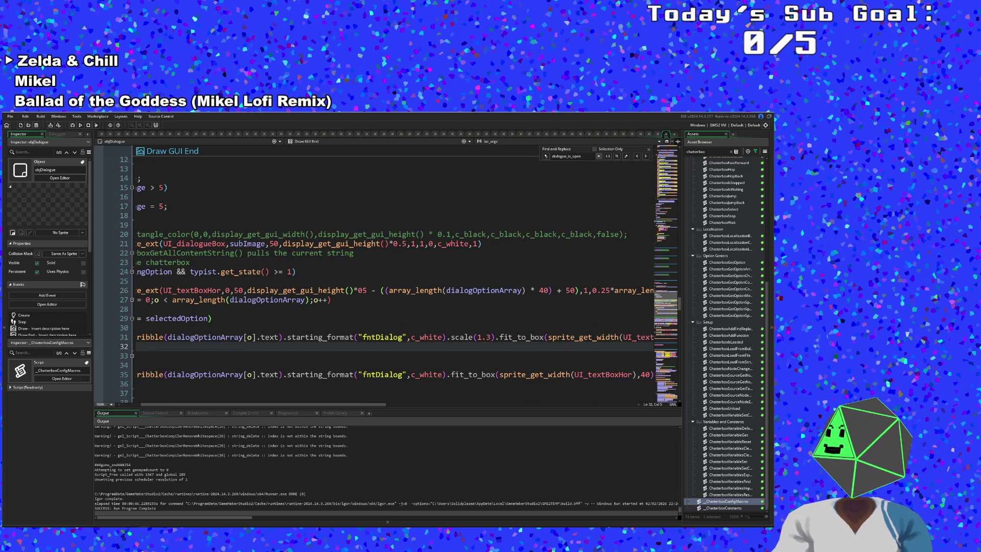
pyautogui.moveTo(366, 406); pyautogui.dragTo(551, 422)
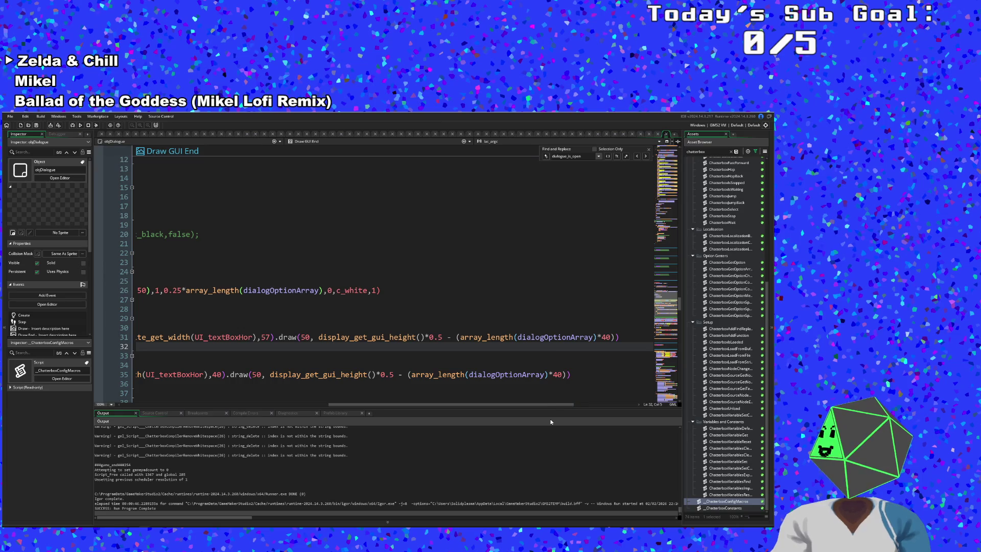
pyautogui.click(547, 374)
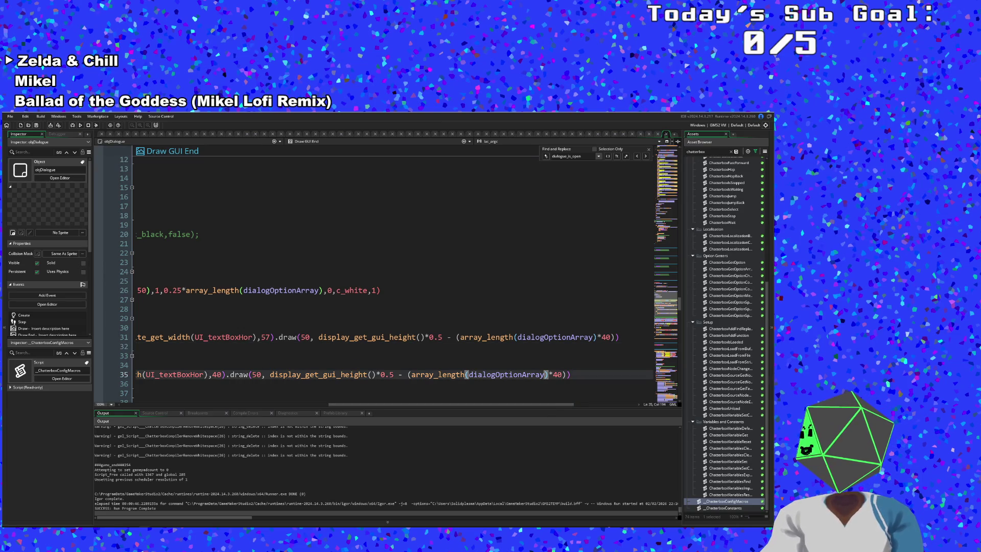
pyautogui.click(137, 384)
pyautogui.press('Up')
pyautogui.press('End')
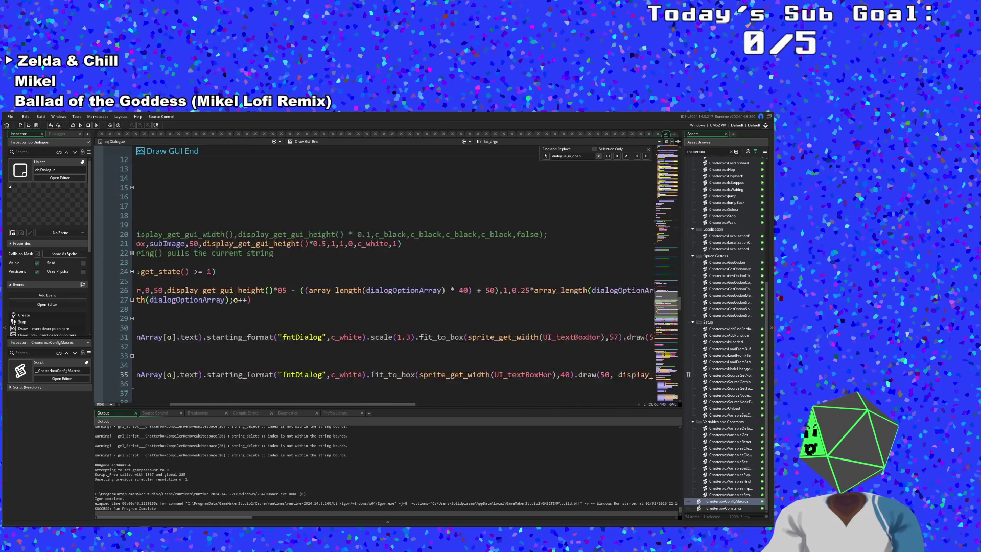
pyautogui.hotkey('shift', 'Left')
pyautogui.hotkey('shift', 'Left')
pyautogui.hotkey('shift', 'Left')
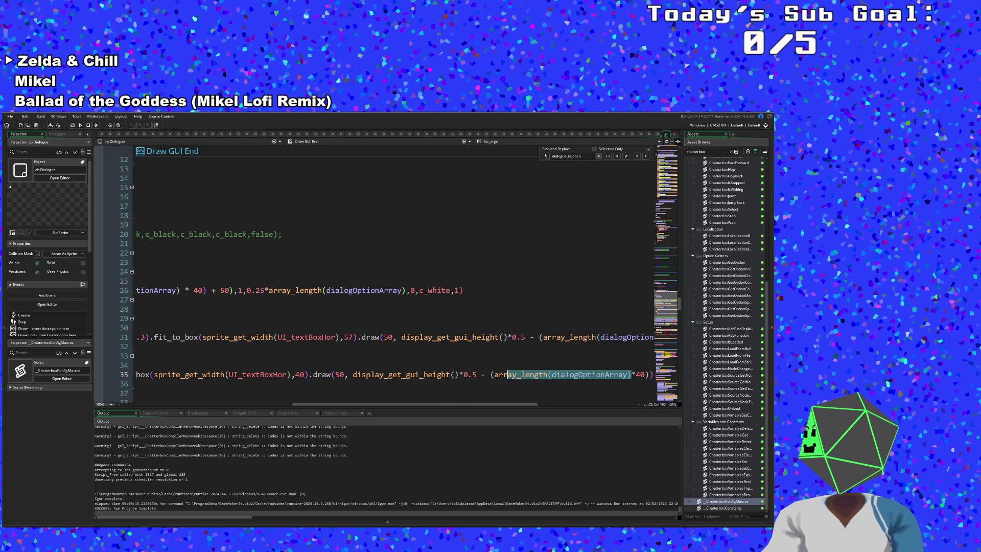
pyautogui.moveTo(495, 375)
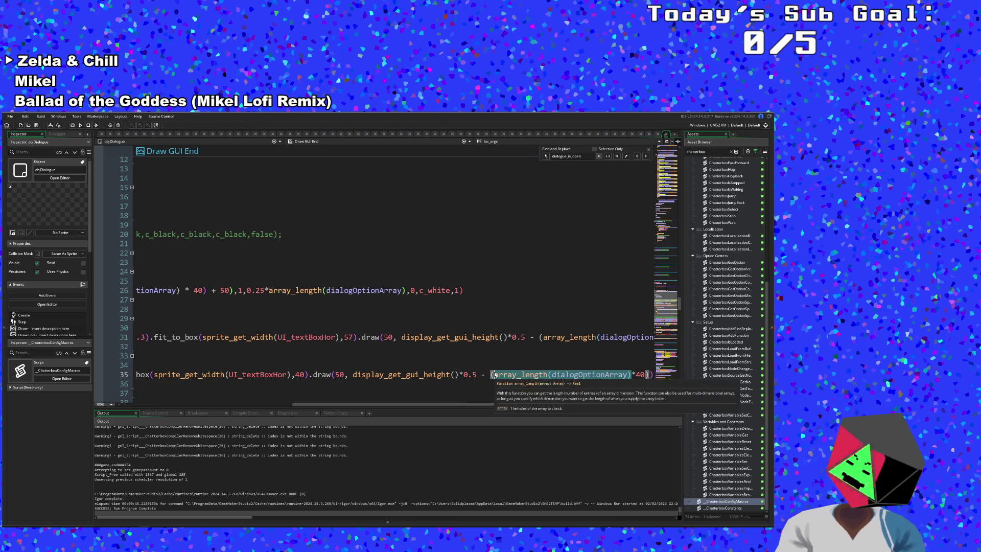
pyautogui.write('o')
pyautogui.click(137, 355)
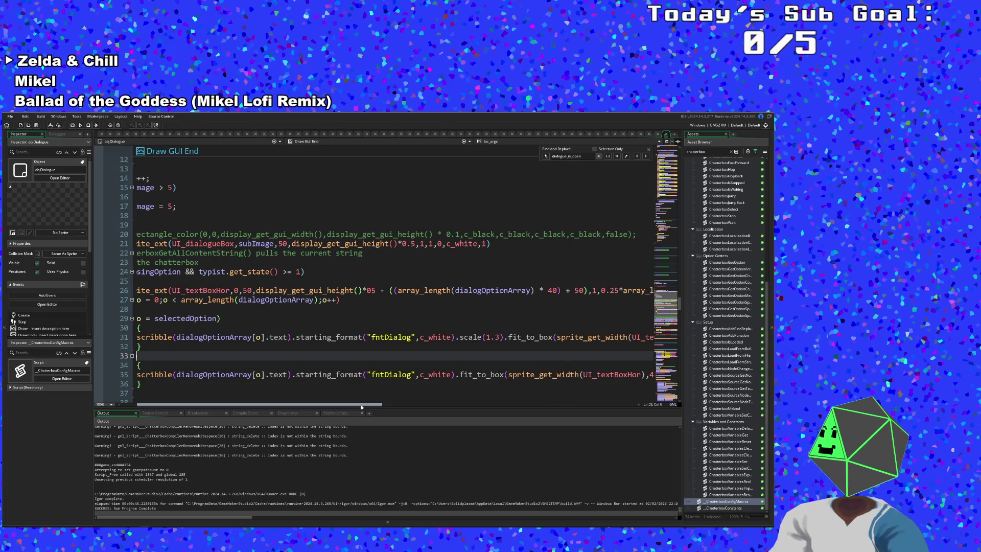
# Replace array_length(dialogOptionArray) with o on line 31 so the y offset reads (o*40)
pyautogui.moveTo(361, 404); pyautogui.dragTo(305, 415)
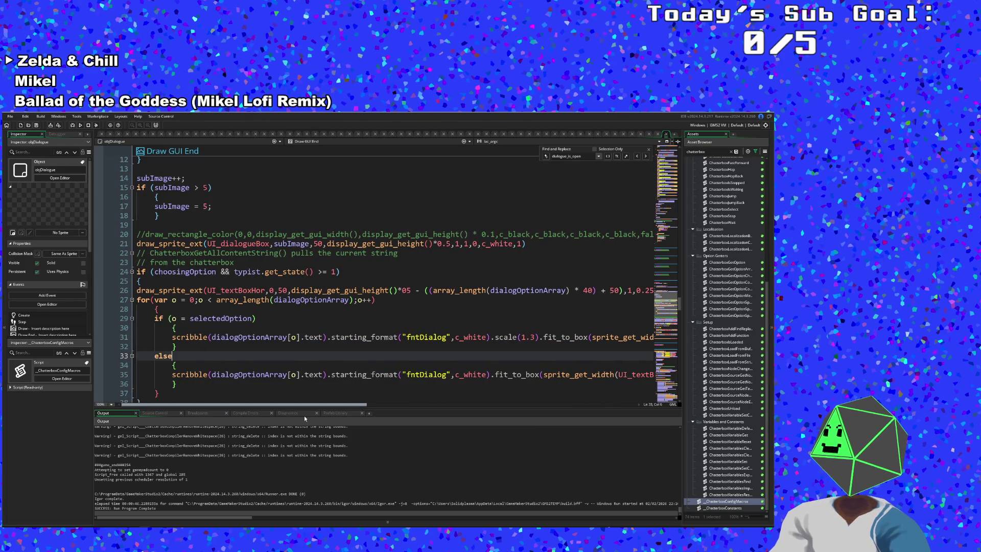
pyautogui.hscroll(10, 394, 276)
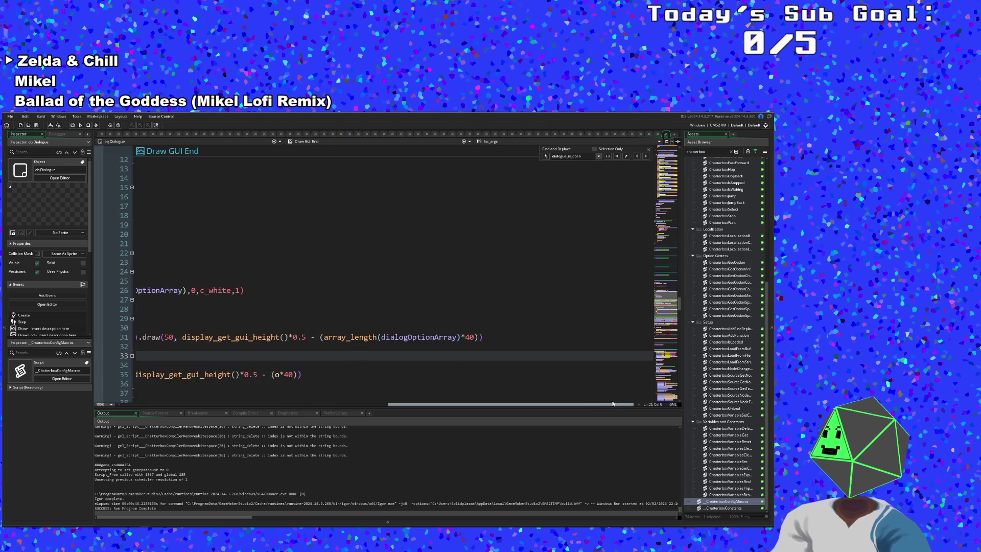
pyautogui.click(323, 337)
pyautogui.moveTo(323, 337); pyautogui.dragTo(409, 339)
pyautogui.hscroll(-10, 414, 341)
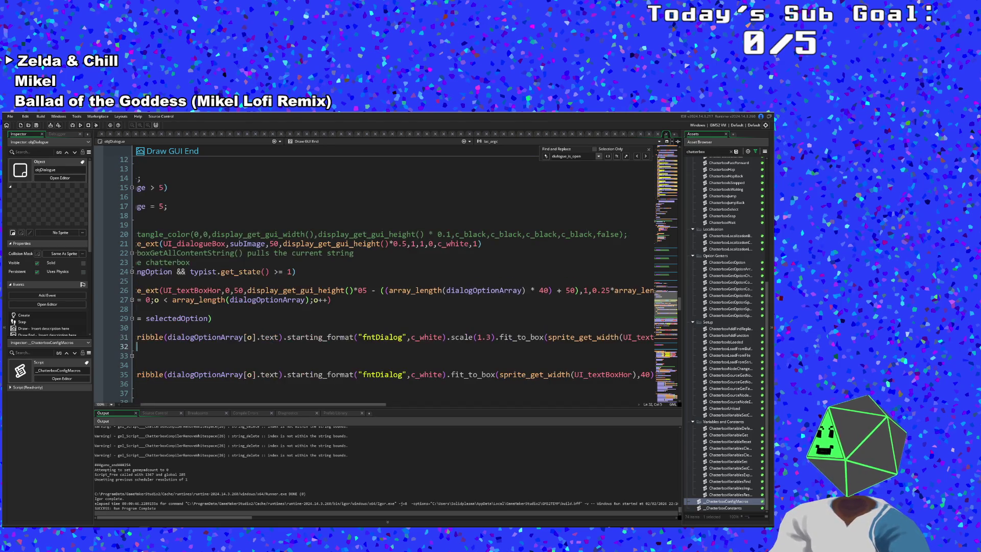
pyautogui.press('Right')
pyautogui.hotkey('ctrl', 'shift', 'Right')
pyautogui.hotkey('ctrl', 'shift', 'Right')
pyautogui.hotkey('ctrl', 'shift', 'Right')
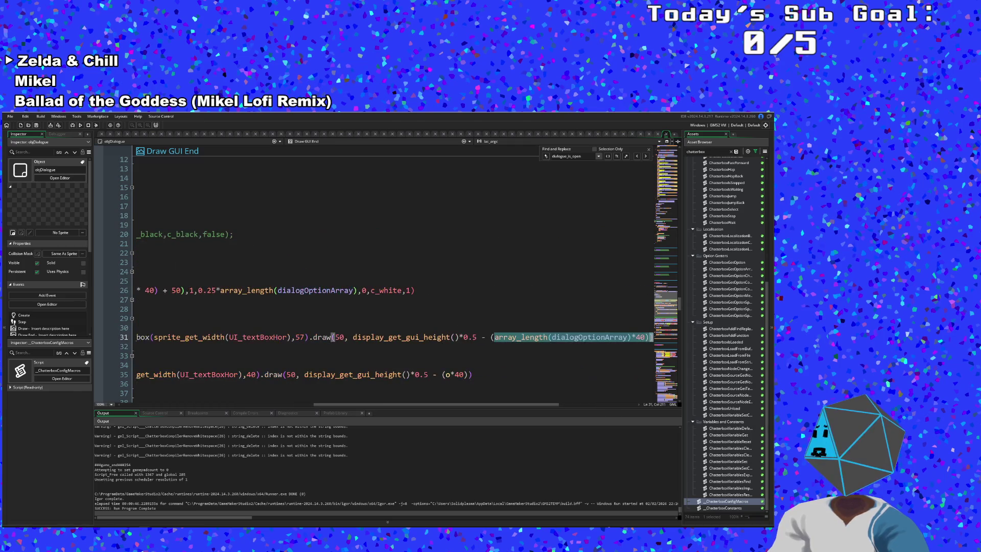
pyautogui.write('o')
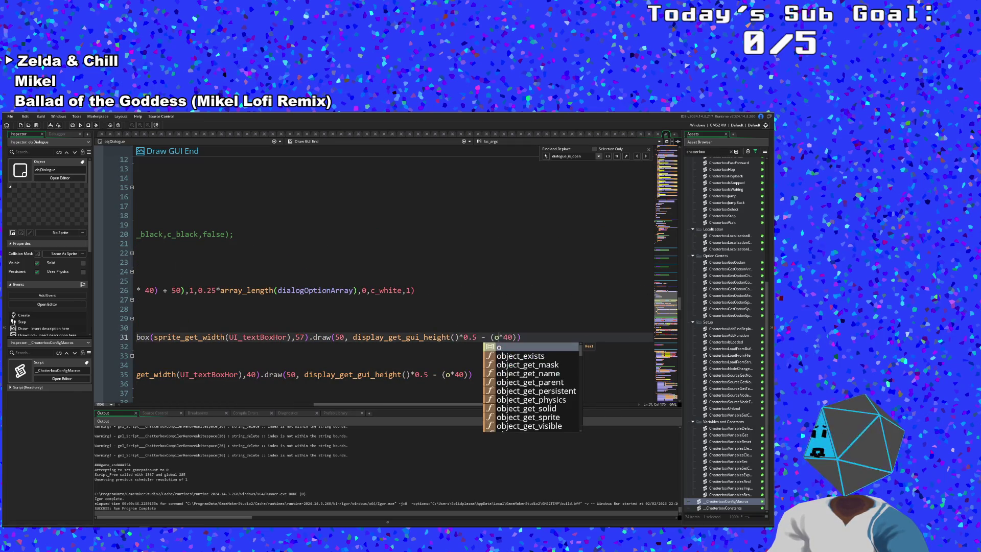
pyautogui.click(136, 318)
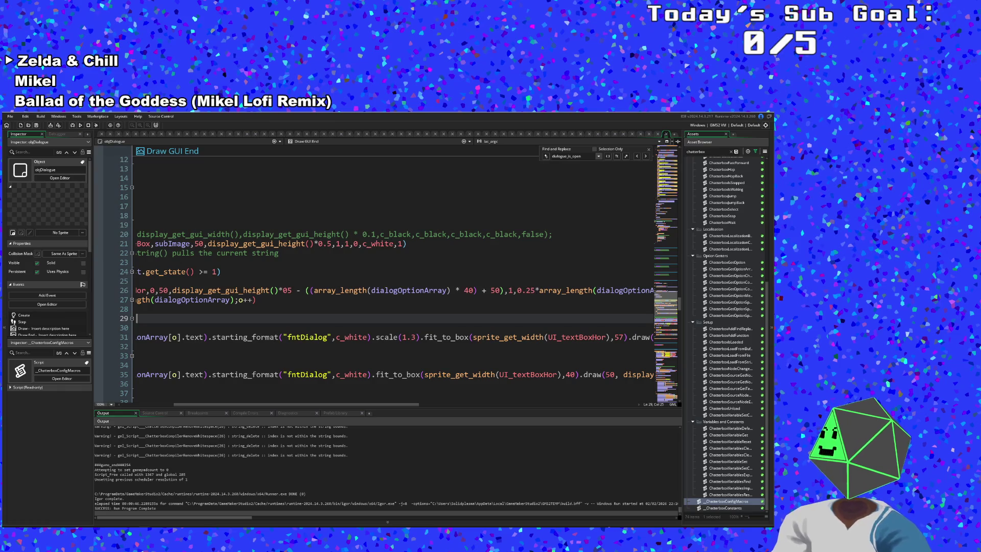
pyautogui.click(137, 365)
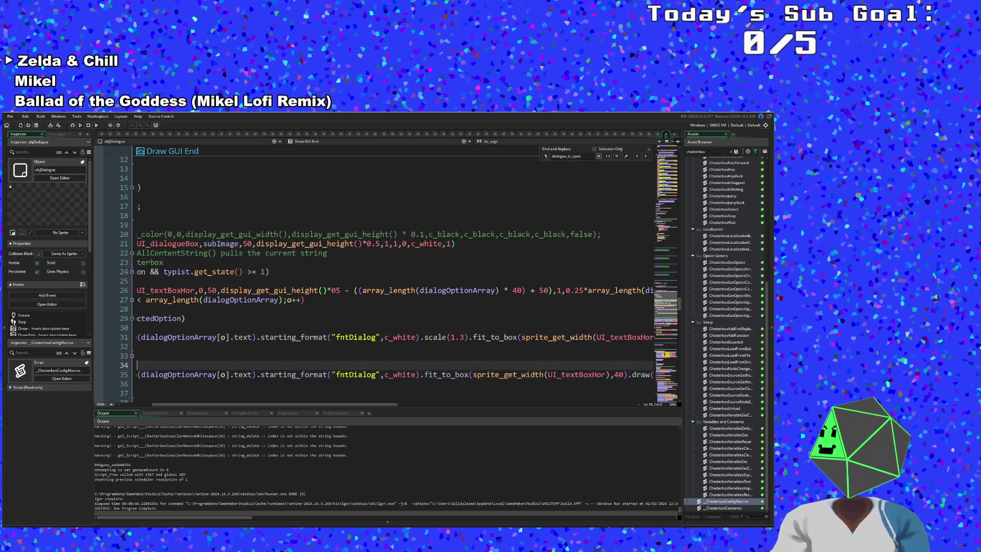
pyautogui.moveTo(394, 405); pyautogui.dragTo(351, 409)
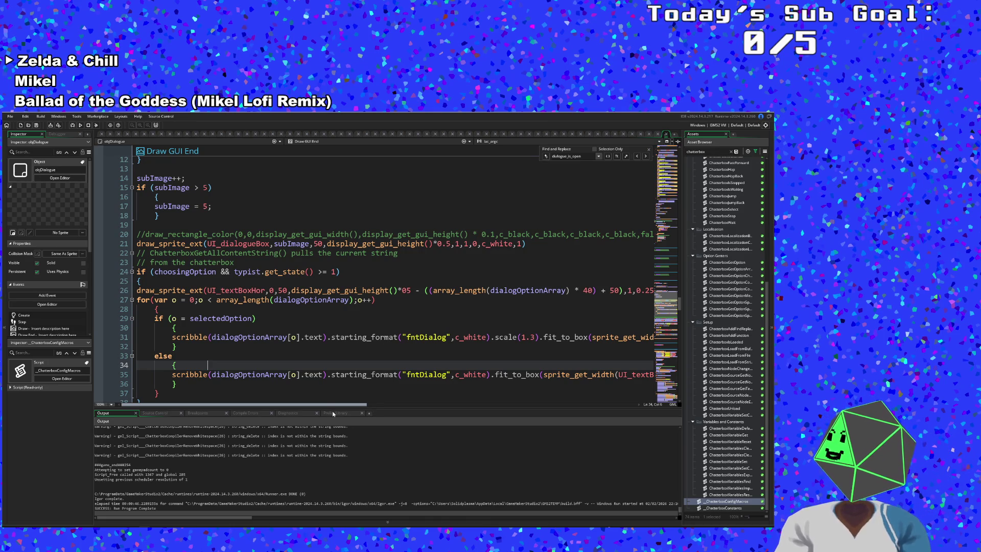
pyautogui.moveTo(356, 418)
pyautogui.mouseDown()
pyautogui.moveTo(407, 414)
pyautogui.moveTo(377, 415)
pyautogui.mouseUp()
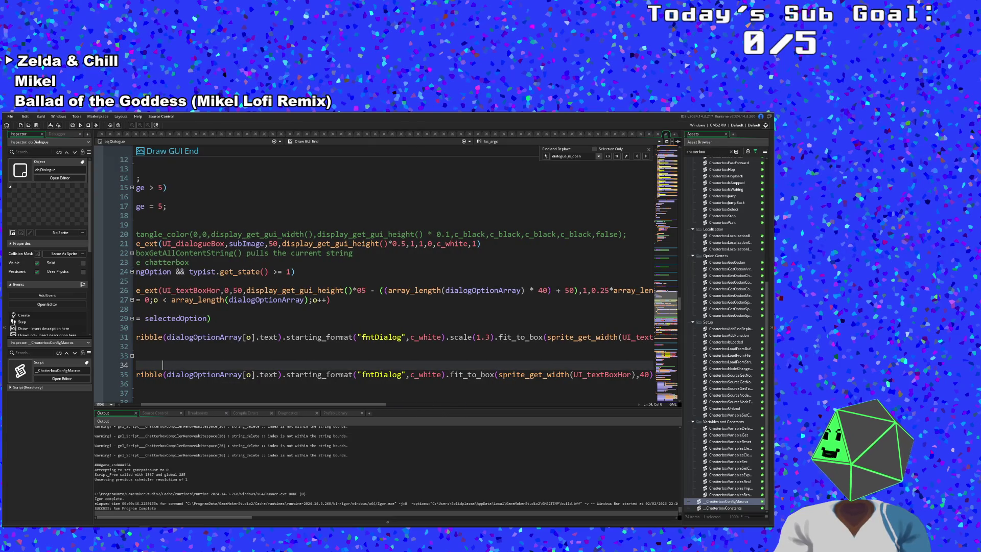
pyautogui.scroll(10, 437, 385)
# Read through the Step event's confirm/cancel check, typist skip and option-choosing branch
pyautogui.scroll(-3, 437, 385)
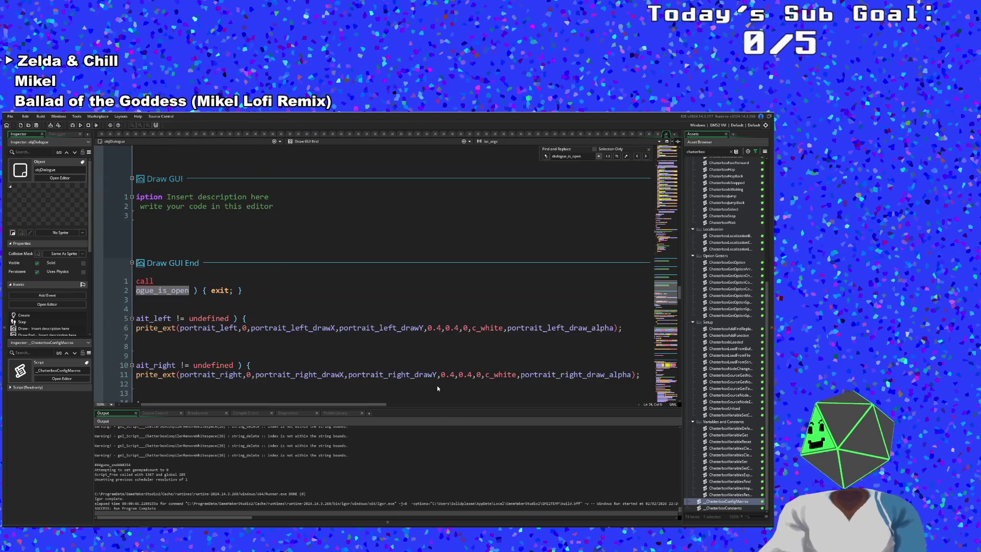
pyautogui.moveTo(319, 403); pyautogui.dragTo(307, 404)
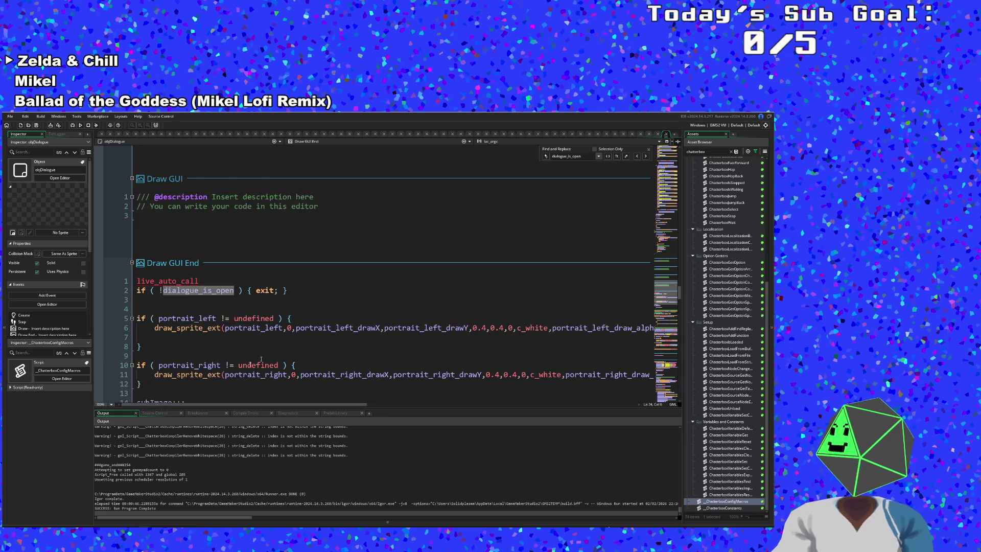
pyautogui.scroll(10, 351, 326)
pyautogui.scroll(20, 368, 313)
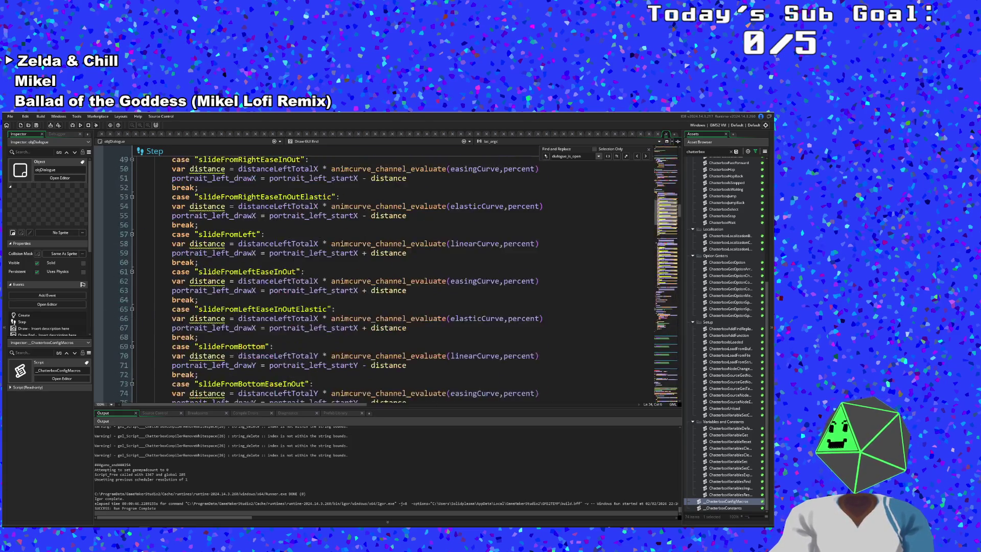
pyautogui.scroll(4, 368, 312)
pyautogui.scroll(-2, 368, 311)
pyautogui.click(261, 310)
pyautogui.click(194, 300)
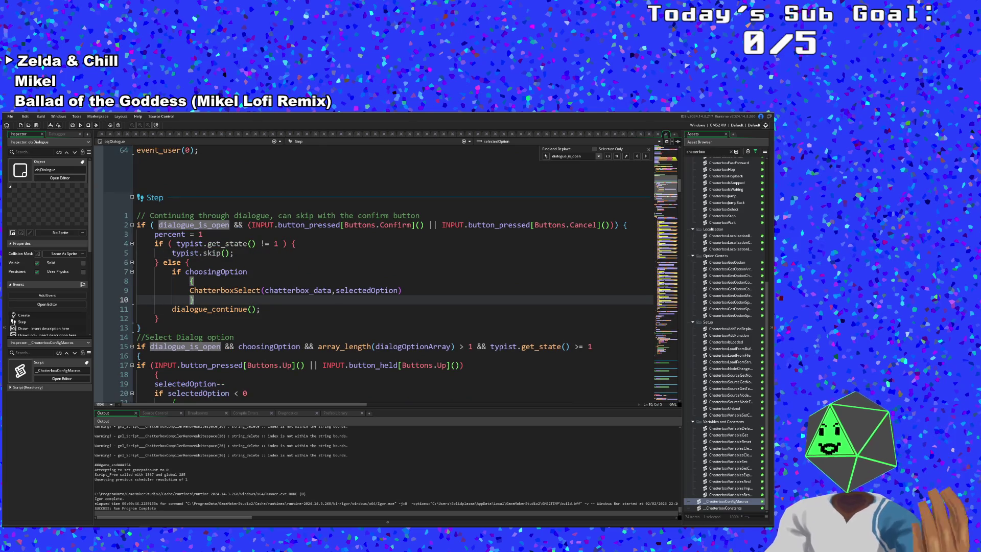
pyautogui.click(195, 281)
pyautogui.click(234, 253)
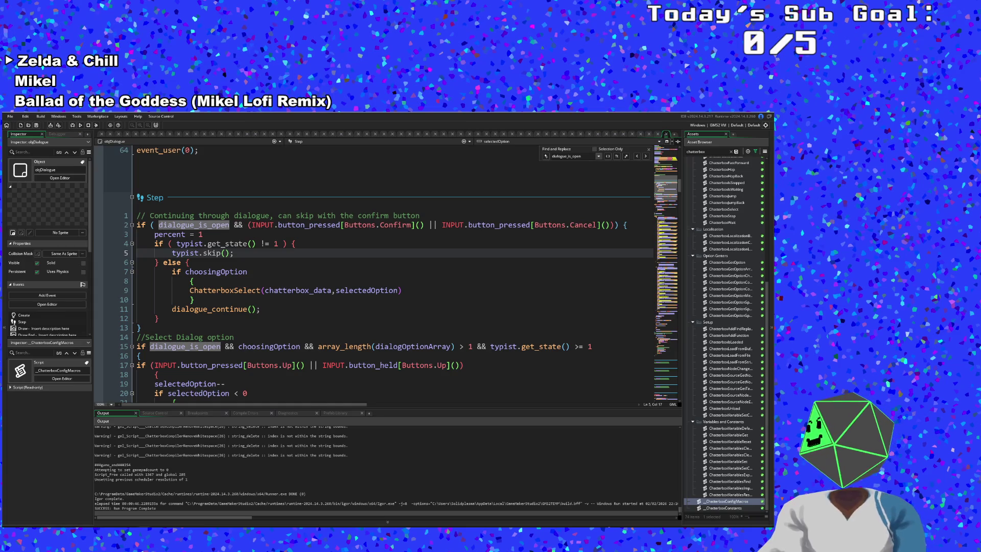
pyautogui.click(296, 244)
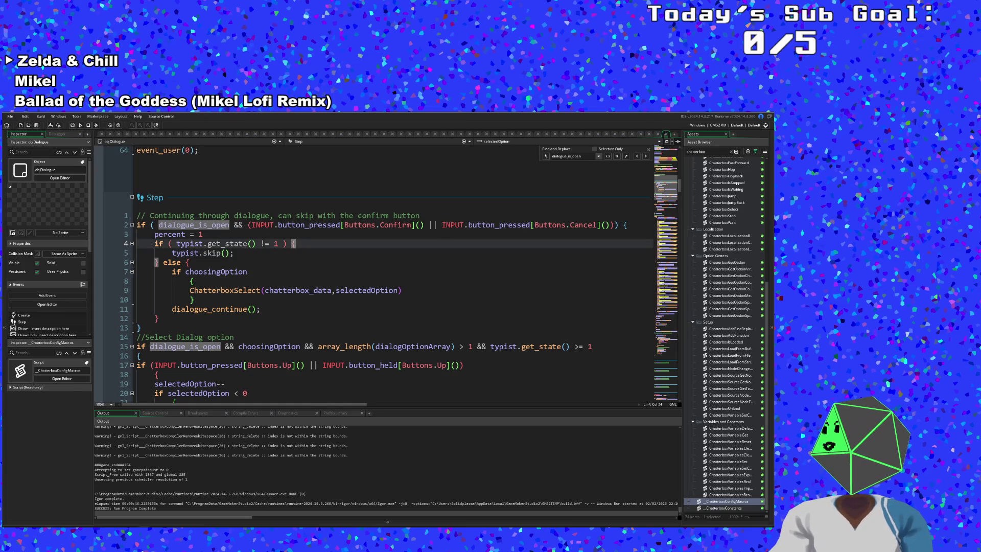
pyautogui.click(494, 225)
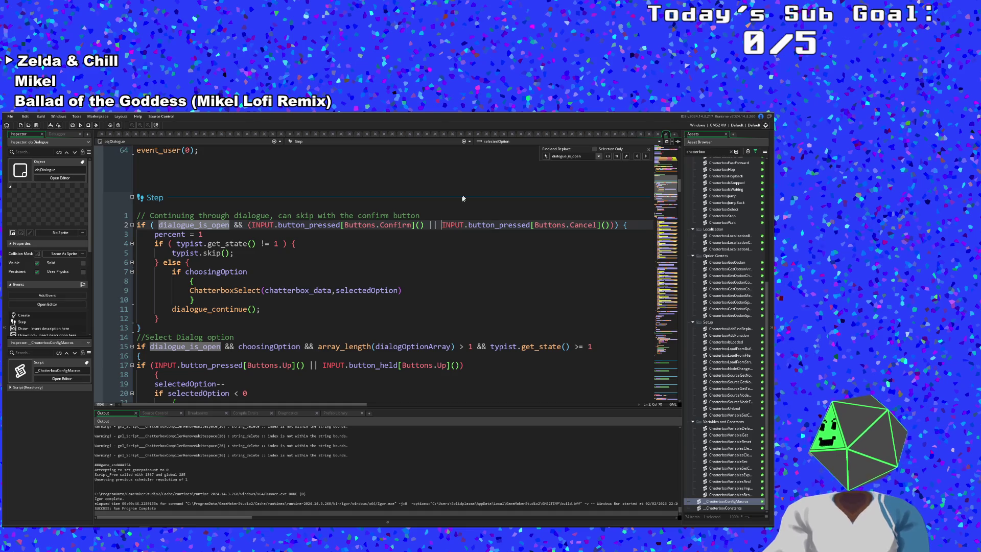
pyautogui.scroll(-2, 383, 276)
pyautogui.click(385, 328)
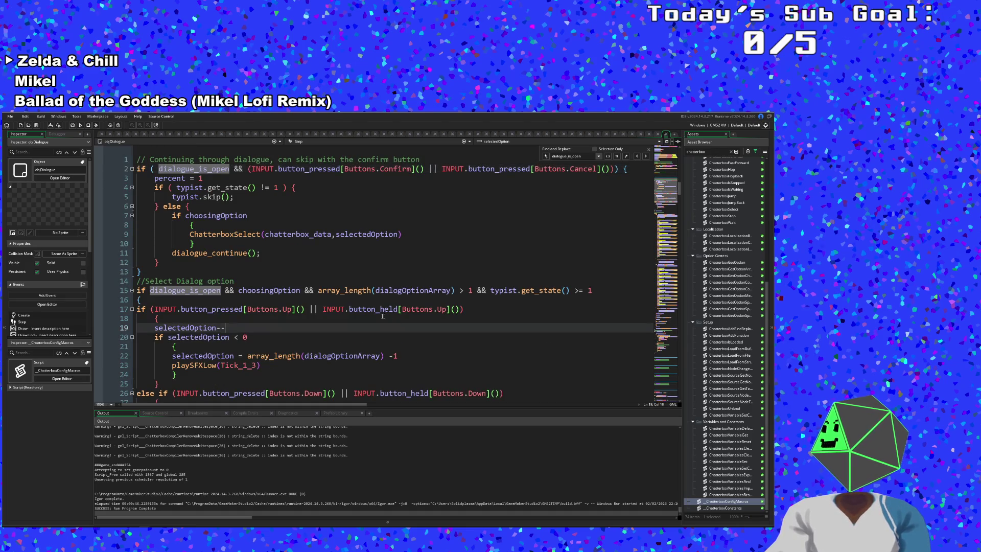
# Wrap INPUT.button_held[Buttons.Up]() in parentheses and add '&& INPUT.button_held_cache' on line 17
pyautogui.click(328, 309)
pyautogui.write('(')
pyautogui.click(463, 309)
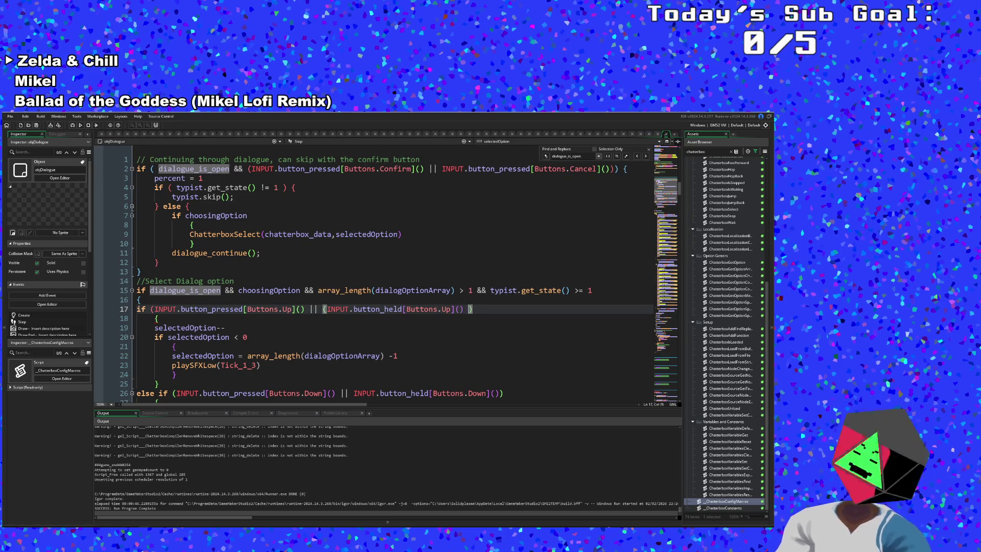
pyautogui.write('&&')
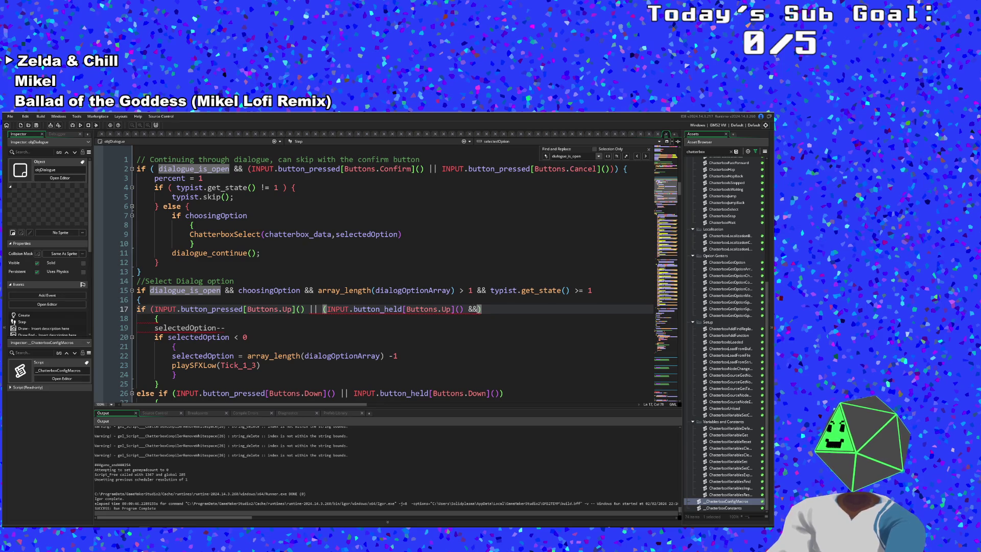
pyautogui.write(' INPUT')
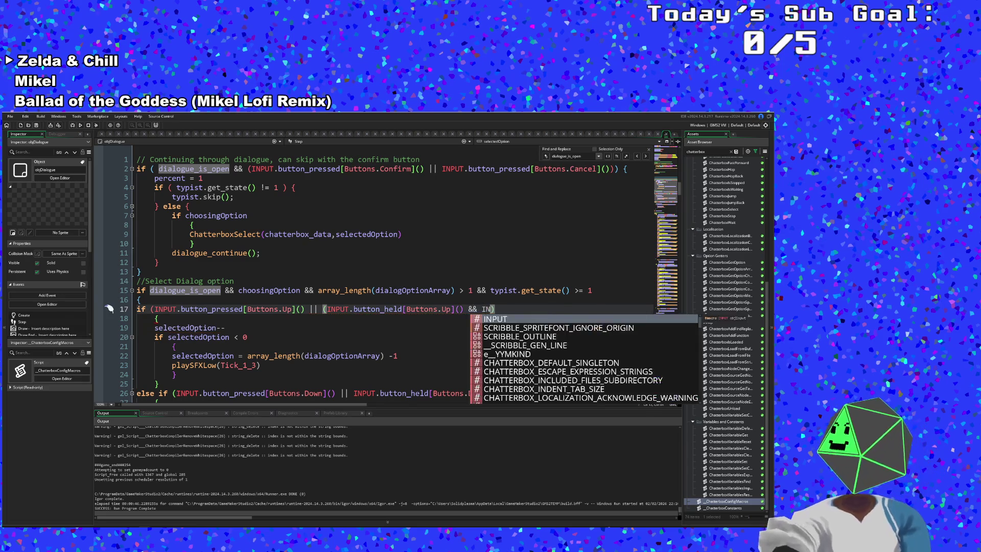
pyautogui.write('.butt')
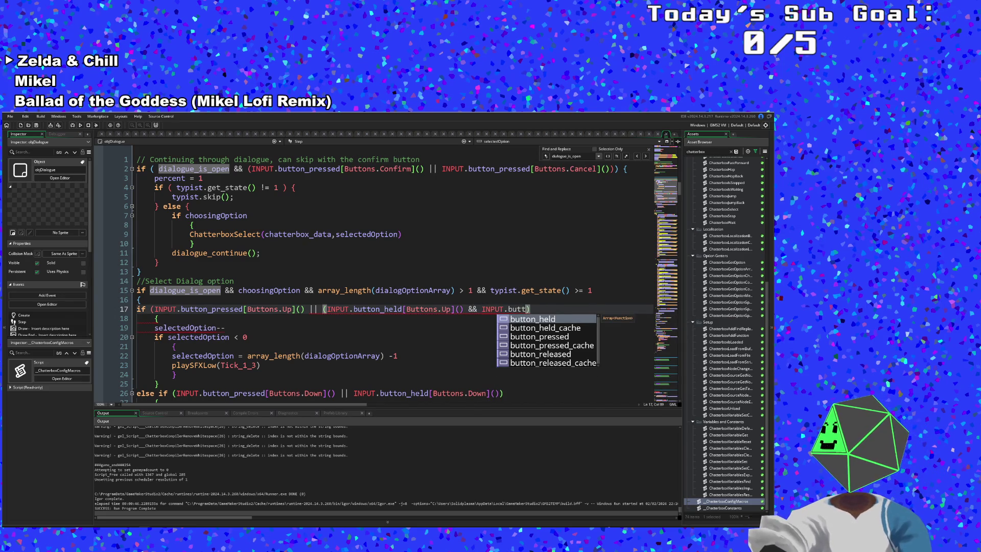
pyautogui.press('Down')
pyautogui.press('Down')
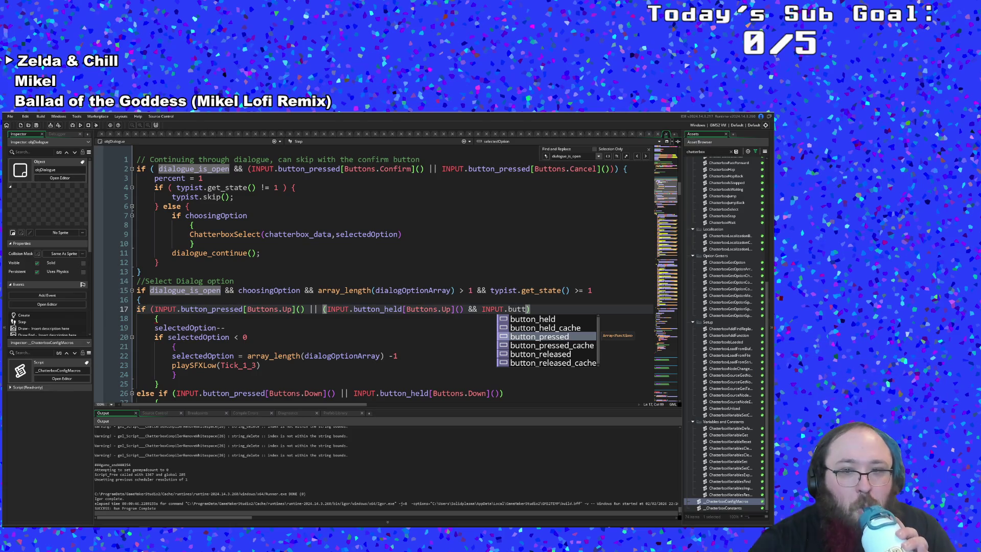
pyautogui.press('Down')
pyautogui.press('Down')
pyautogui.press('Down')
pyautogui.press('Down')
pyautogui.press('Up')
pyautogui.press('Up')
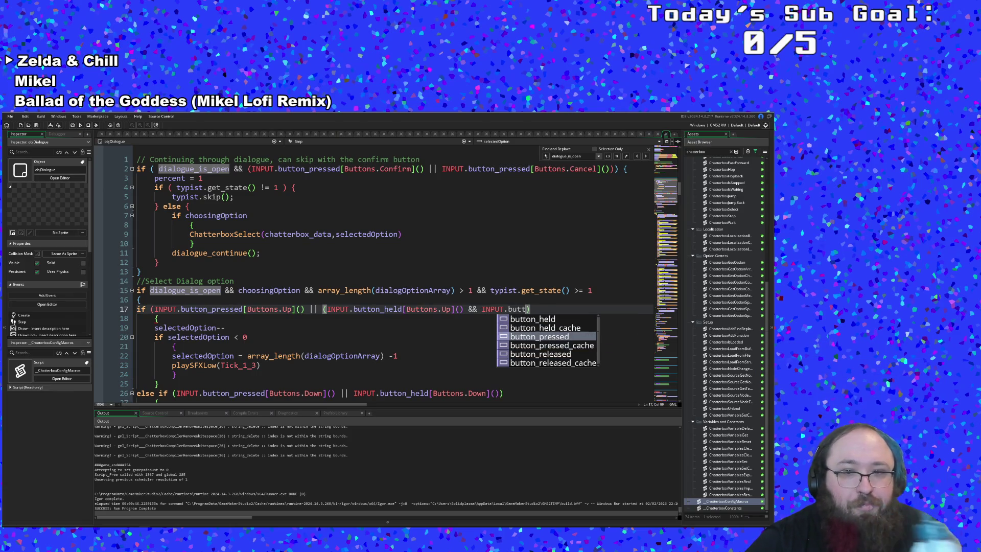
pyautogui.press('Return')
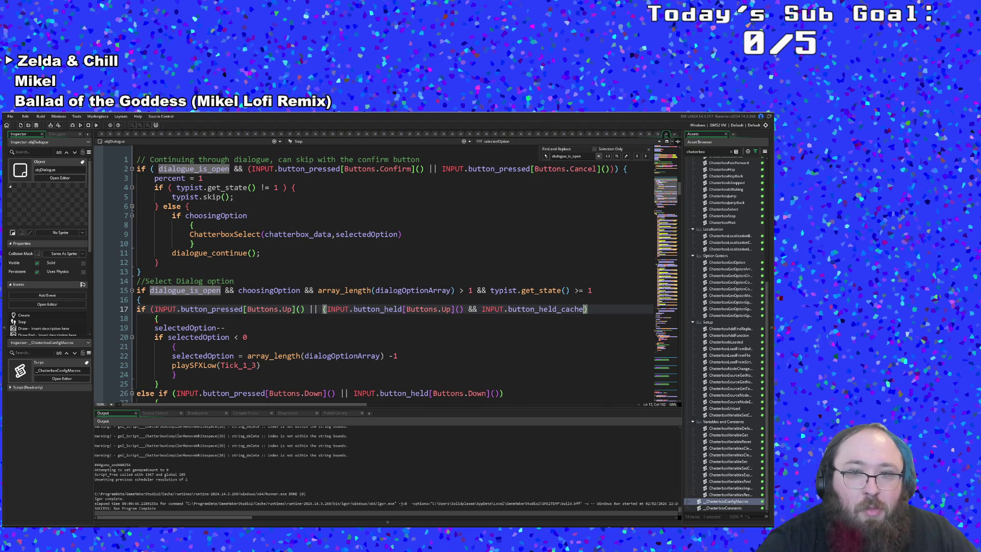
# Jump to button_held_cache's definition in objInput's Create event
pyautogui.click(522, 309)
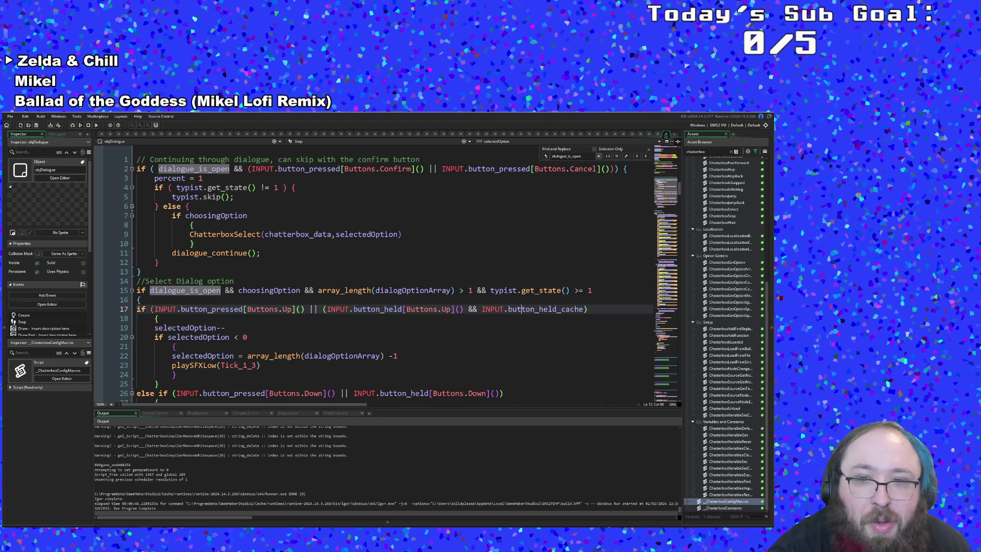
pyautogui.middleClick(521, 309)
pyautogui.click(156, 291)
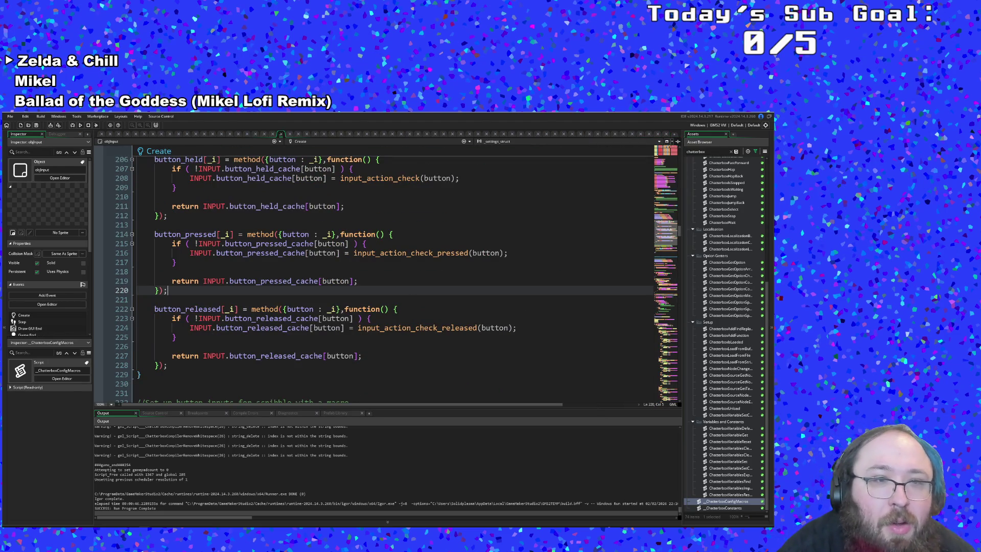
# Review the Create event's cache arrays and the button_held method body
pyautogui.scroll(2, 388, 276)
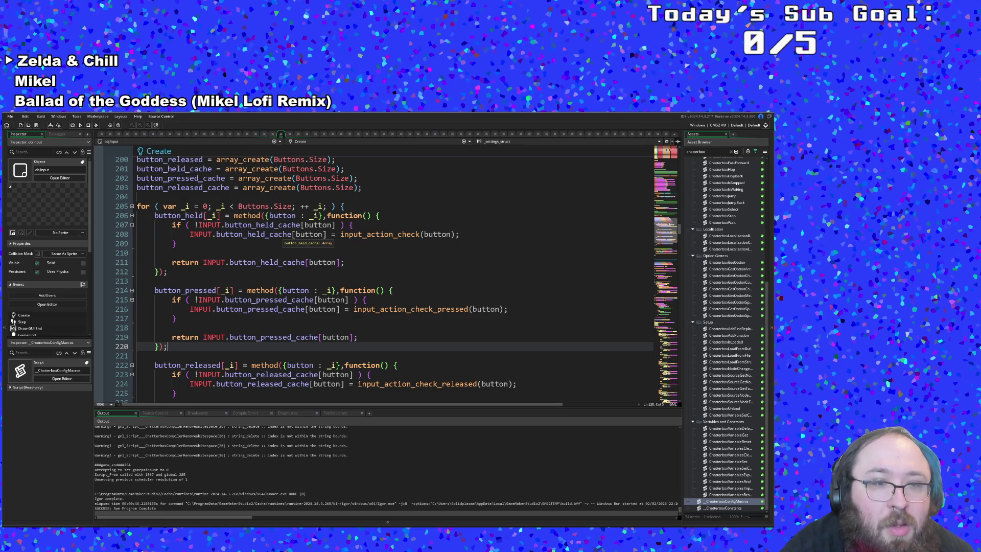
pyautogui.scroll(6, 271, 236)
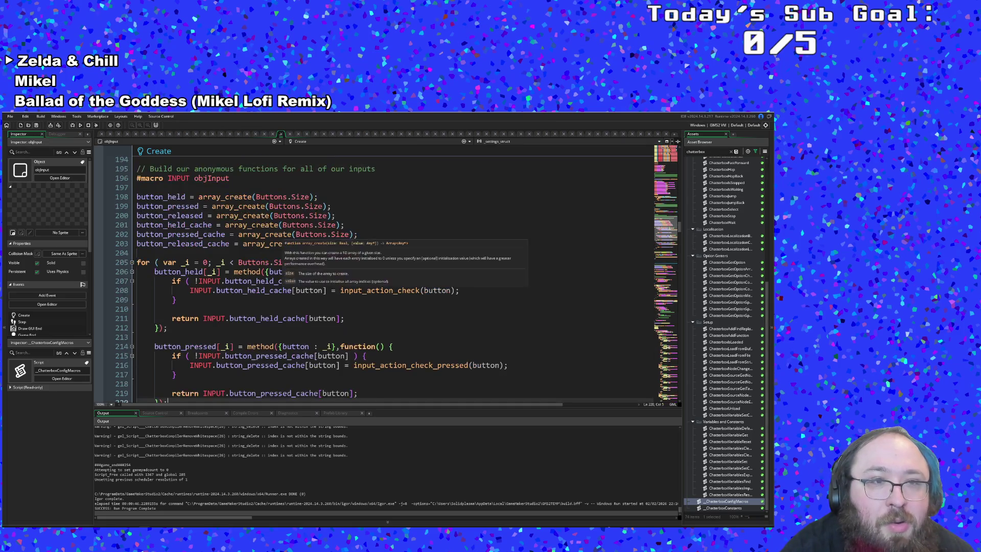
pyautogui.scroll(-4, 271, 236)
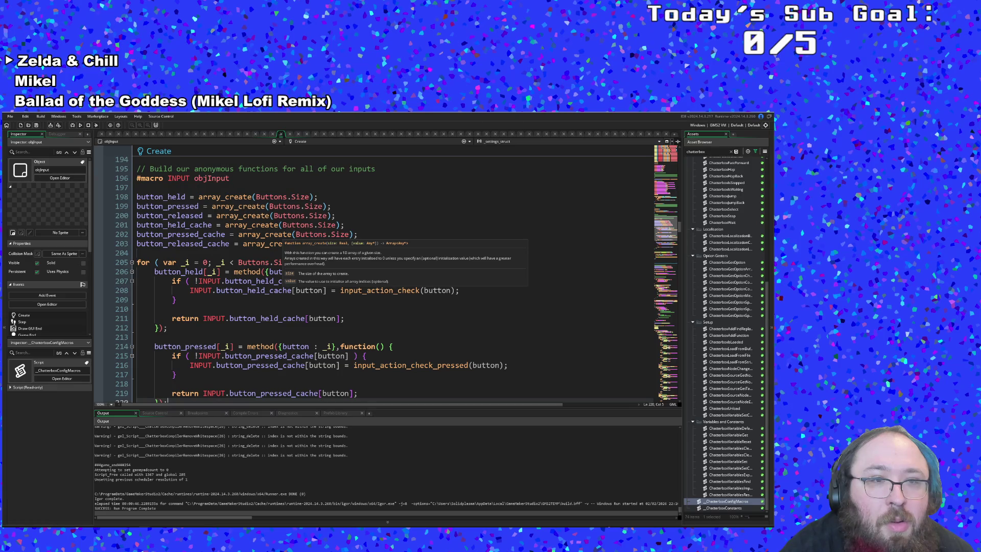
pyautogui.click(258, 234)
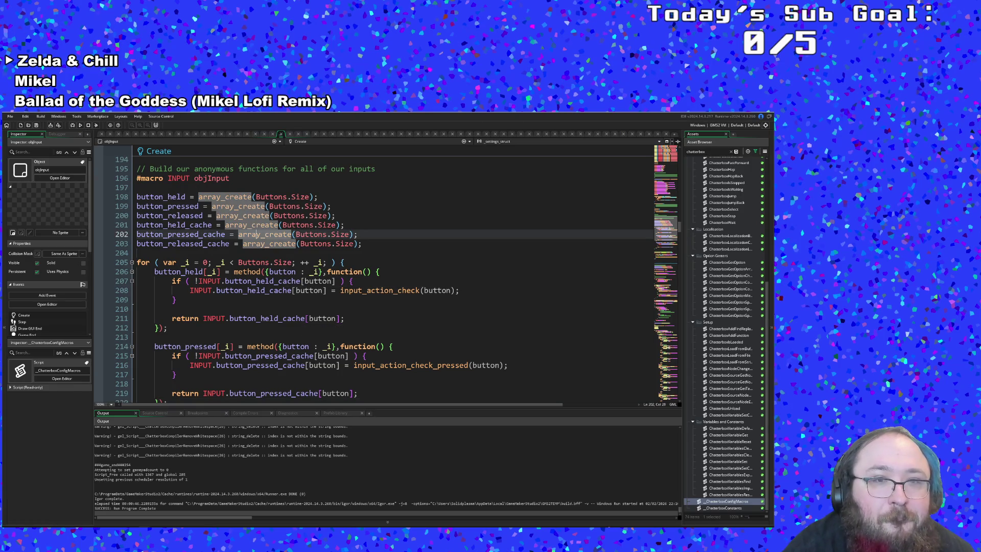
pyautogui.scroll(-2, 306, 309)
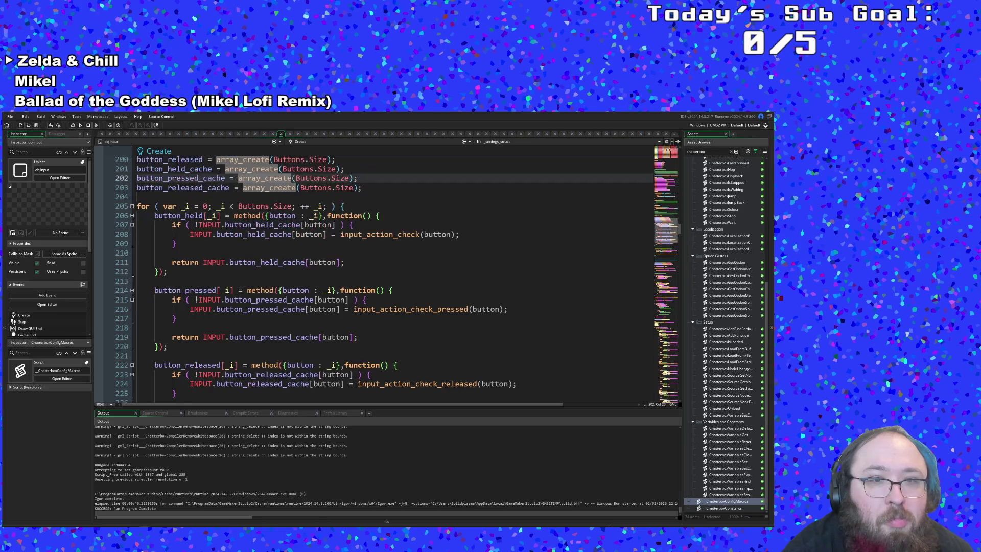
pyautogui.click(247, 309)
pyautogui.scroll(2, 248, 309)
pyautogui.click(264, 290)
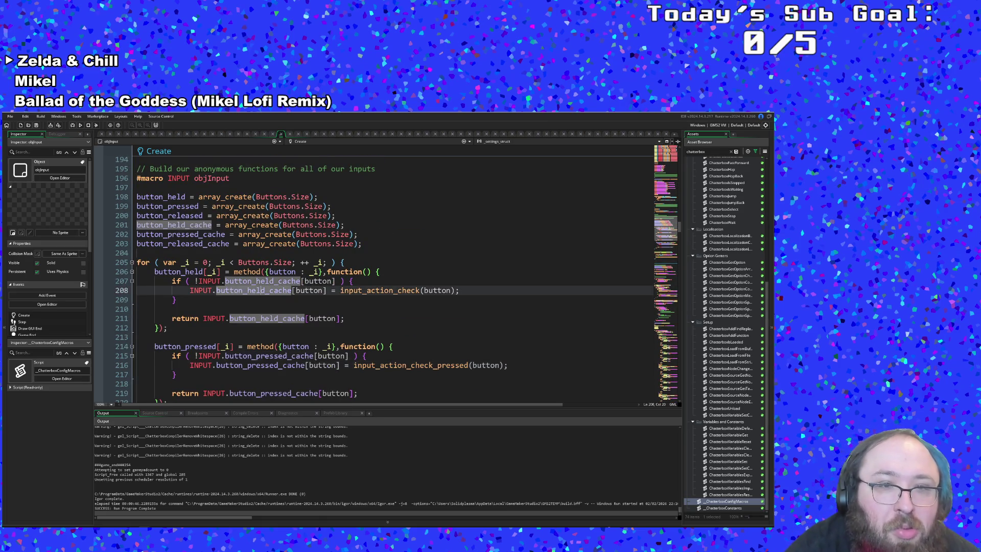
pyautogui.click(275, 281)
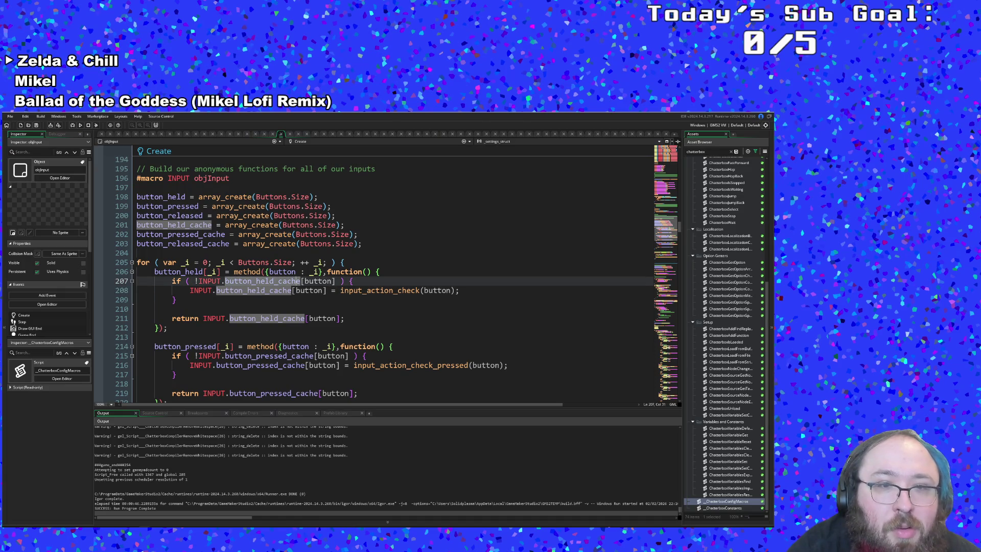
pyautogui.click(300, 271)
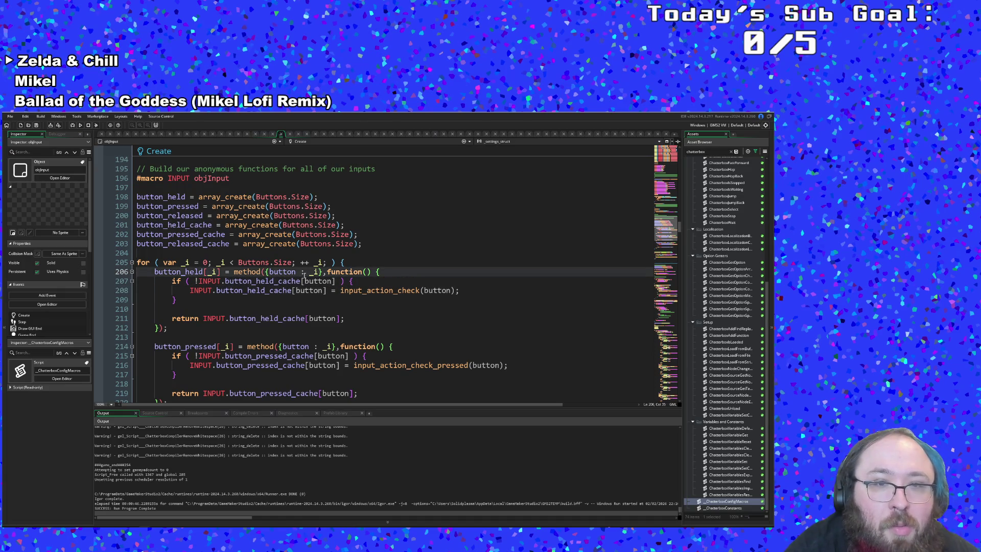
pyautogui.click(301, 290)
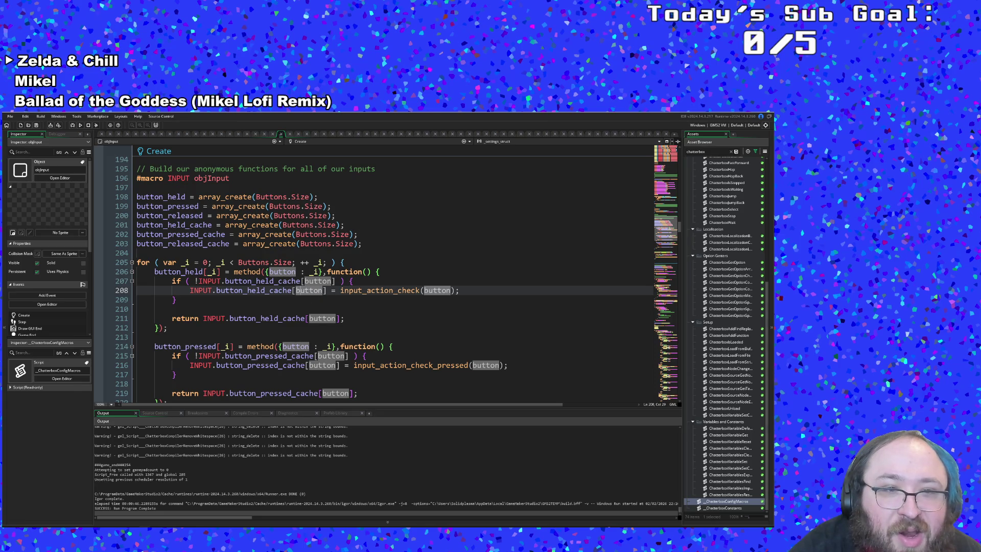
pyautogui.click(150, 300)
# Look over the delay_math function, including its else branch and return 0 line
pyautogui.scroll(4, 151, 300)
pyautogui.scroll(-4, 150, 299)
pyautogui.scroll(4, 151, 299)
pyautogui.scroll(8, 334, 281)
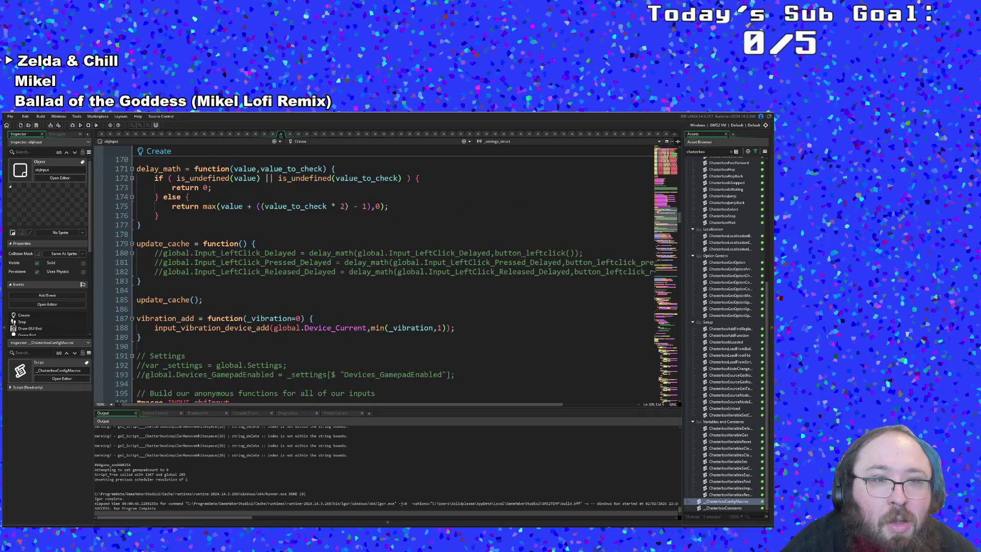
pyautogui.click(335, 282)
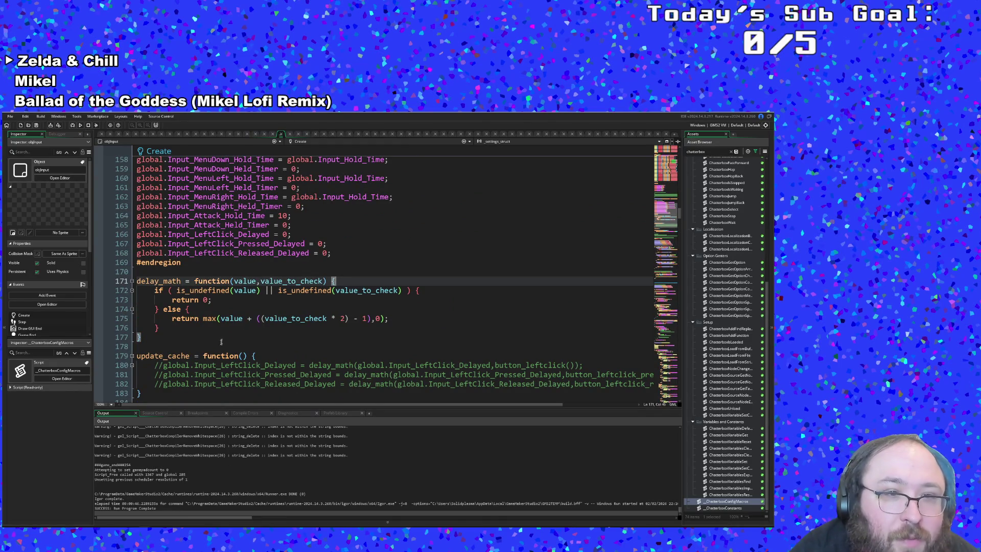
pyautogui.click(194, 337)
pyautogui.click(202, 318)
pyautogui.click(190, 310)
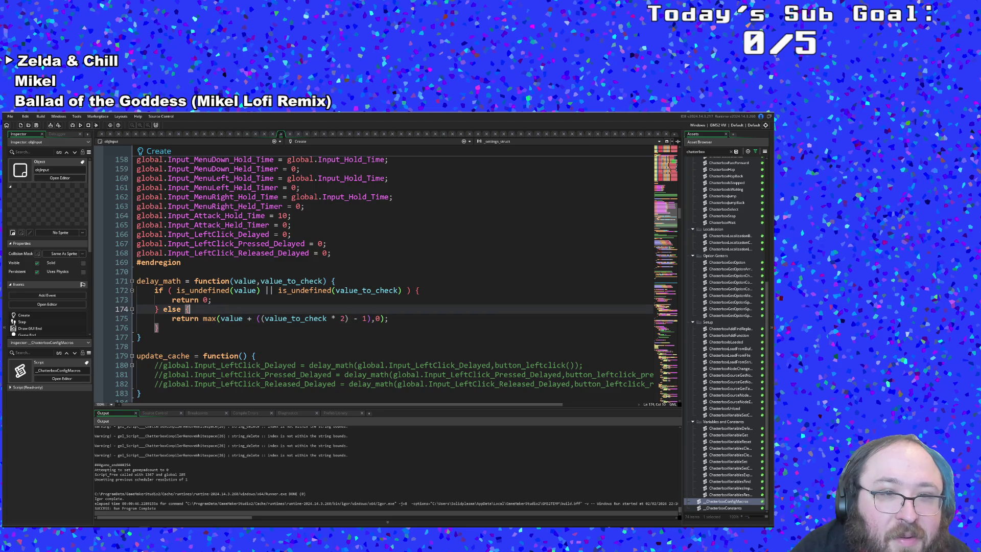
pyautogui.click(211, 300)
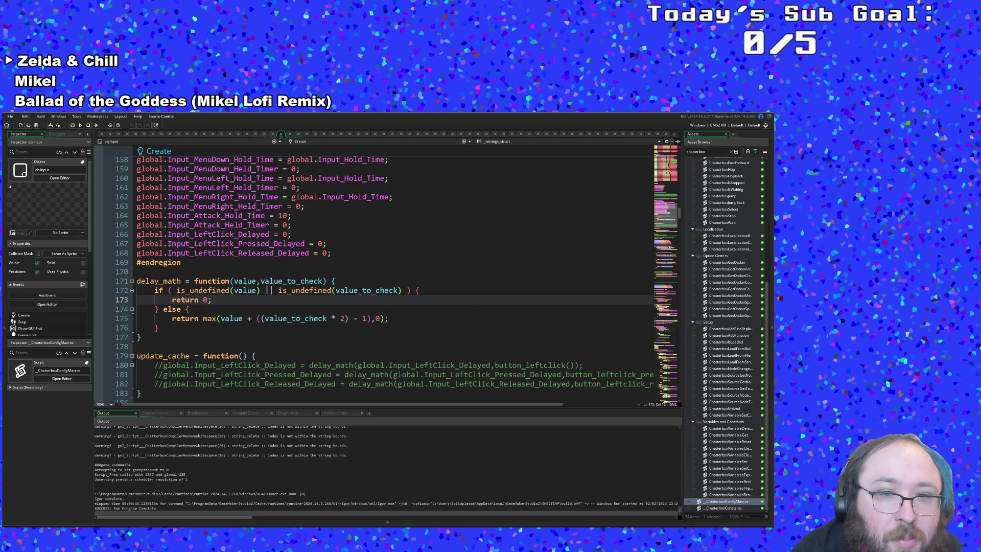
pyautogui.scroll(14, 393, 276)
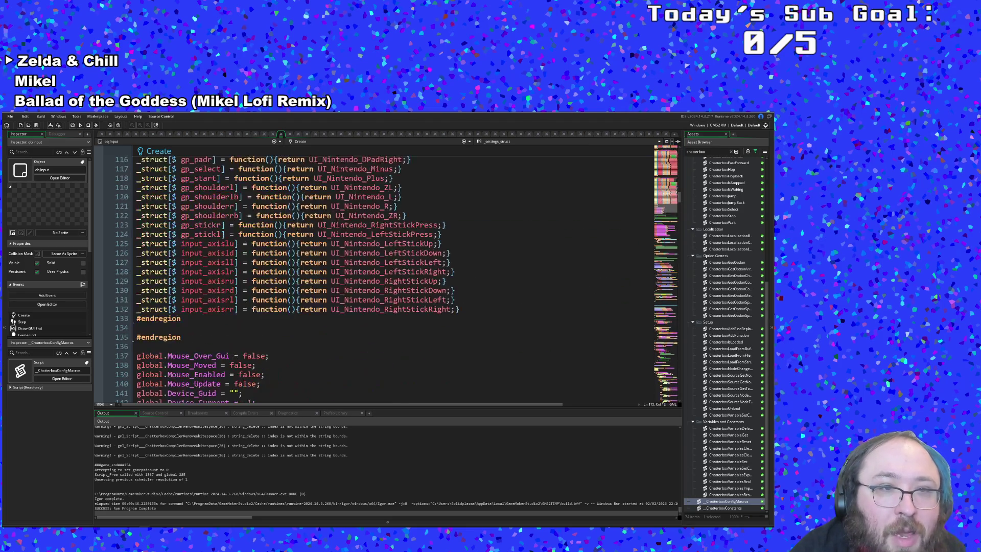
pyautogui.scroll(-5, 393, 276)
pyautogui.scroll(2, 393, 276)
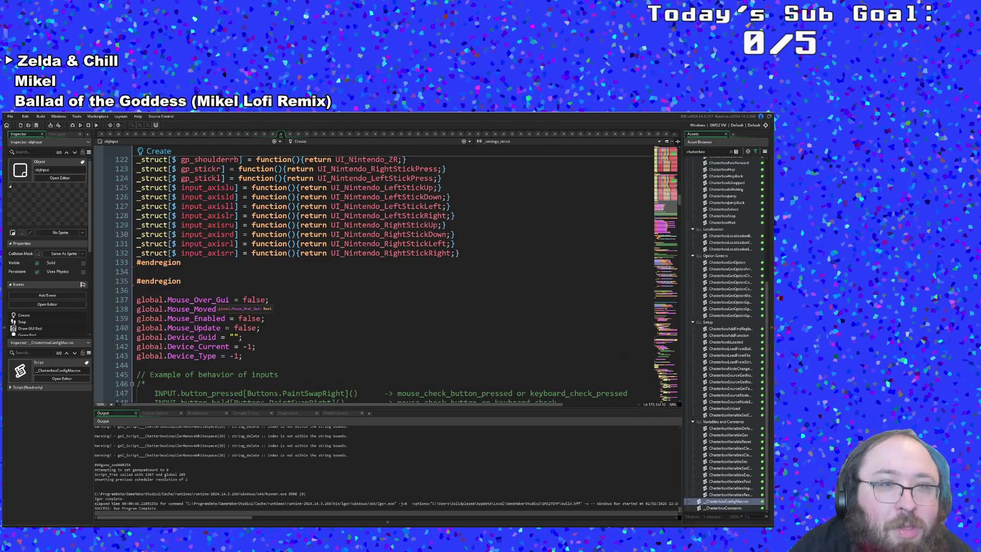
pyautogui.scroll(-7, 216, 304)
pyautogui.scroll(-9, 216, 305)
pyautogui.scroll(-5, 216, 305)
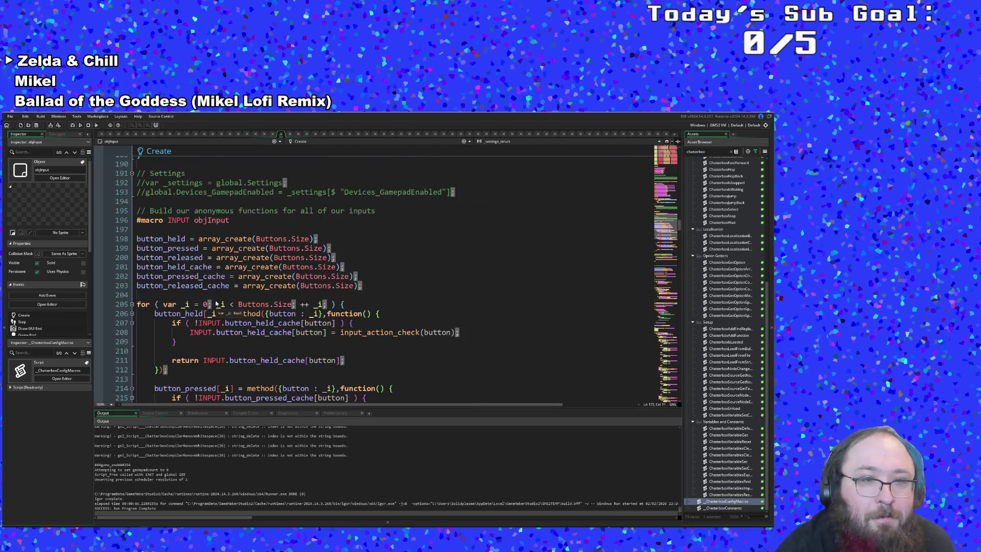
# Search the code for 'held' with Find and Replace
pyautogui.doubleClick(217, 303)
pyautogui.hotkey('ctrl', 'f')
pyautogui.write('held')
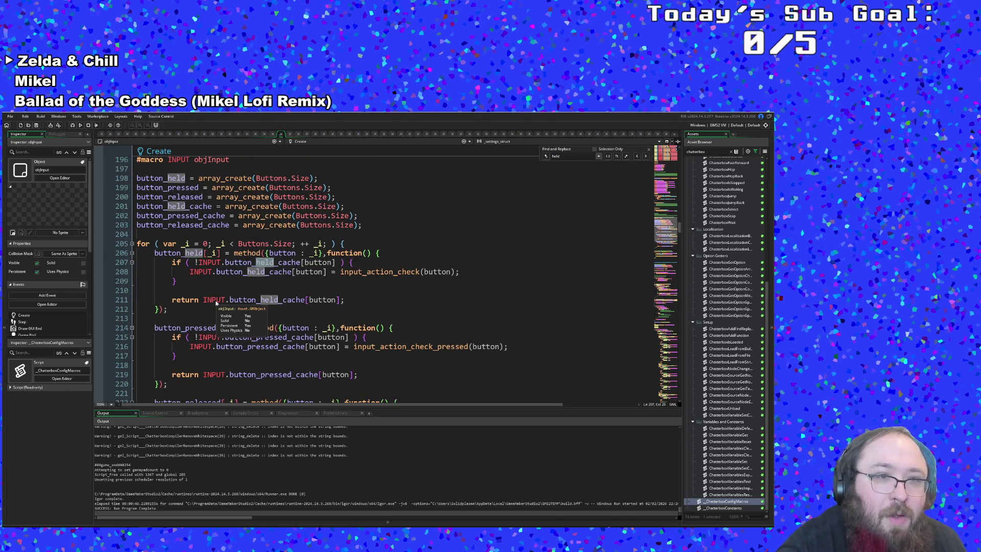
# Step through the first 'held' matches, backing up once to recheck a match
pyautogui.click(645, 156)
pyautogui.click(645, 156)
pyautogui.click(645, 156)
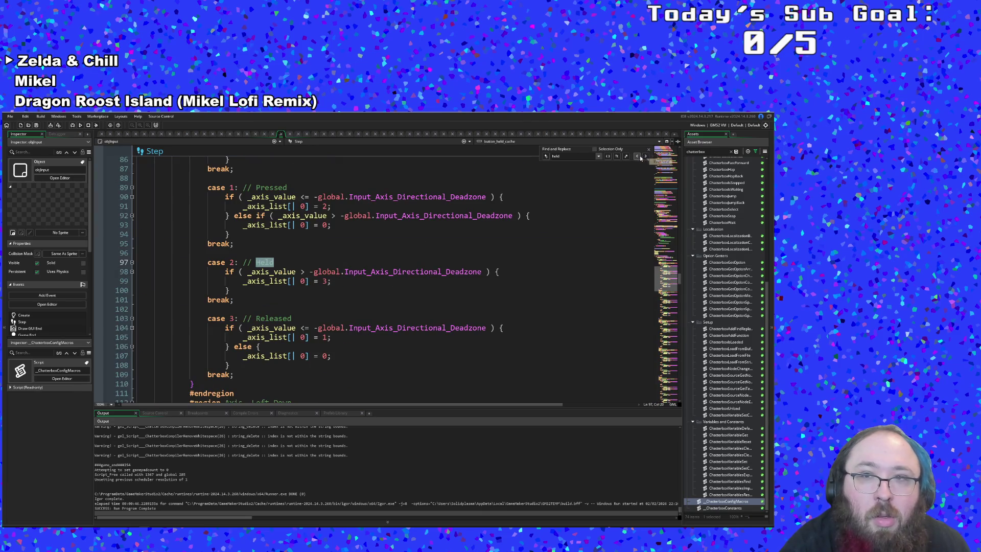
pyautogui.click(637, 157)
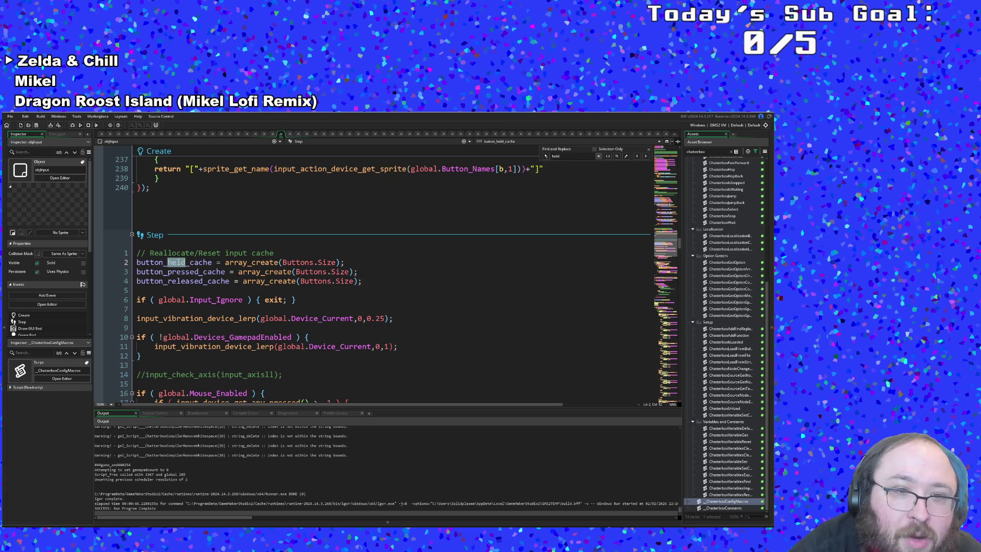
pyautogui.click(646, 157)
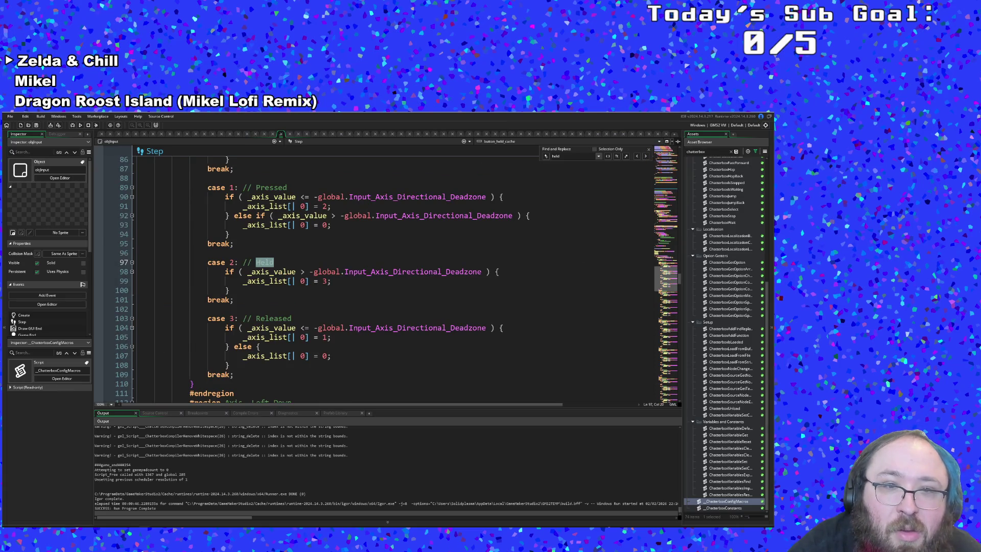
# Continue through the 'held' matches to the Step event's 'Button held timers' comment at line 340
pyautogui.scroll(6, 388, 276)
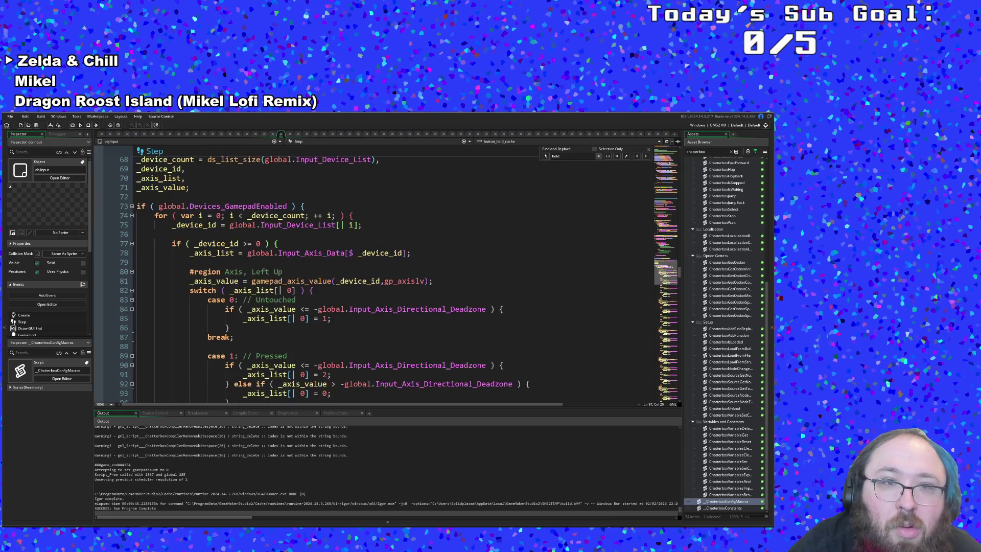
pyautogui.click(646, 156)
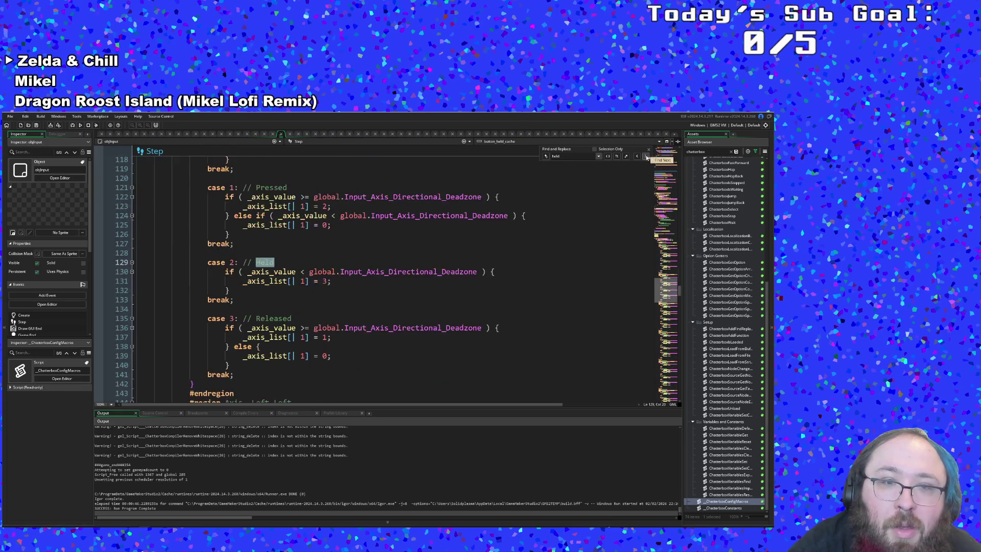
pyautogui.click(646, 156)
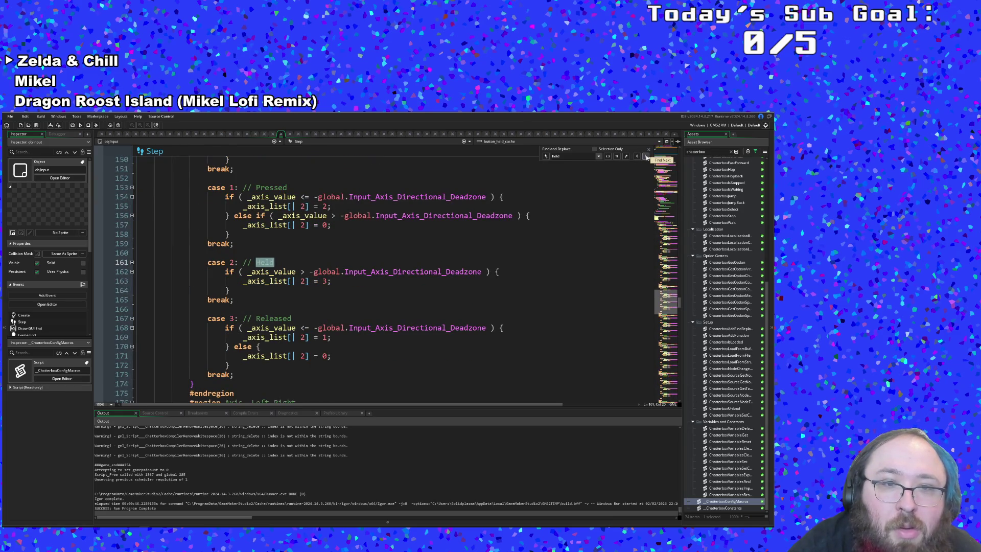
pyautogui.click(646, 157)
pyautogui.click(646, 157)
pyautogui.click(646, 157)
pyautogui.click(646, 156)
pyautogui.click(646, 156)
pyautogui.click(646, 156)
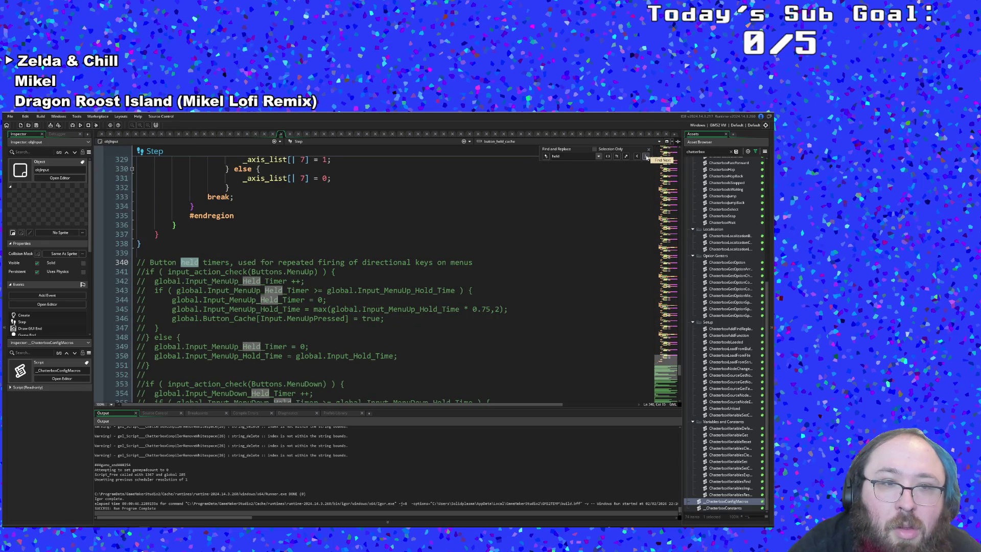
# Review the commented MenuUp held-timer lines and place the cursor at the MenuUp check line 341
pyautogui.click(409, 319)
pyautogui.click(420, 309)
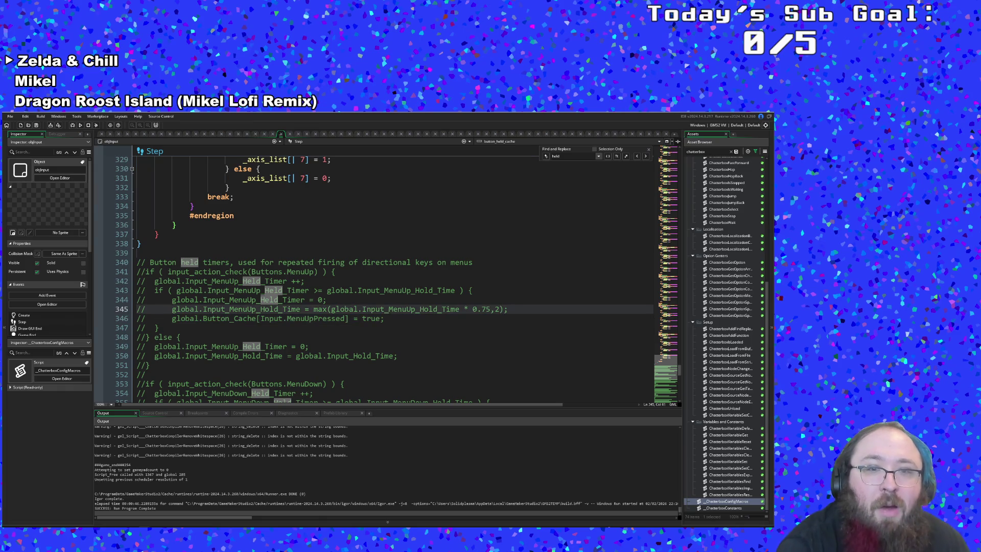
pyautogui.click(384, 318)
pyautogui.scroll(-2, 394, 276)
pyautogui.click(265, 290)
pyautogui.click(155, 271)
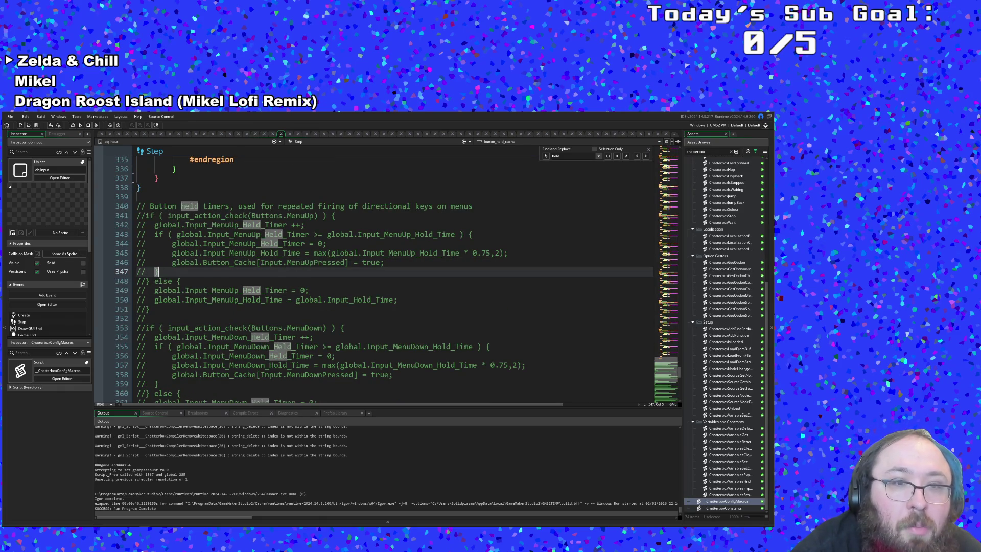
pyautogui.click(229, 262)
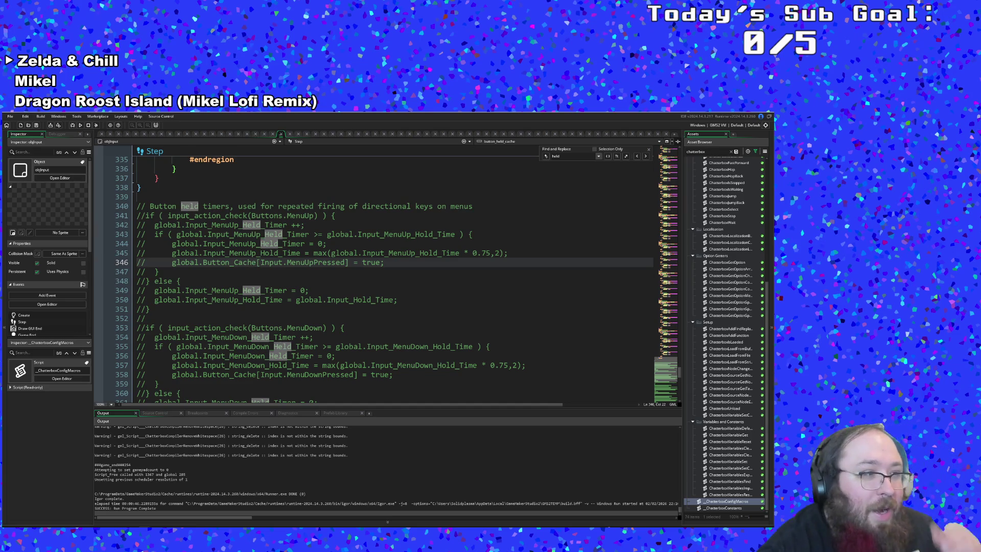
pyautogui.click(176, 234)
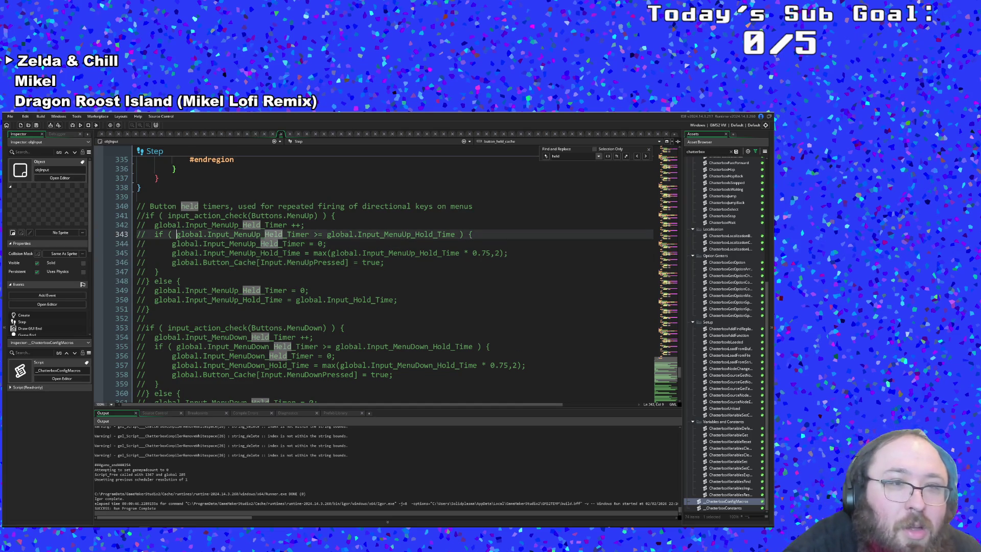
pyautogui.click(171, 234)
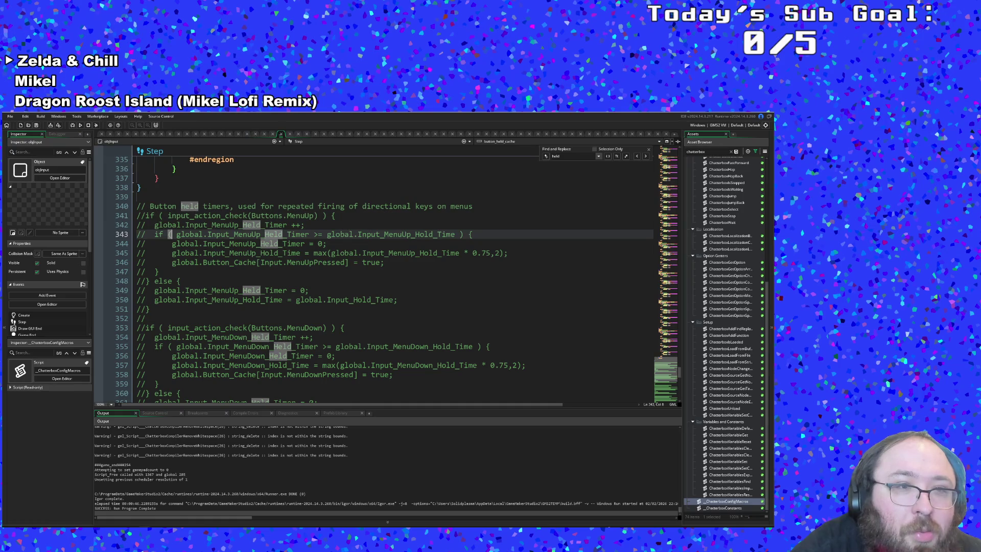
pyautogui.click(150, 216)
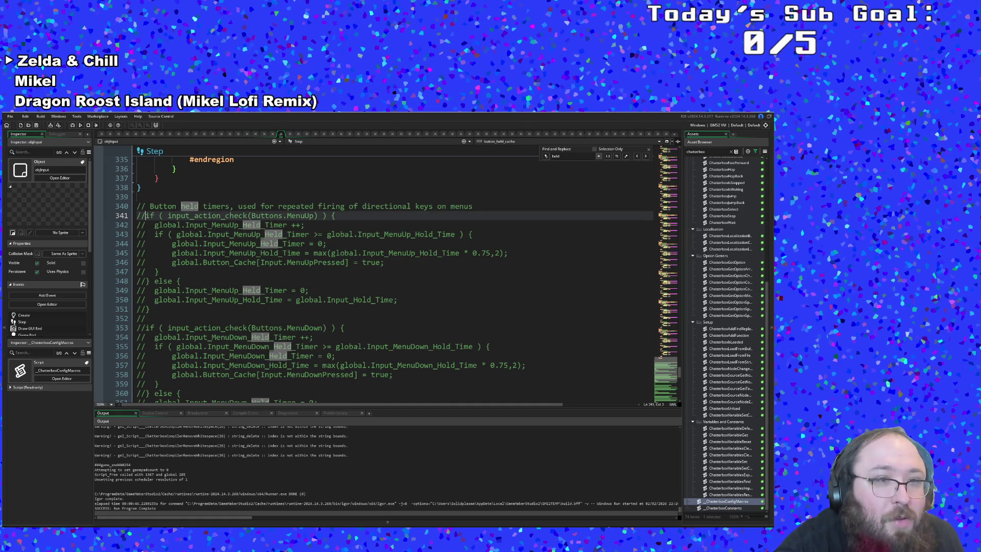
# Select lines 341–387 and uncomment the MenuUp, MenuDown, MenuLeft and MenuRight held-timer blocks
pyautogui.press('Down')
pyautogui.press('Down')
pyautogui.press('Down')
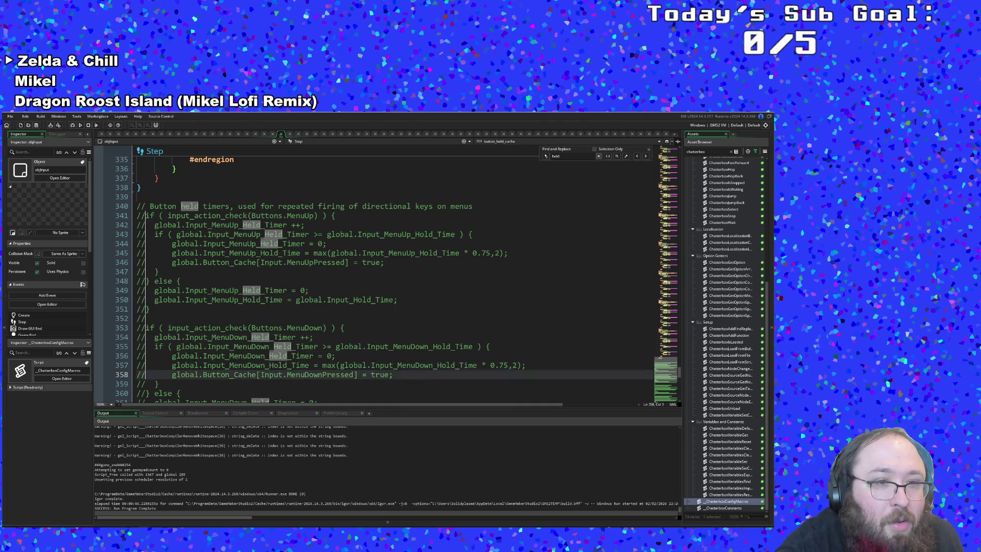
pyautogui.press('Down')
pyautogui.press('Down')
pyautogui.press('Down')
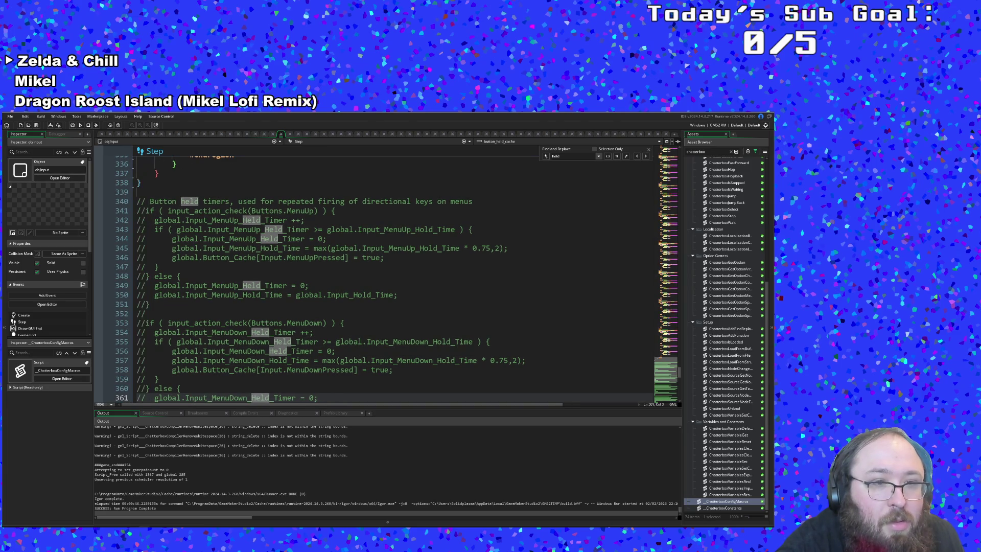
pyautogui.scroll(-2, 145, 352)
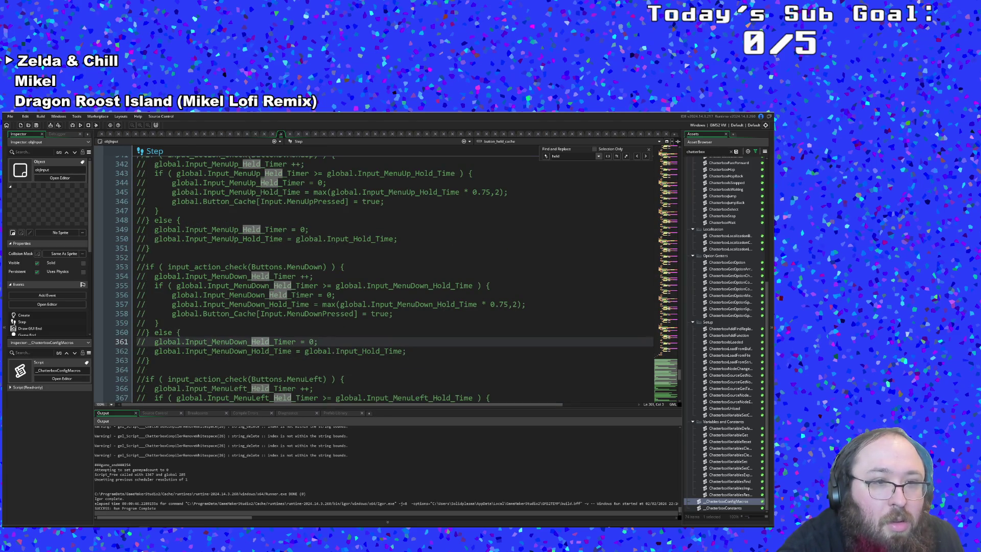
pyautogui.press('Down')
pyautogui.press('Down')
pyautogui.press('Down')
pyautogui.press('Down')
pyautogui.press('Down')
pyautogui.press('Down')
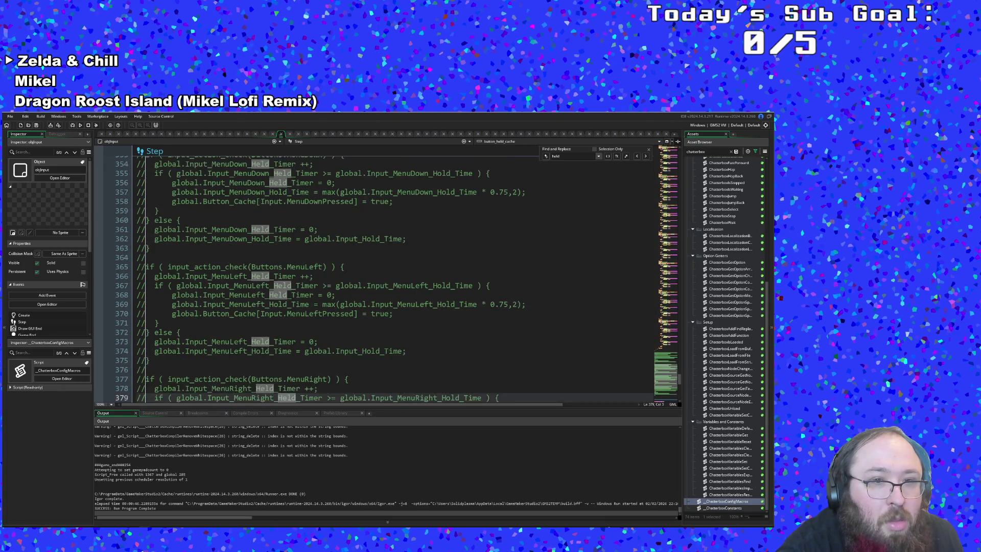
pyautogui.press('Down')
pyautogui.press('Down')
pyautogui.press('Down')
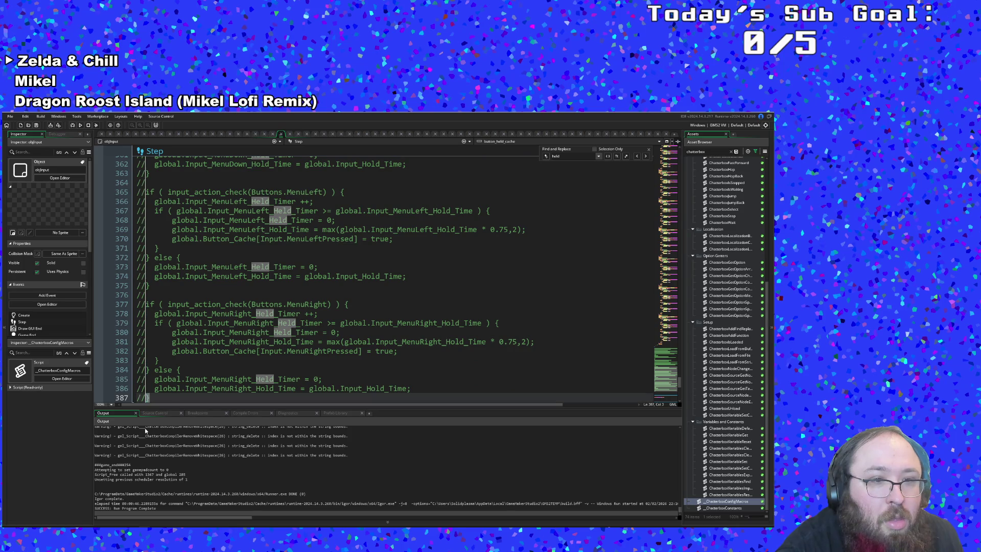
pyautogui.scroll(-4, 152, 373)
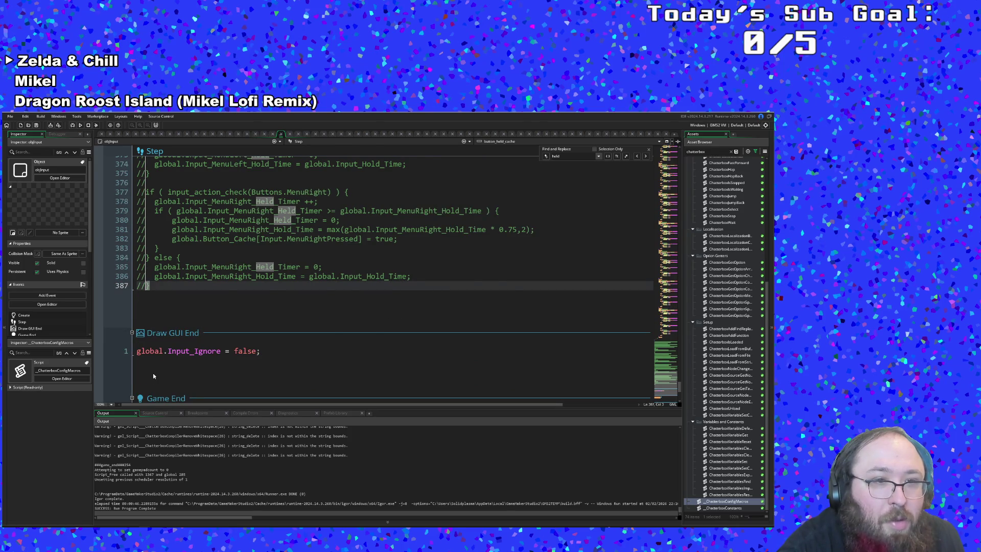
pyautogui.hotkey('alt', 'shift', 'Up')
pyautogui.hotkey('alt', 'shift', 'Up')
pyautogui.hotkey('alt', 'shift', 'Up')
pyautogui.hotkey('alt', 'shift', 'Up')
pyautogui.hotkey('alt', 'shift', 'Up')
pyautogui.hotkey('alt', 'shift', 'Up')
pyautogui.press('BackSpace')
pyautogui.press('BackSpace')
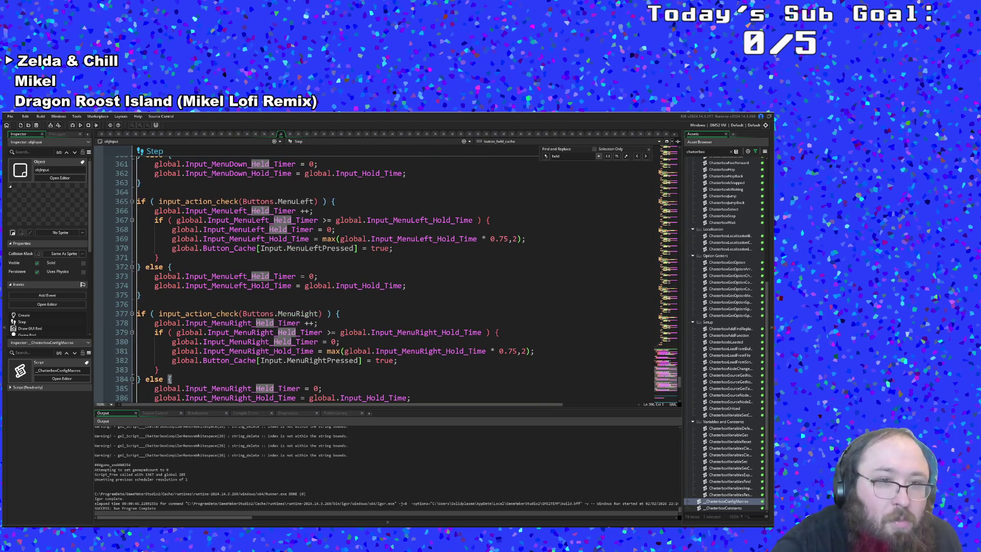
pyautogui.click(421, 283)
pyautogui.scroll(10, 421, 281)
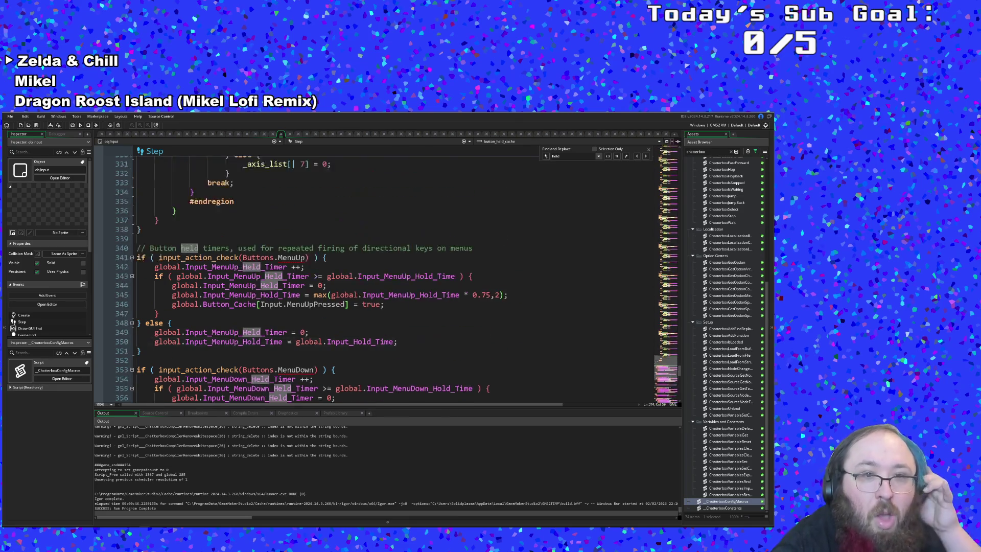
# Change Buttons.MenuUp and Buttons.MenuDown to Buttons.Up and Buttons.Down in the held-timer checks
pyautogui.click(422, 284)
pyautogui.press('Up')
pyautogui.press('Up')
pyautogui.press('Up')
pyautogui.press('Left')
pyautogui.press('Left')
pyautogui.press('Left')
pyautogui.click(296, 258)
pyautogui.press('BackSpace')
pyautogui.press('BackSpace')
pyautogui.press('BackSpace')
pyautogui.press('BackSpace')
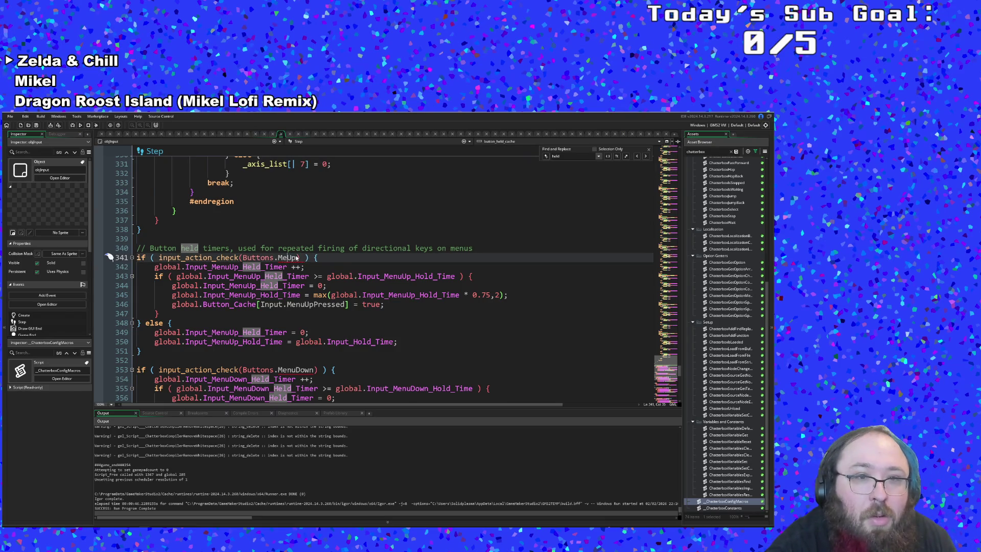
pyautogui.write(')')
pyautogui.scroll(-2, 299, 287)
pyautogui.click(307, 286)
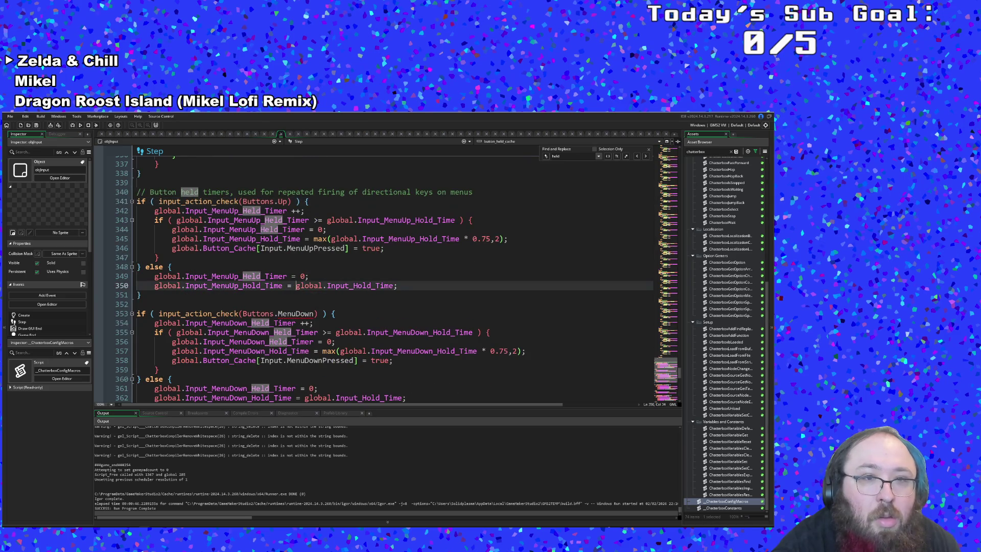
pyautogui.click(296, 304)
pyautogui.click(296, 314)
pyautogui.press('BackSpace')
pyautogui.press('BackSpace')
pyautogui.press('BackSpace')
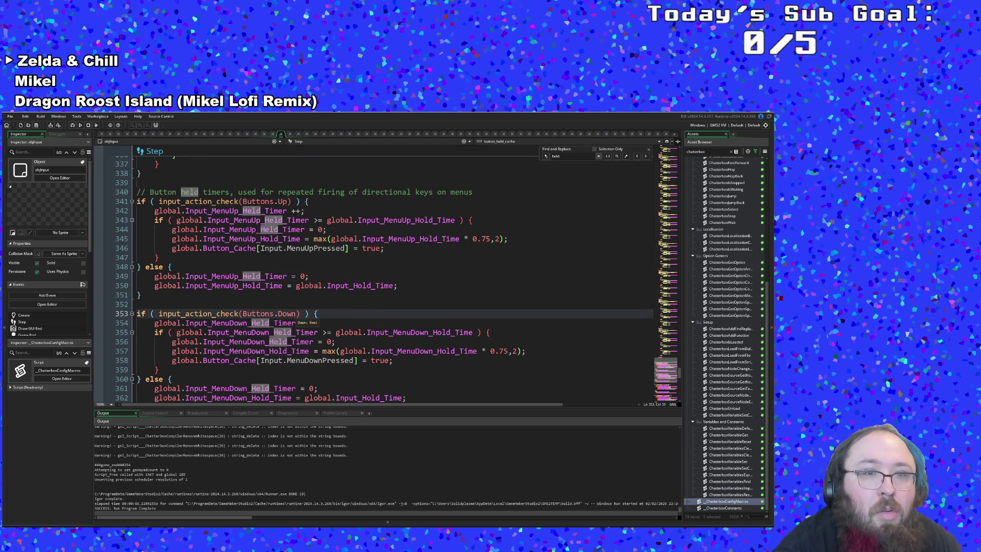
# Change Buttons.MenuLeft and Buttons.MenuRight on lines 365 and 377 to Buttons.Left and Buttons.Right
pyautogui.scroll(-4, 373, 276)
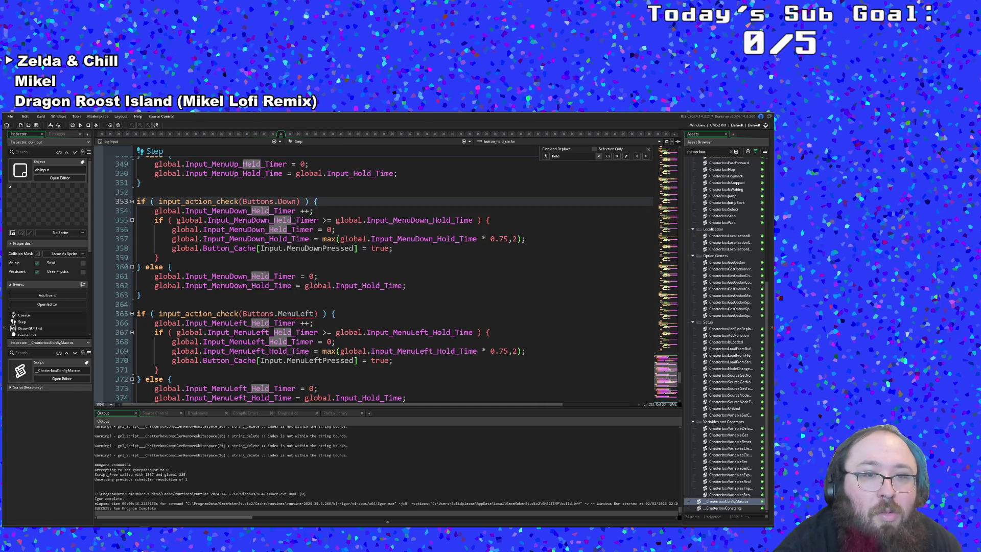
pyautogui.click(295, 313)
pyautogui.press('BackSpace')
pyautogui.press('BackSpace')
pyautogui.press('BackSpace')
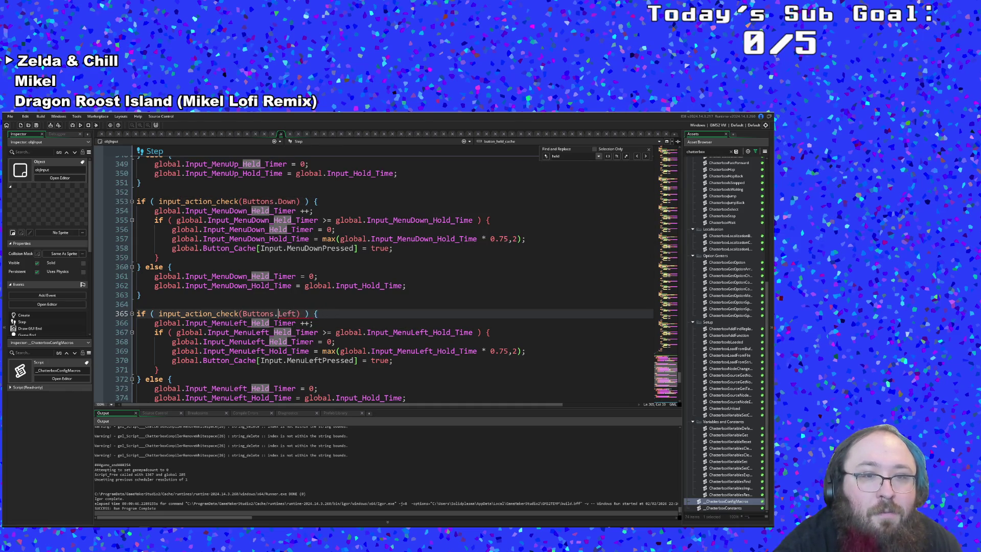
pyautogui.scroll(-4, 373, 276)
pyautogui.click(296, 313)
pyautogui.press('BackSpace')
pyautogui.press('BackSpace')
pyautogui.press('BackSpace')
# Review the Right held-timer block, selecting Input.MenuRightPressed on line 382
pyautogui.scroll(-4, 296, 314)
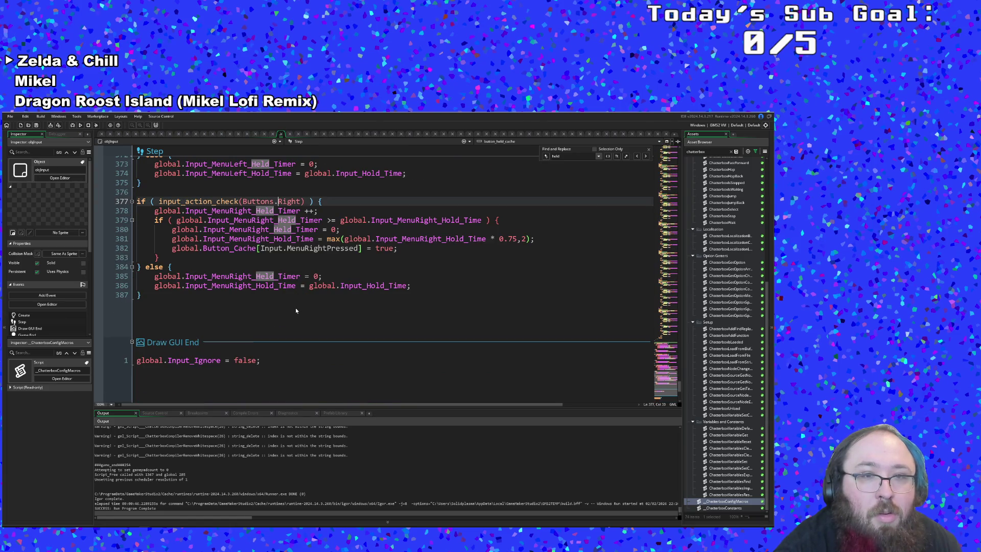
pyautogui.click(158, 257)
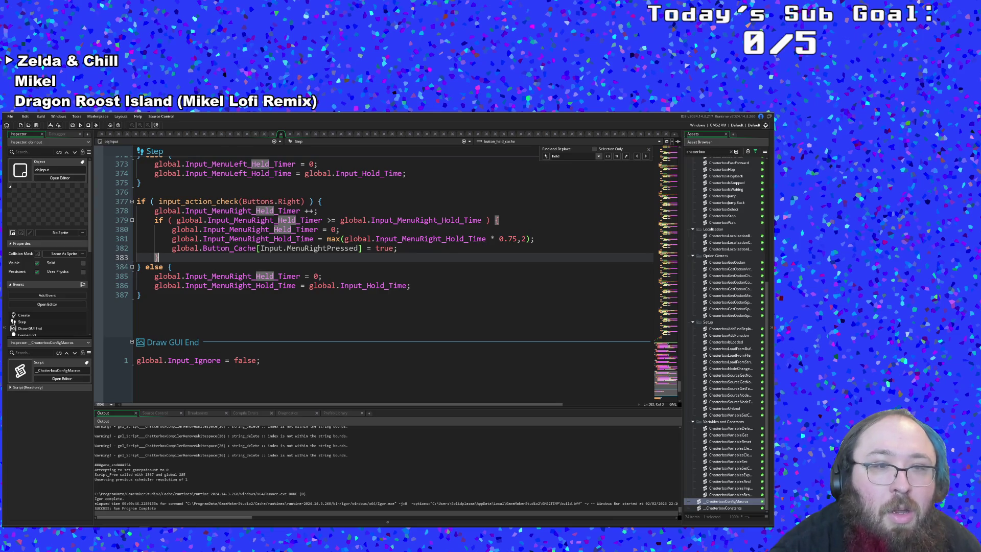
pyautogui.moveTo(288, 248); pyautogui.dragTo(360, 248)
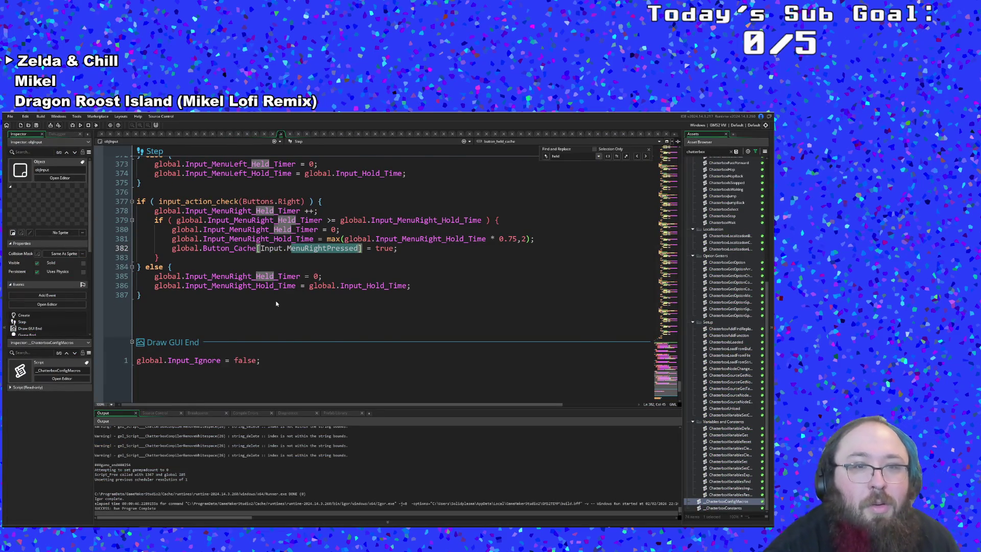
pyautogui.scroll(4, 276, 306)
pyautogui.scroll(-2, 322, 307)
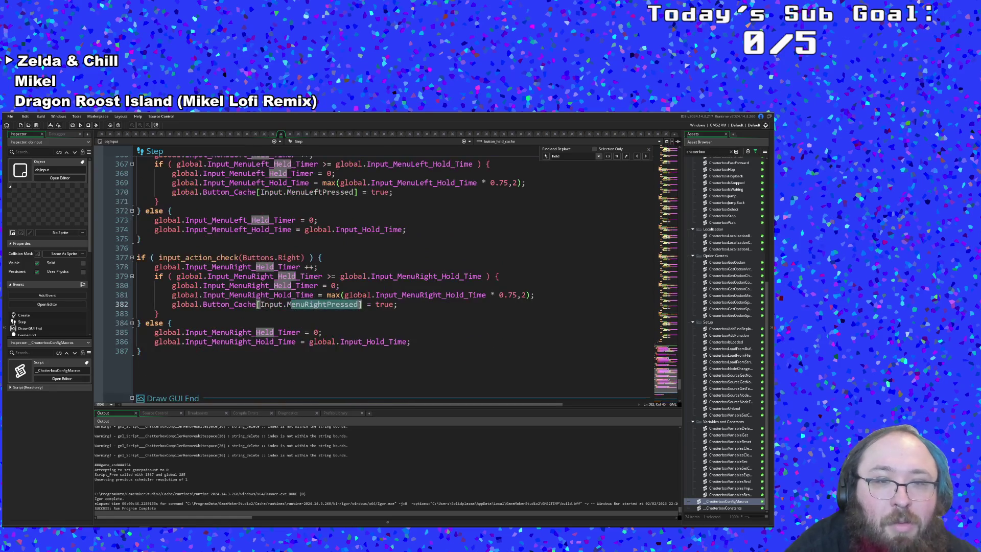
pyautogui.click(320, 305)
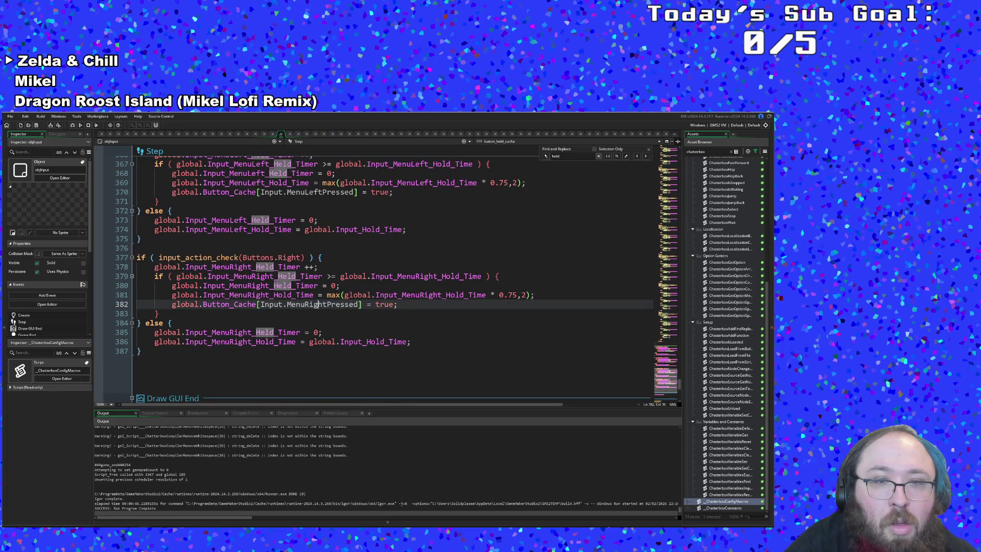
pyautogui.hotkey('ctrl', 'Right')
pyautogui.hotkey('shift', 'Left')
pyautogui.hotkey('shift', 'Left')
pyautogui.hotkey('shift', 'Left')
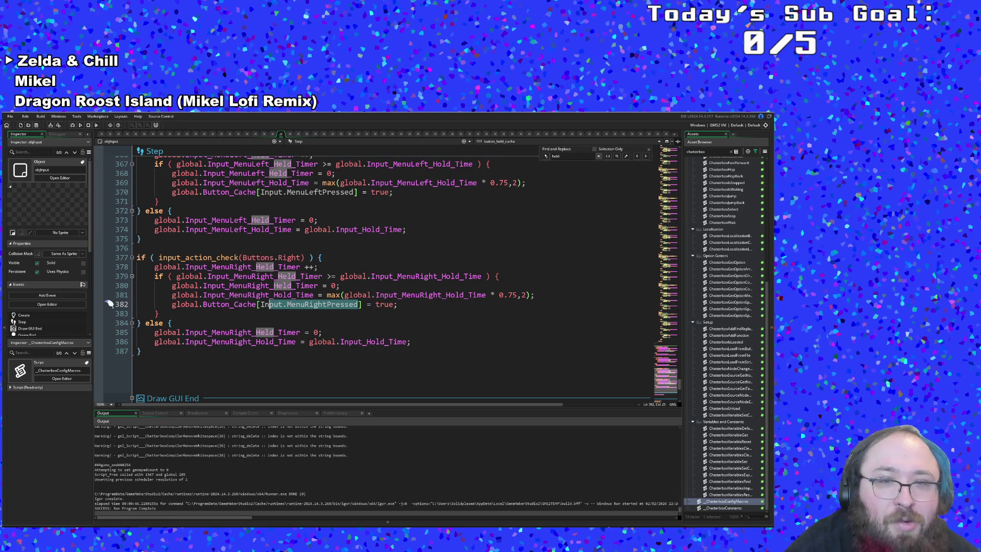
pyautogui.scroll(10, 108, 304)
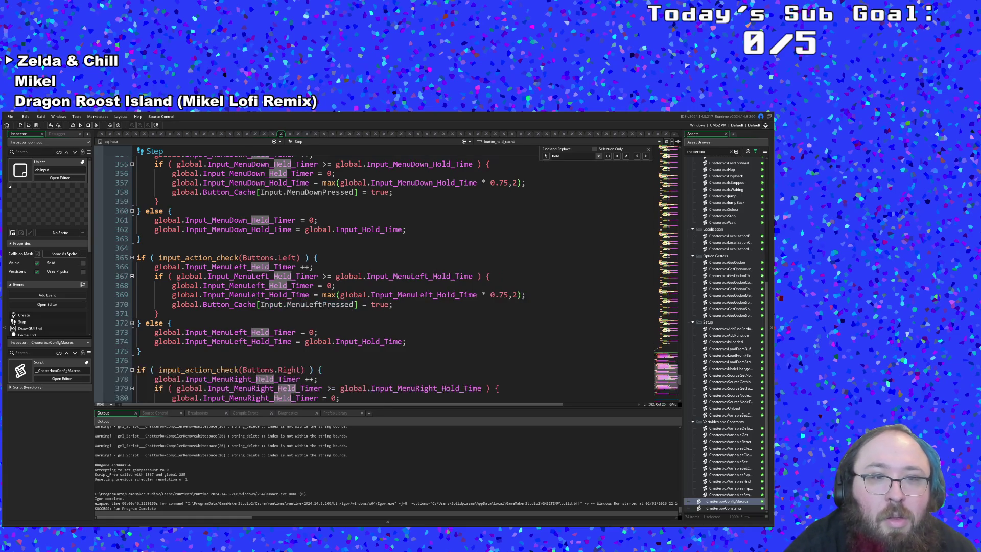
pyautogui.scroll(4, 358, 276)
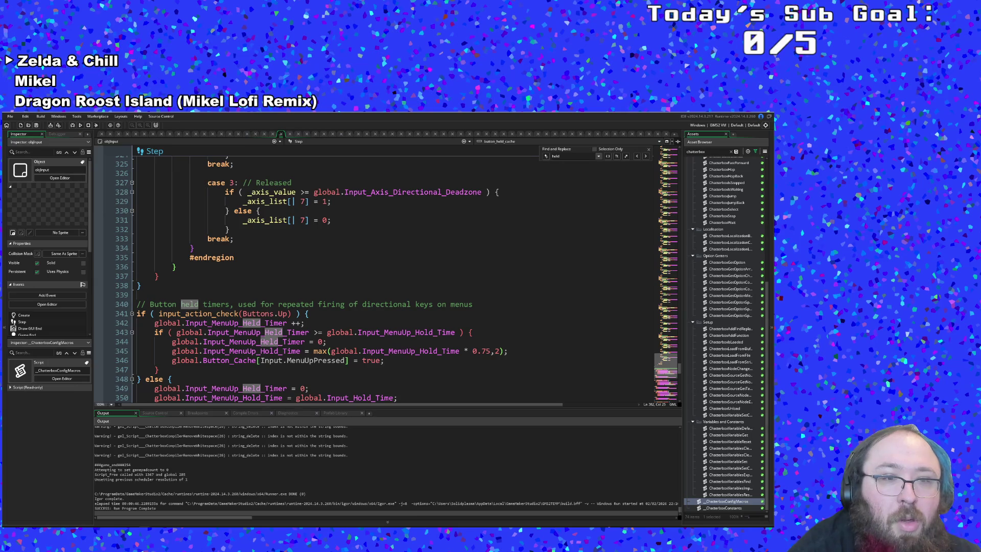
pyautogui.scroll(-2, 357, 276)
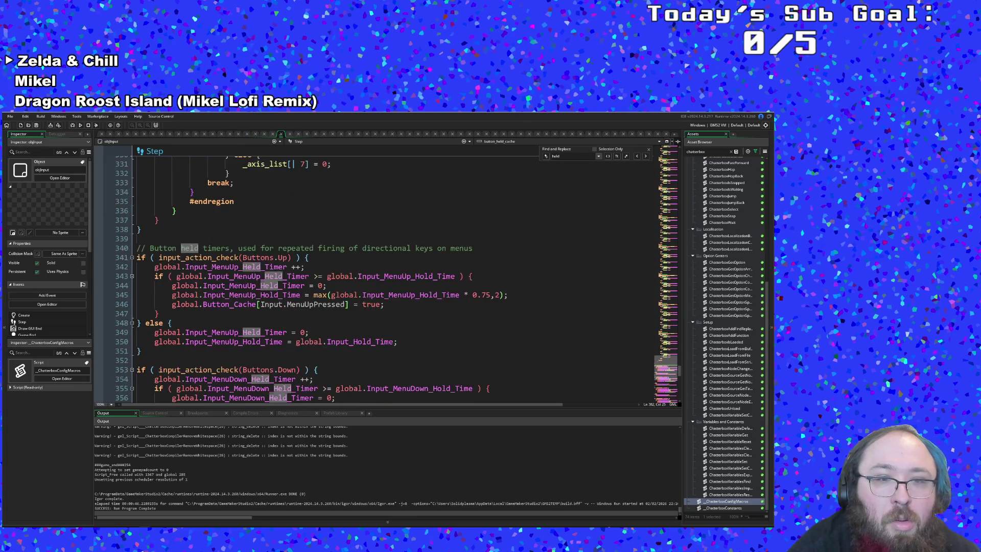
pyautogui.click(280, 312)
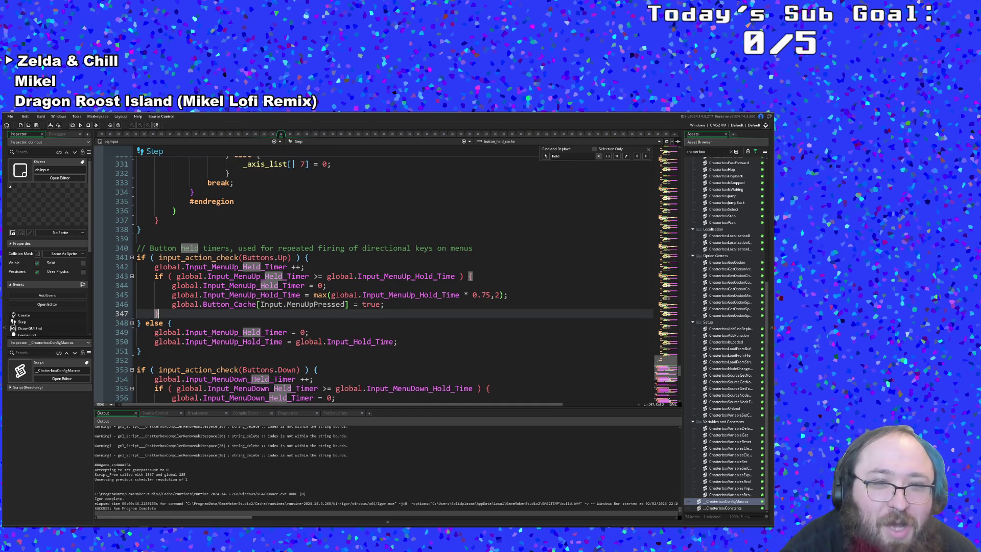
# Find and step through the global.Button_Cache matches in the Step event
pyautogui.click(328, 304)
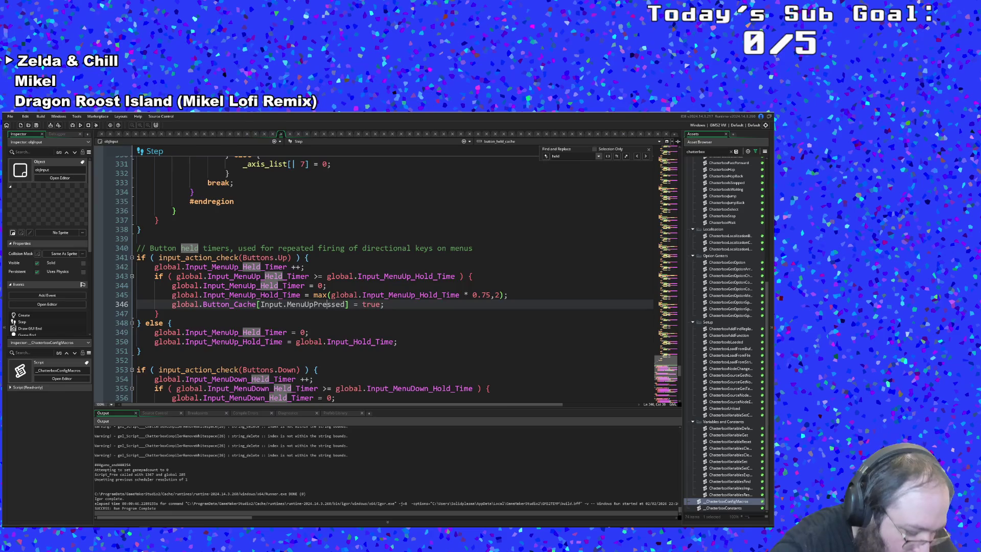
pyautogui.hotkey('ctrl', 'f')
pyautogui.write('global.button_Cache')
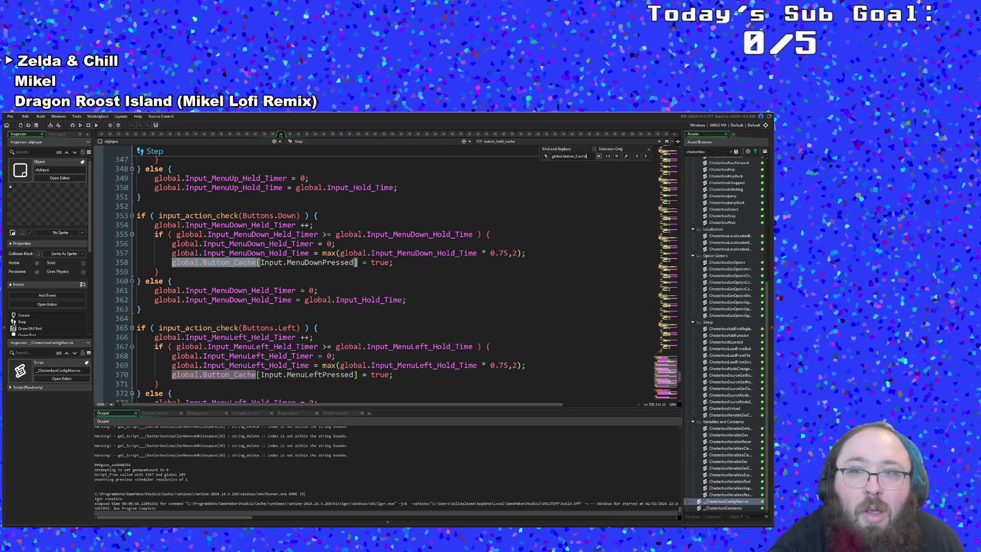
pyautogui.click(646, 158)
pyautogui.click(645, 158)
pyautogui.click(645, 158)
pyautogui.click(646, 158)
pyautogui.scroll(8, 384, 276)
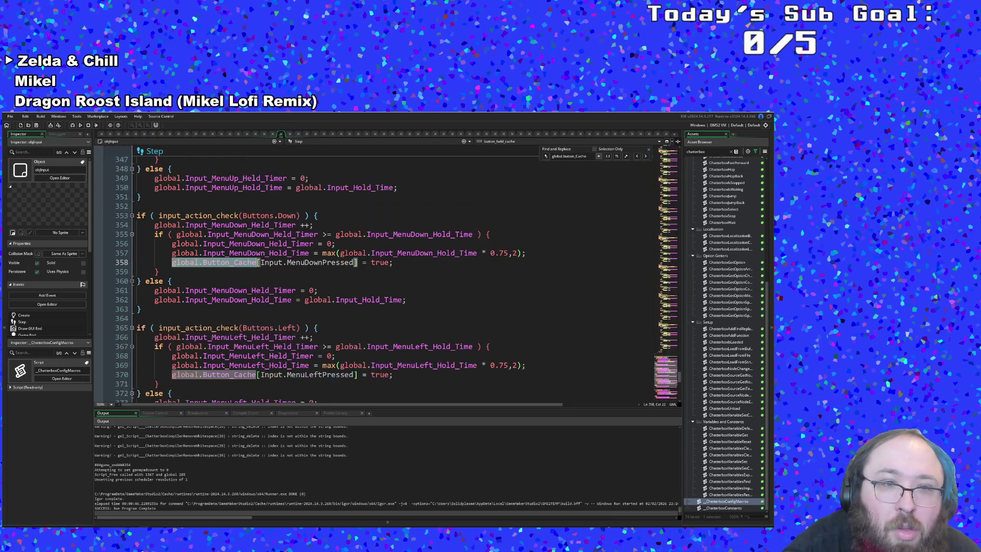
# Run a project-wide Search & Replace for global.Button_Cache
pyautogui.click(327, 225)
pyautogui.hotkey('ctrl', 'shift', 'f')
pyautogui.write('global.Button_cache')
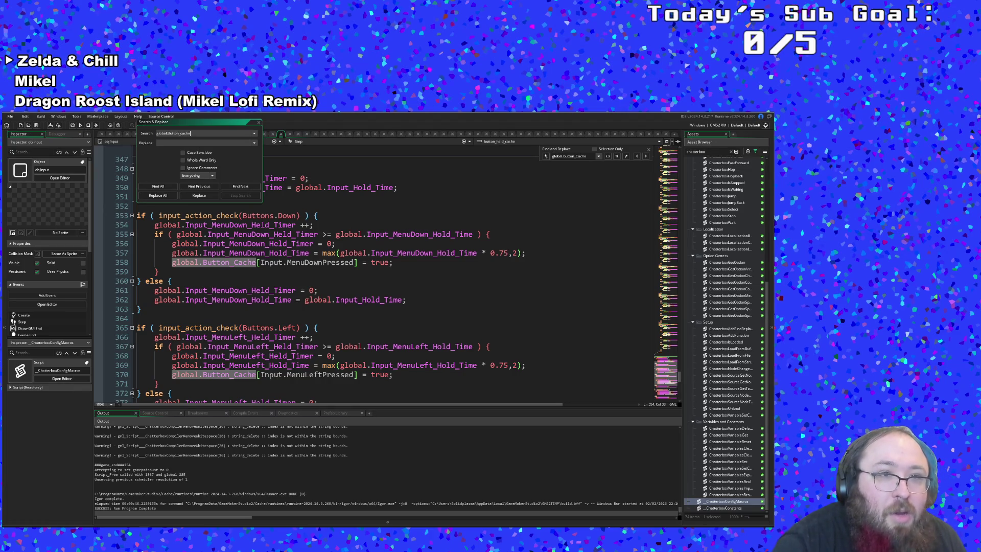
pyautogui.press('Return')
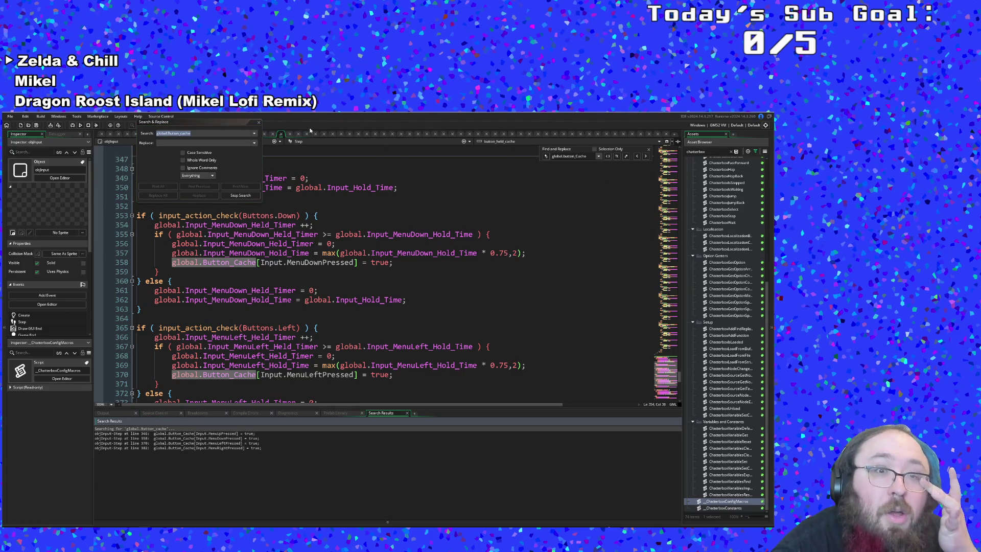
# Close the search results and return to the Input lines around 358–359
pyautogui.click(259, 123)
pyautogui.click(336, 234)
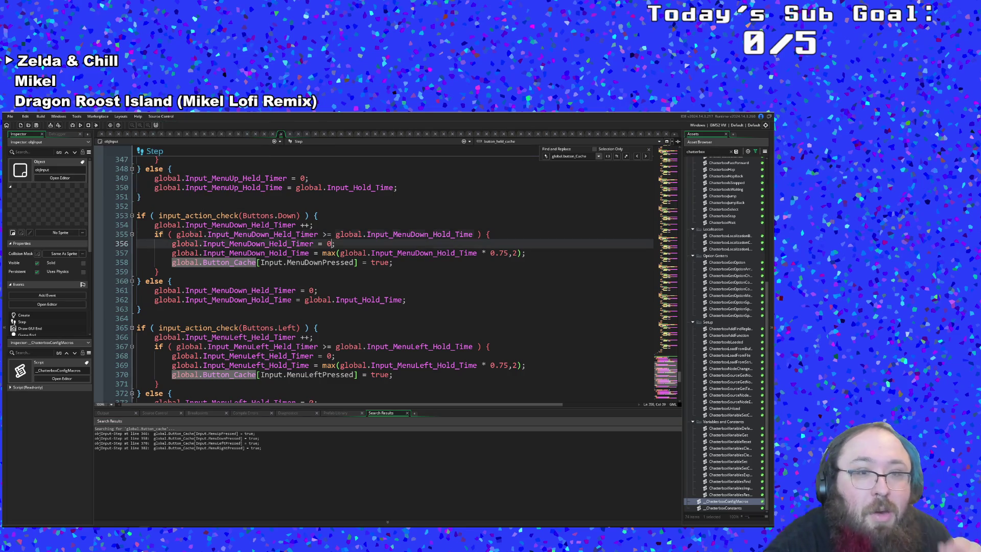
pyautogui.scroll(2, 394, 276)
pyautogui.click(158, 328)
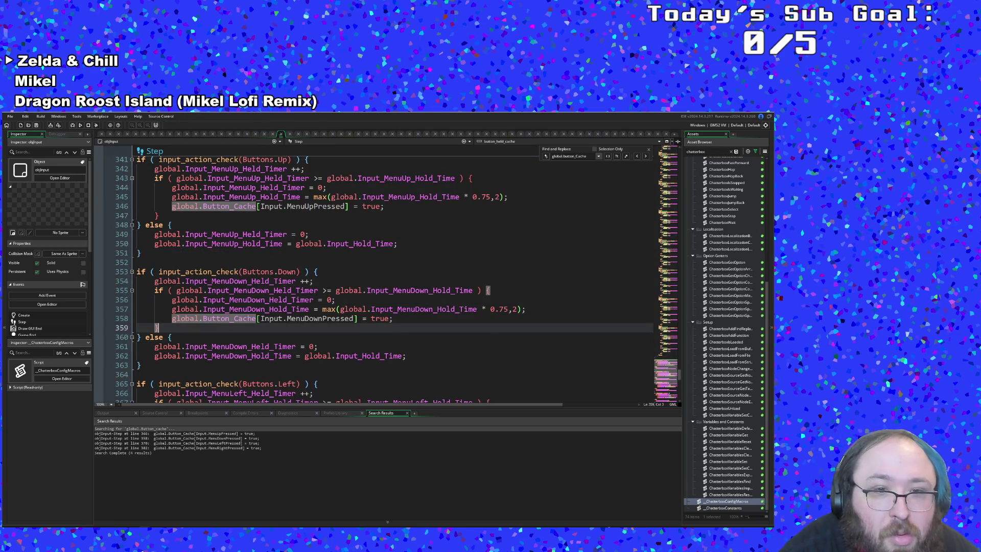
pyautogui.click(283, 319)
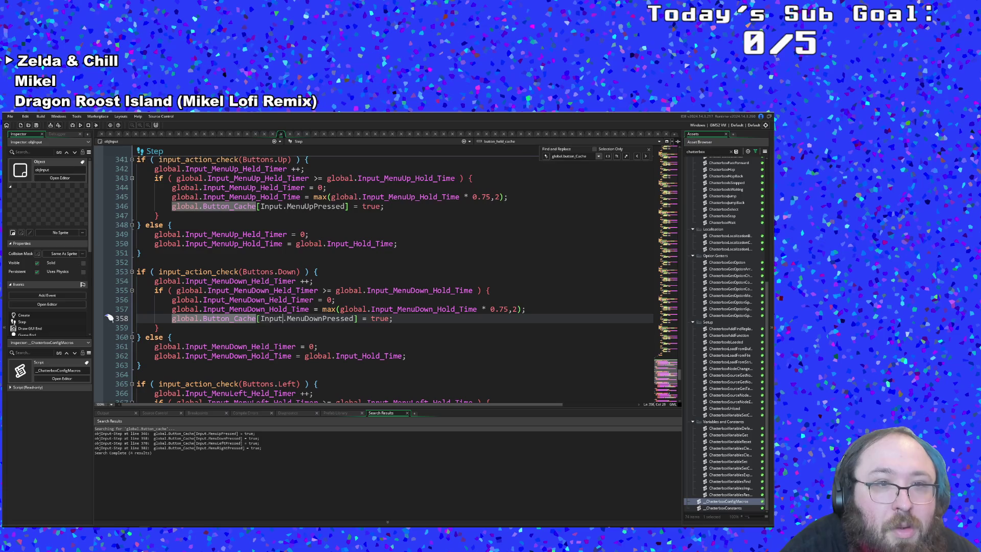
pyautogui.scroll(4, 109, 318)
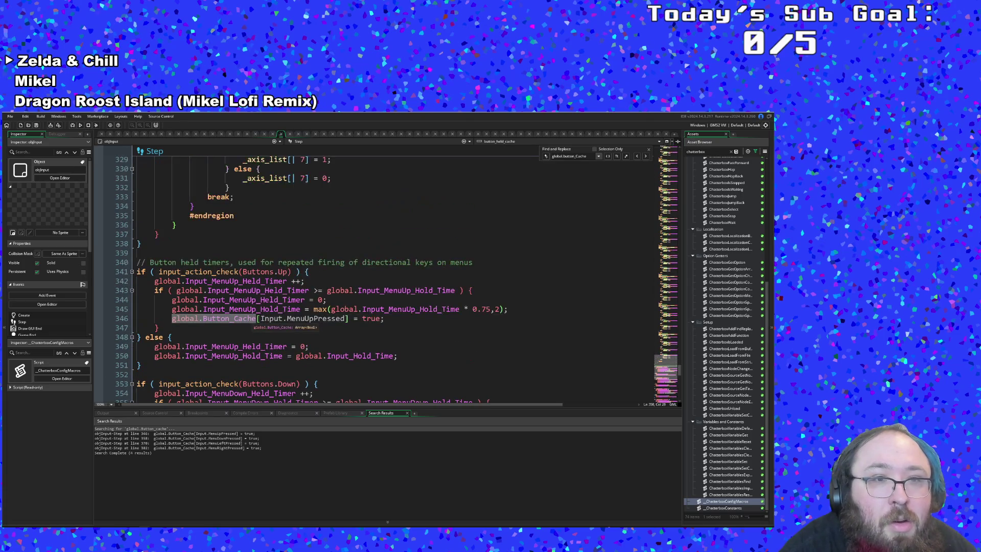
pyautogui.scroll(-4, 399, 276)
pyautogui.scroll(20, 398, 276)
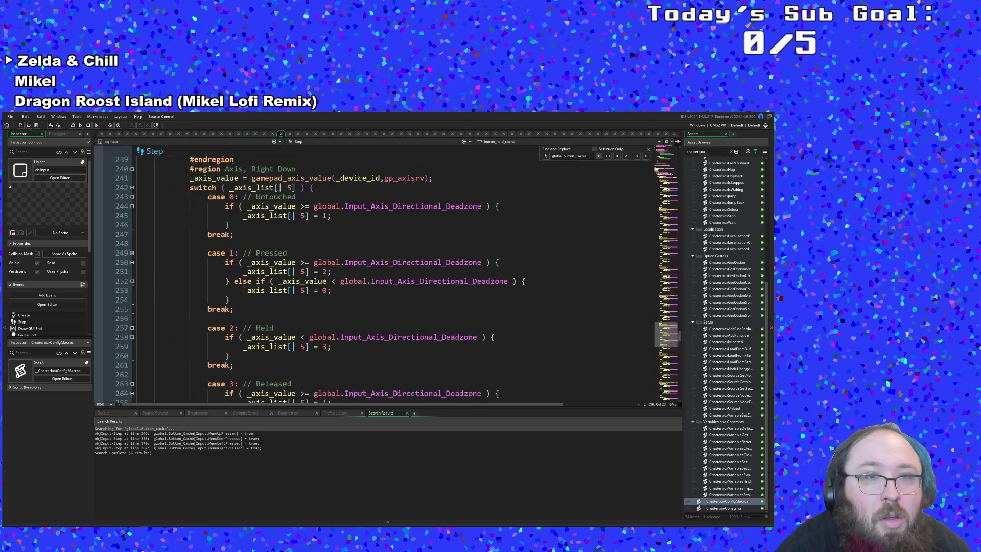
pyautogui.scroll(10, 389, 276)
# Shorten the find text to Button_Cache and step back to MenuUpPressed on line 346
pyautogui.doubleClick(558, 157)
pyautogui.press('Delete')
pyautogui.press('Delete')
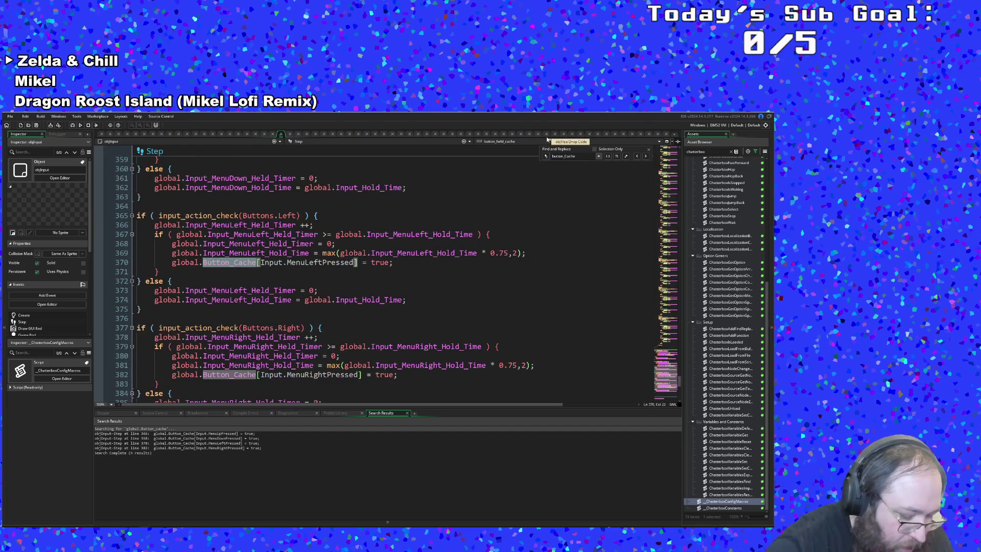
pyautogui.hotkey('shift', 'Return')
pyautogui.hotkey('shift', 'Return')
pyautogui.scroll(-4, 373, 276)
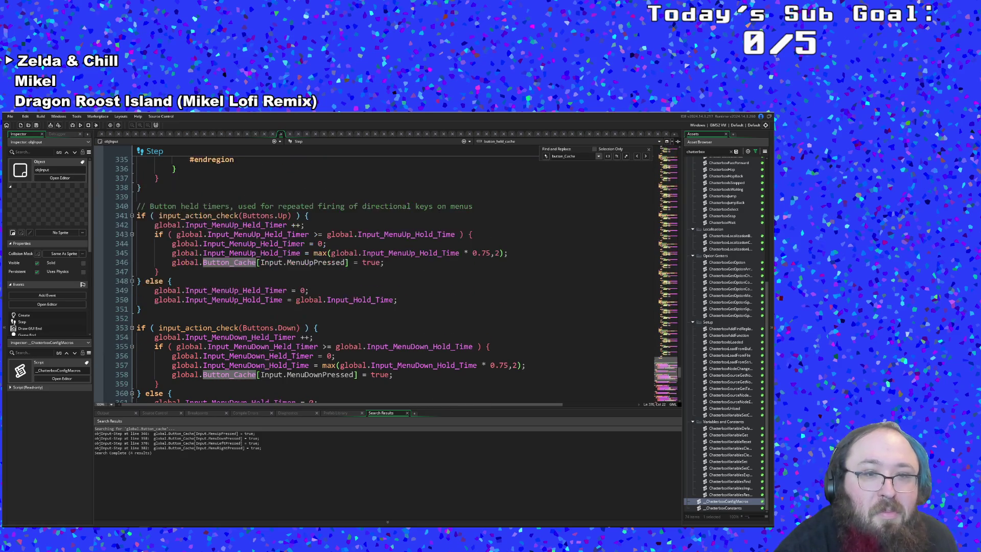
pyautogui.click(328, 244)
pyautogui.click(309, 262)
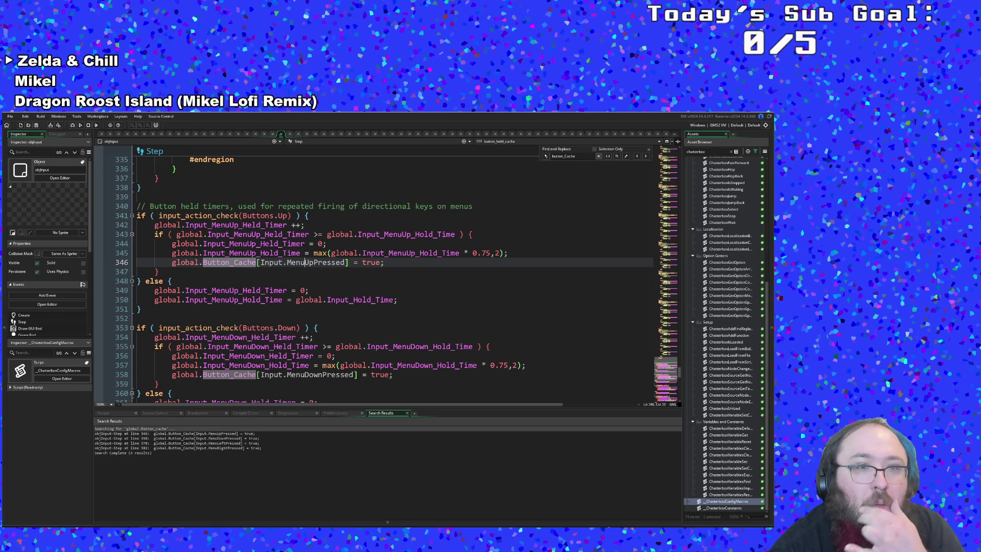
# Scroll up to line 1 and place the cursor on the button_released_cache allocation
pyautogui.scroll(15, 393, 276)
pyautogui.scroll(4, 394, 276)
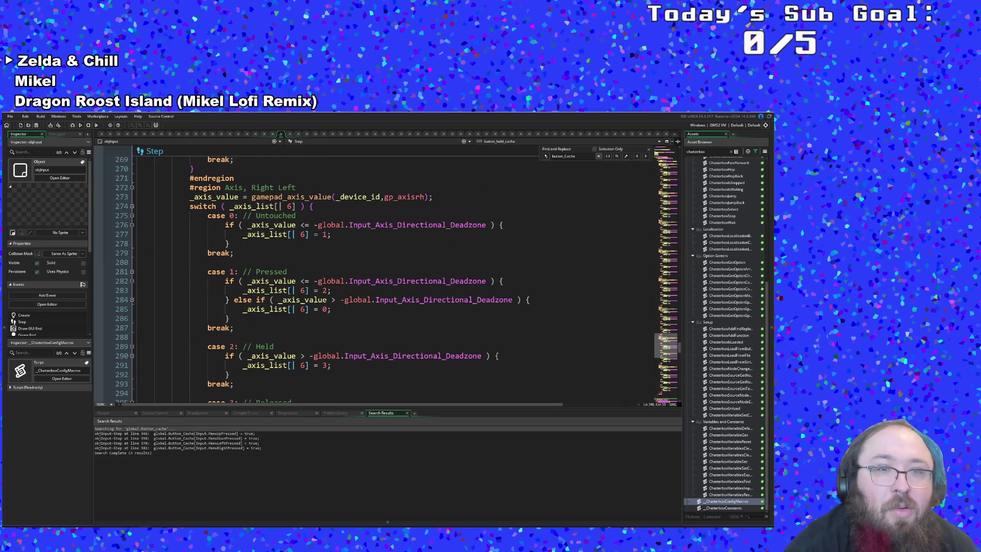
pyautogui.scroll(10, 286, 281)
pyautogui.scroll(-2, 293, 281)
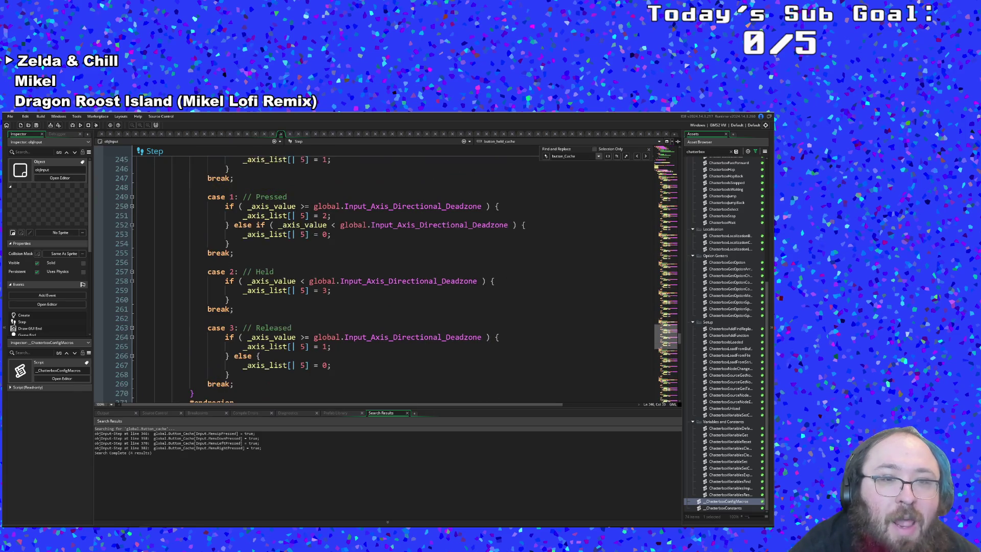
pyautogui.scroll(4, 294, 282)
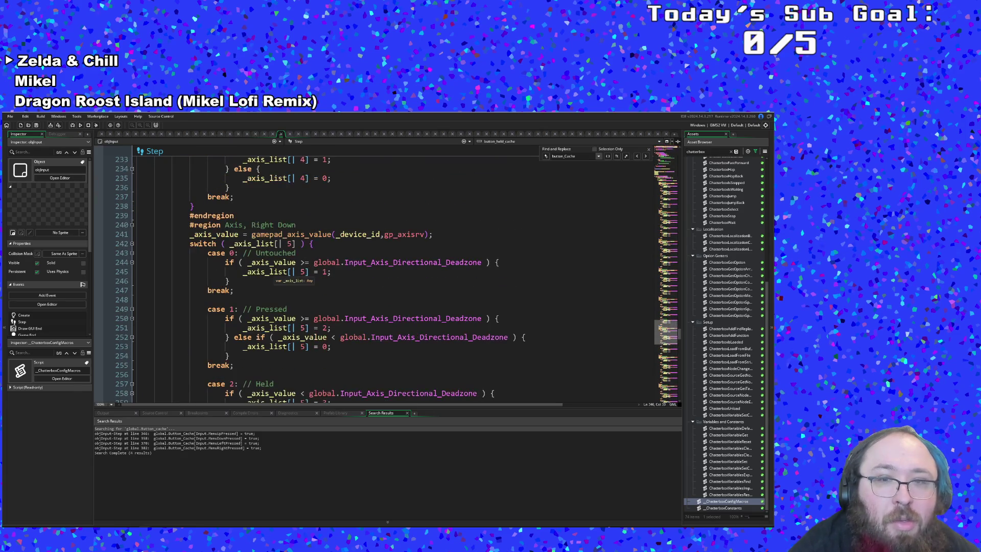
pyautogui.scroll(20, 294, 281)
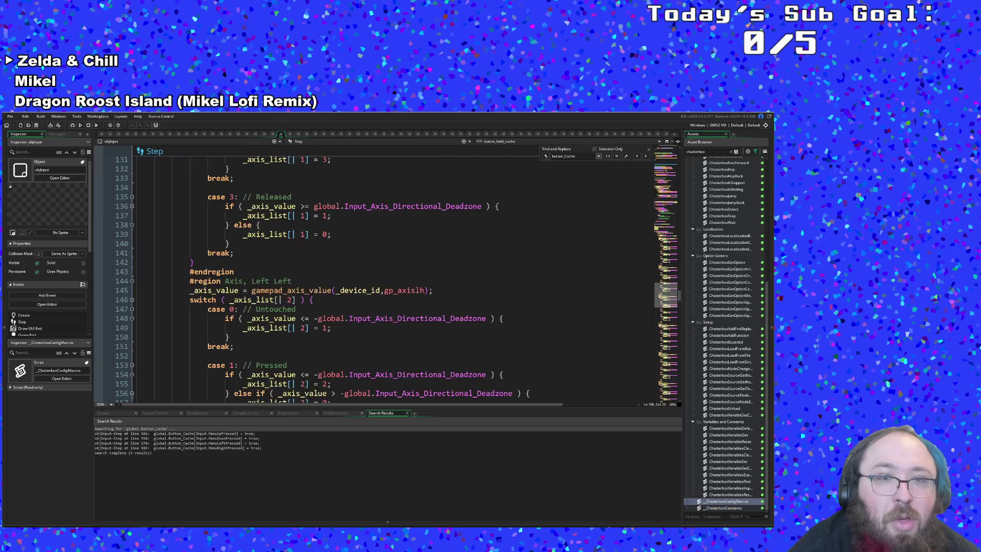
pyautogui.scroll(14, 294, 281)
pyautogui.scroll(-4, 294, 281)
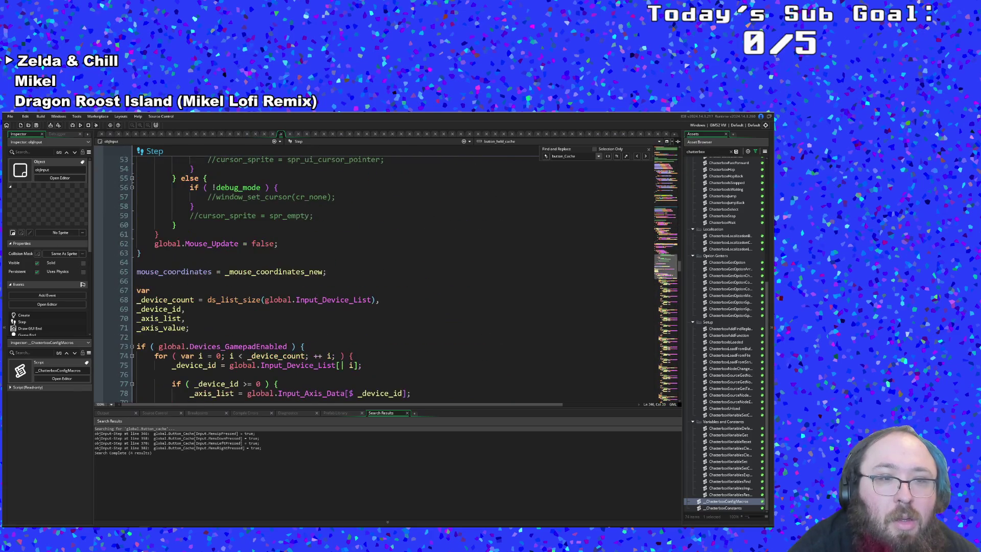
pyautogui.scroll(4, 294, 281)
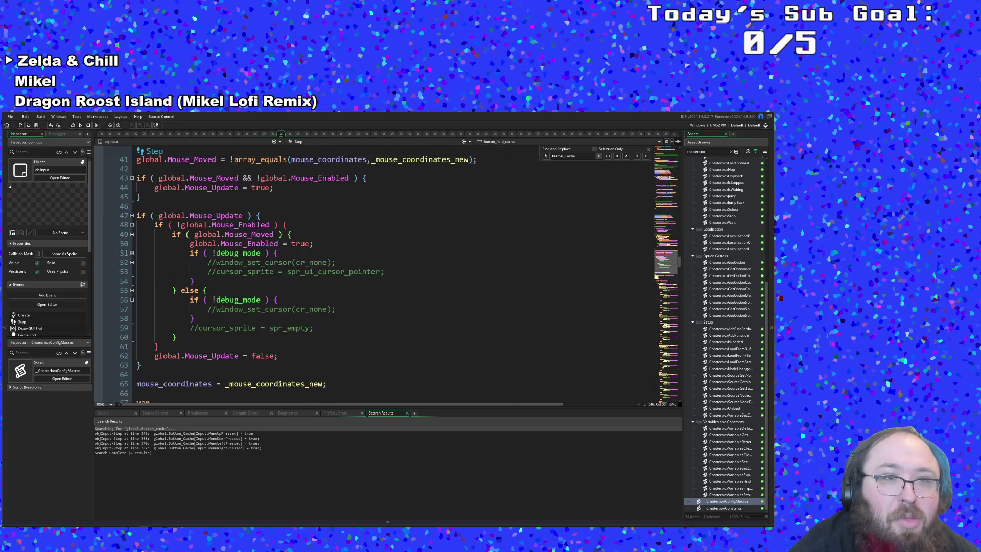
pyautogui.scroll(4, 294, 281)
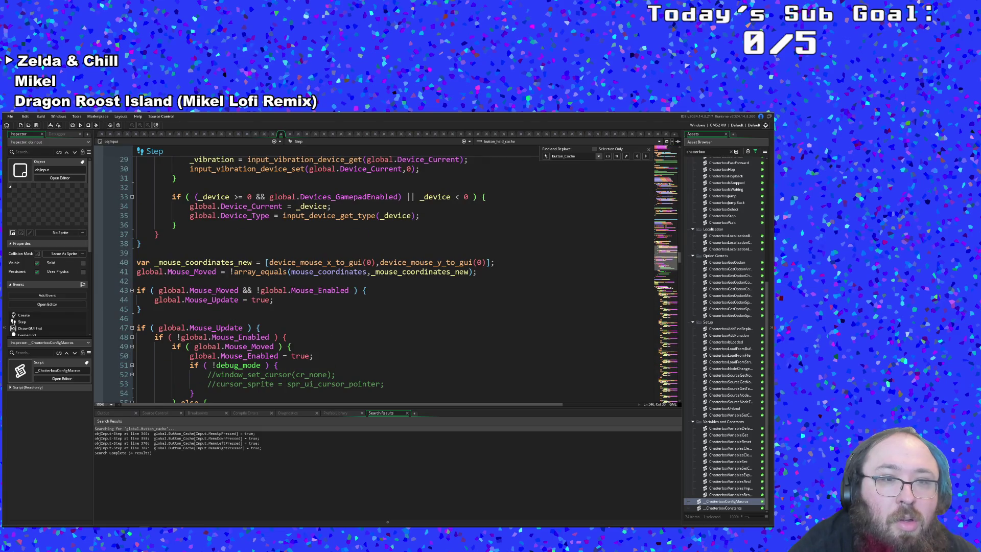
pyautogui.scroll(10, 294, 281)
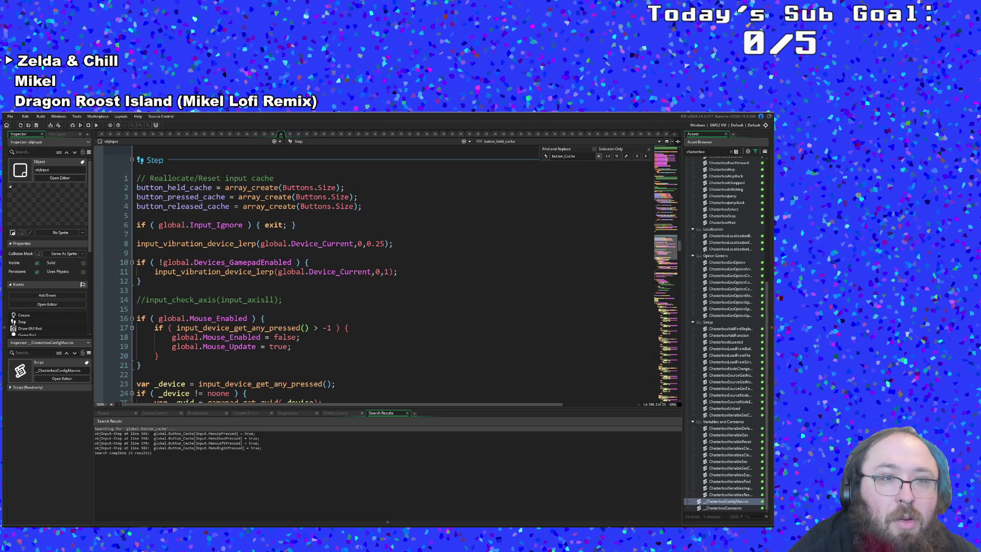
pyautogui.click(256, 253)
pyautogui.click(245, 225)
pyautogui.click(243, 206)
pyautogui.click(236, 207)
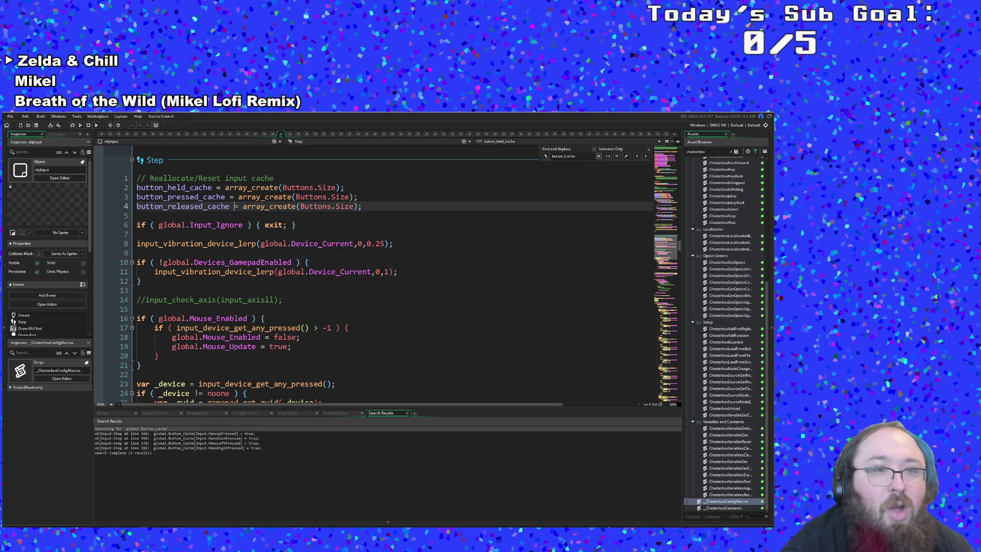
pyautogui.click(230, 206)
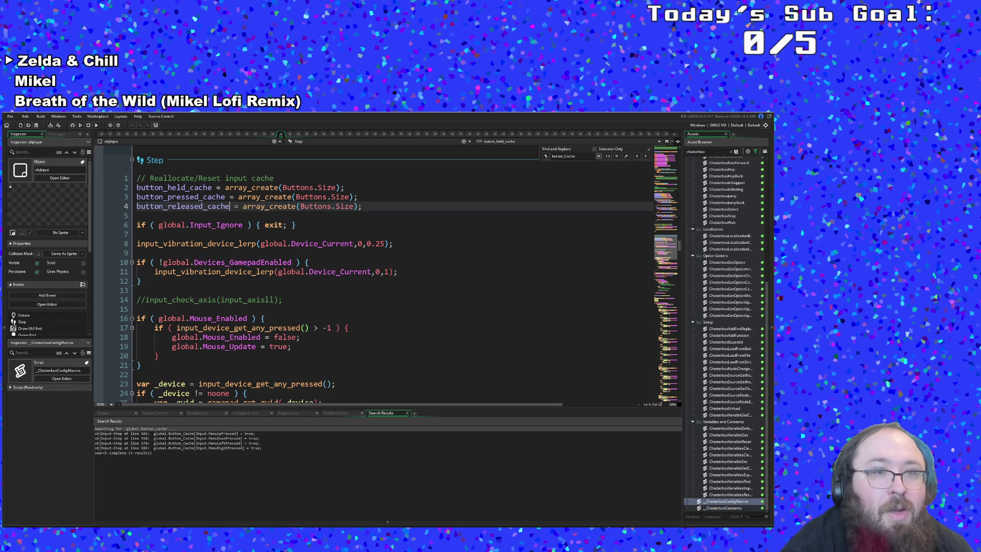
pyautogui.scroll(-20, 373, 275)
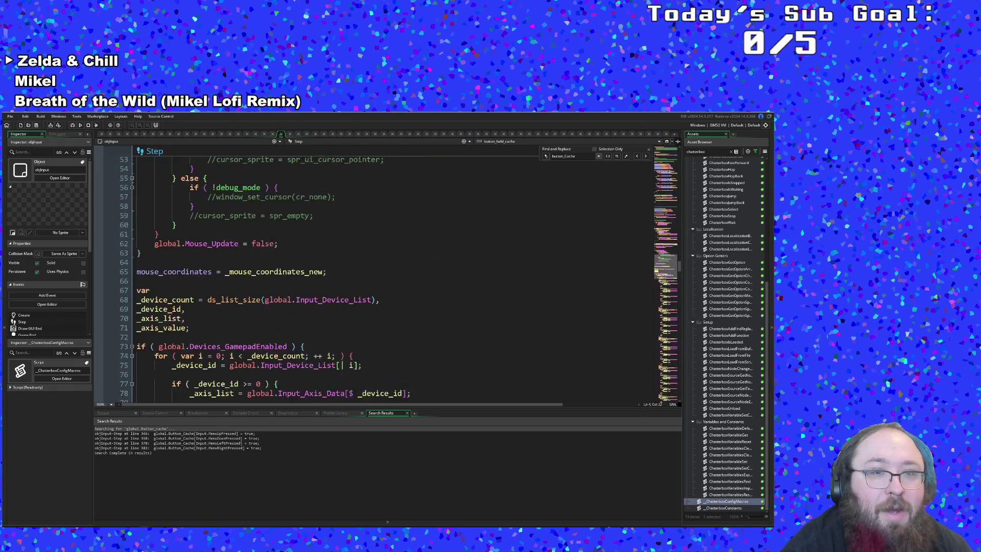
pyautogui.scroll(-20, 373, 276)
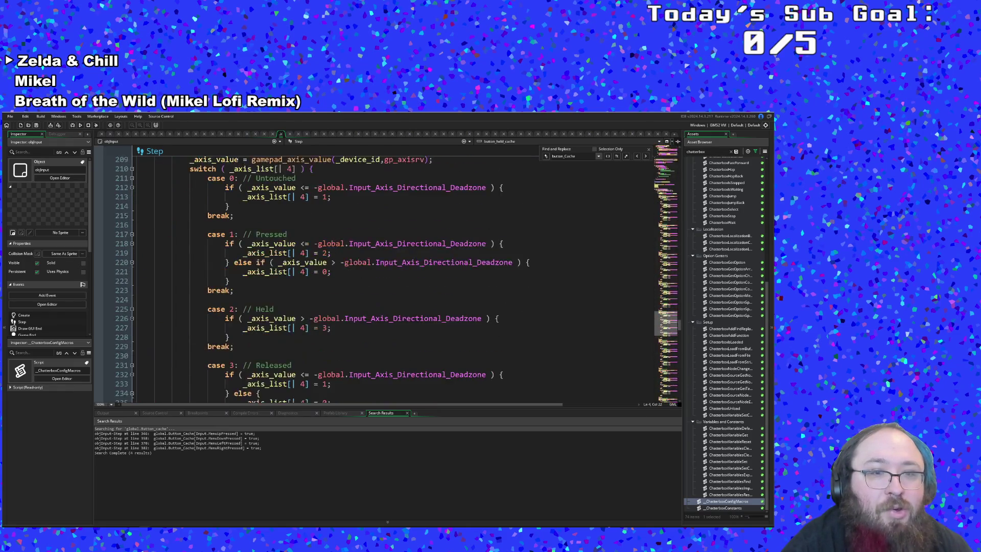
pyautogui.scroll(-15, 373, 276)
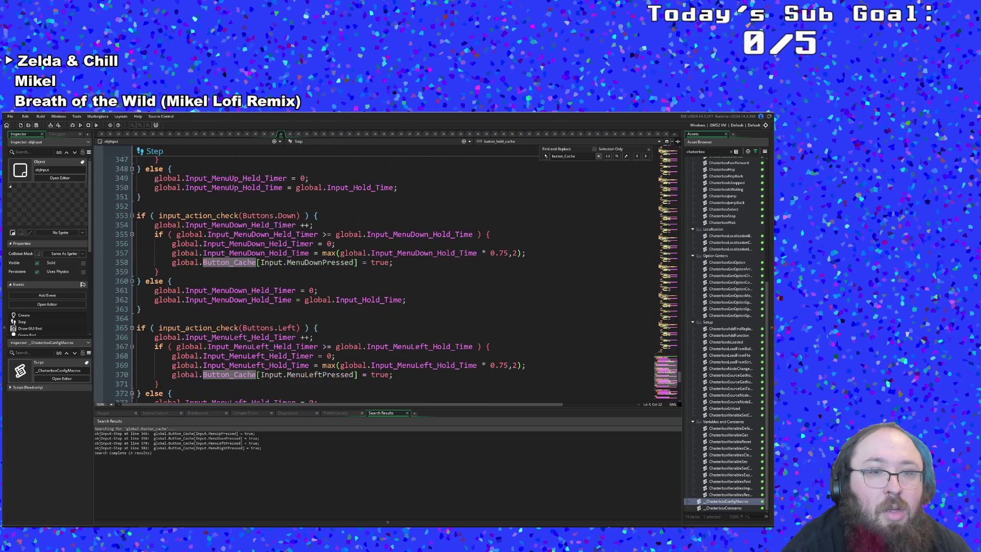
pyautogui.click(291, 262)
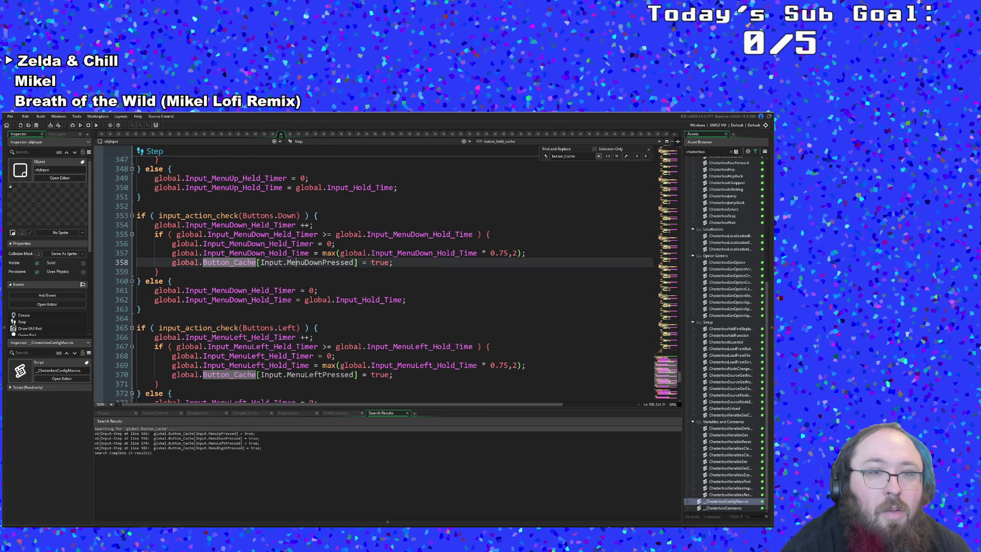
pyautogui.press('Left')
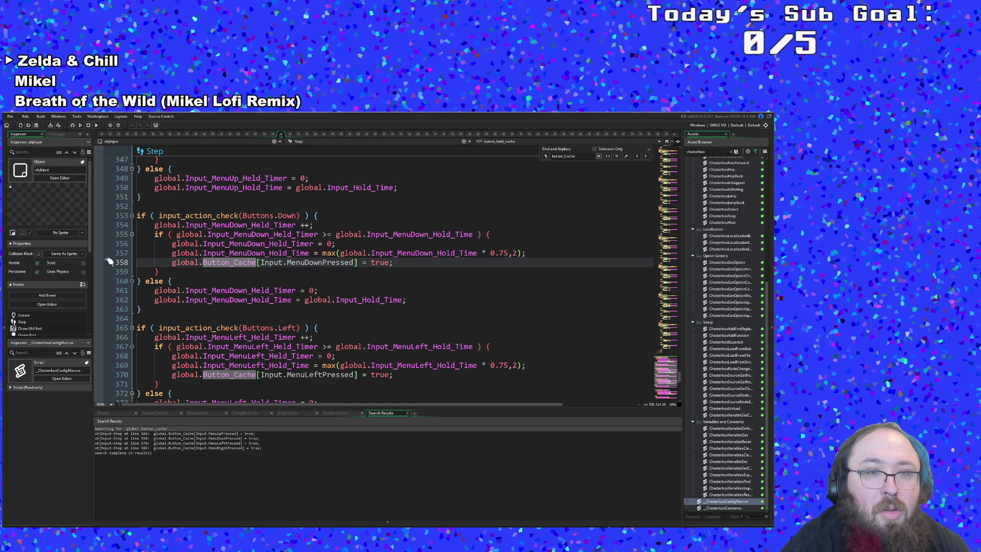
pyautogui.press('Down')
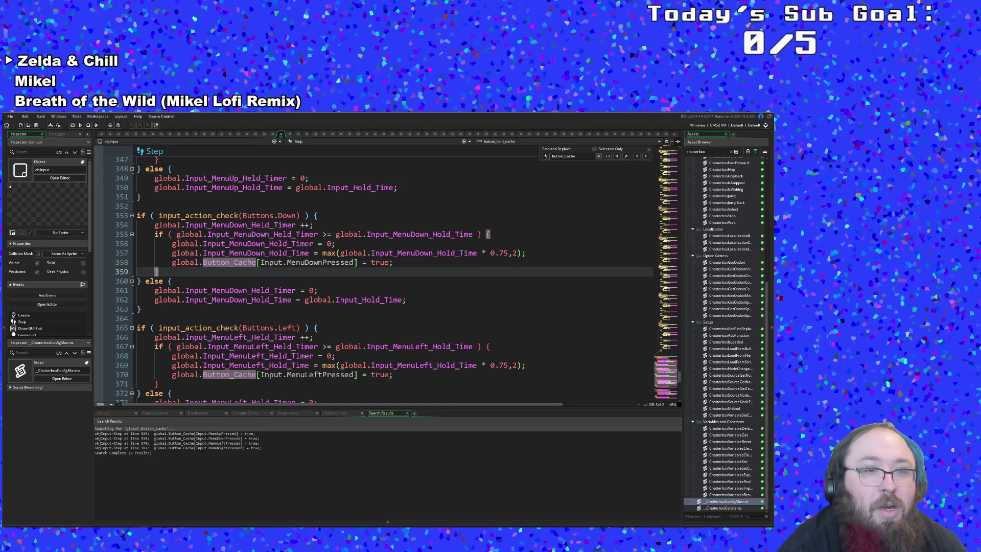
pyautogui.click(260, 262)
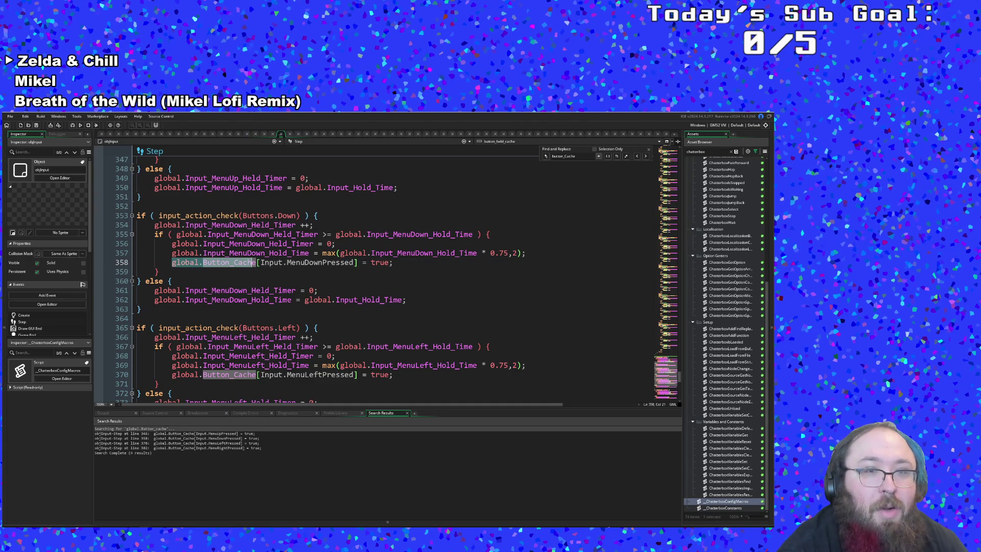
pyautogui.rightClick(256, 262)
pyautogui.press('Escape')
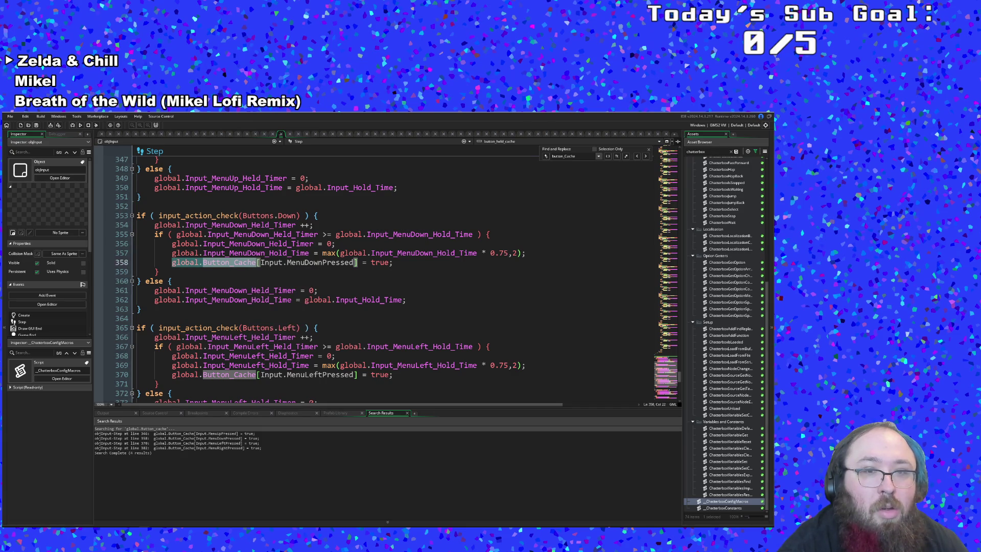
pyautogui.scroll(20, 378, 276)
pyautogui.scroll(20, 378, 276)
pyautogui.scroll(20, 273, 289)
pyautogui.scroll(-2, 273, 289)
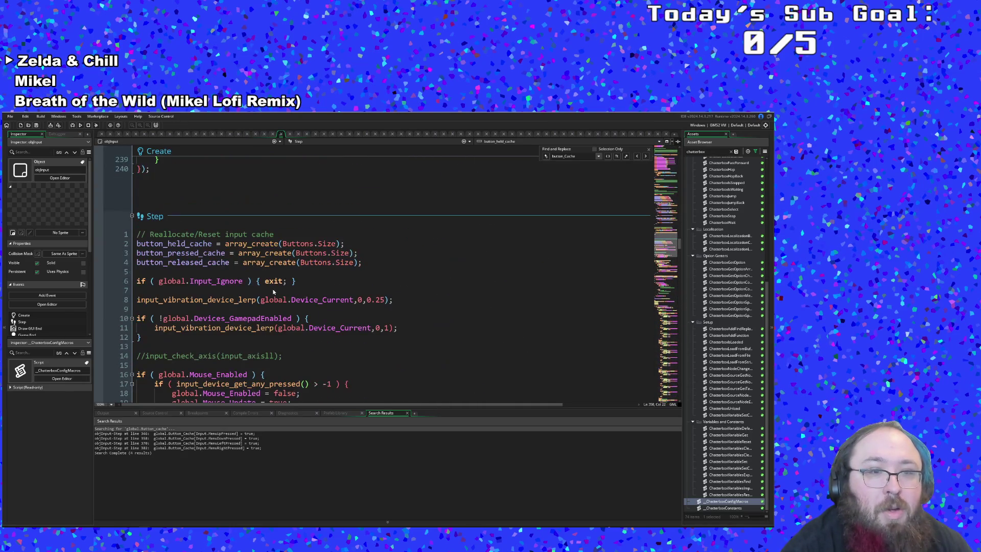
# Add line 5 'global.Button_Cache = array_create(Buttons.Size);' below the three local cache allocations
pyautogui.click(366, 262)
pyautogui.press('Return')
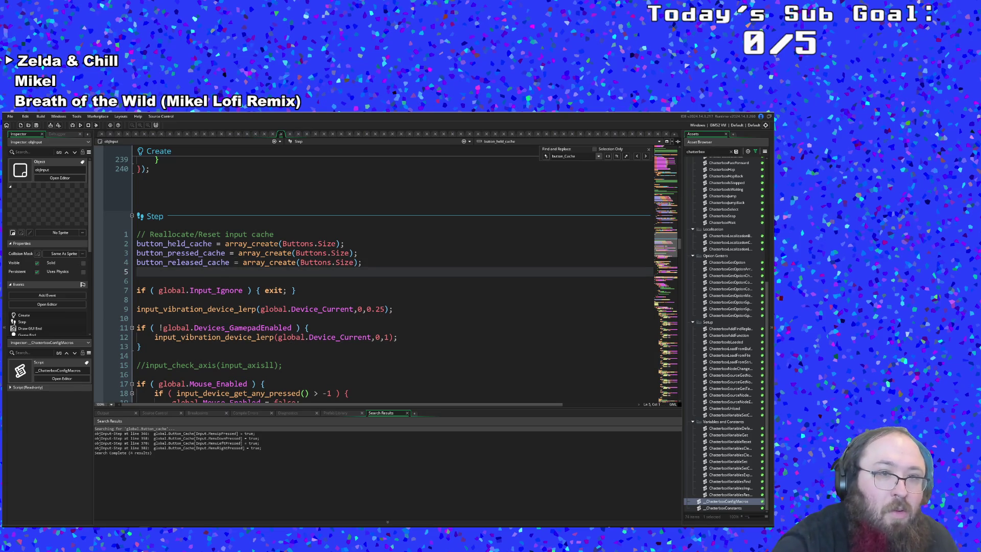
pyautogui.write('global.Button_Cache')
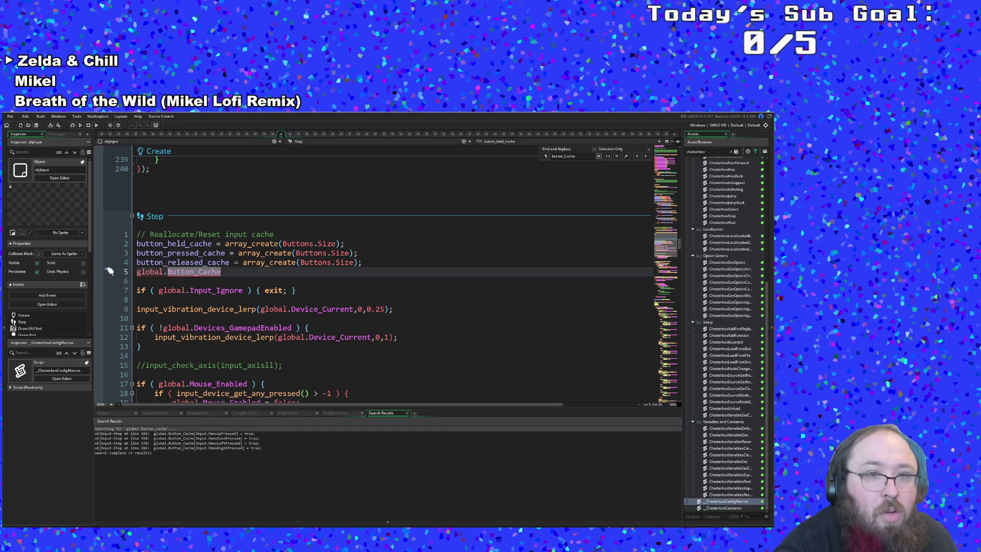
pyautogui.click(296, 243)
pyautogui.press('Down')
pyautogui.press('Down')
pyautogui.hotkey('ctrl', 'Left')
pyautogui.hotkey('shift', 'End')
pyautogui.hotkey('ctrl', 'c')
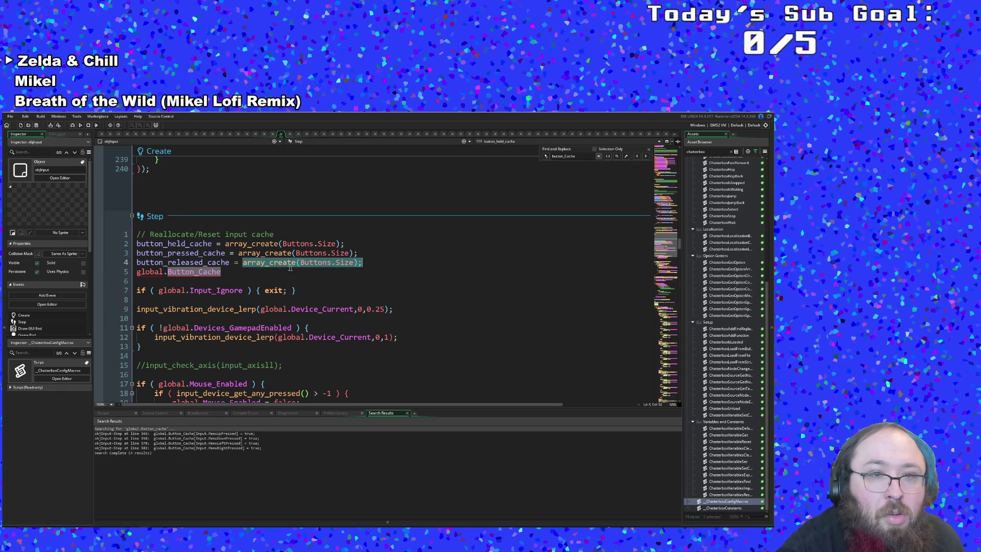
pyautogui.press('Down')
pyautogui.write('=')
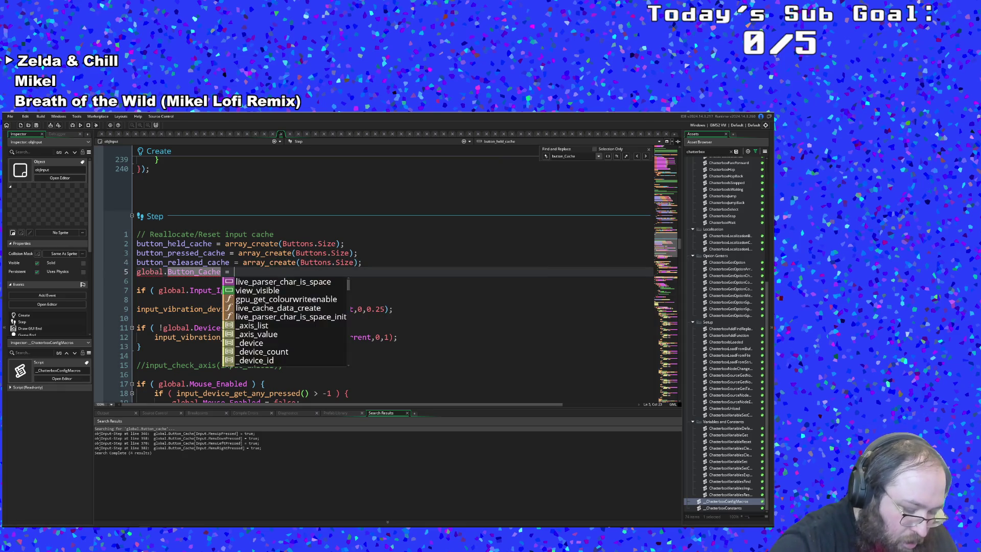
pyautogui.hotkey('ctrl', 'v')
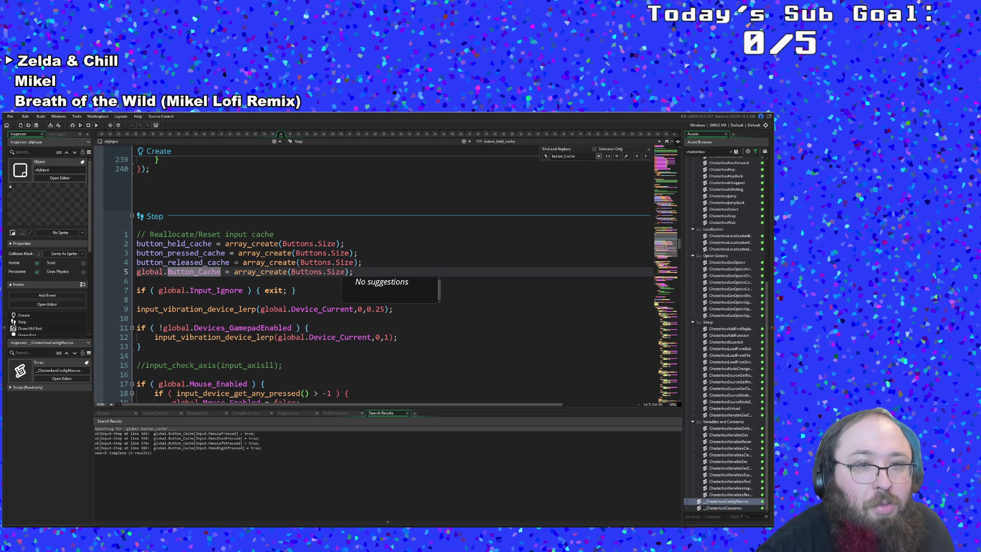
pyautogui.press('Down')
pyautogui.press('Down')
pyautogui.scroll(-20, 373, 276)
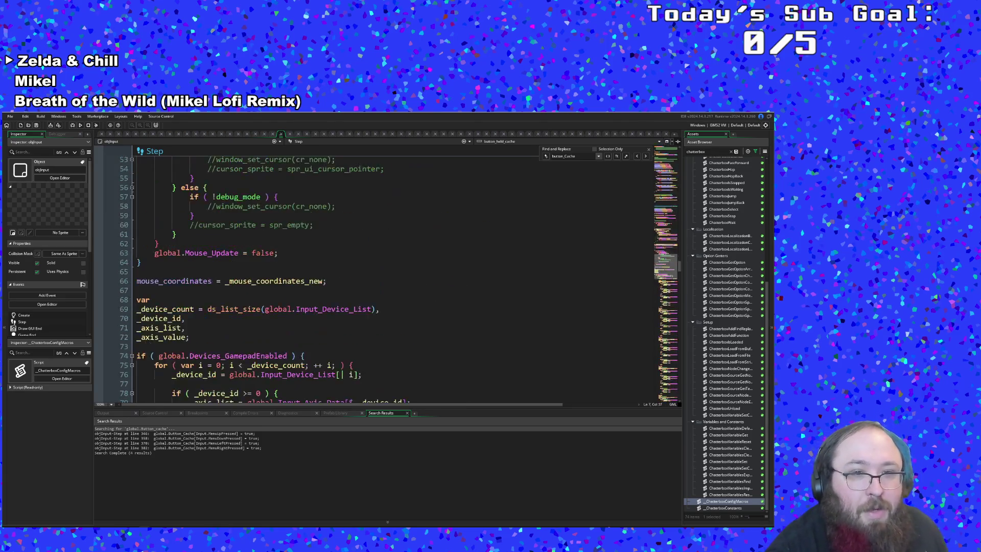
# Review the MenuUp held-timer code on lines 344–347 that sets Button_Cache[Input.MenuUpPressed]
pyautogui.scroll(-20, 373, 276)
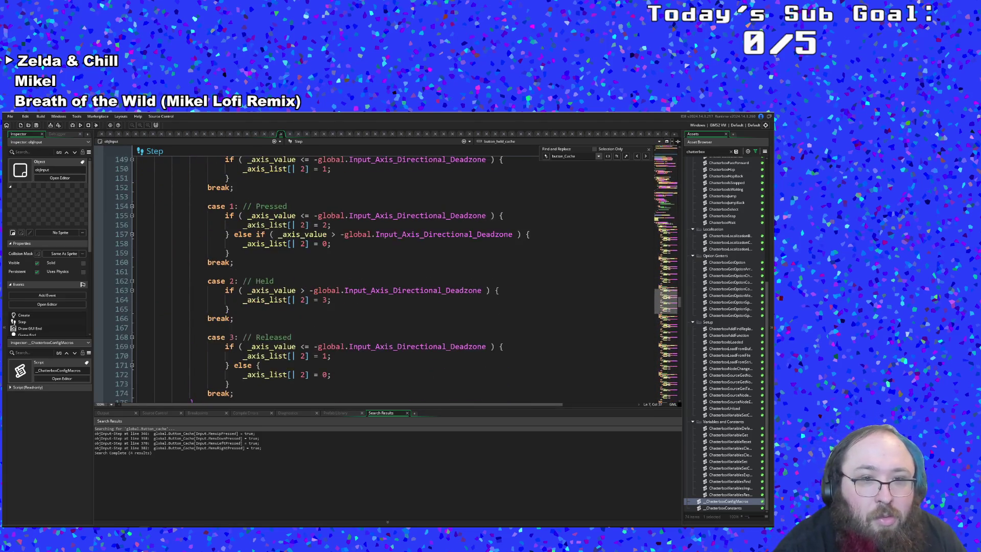
pyautogui.scroll(-20, 373, 276)
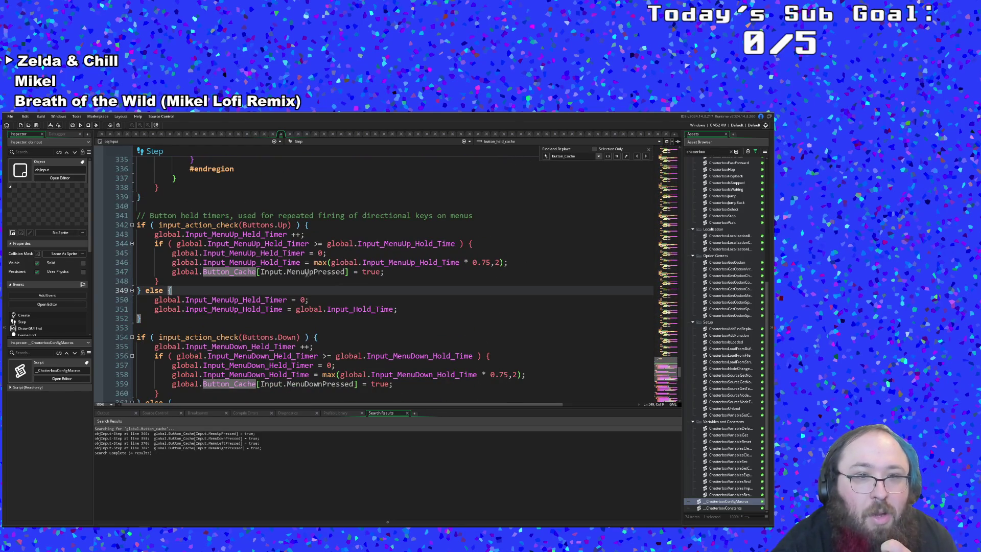
pyautogui.click(173, 290)
pyautogui.click(286, 271)
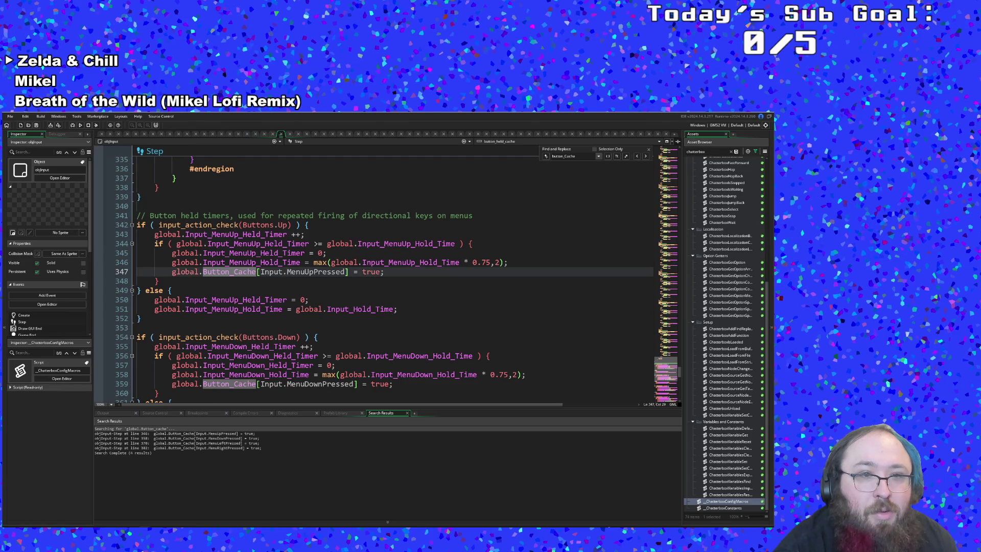
pyautogui.press('Left')
pyautogui.press('Left')
pyautogui.press('Left')
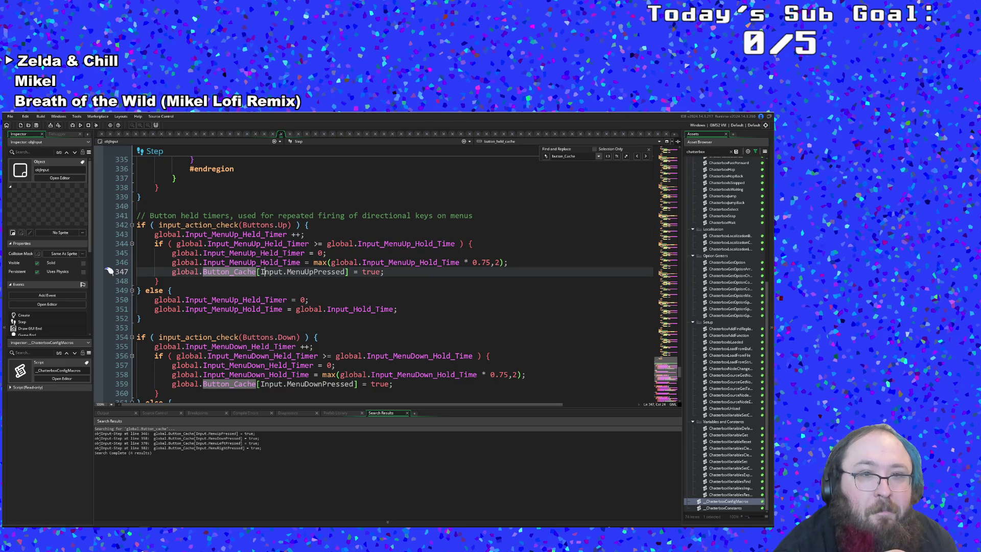
pyautogui.click(249, 243)
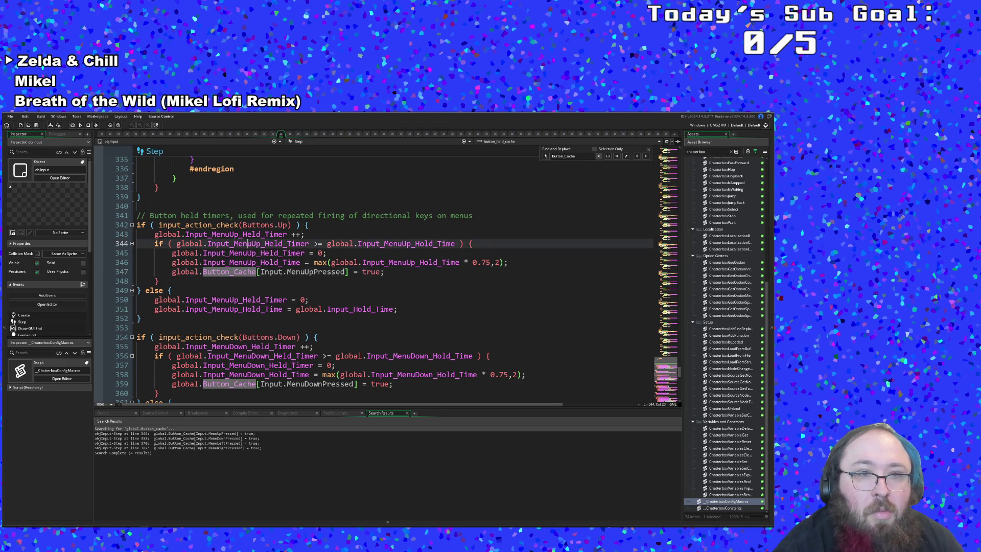
pyautogui.click(307, 243)
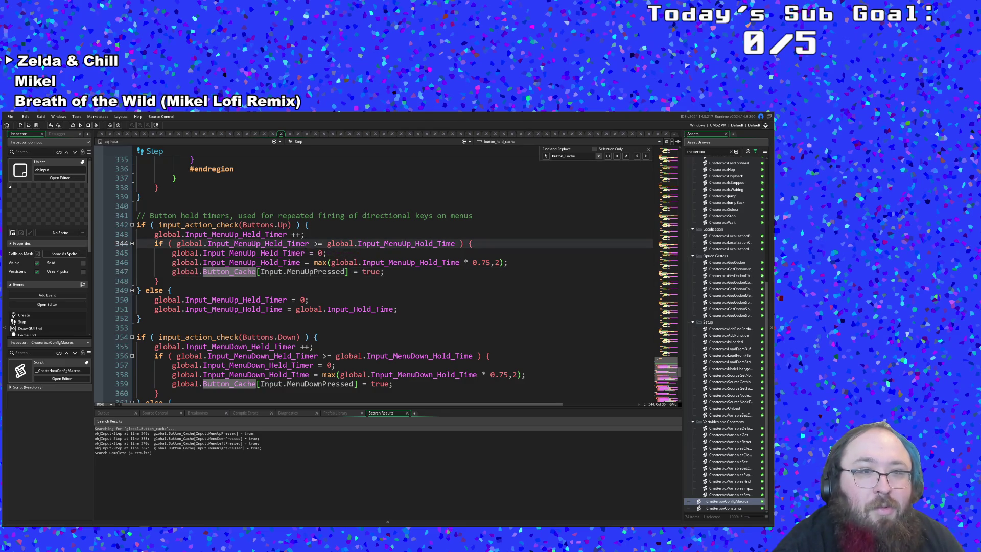
pyautogui.click(288, 253)
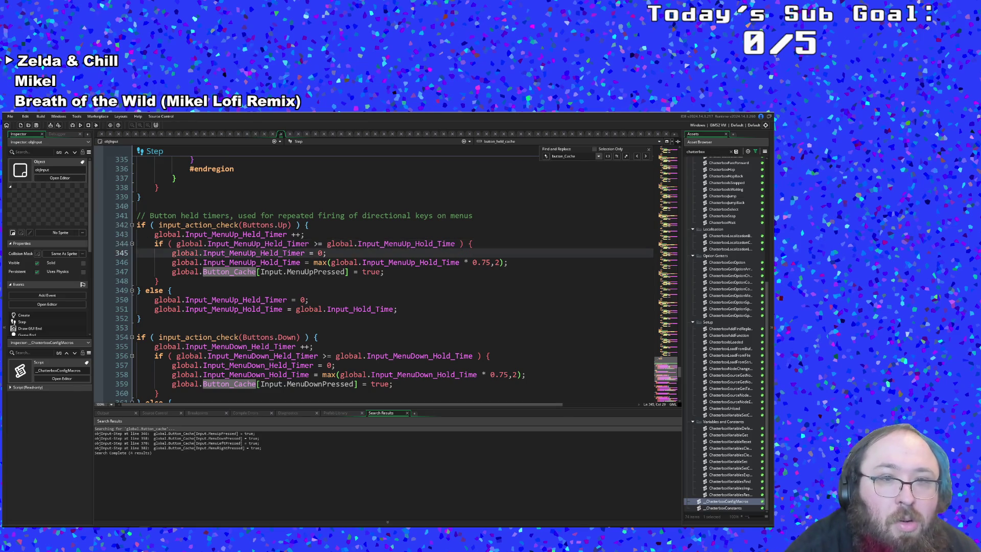
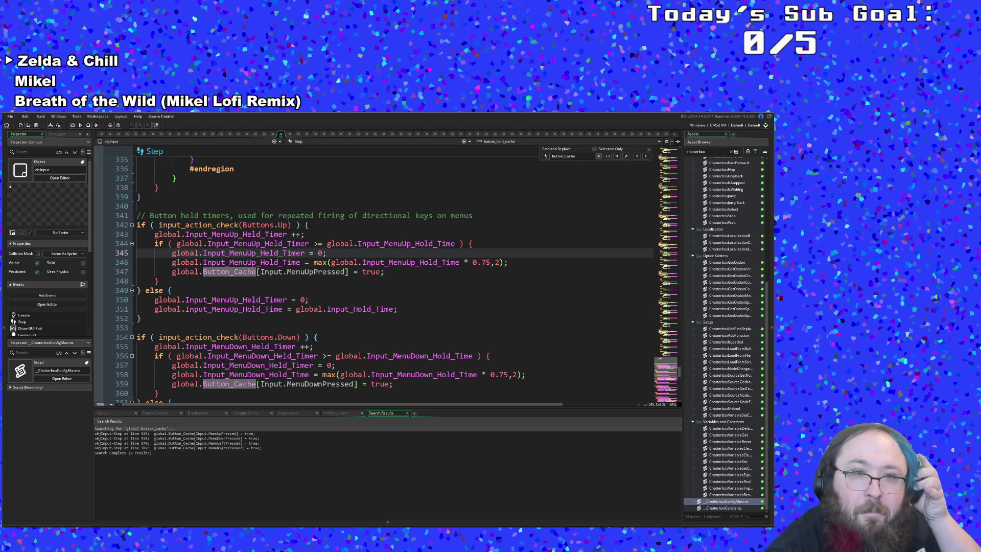
# Review the Input_MenuUp_Held_Timer reset and Hold_Time update on lines 345–346 of objInput's Step event, then open Search & Replace
pyautogui.press('Up')
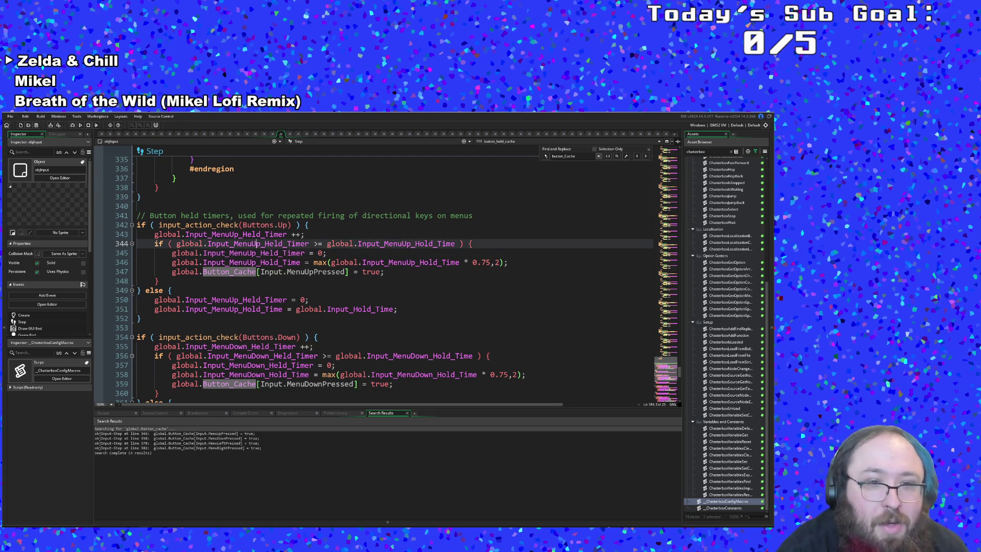
pyautogui.press('Down')
pyautogui.press('Down')
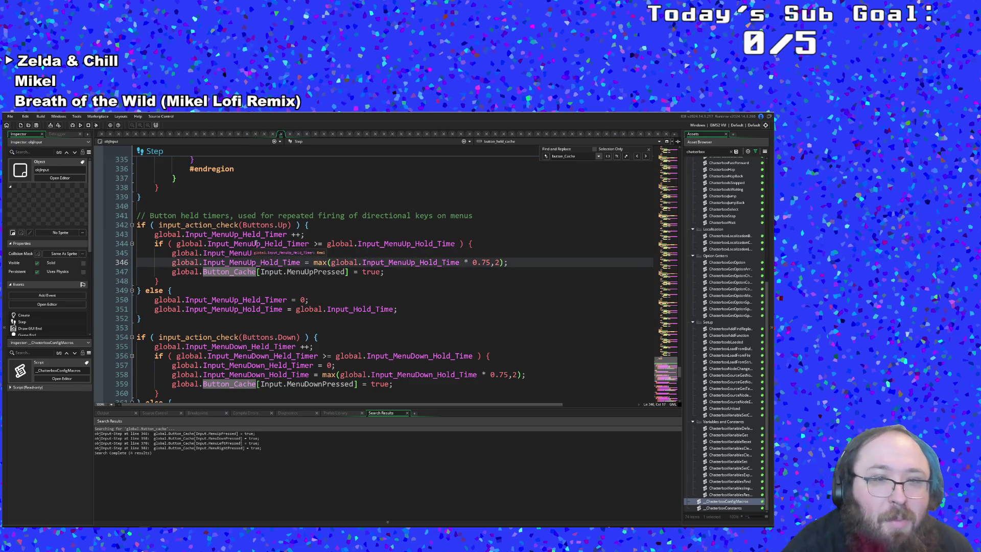
pyautogui.click(277, 253)
pyautogui.click(229, 253)
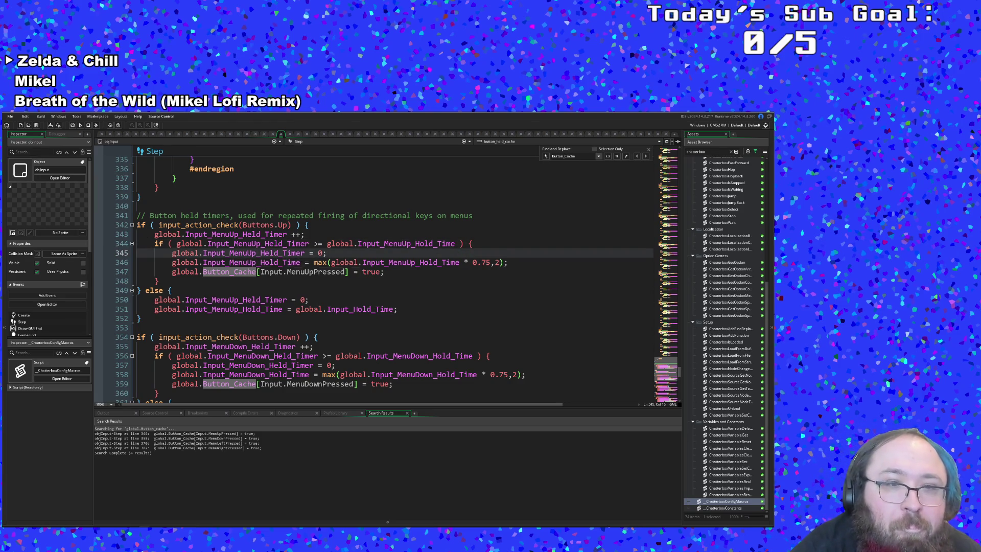
pyautogui.click(286, 262)
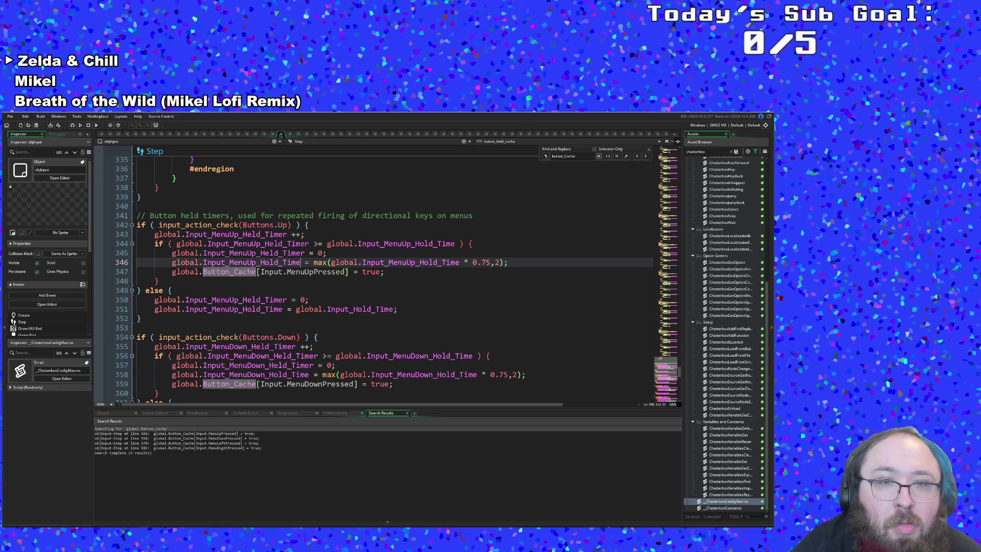
pyautogui.doubleClick(302, 263)
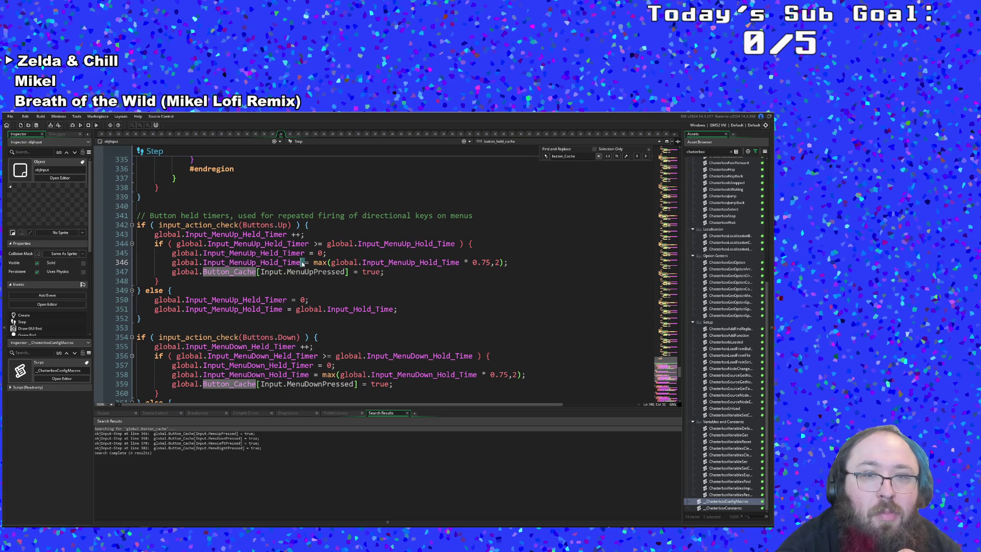
pyautogui.click(327, 253)
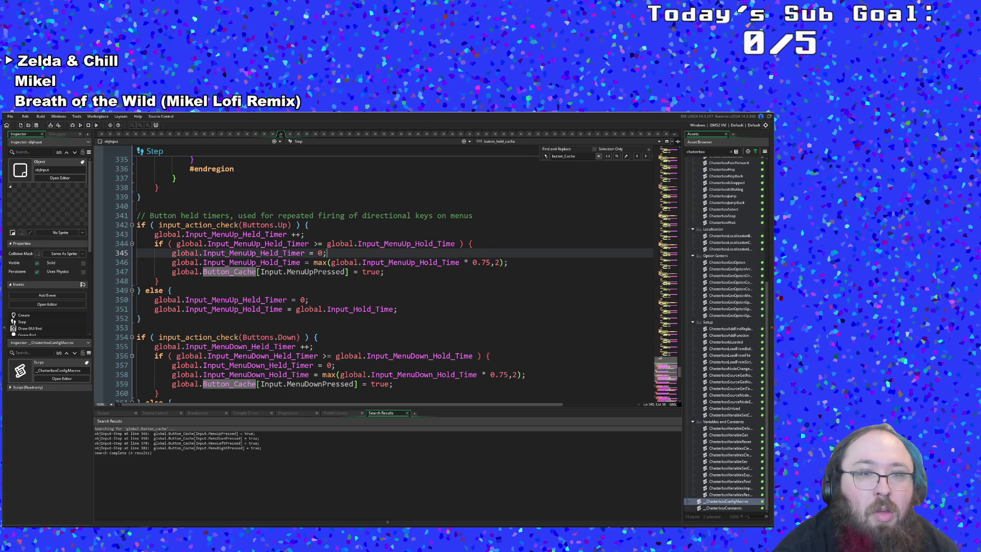
pyautogui.hotkey('ctrl', 'shift', 'f')
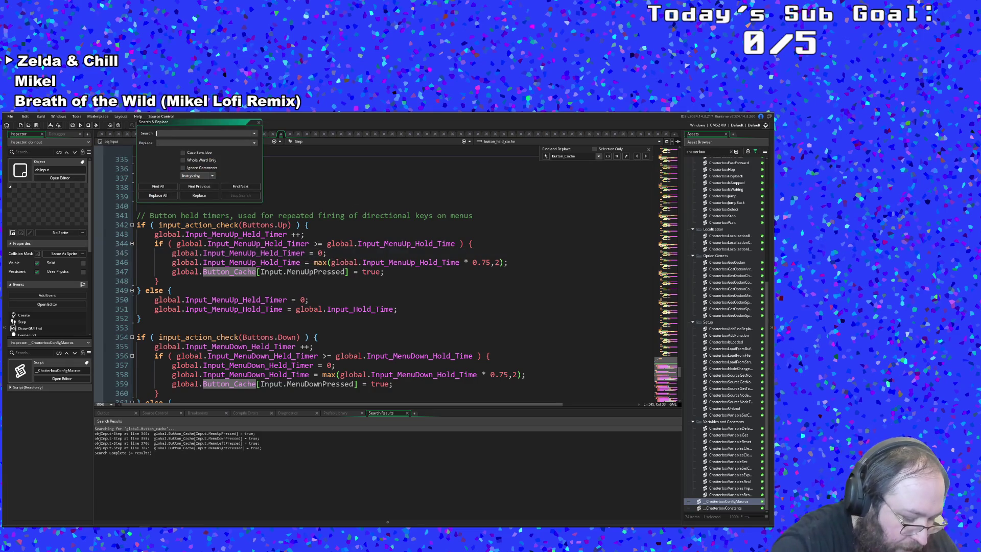
# Search the project for 'timer' and jump to the held-timer declaration in objInput's Create event
pyautogui.write('heldtimer')
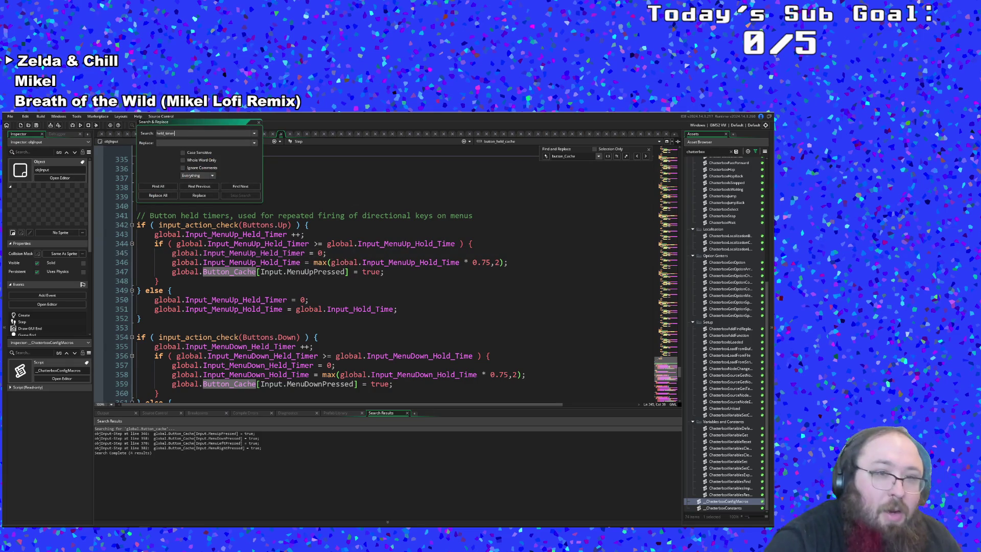
pyautogui.press('Return')
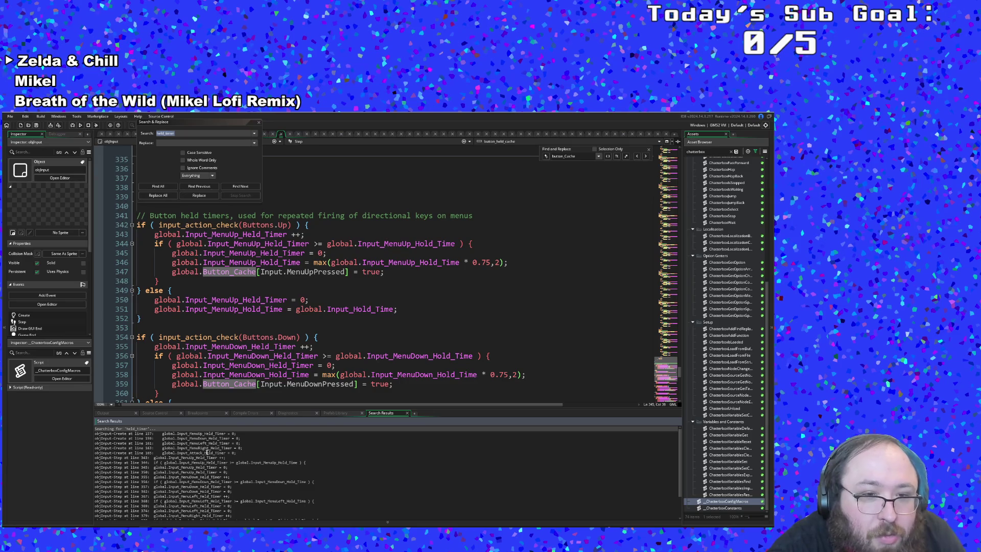
pyautogui.click(169, 447)
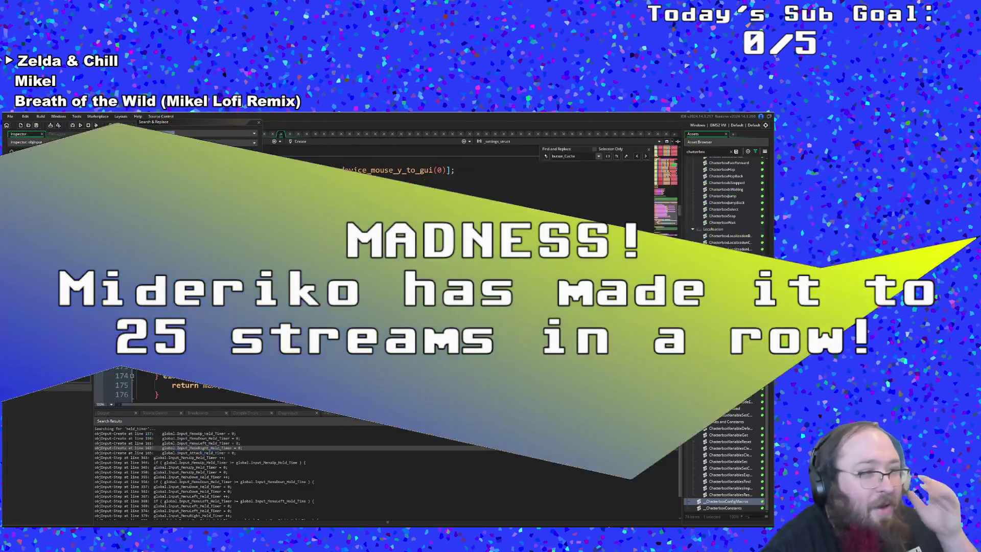
# Inspect the global hold-time and held-timer declarations on lines 160–165, then return to objDialogue's Step code
pyautogui.hotkey('ctrl', 'shift', 'f')
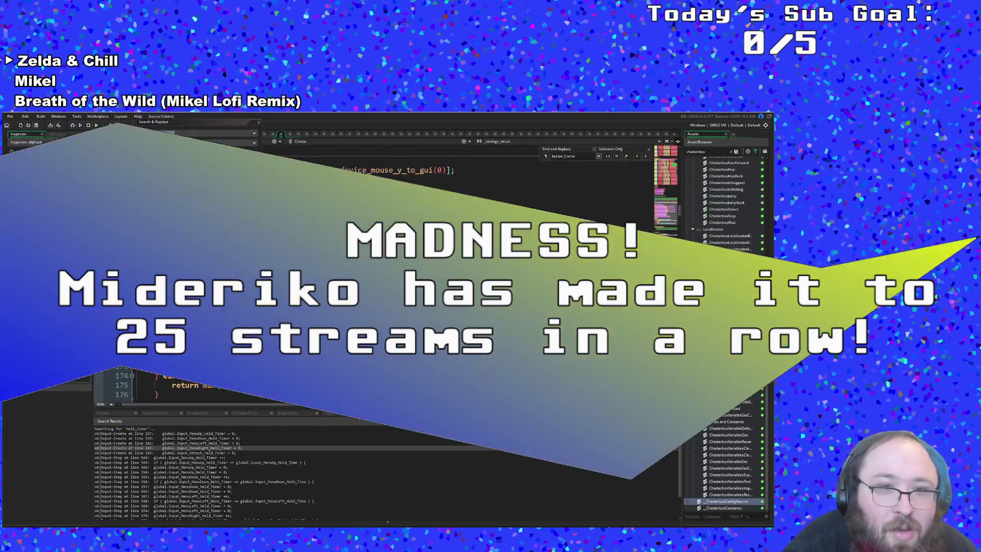
pyautogui.scroll(4, 393, 276)
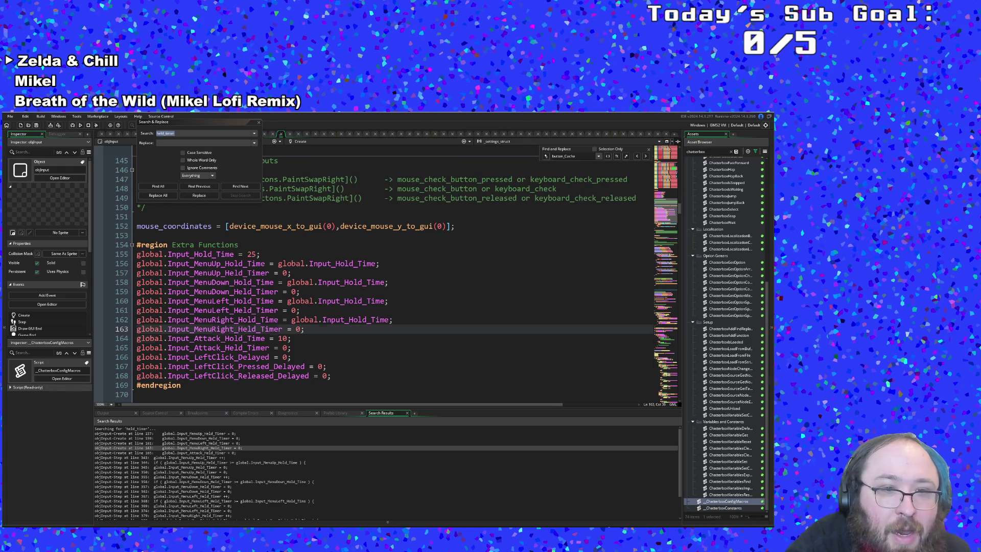
pyautogui.click(284, 347)
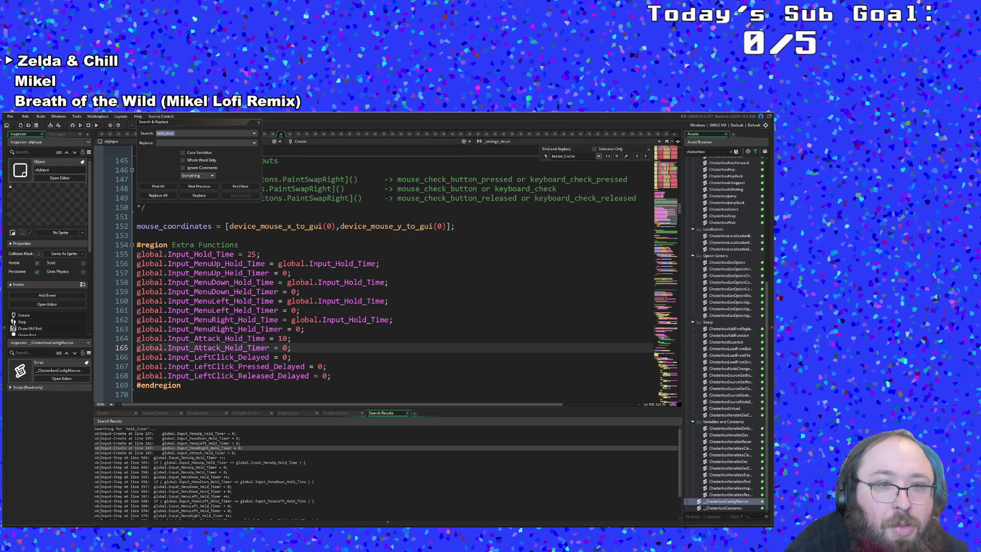
pyautogui.click(229, 301)
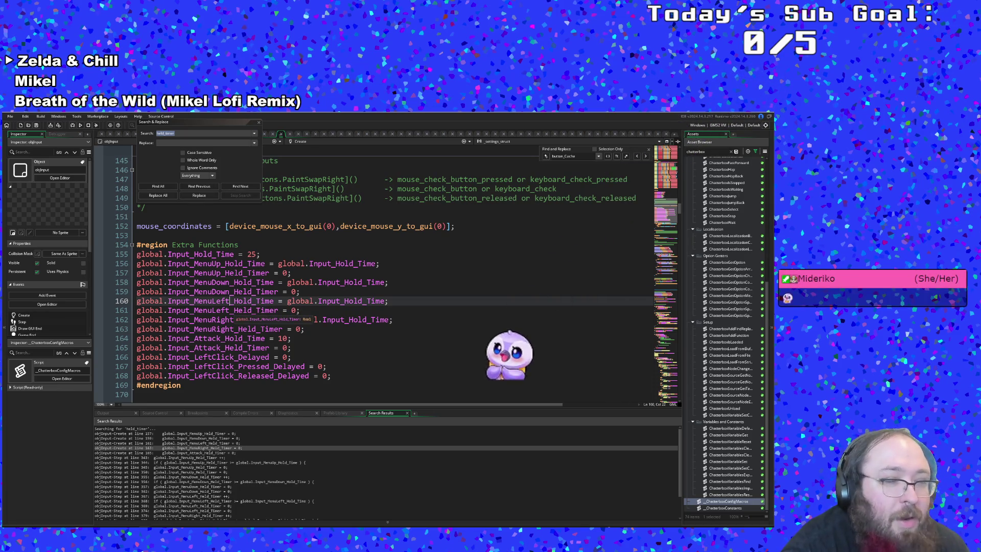
pyautogui.scroll(-4, 232, 316)
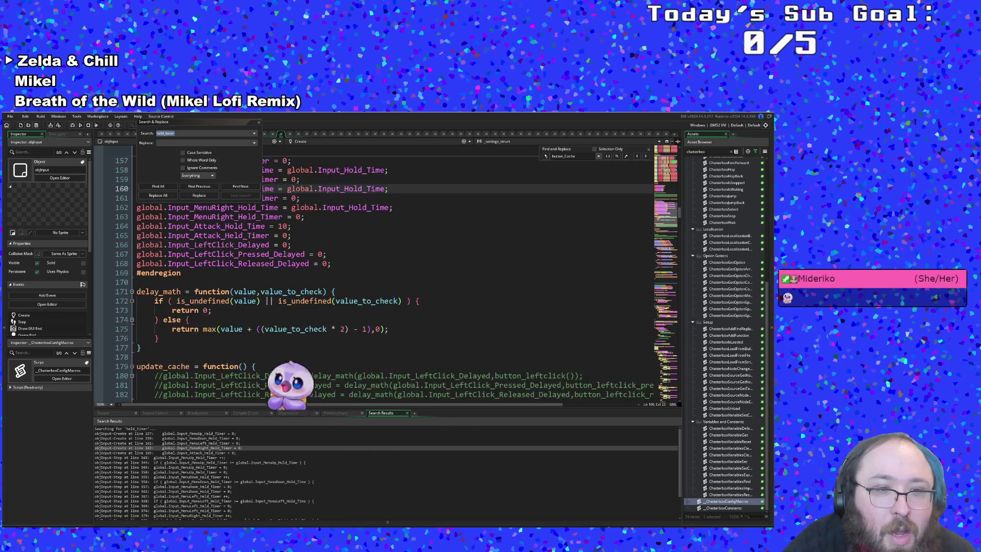
pyautogui.scroll(4, 232, 316)
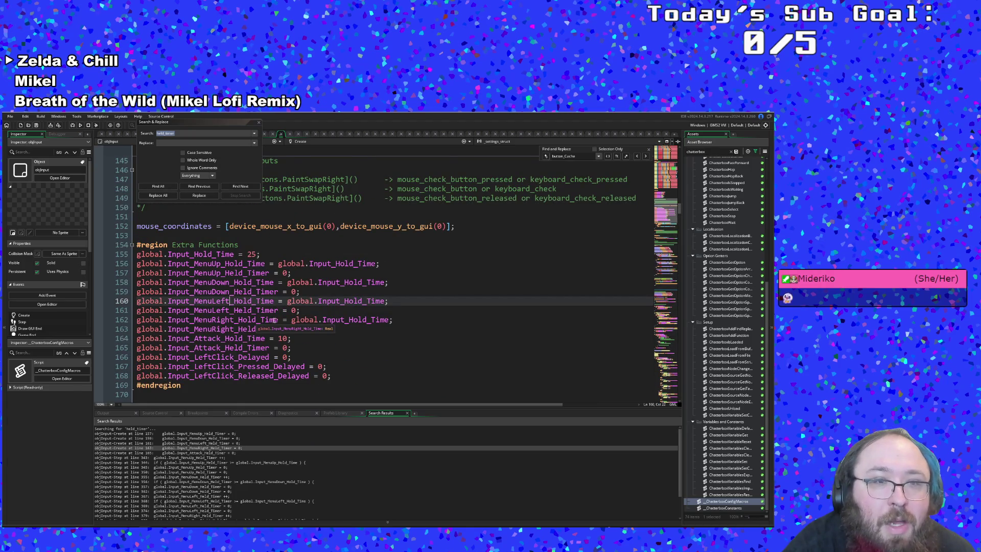
pyautogui.click(299, 301)
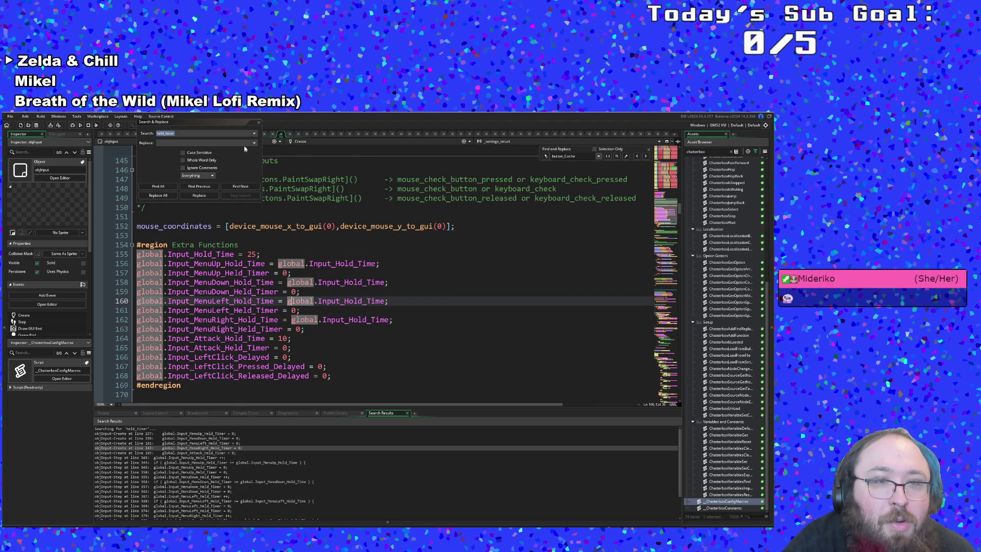
pyautogui.click(259, 122)
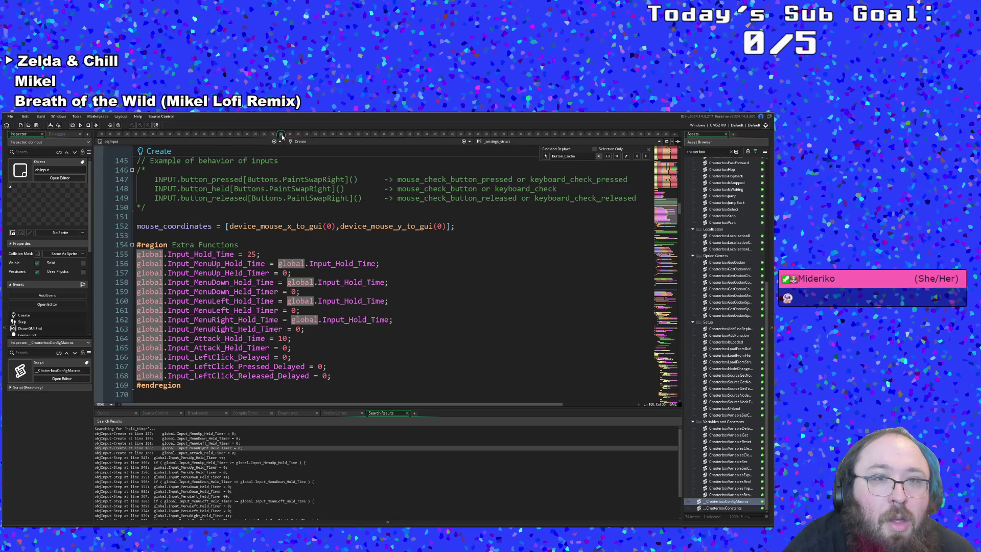
pyautogui.click(282, 134)
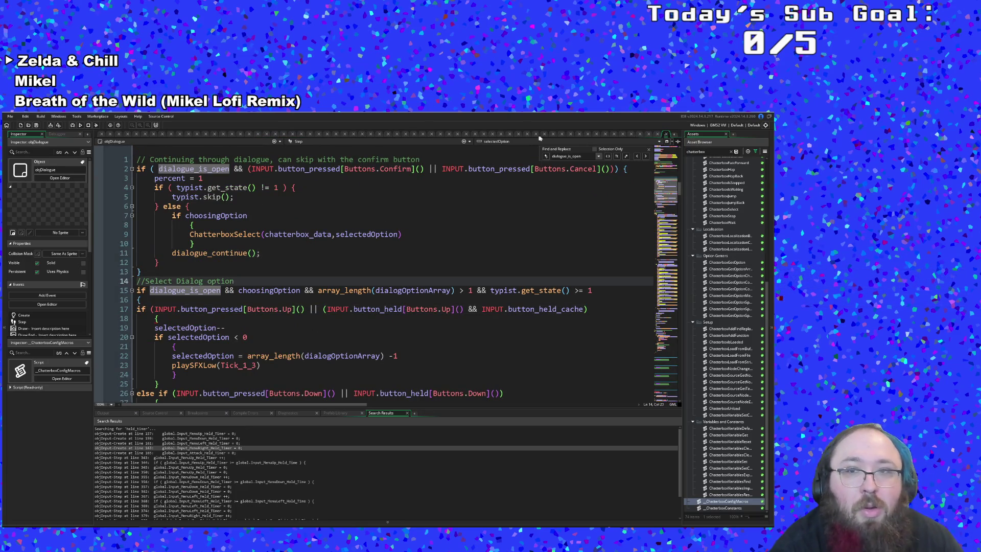
# Open objInput through the asset search and scroll to the menu-up held-timer reset on Step line 345
pyautogui.click(171, 244)
pyautogui.hotkey('ctrl', 't')
pyautogui.write('obj')
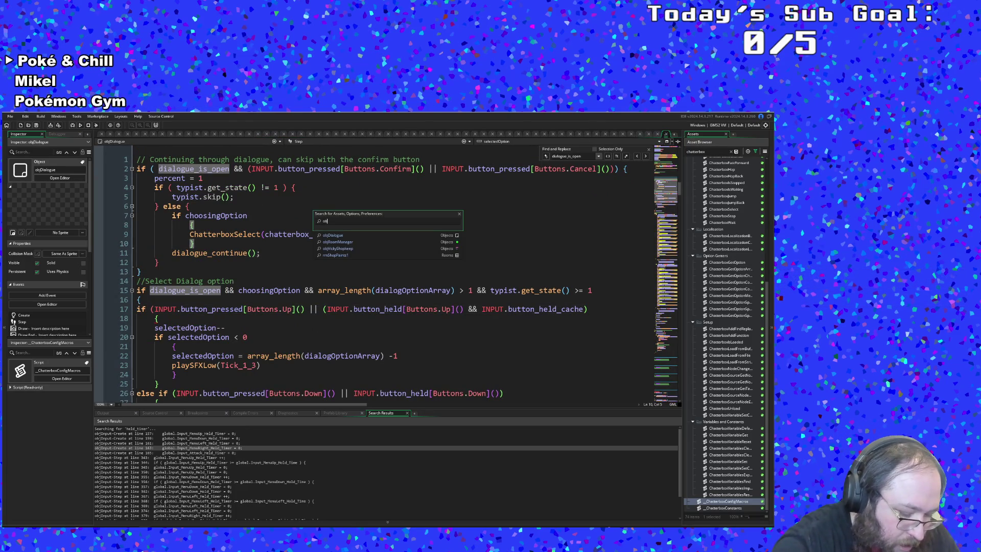
pyautogui.write('Input')
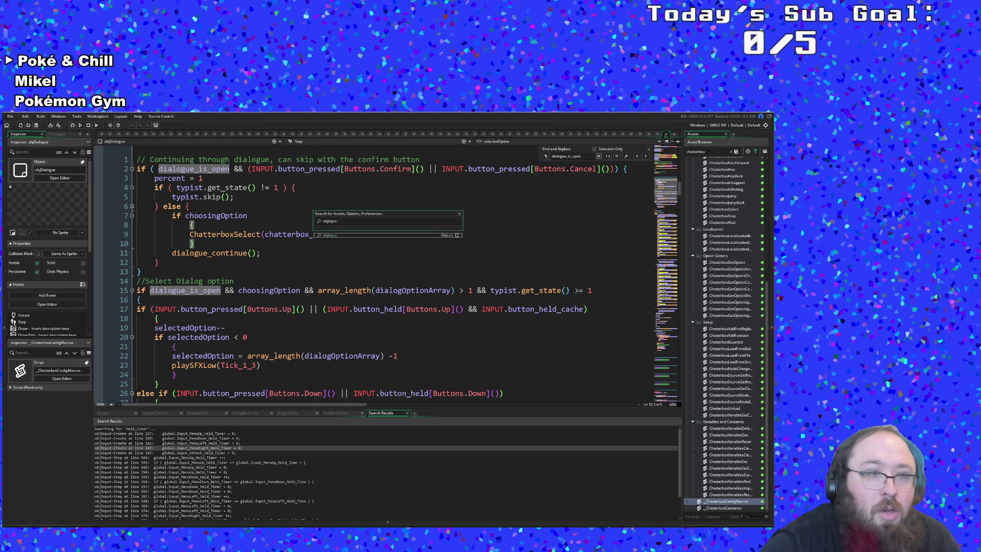
pyautogui.press('Return')
pyautogui.scroll(-20, 373, 276)
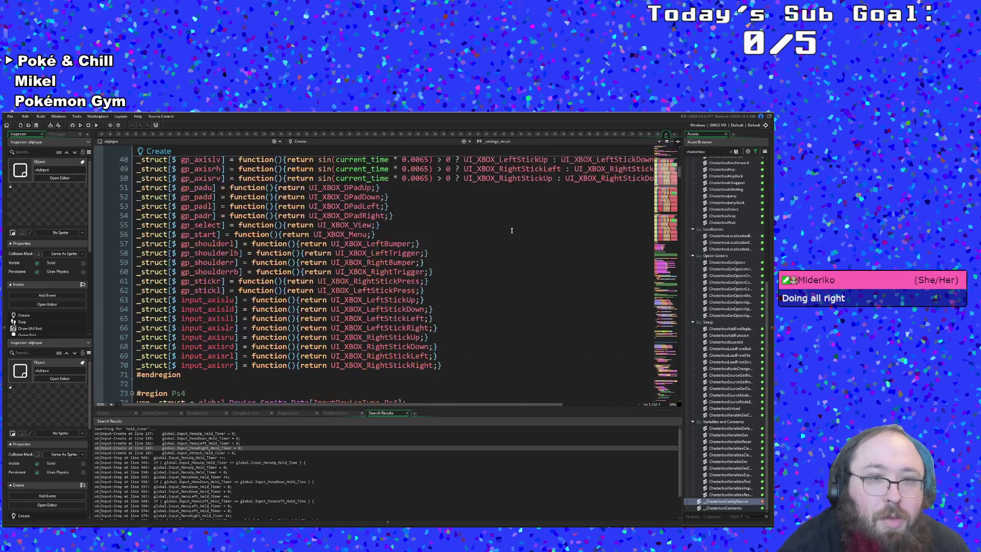
pyautogui.scroll(-20, 373, 276)
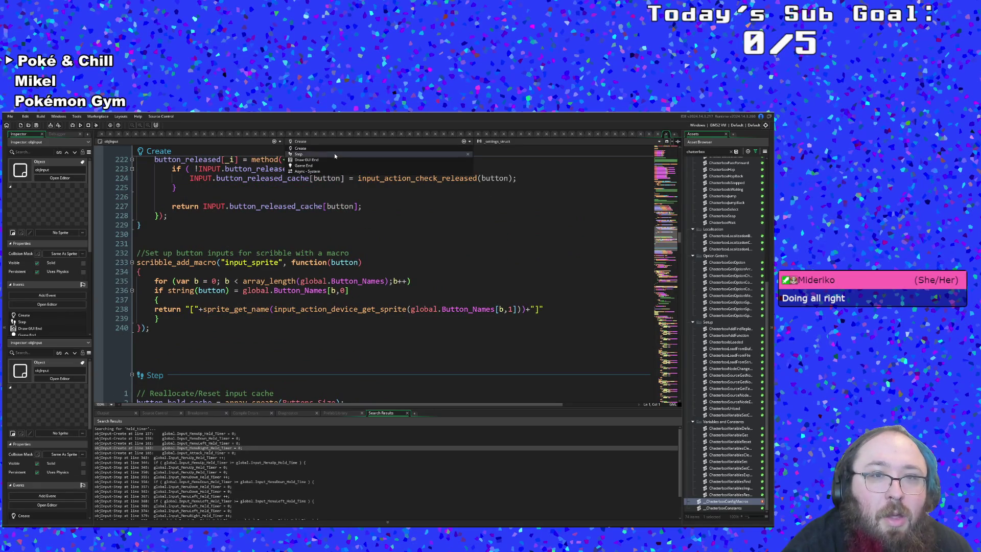
pyautogui.scroll(-8, 347, 154)
pyautogui.scroll(-20, 373, 276)
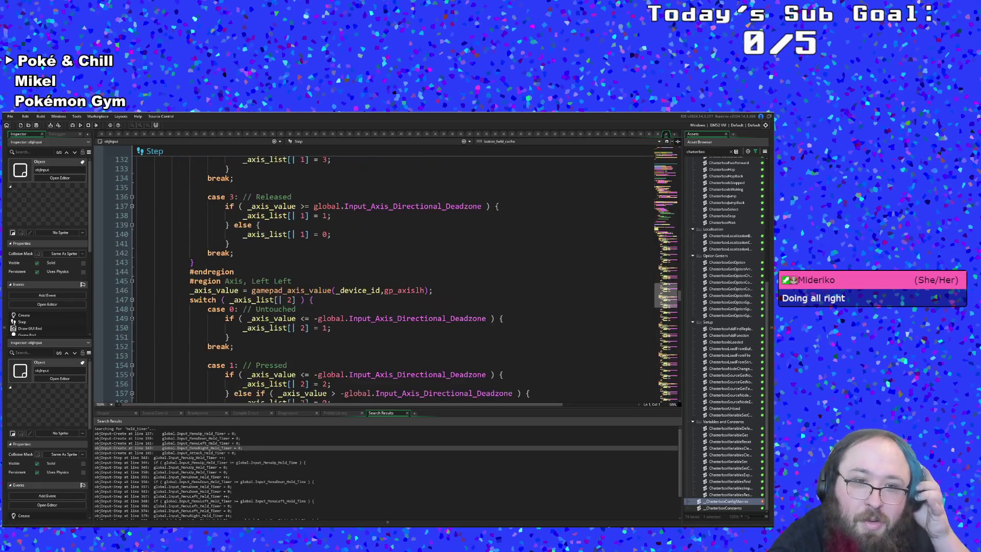
pyautogui.scroll(-20, 374, 276)
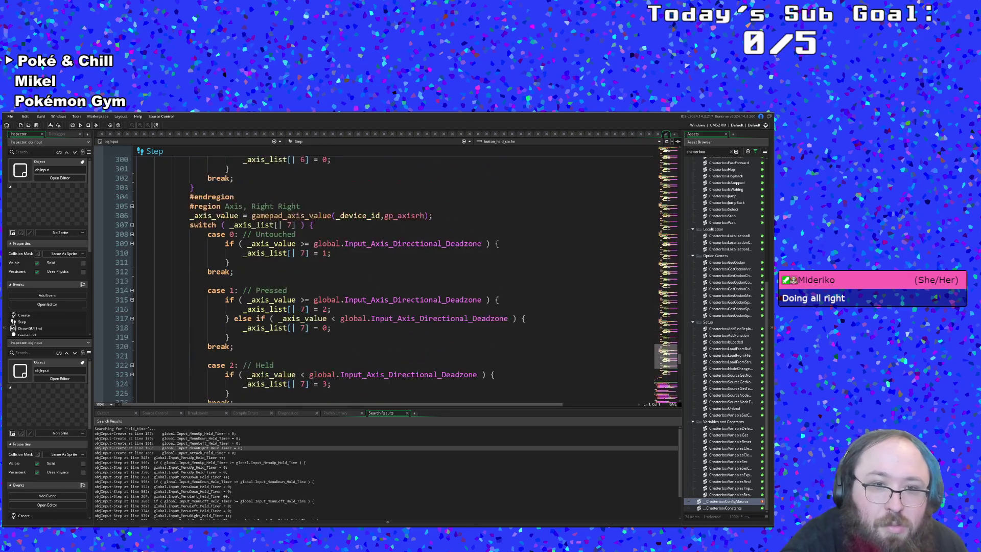
pyautogui.scroll(2, 373, 276)
pyautogui.click(327, 244)
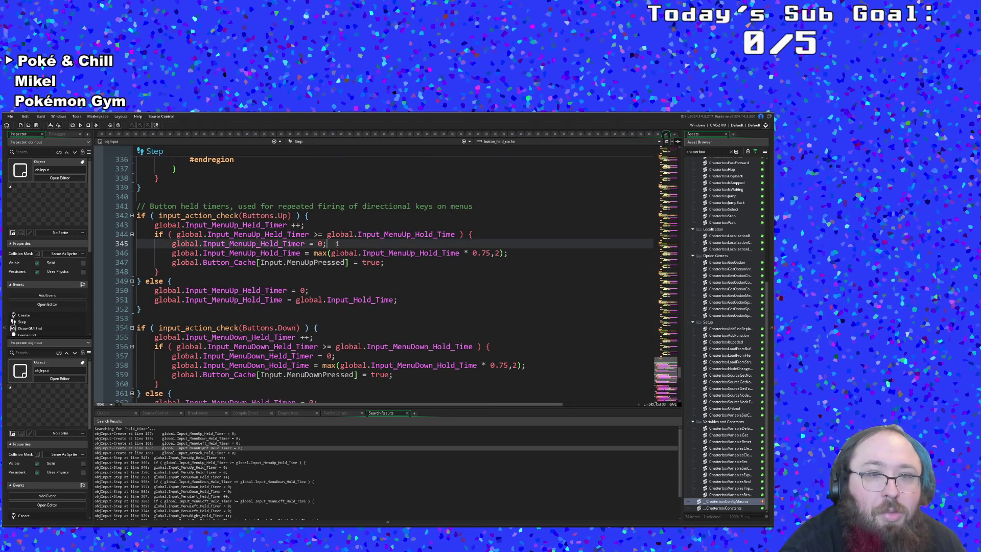
# Replace Input.MenuUpPressed with Buttons.Up in the Button_Cache index on line 347
pyautogui.click(322, 262)
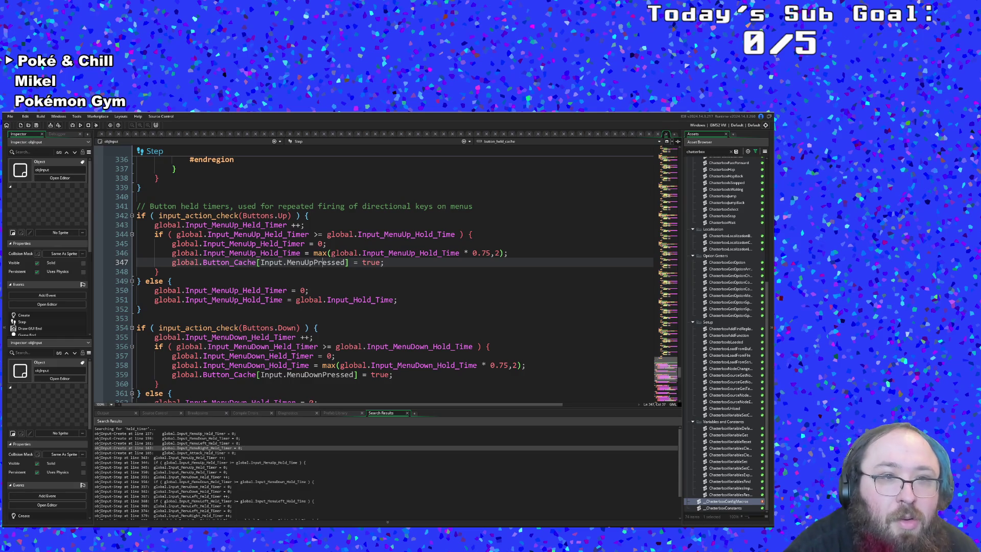
pyautogui.click(158, 271)
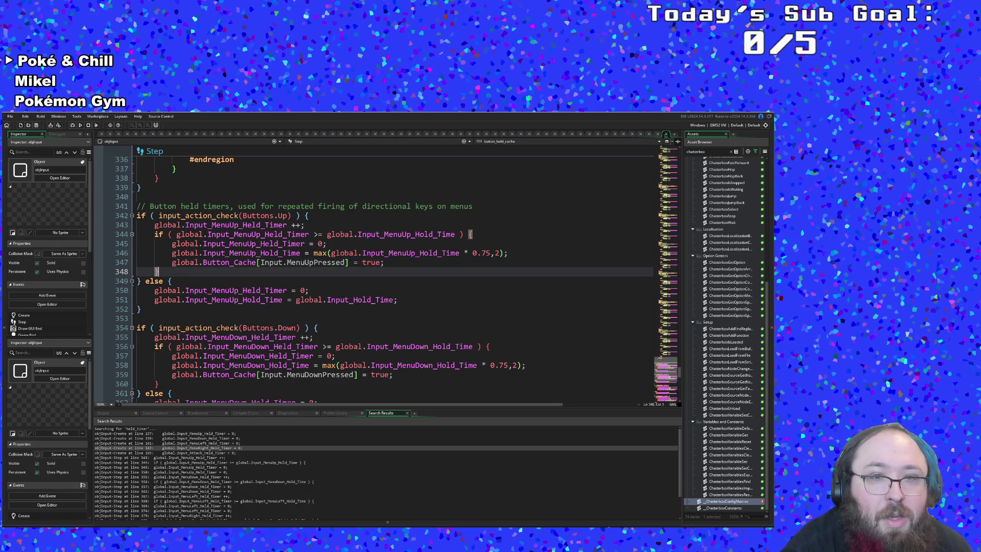
pyautogui.click(346, 262)
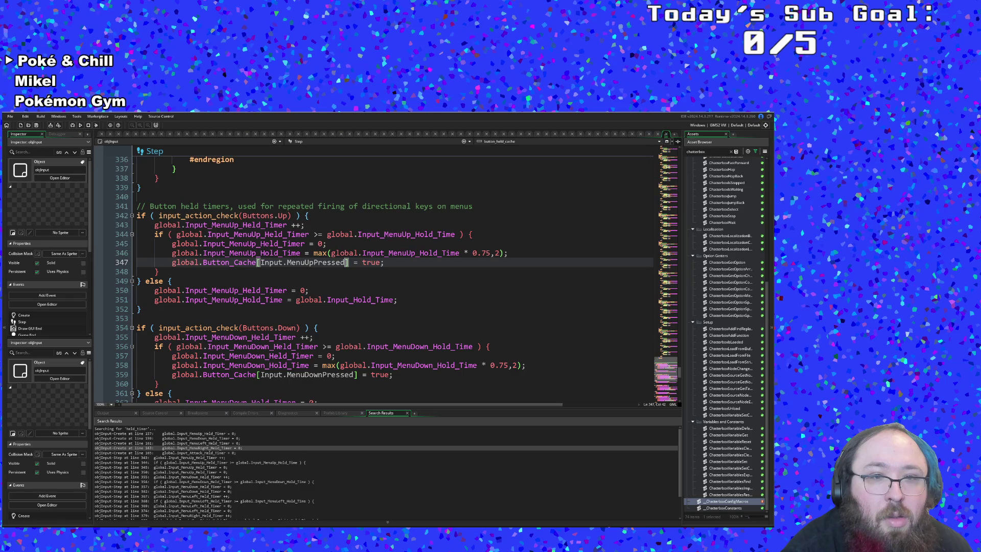
pyautogui.hotkey('shift', 'Left')
pyautogui.hotkey('shift', 'Left')
pyautogui.hotkey('shift', 'Left')
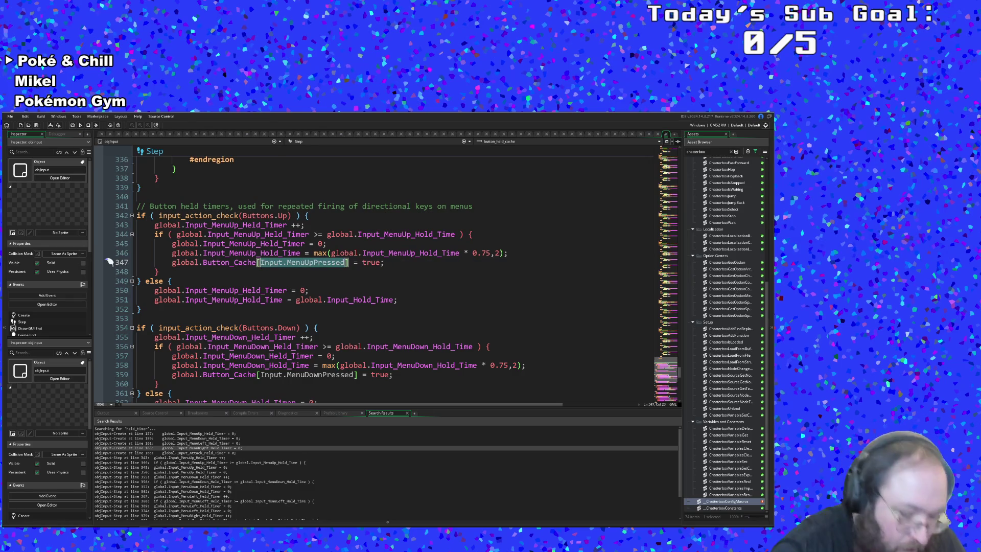
pyautogui.write('Buttons.')
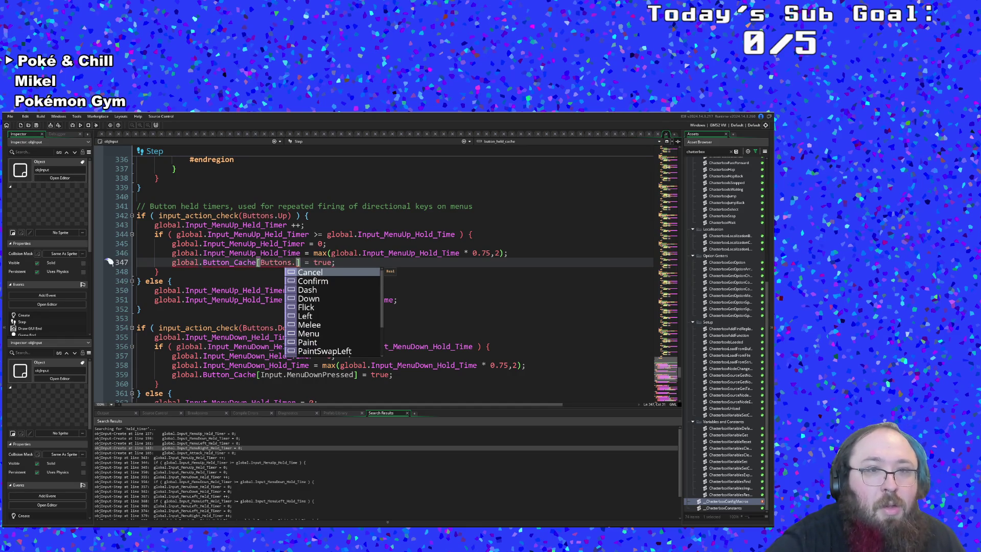
pyautogui.write('Up')
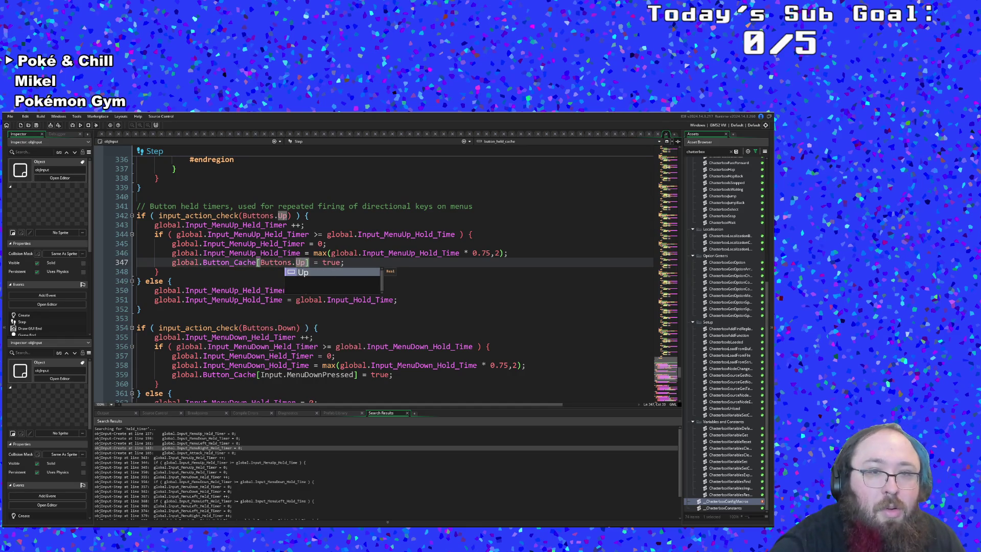
pyautogui.click(141, 188)
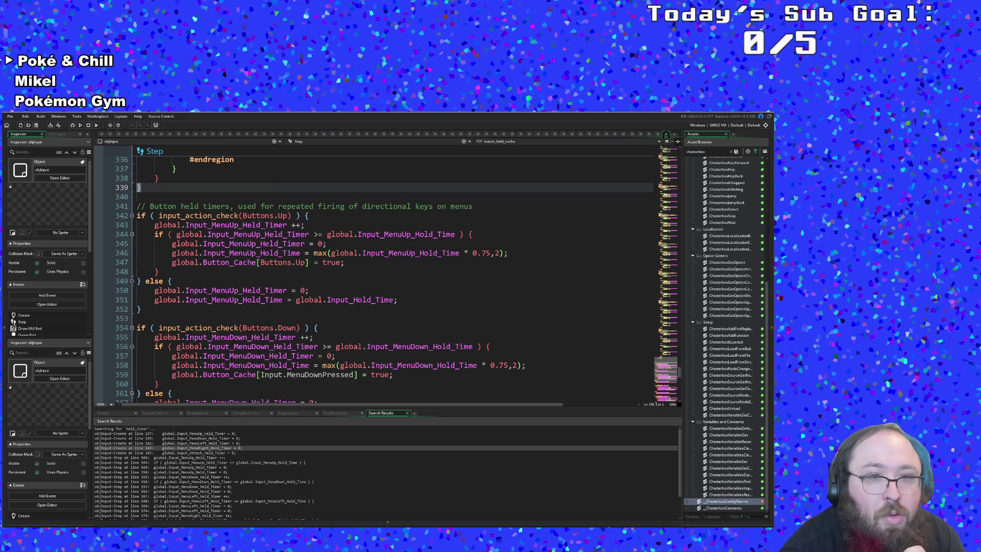
pyautogui.click(265, 262)
pyautogui.click(295, 262)
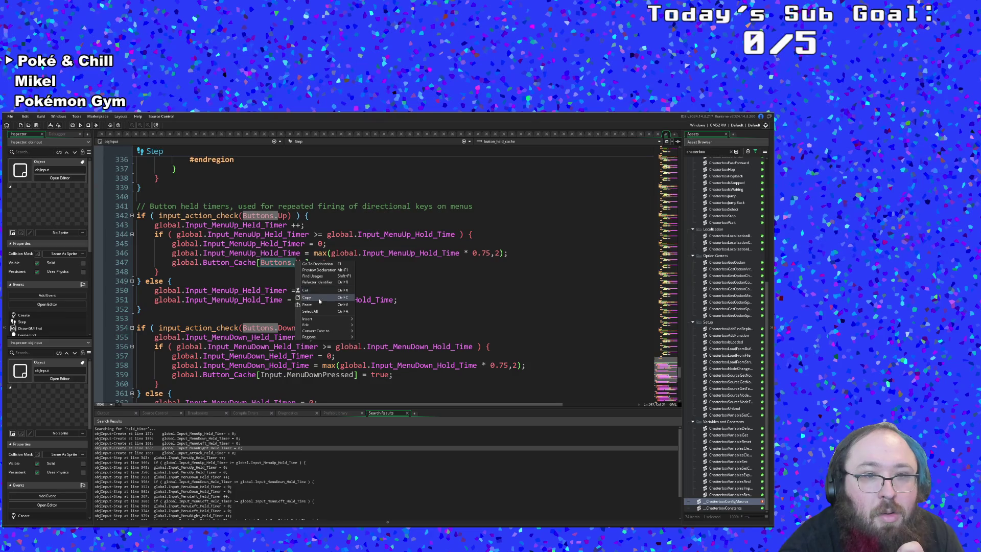
# Change the Input.MenuDownPressed index on line 359 to Buttons.Down
pyautogui.click(318, 297)
pyautogui.doubleClick(271, 375)
pyautogui.click(280, 375)
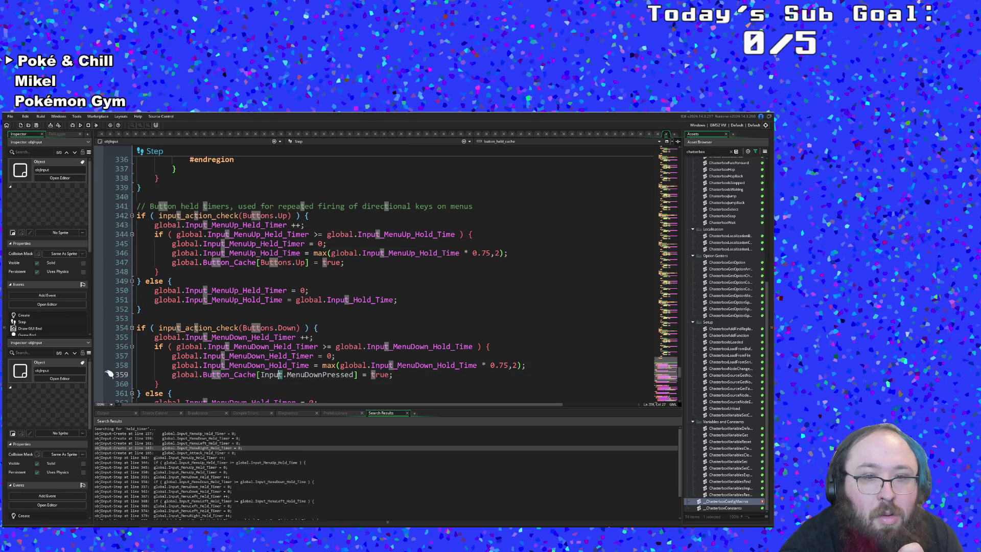
pyautogui.click(259, 375)
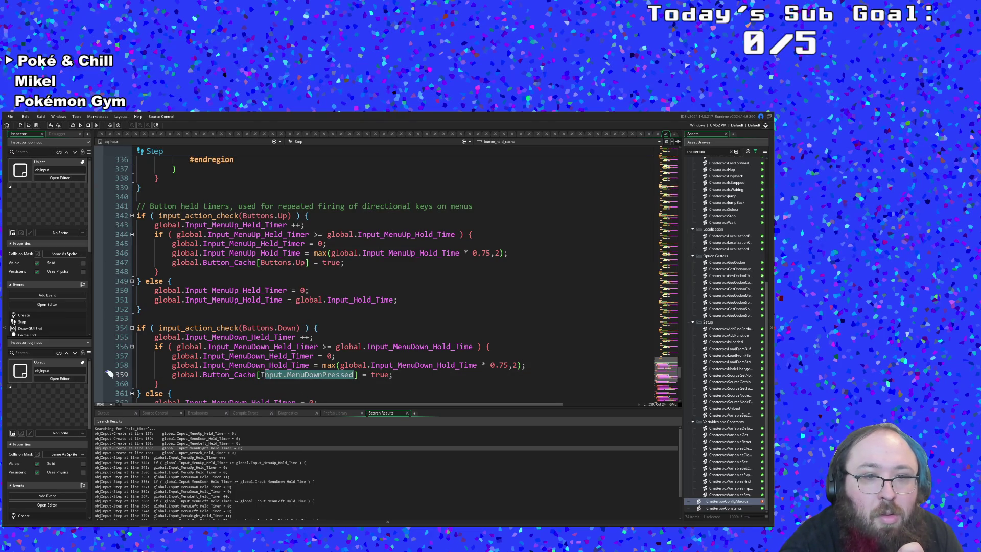
pyautogui.write('Buttons.')
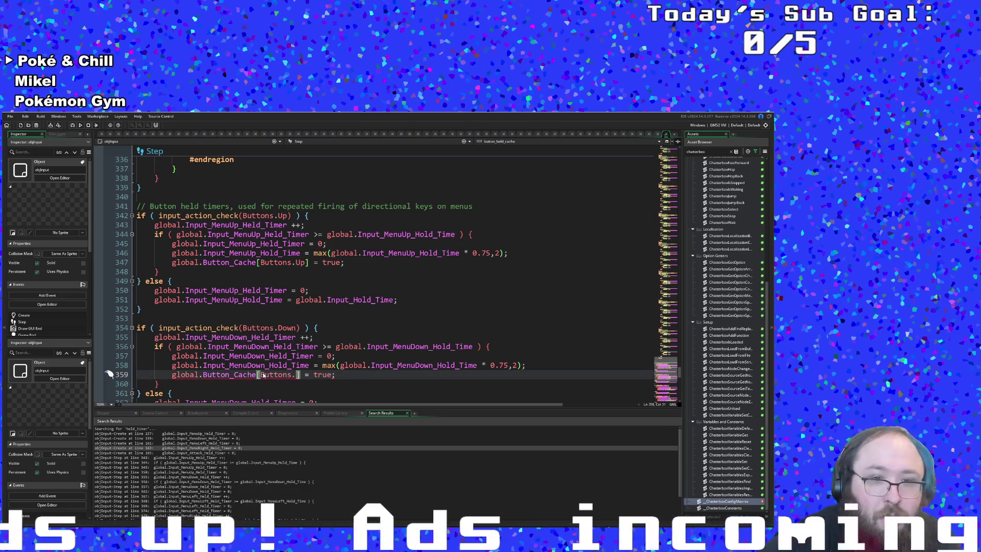
pyautogui.write('Down')
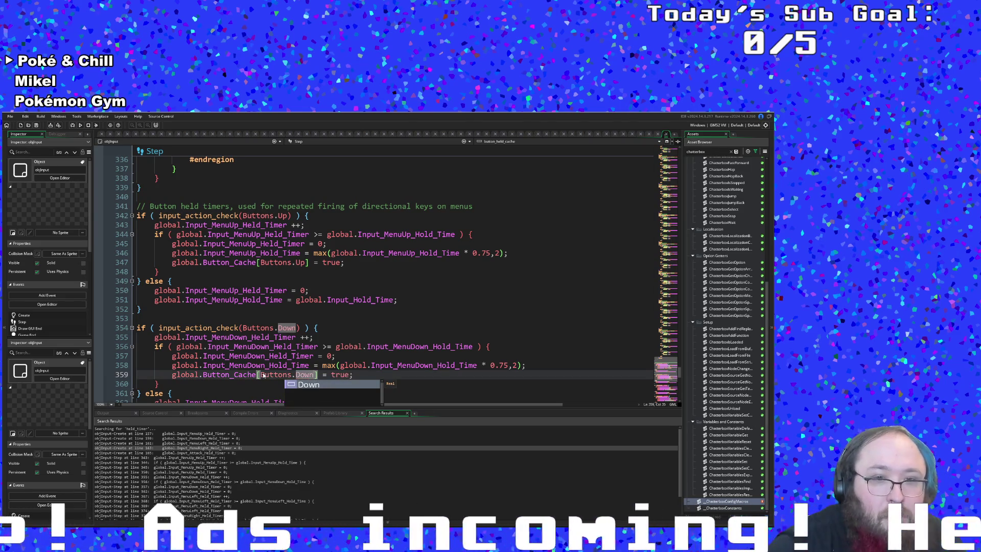
pyautogui.hotkey('ctrl', 'End')
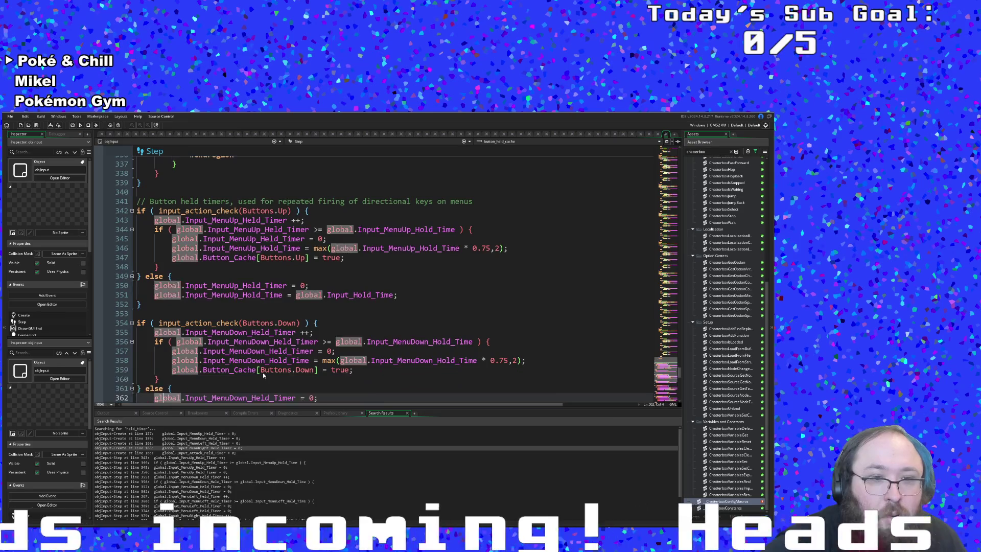
# Change the Input.MenuLeftPressed index on line 371 to Buttons.Left
pyautogui.press('Down')
pyautogui.press('Right')
pyautogui.press('Right')
pyautogui.press('Right')
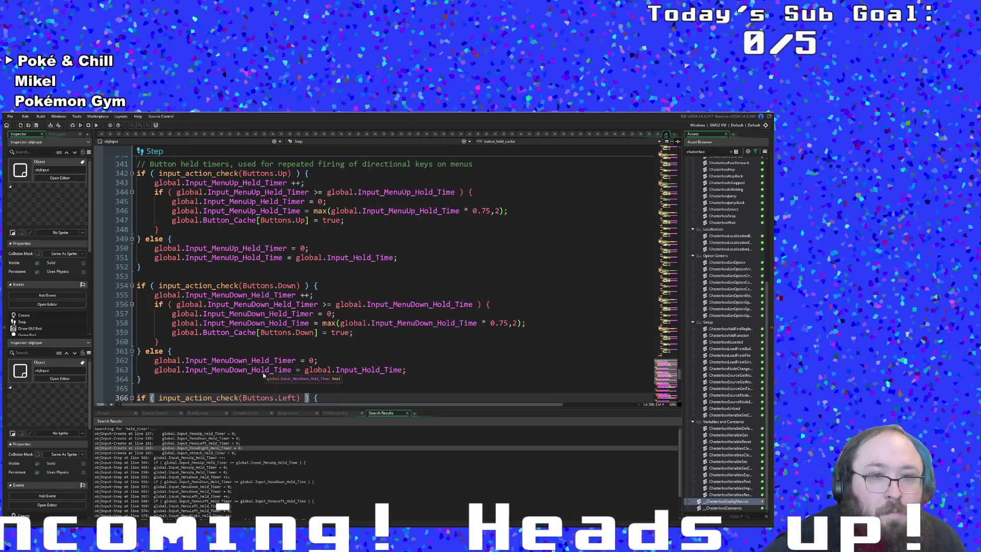
pyautogui.scroll(-4, 326, 350)
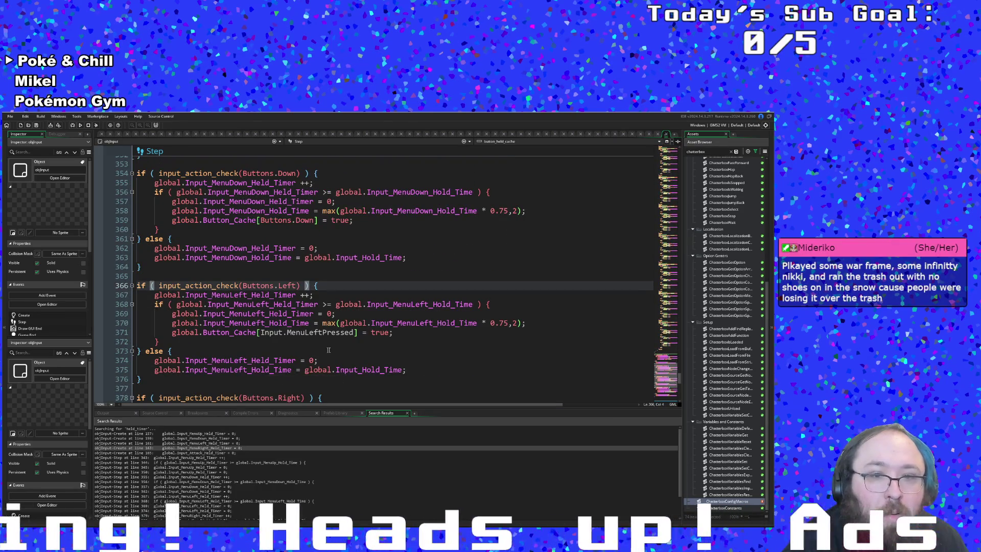
pyautogui.moveTo(277, 323); pyautogui.dragTo(261, 332)
pyautogui.click(258, 332)
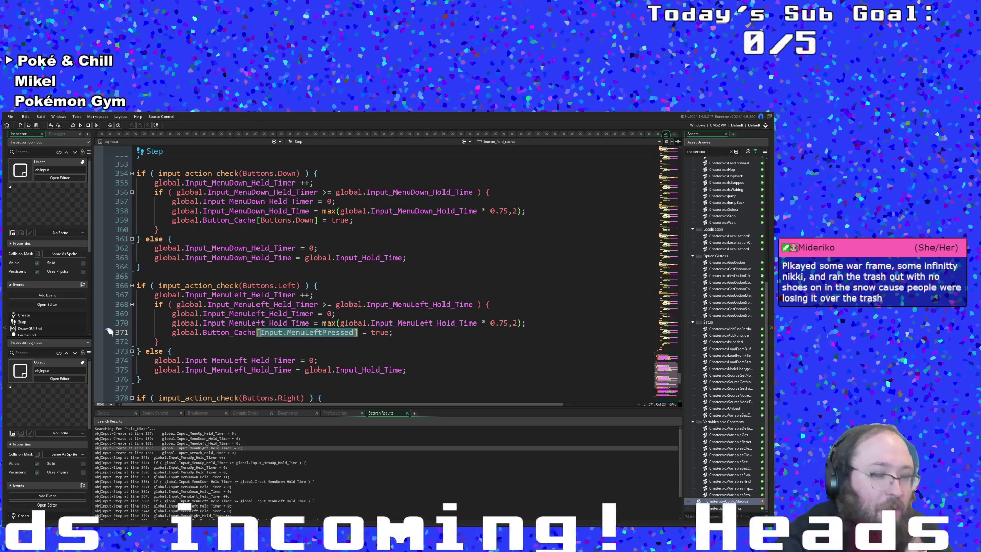
pyautogui.write('Buttons.')
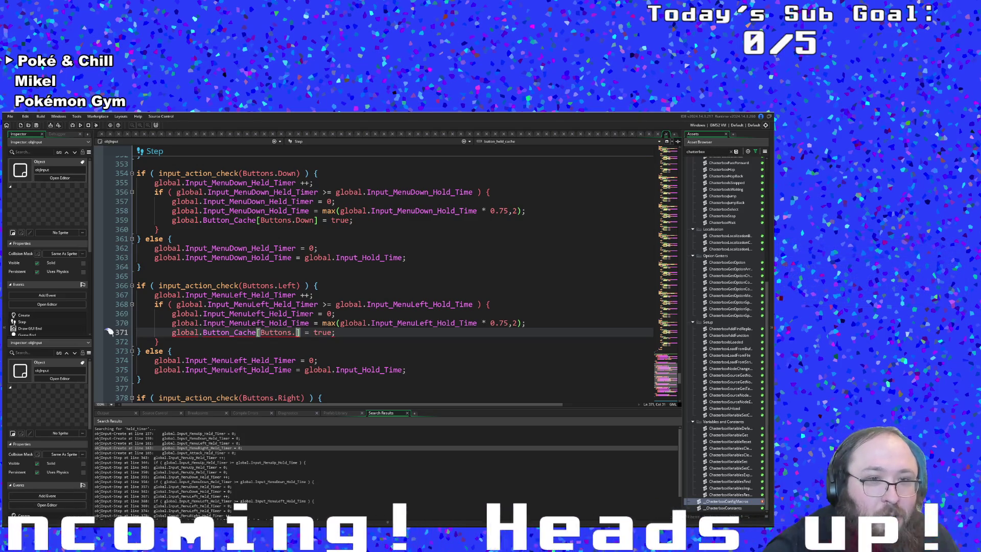
pyautogui.write('Left')
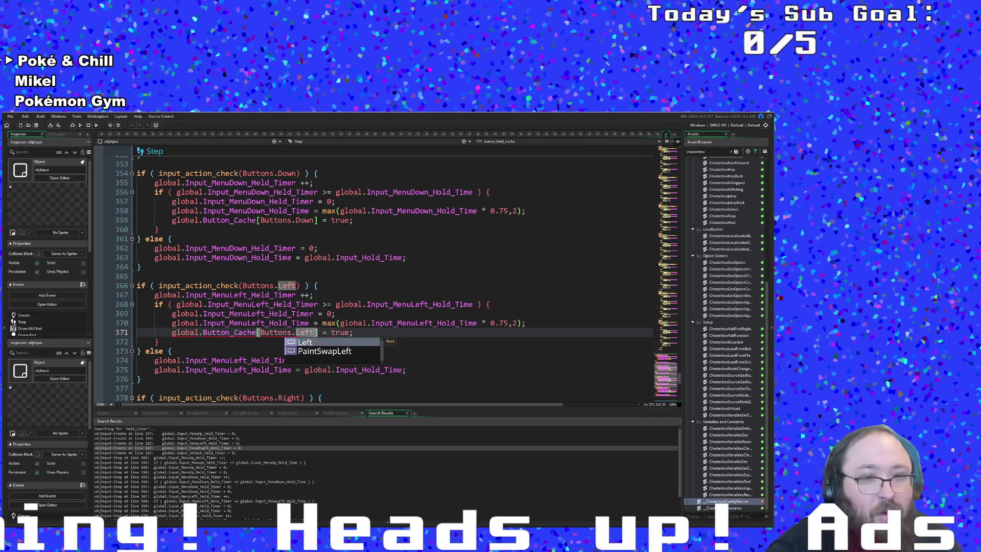
pyautogui.click(300, 370)
# Change the Input.MenuRightPressed index on line 383 to Buttons.Right
pyautogui.scroll(-2, 300, 370)
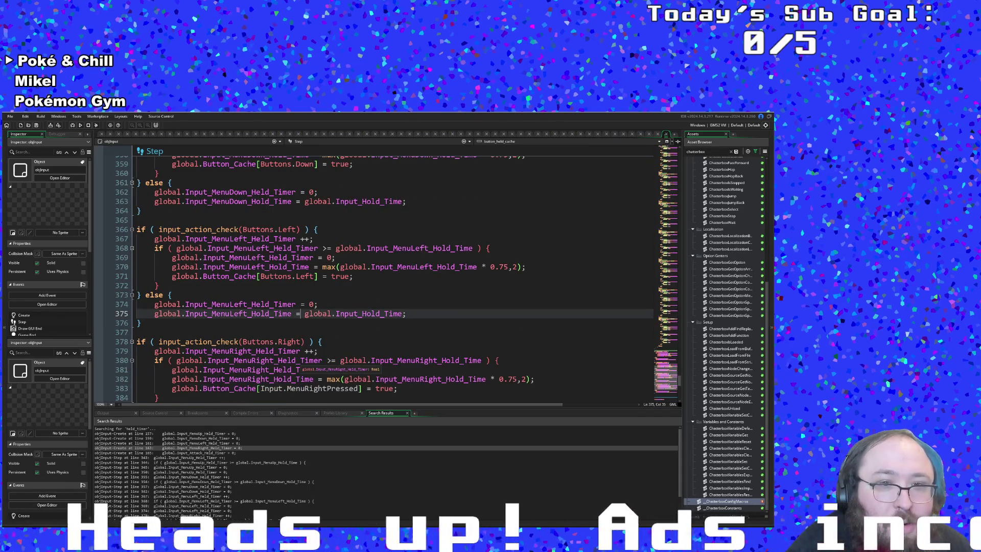
pyautogui.scroll(-2, 301, 369)
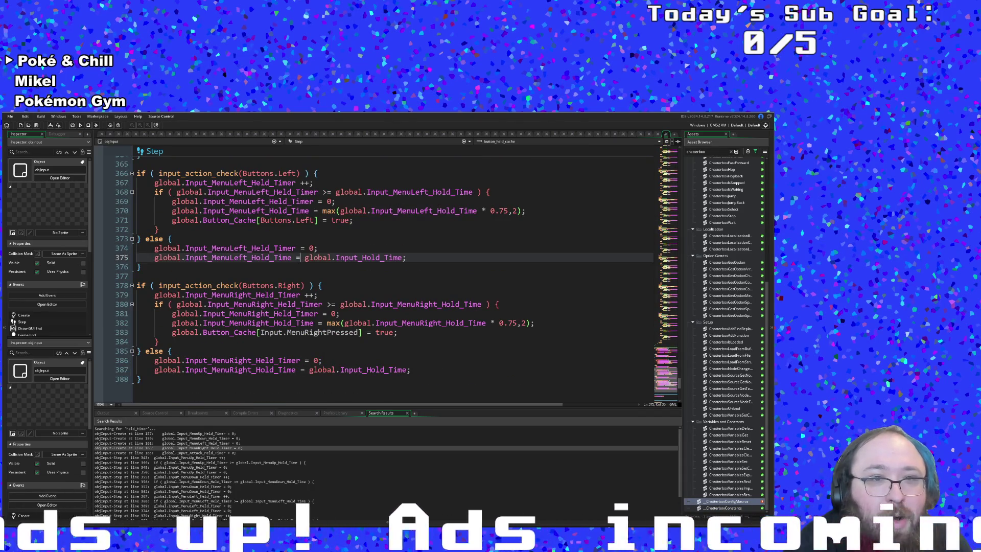
pyautogui.press('Down')
pyautogui.press('Down')
pyautogui.press('Down')
pyautogui.press('Left')
pyautogui.press('Left')
pyautogui.press('Left')
pyautogui.hotkey('ctrl', 'Delete')
pyautogui.hotkey('ctrl', 'Delete')
pyautogui.hotkey('ctrl', 'Delete')
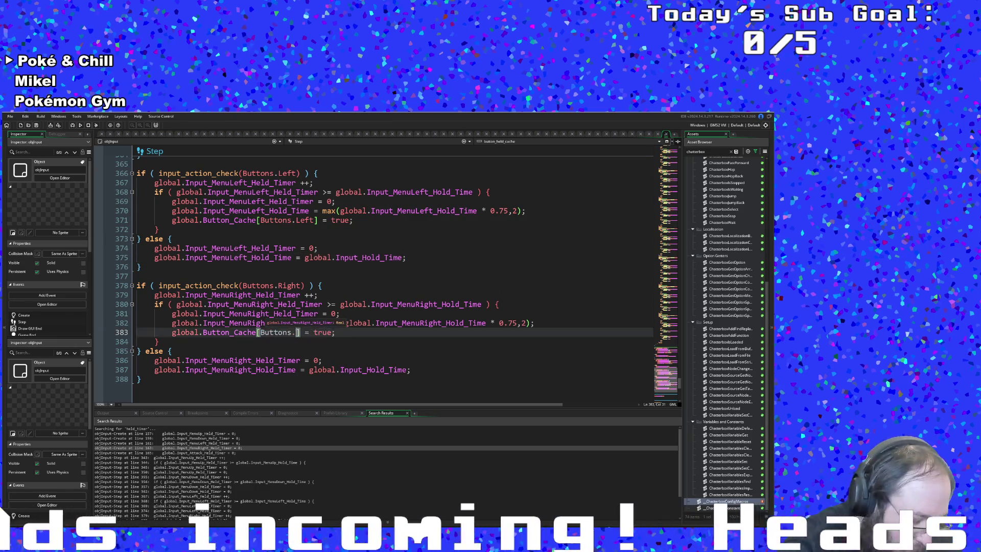
pyautogui.write('Buttons.Right')
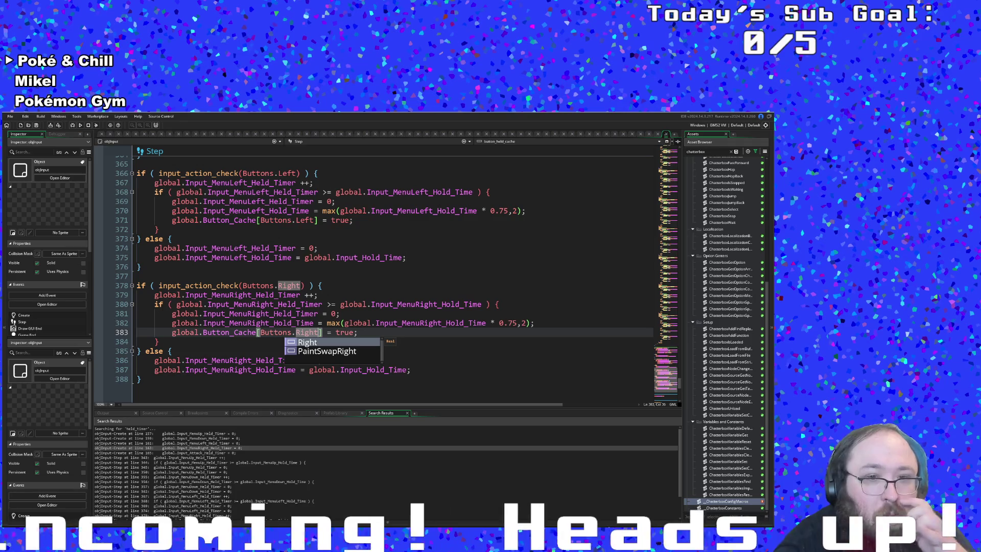
# Review the Right and Up held-timer blocks, then return to objDialogue's code
pyautogui.scroll(-6, 209, 261)
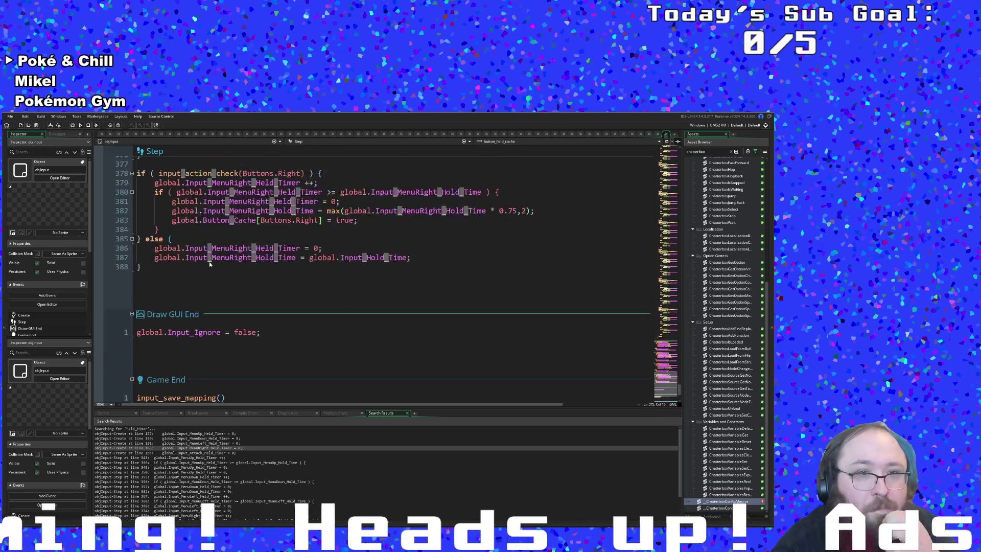
pyautogui.scroll(4, 209, 262)
pyautogui.click(205, 259)
pyautogui.click(238, 304)
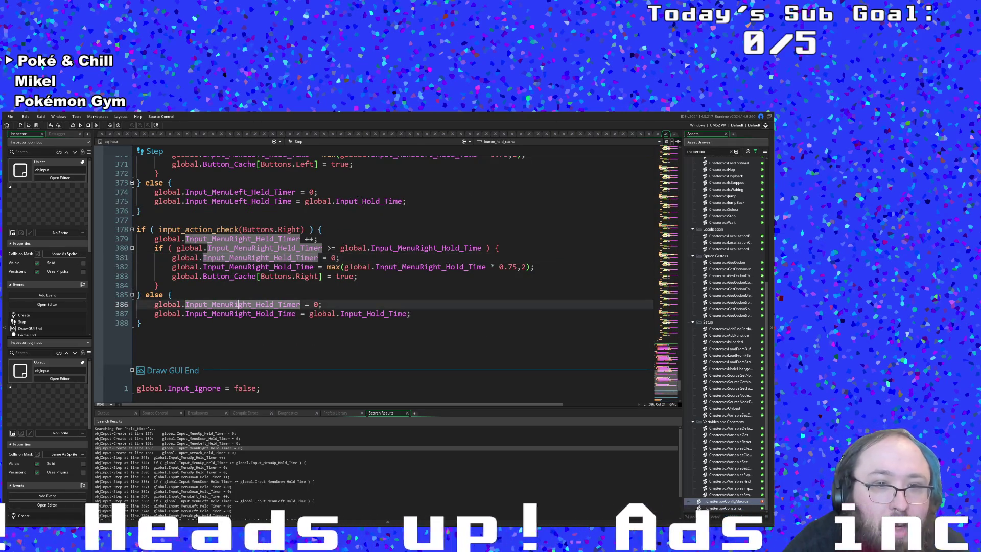
pyautogui.scroll(2, 271, 306)
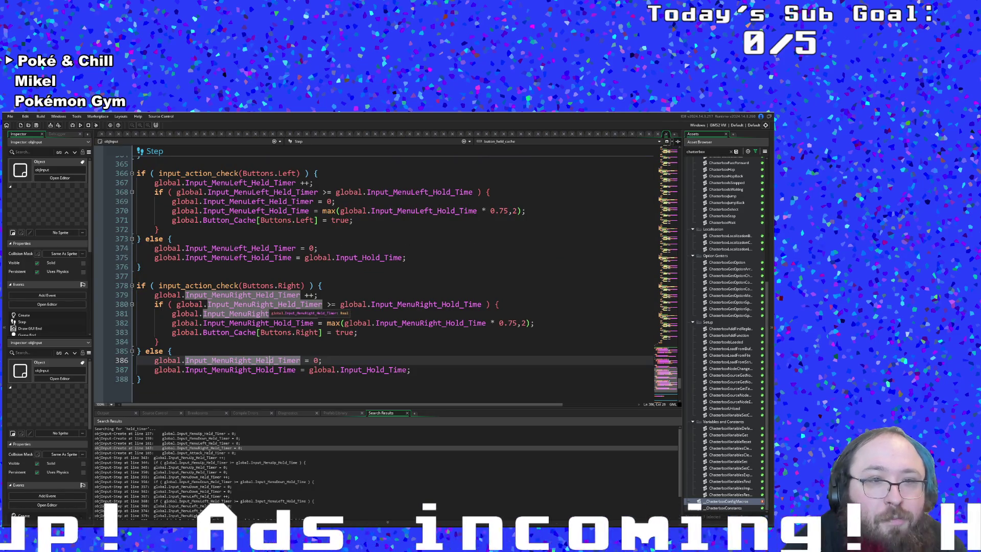
pyautogui.scroll(14, 271, 313)
pyautogui.click(157, 304)
pyautogui.scroll(-2, 157, 304)
pyautogui.click(266, 304)
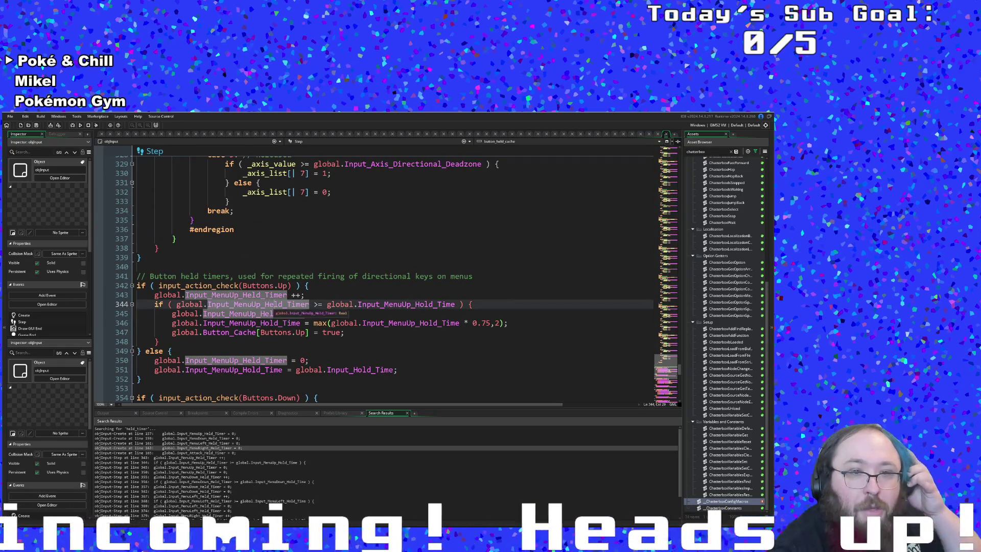
pyautogui.scroll(-2, 275, 304)
pyautogui.click(170, 294)
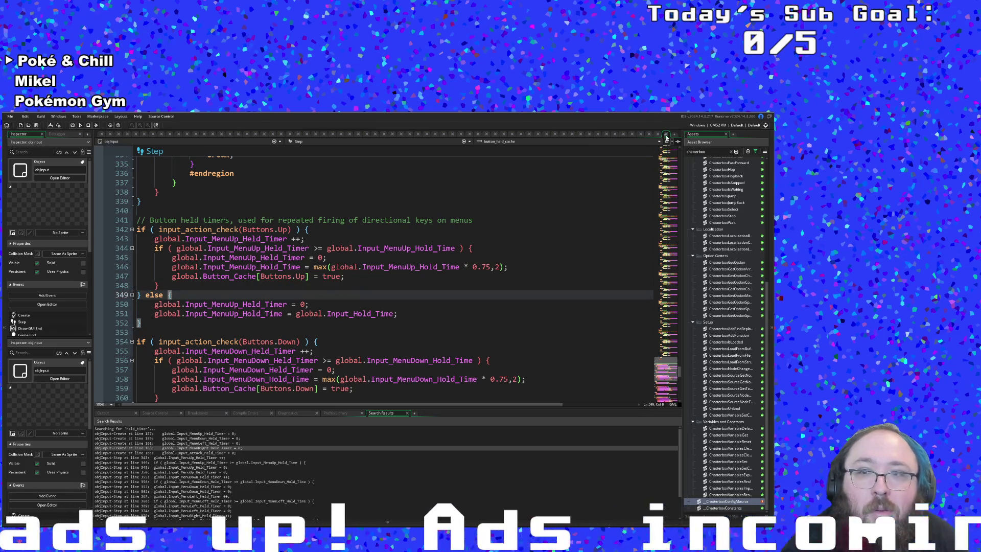
pyautogui.hotkey('ctrl', 'Tab')
# Start replacing button_held_cache on objDialogue line 17, leaving a partial INPUT.butto term after browsing completions
pyautogui.scroll(-2, 373, 276)
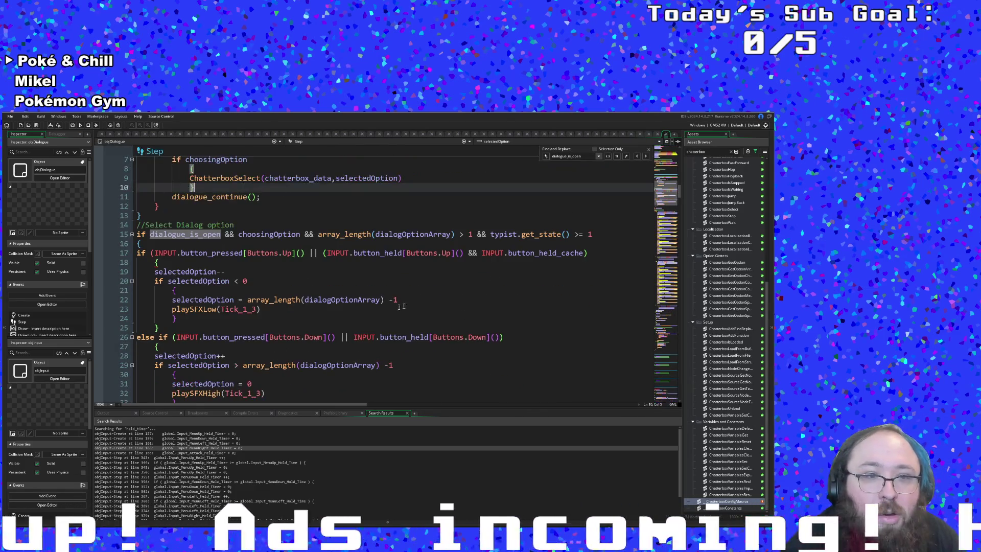
pyautogui.click(247, 300)
pyautogui.press('Up')
pyautogui.press('Up')
pyautogui.press('Up')
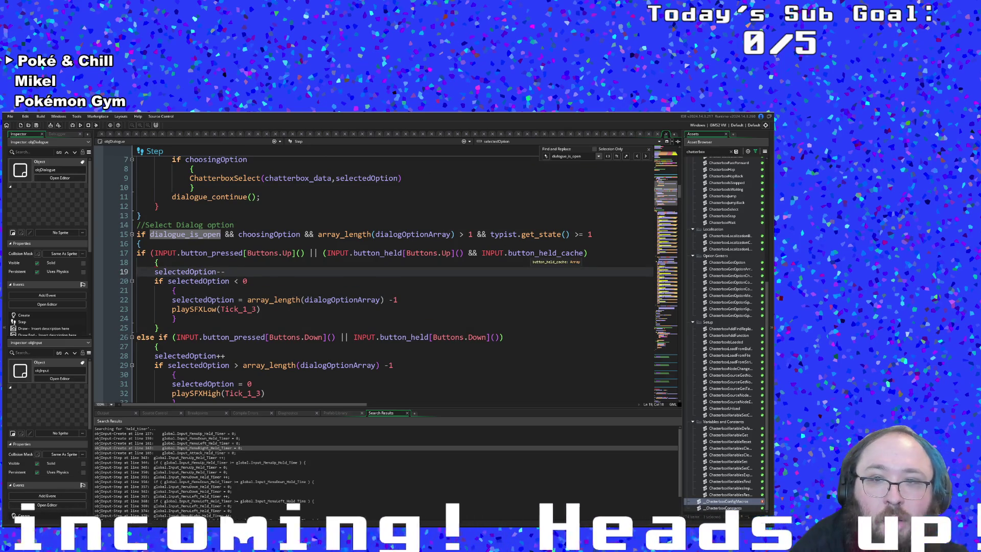
pyautogui.moveTo(508, 252); pyautogui.dragTo(585, 253)
pyautogui.write('Buttons')
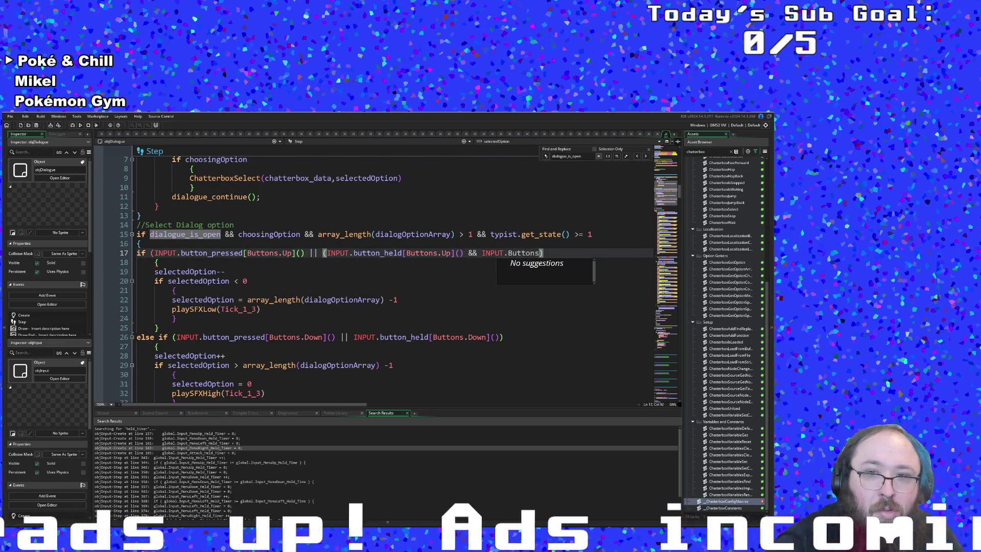
pyautogui.press('BackSpace')
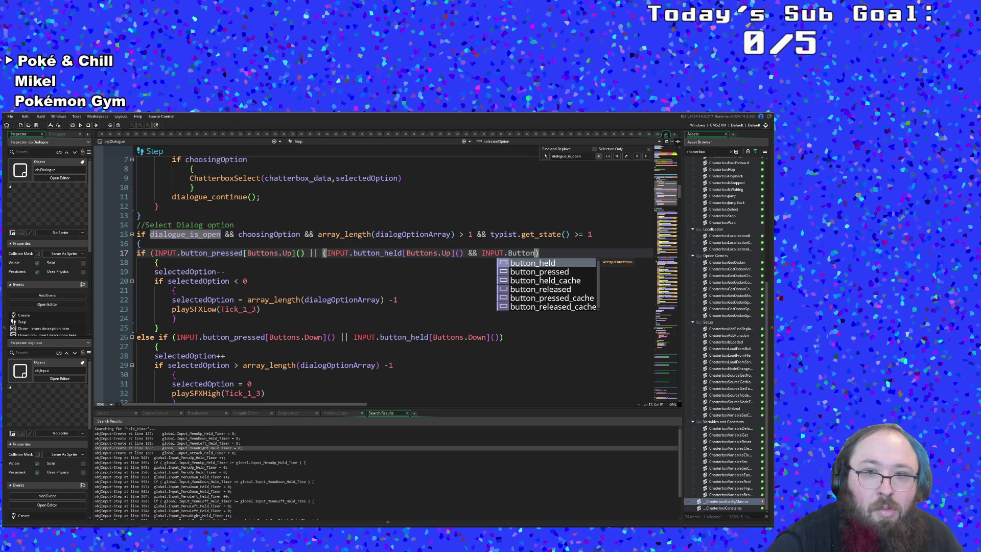
pyautogui.write('s')
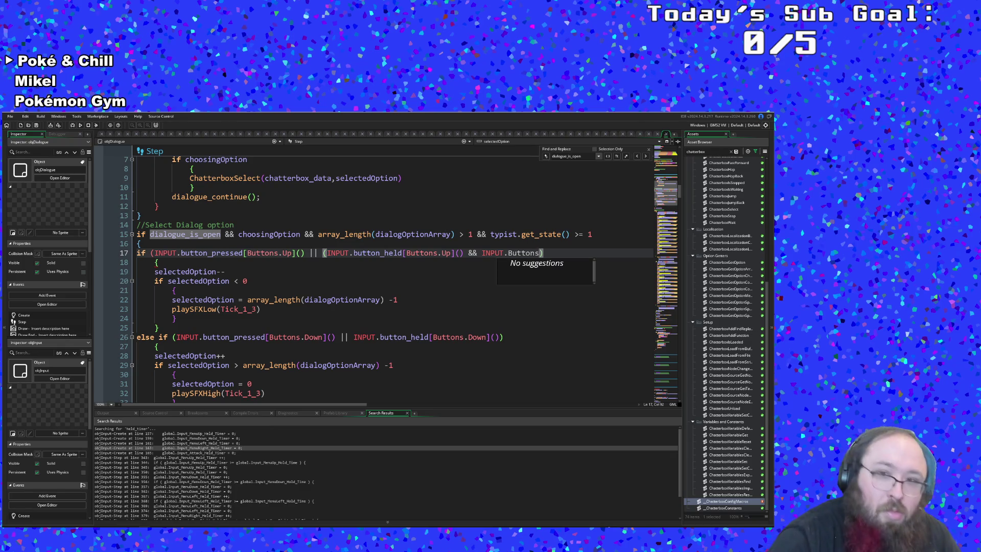
pyautogui.press('BackSpace')
pyautogui.press('BackSpace')
pyautogui.press('BackSpace')
pyautogui.press('BackSpace')
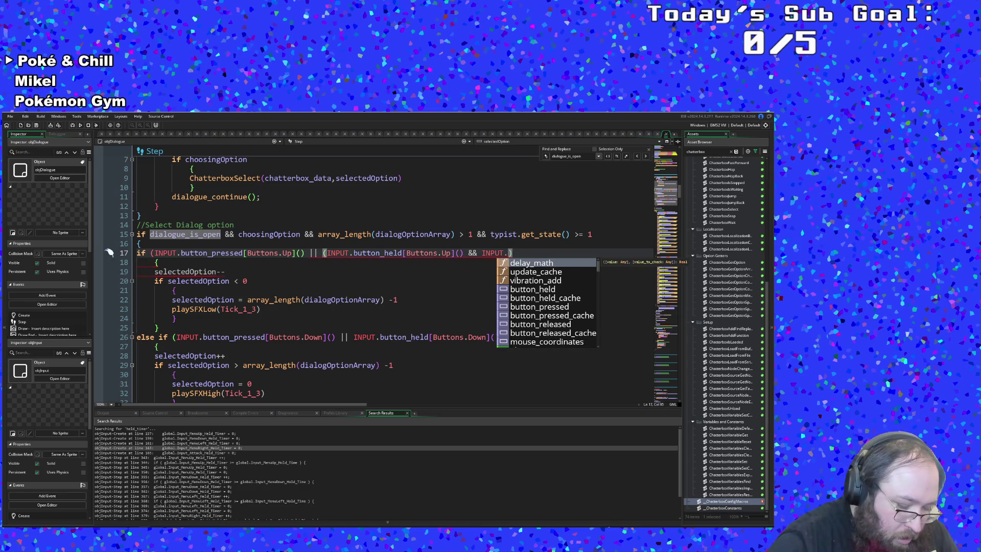
pyautogui.write('buttons')
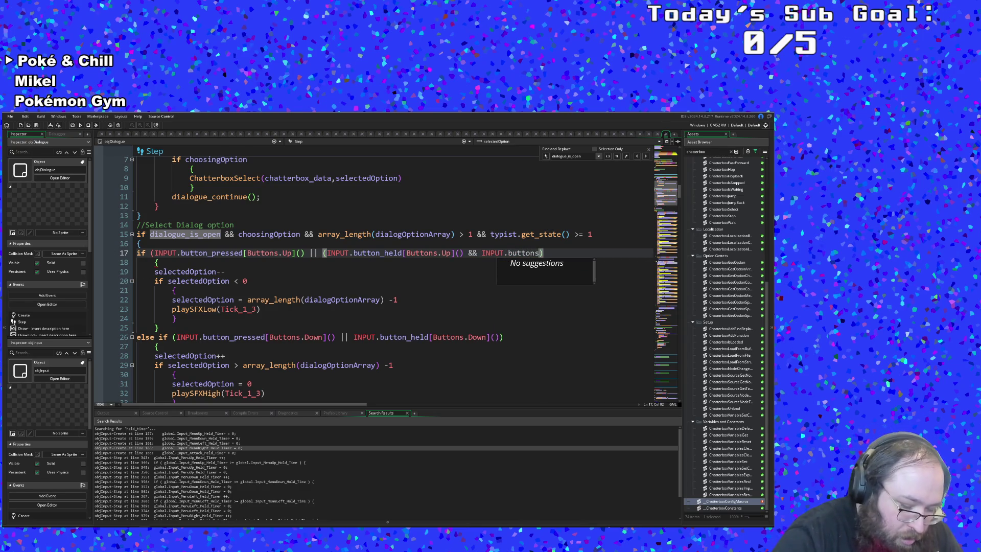
pyautogui.press('BackSpace')
pyautogui.press('BackSpace')
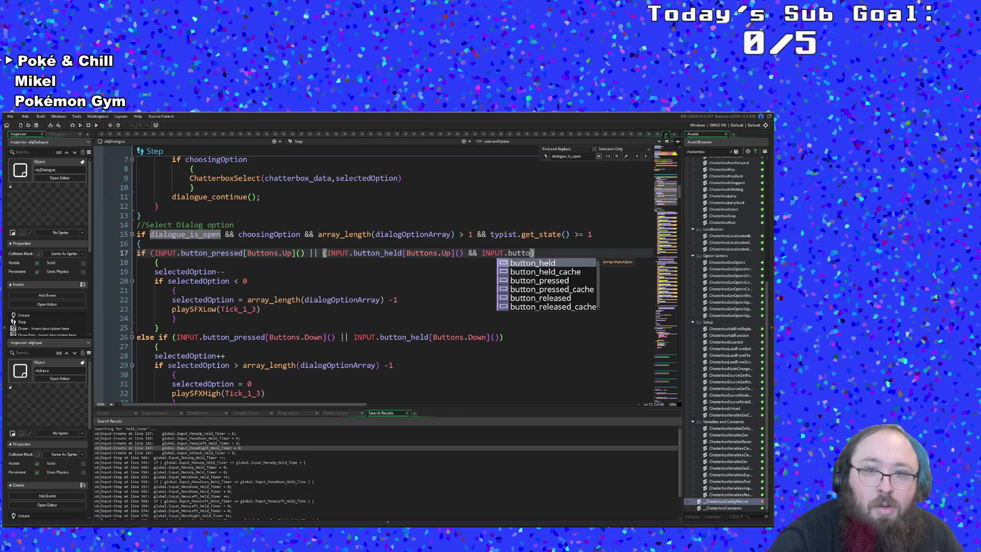
pyautogui.press('Down')
pyautogui.press('Down')
pyautogui.press('Down')
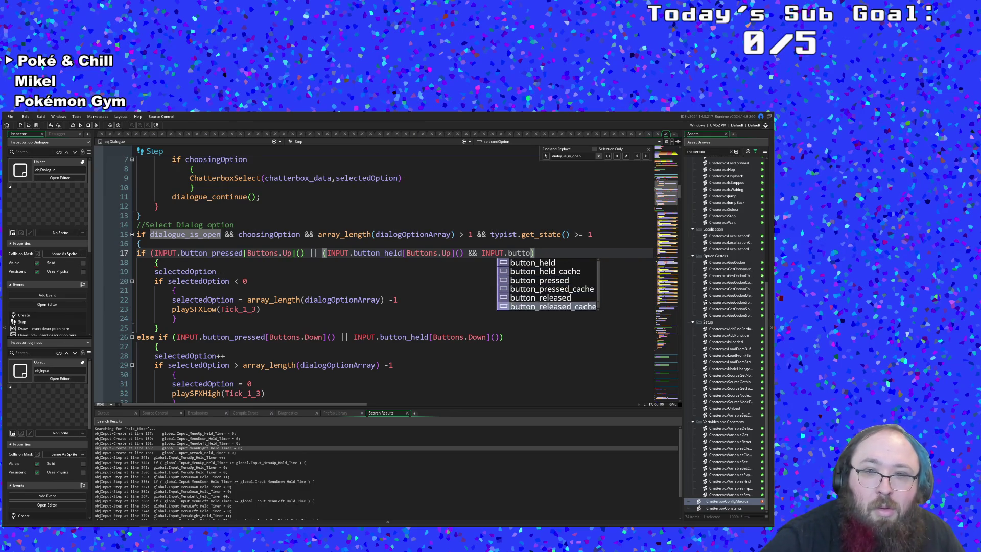
pyautogui.click(238, 309)
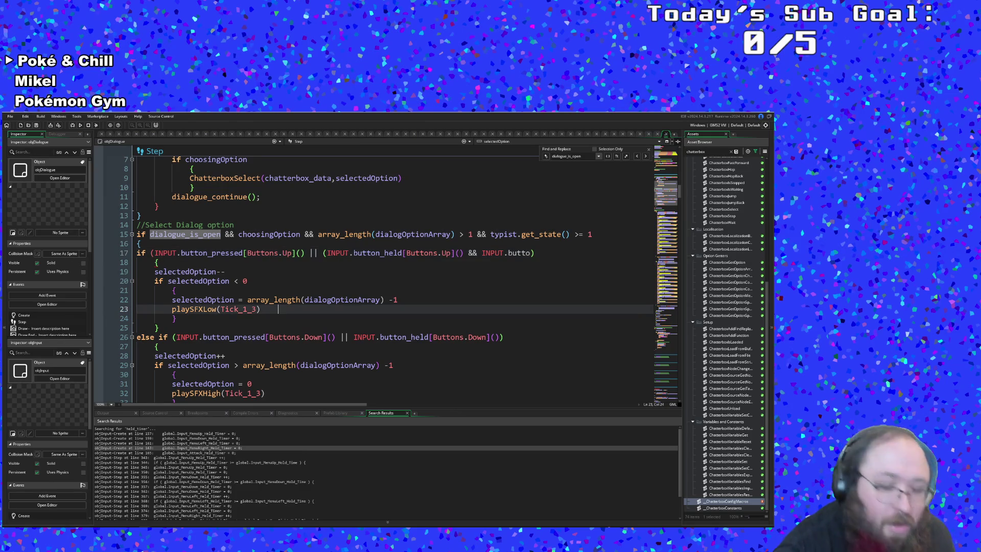
# Search the project assets for objInput
pyautogui.hotkey('ctrl', 't')
pyautogui.write('op')
pyautogui.press('BackSpace')
pyautogui.write('b')
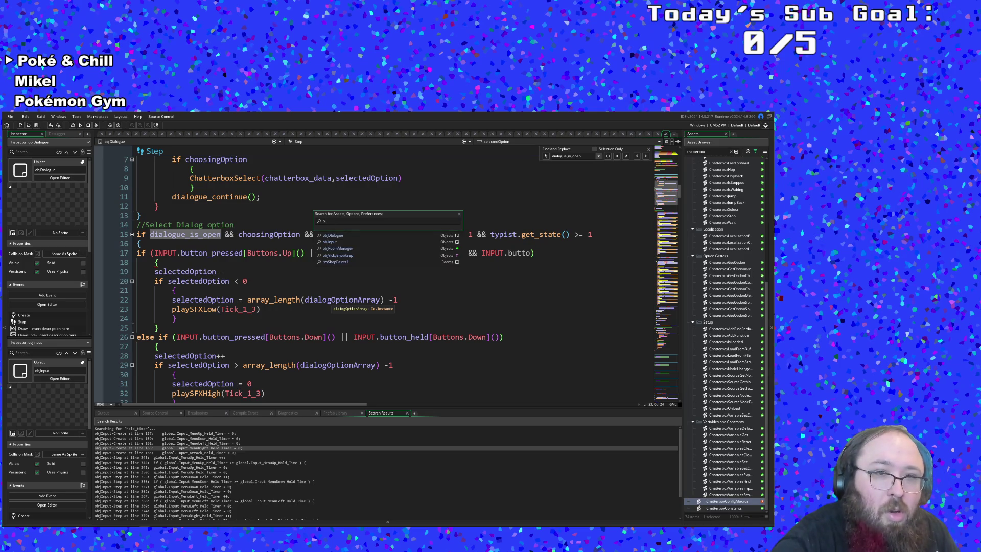
pyautogui.write('jInput')
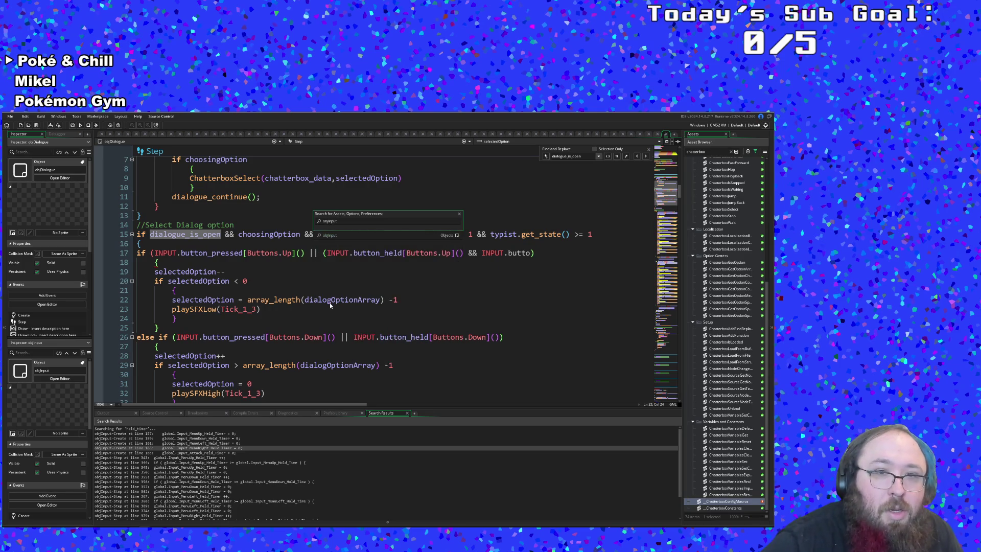
# Open objInput and inspect the global.Button_Cache array_create declaration in its Create event
pyautogui.press('Return')
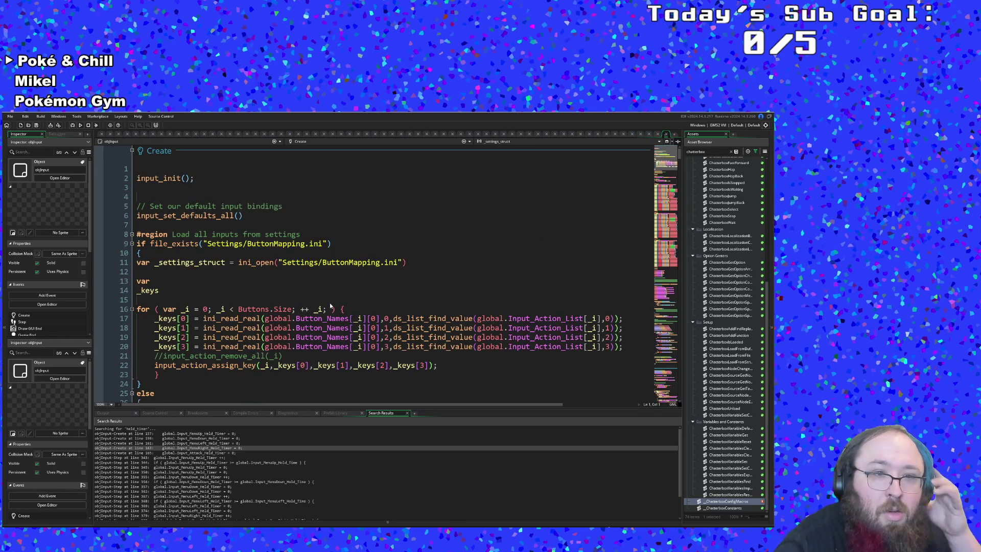
pyautogui.scroll(-20, 378, 275)
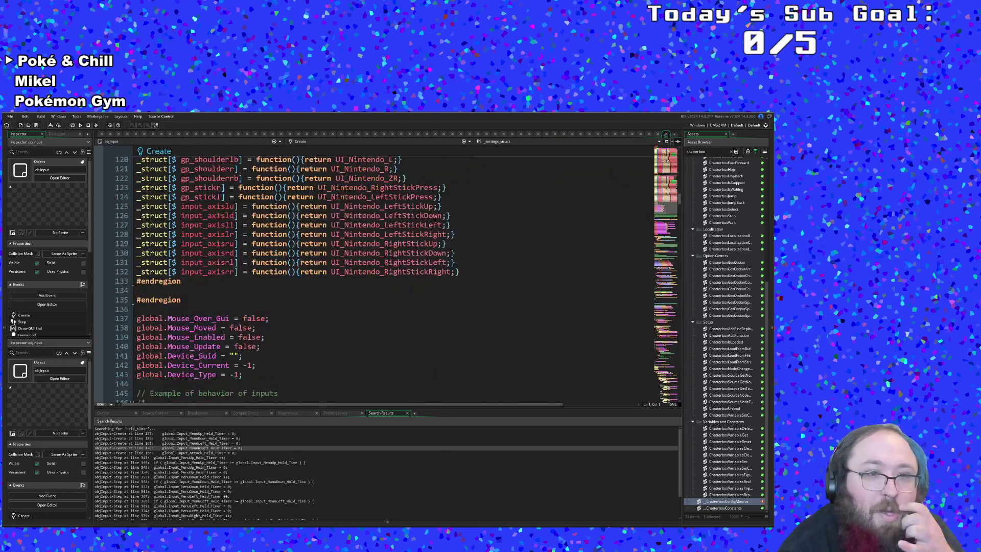
pyautogui.scroll(-20, 378, 276)
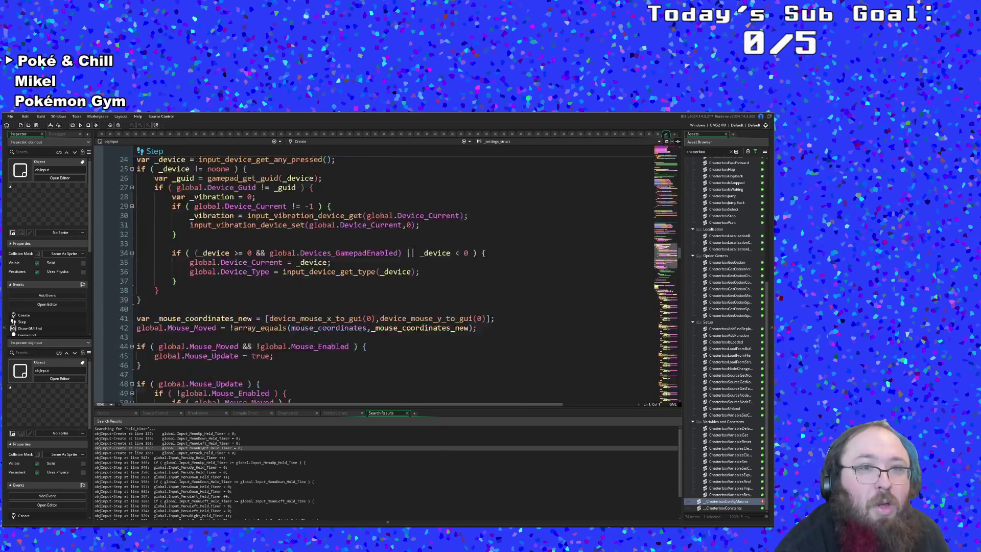
pyautogui.scroll(-4, 378, 276)
pyautogui.scroll(20, 378, 276)
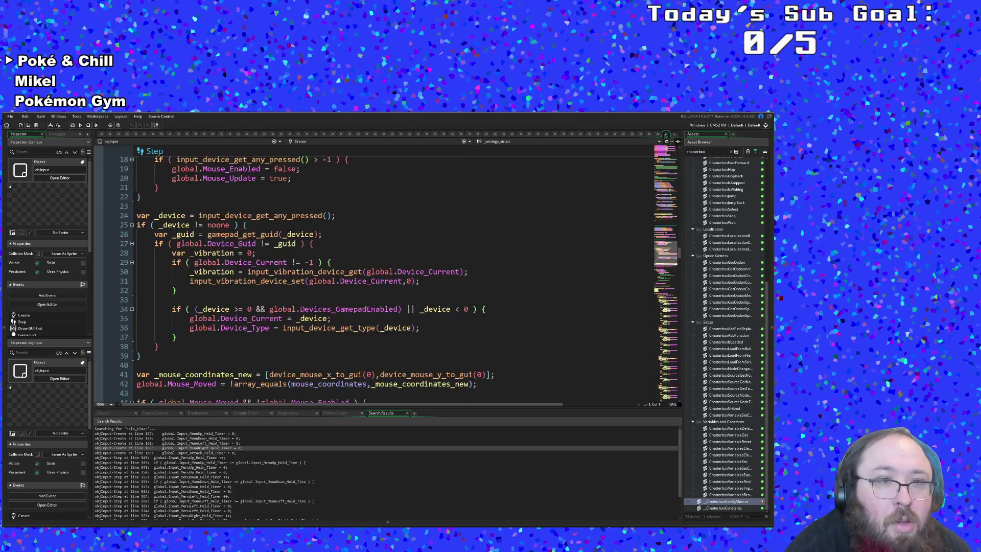
pyautogui.click(350, 319)
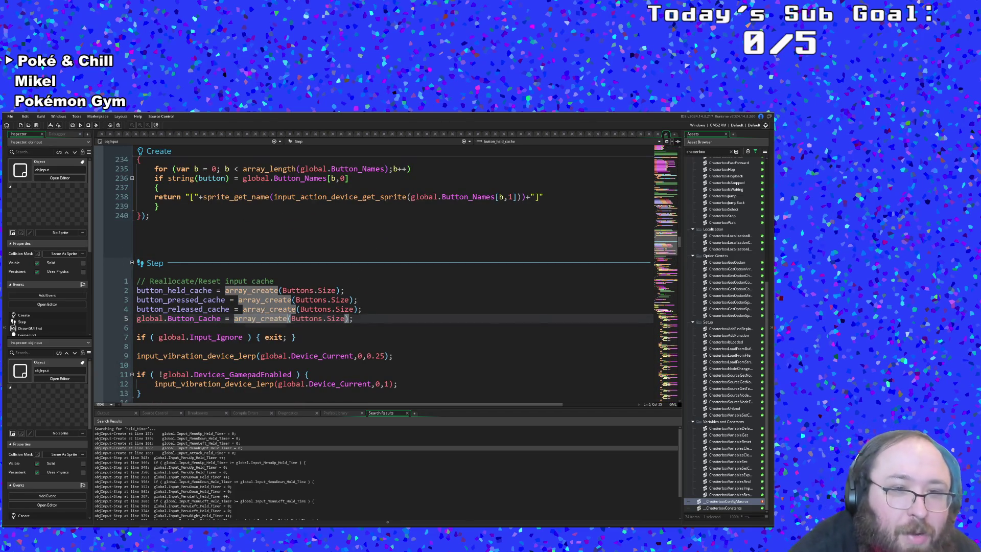
pyautogui.click(163, 318)
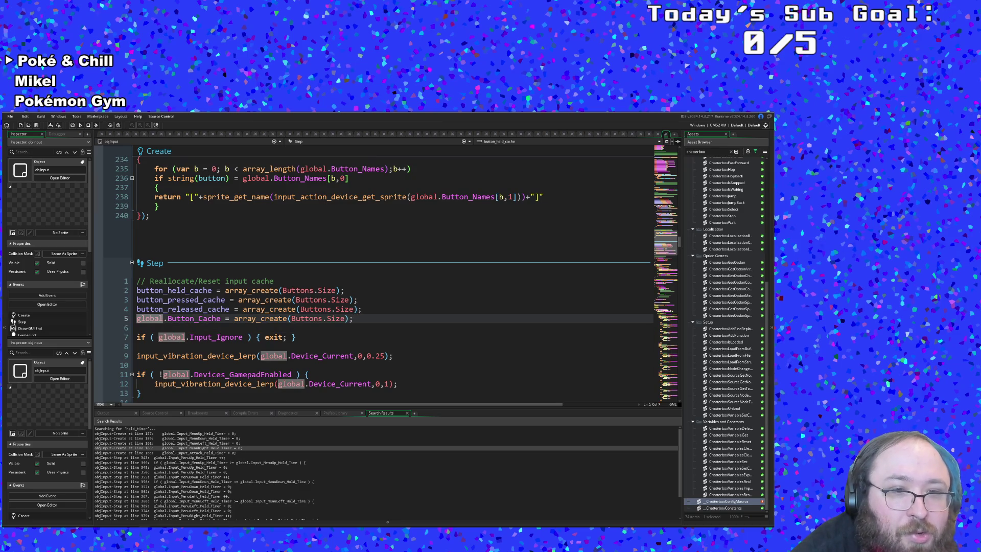
# Select global.Button_Cache on Step line 347 and open Search & Replace with it as the term
pyautogui.scroll(-20, 393, 276)
pyautogui.scroll(-20, 394, 276)
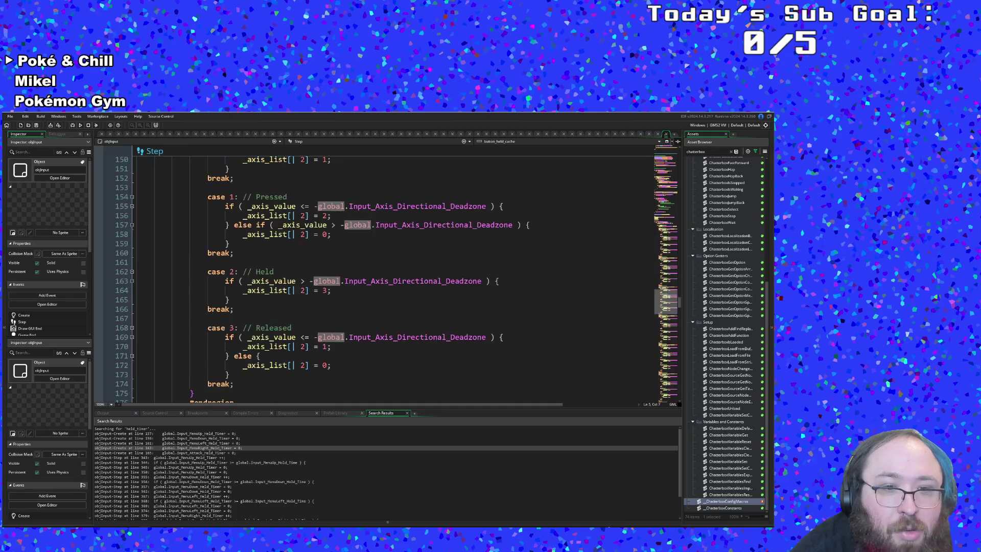
pyautogui.scroll(-20, 393, 276)
pyautogui.scroll(-20, 393, 276)
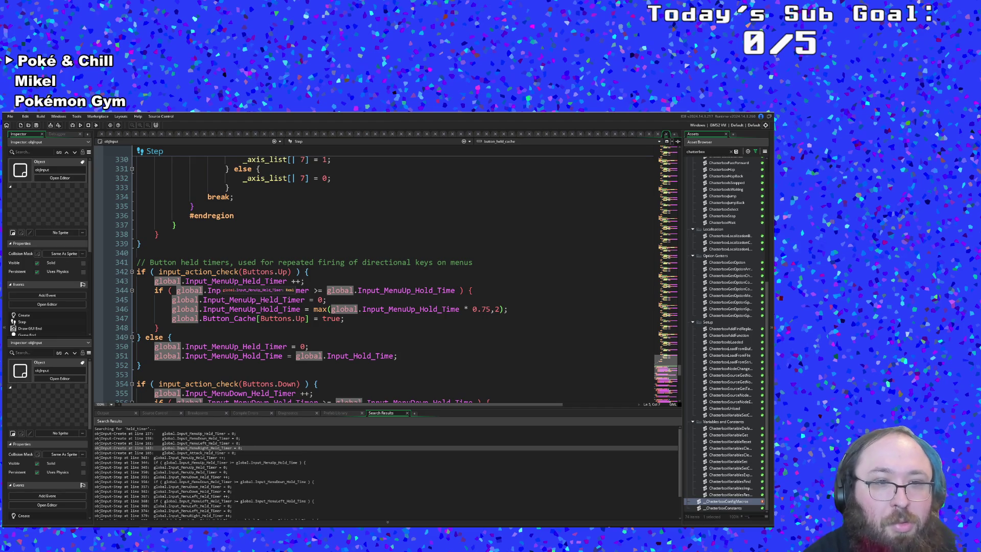
pyautogui.click(409, 309)
pyautogui.click(256, 319)
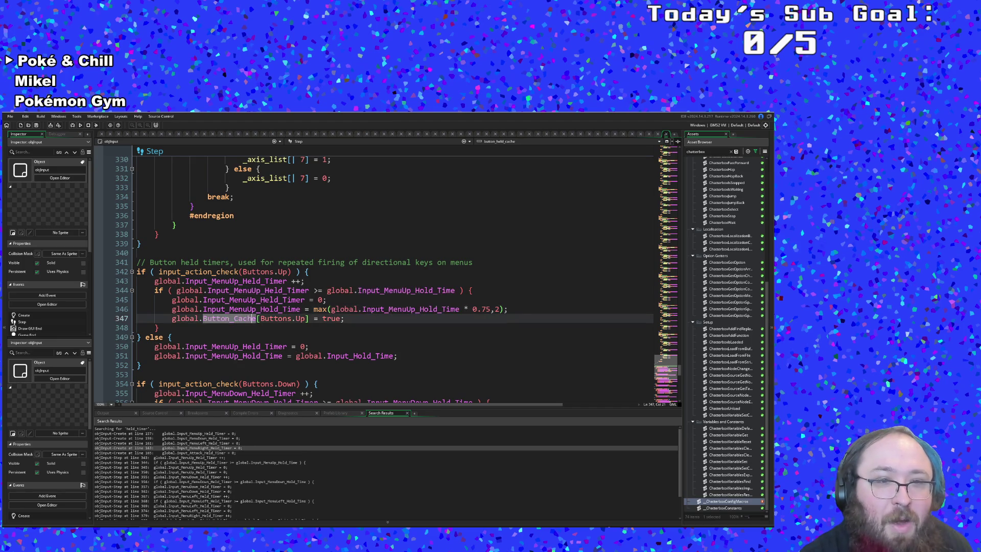
pyautogui.click(259, 319)
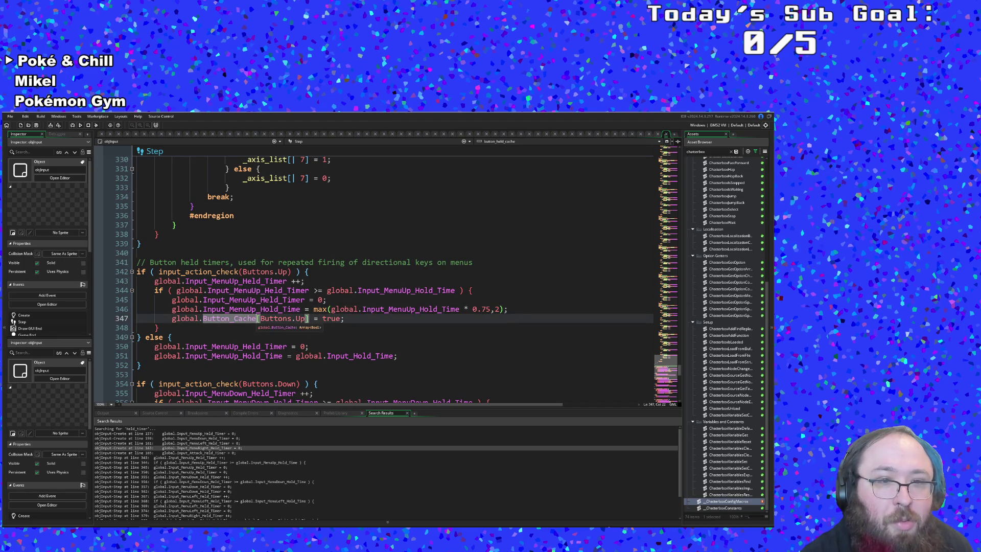
pyautogui.hotkey('shift', 'Left')
pyautogui.hotkey('shift', 'Left')
pyautogui.hotkey('shift', 'Left')
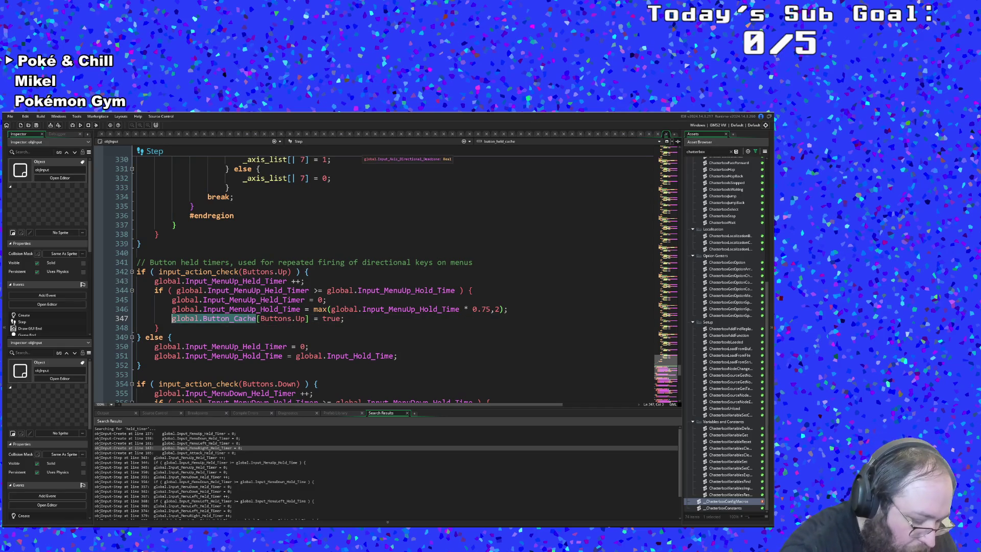
pyautogui.hotkey('ctrl', 'shift', 'f')
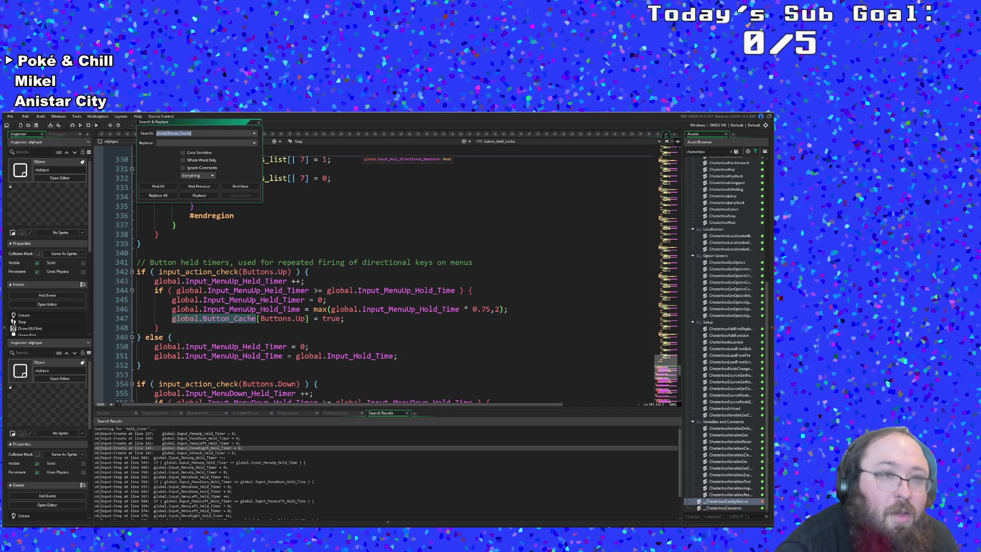
# Find all 5 global.Button_Cache occurrences, then close the dialog and return to the Step code
pyautogui.press('Return')
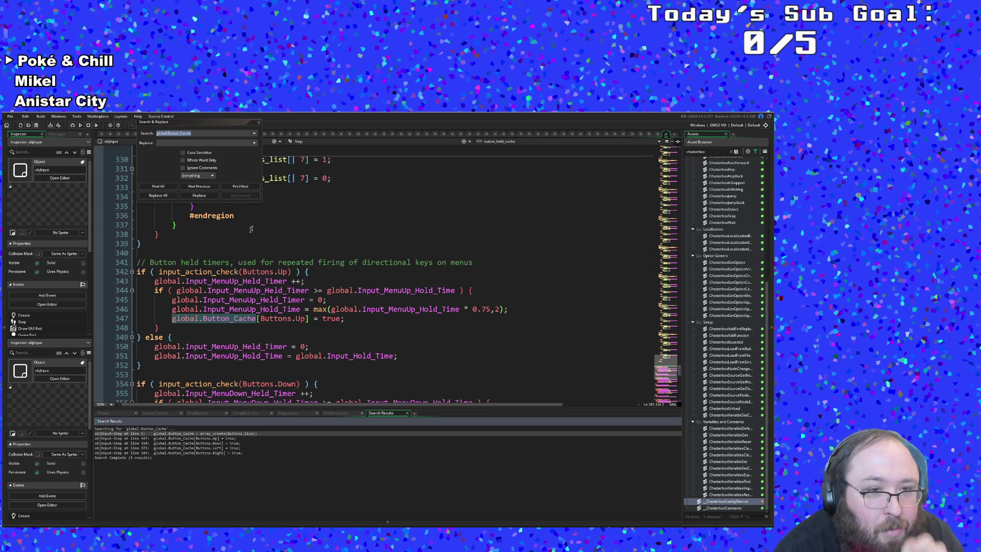
pyautogui.click(261, 124)
pyautogui.click(261, 124)
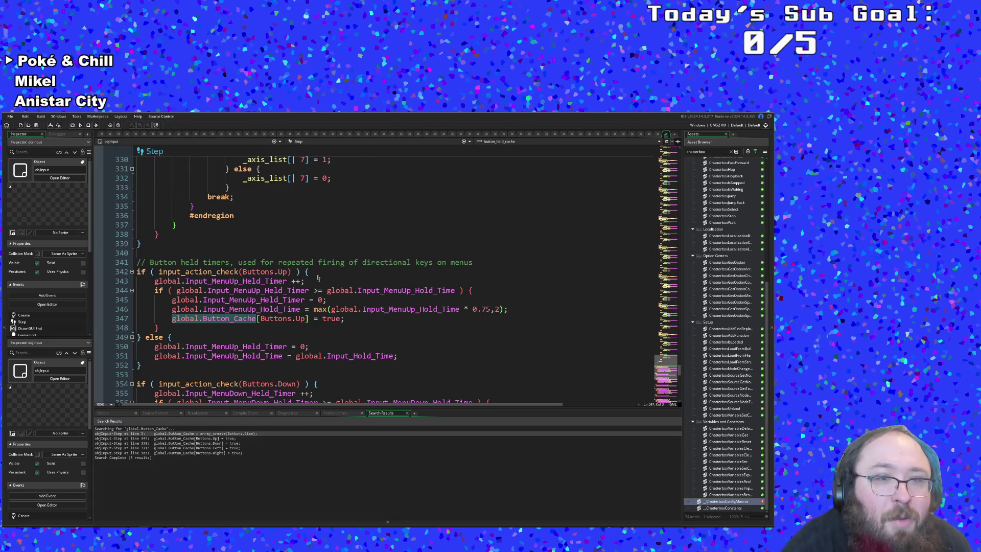
pyautogui.click(316, 319)
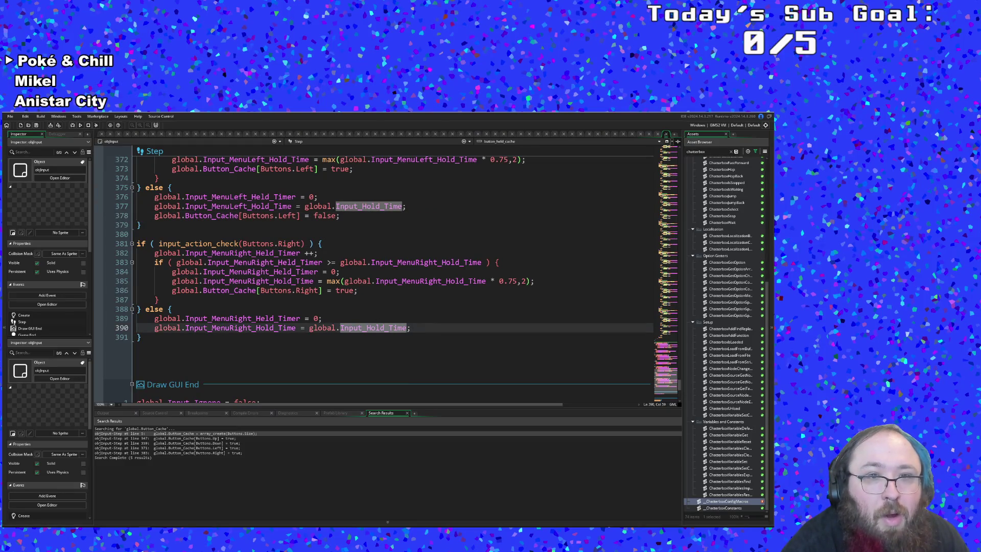
# After line 390, paste the cache reset line and change its index to Buttons.Right
pyautogui.click(423, 327)
pyautogui.press('Return')
pyautogui.write('global.Button_Cache[Buttons.Up] = false;')
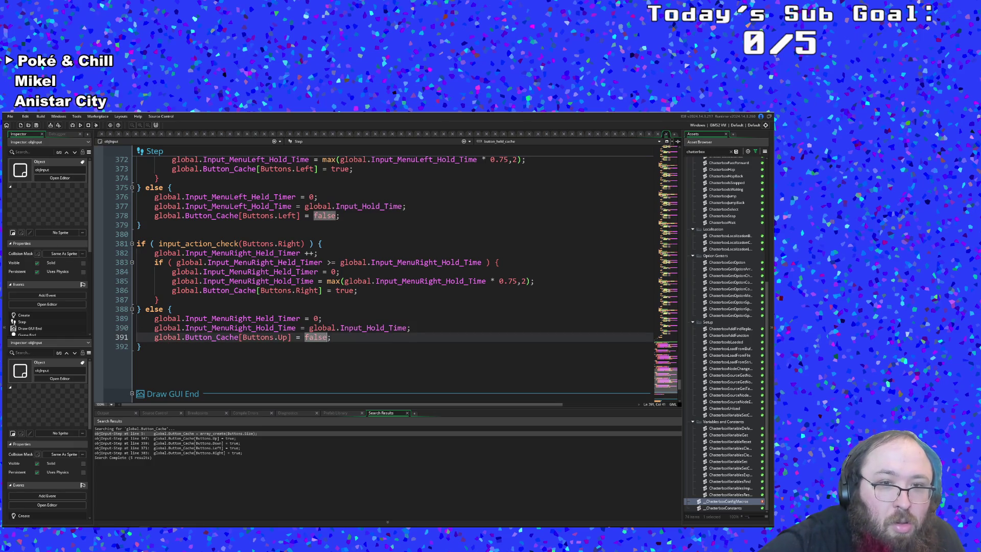
pyautogui.doubleClick(282, 337)
pyautogui.write('Righ')
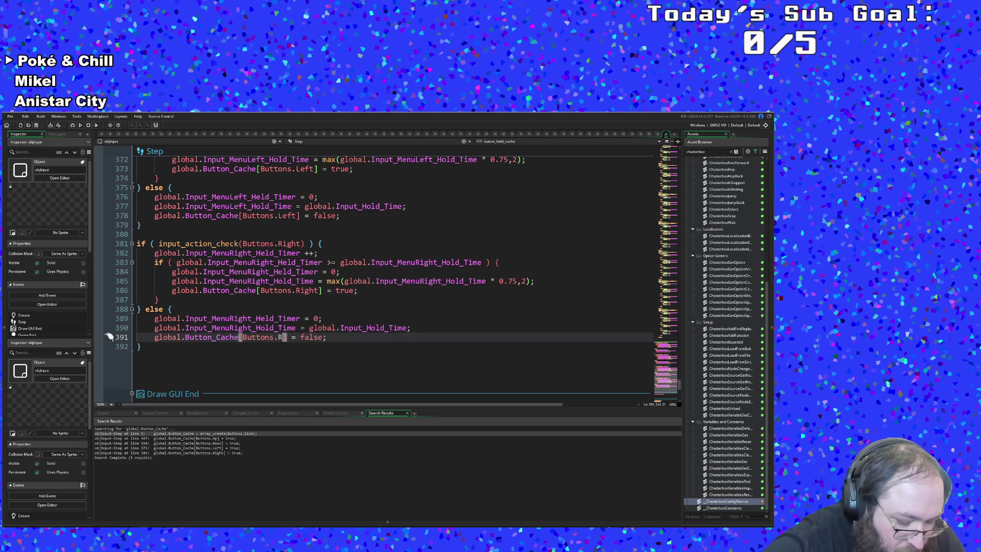
pyautogui.write('t')
pyautogui.scroll(15, 373, 276)
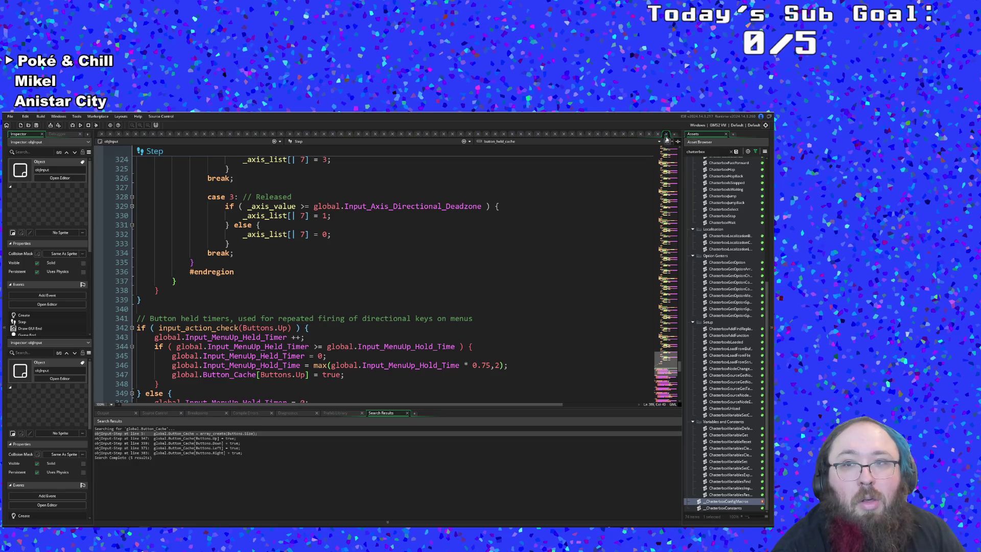
pyautogui.click(666, 135)
# Capitalise 'button' to 'Button' in the unfinished input check on line 17
pyautogui.click(235, 225)
pyautogui.click(141, 244)
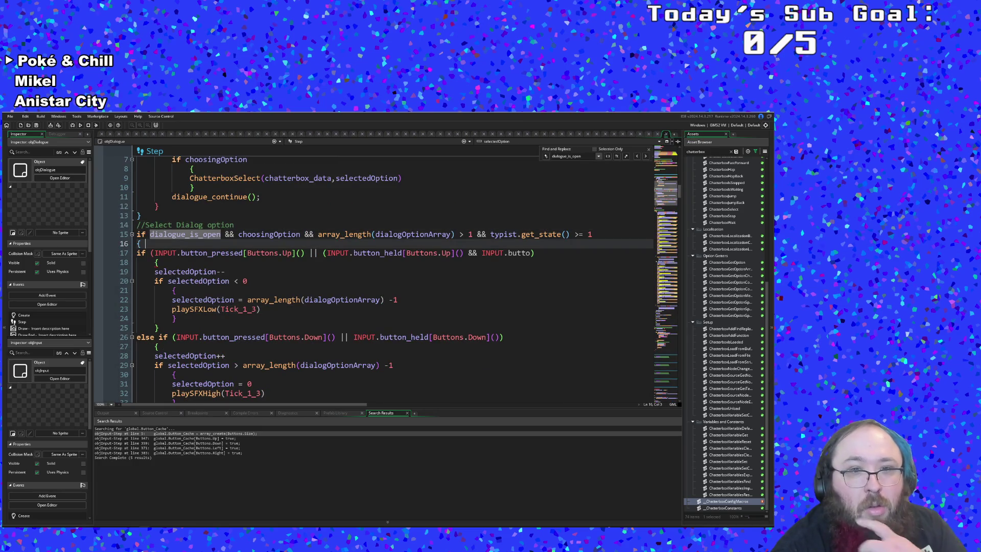
pyautogui.scroll(-4, 373, 276)
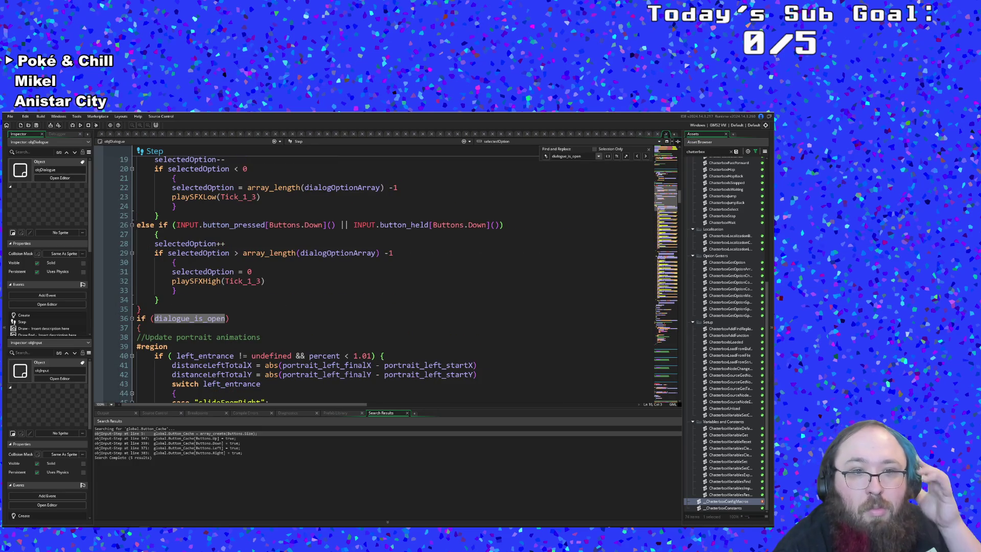
pyautogui.scroll(13, 387, 273)
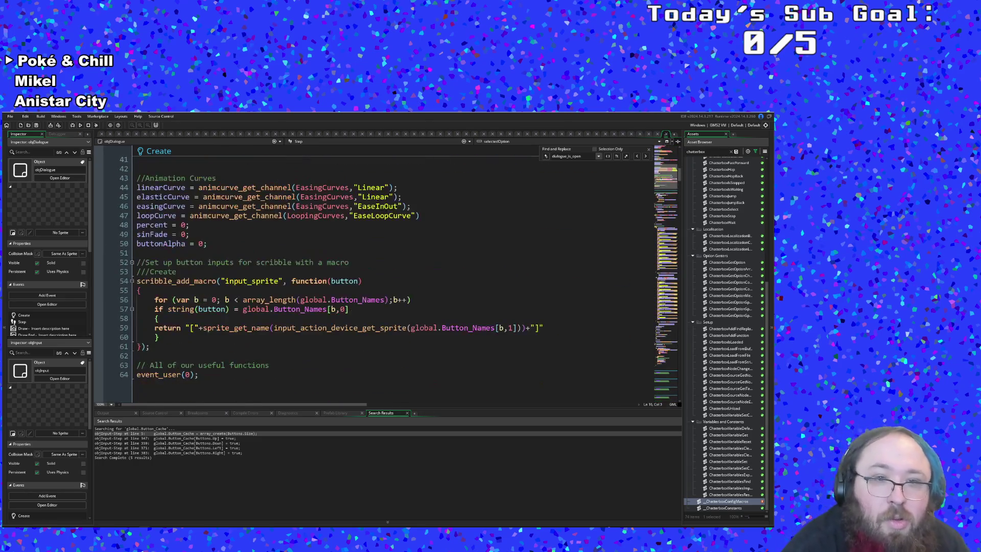
pyautogui.scroll(-8, 507, 252)
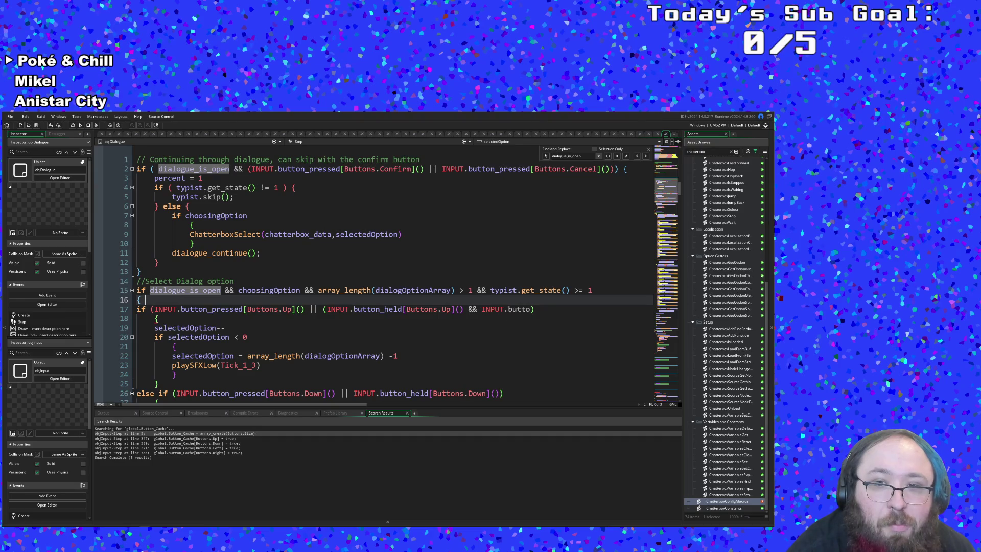
pyautogui.click(531, 309)
pyautogui.write('n')
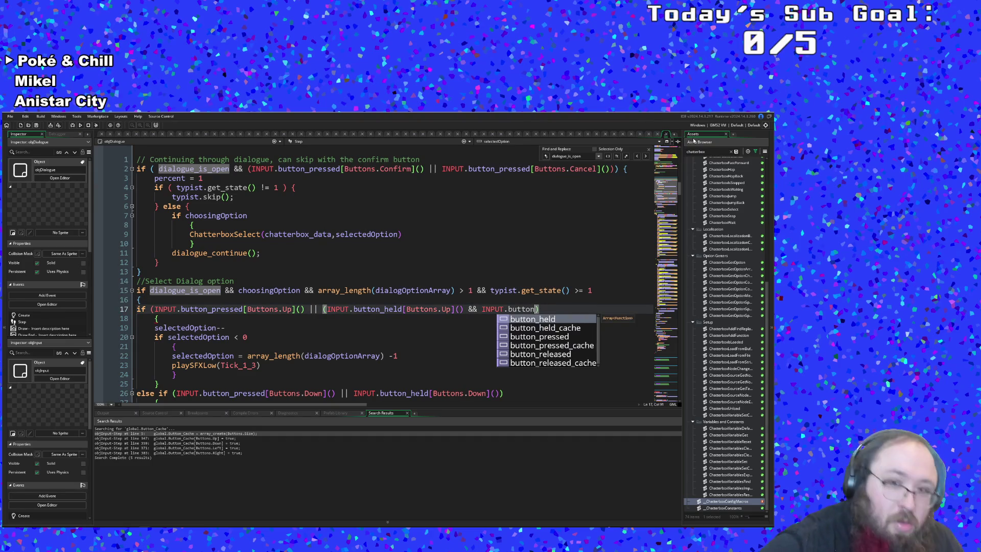
pyautogui.press('Left')
pyautogui.press('Left')
pyautogui.press('Left')
pyautogui.press('BackSpace')
pyautogui.write('B')
pyautogui.press('Right')
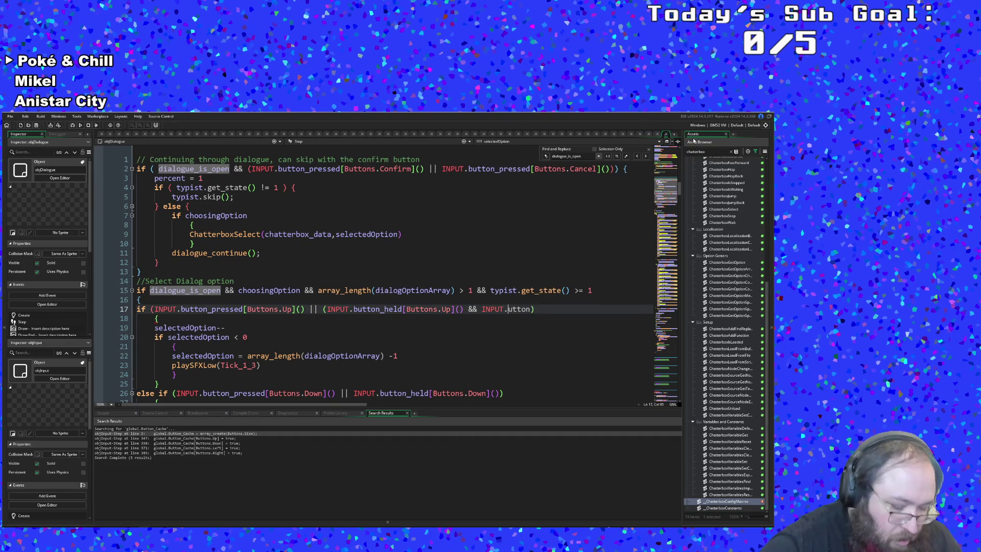
pyautogui.press('Right')
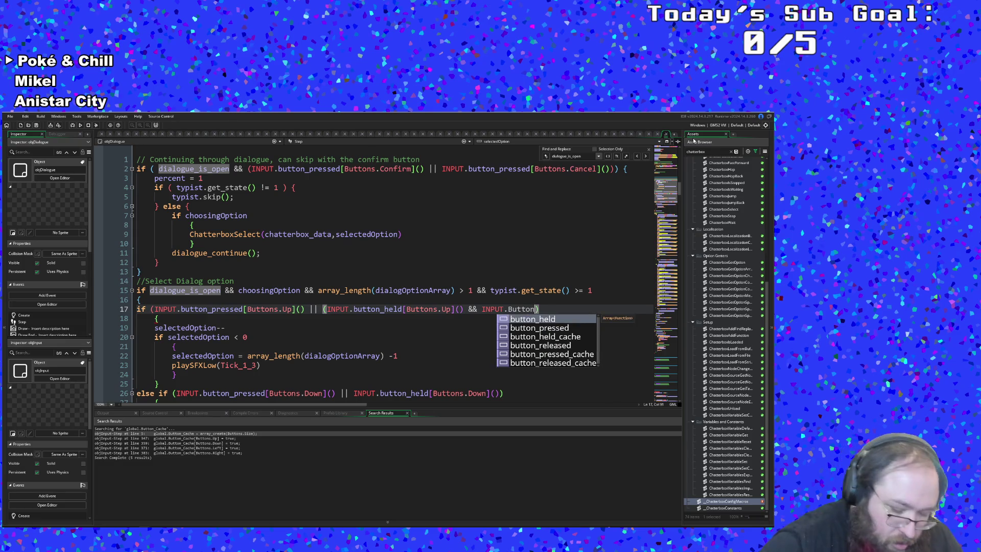
# Replace INPUT.Button on line 17 with global.Button_Cache[Buttons.Up]
pyautogui.press('BackSpace')
pyautogui.press('BackSpace')
pyautogui.press('BackSpace')
pyautogui.write('glboi')
pyautogui.press('BackSpace')
pyautogui.press('BackSpace')
pyautogui.press('BackSpace')
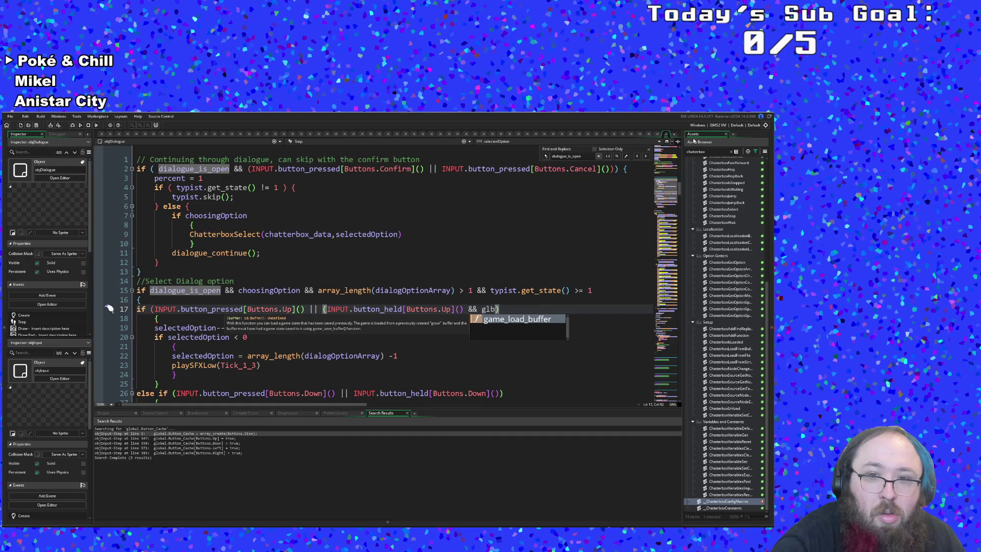
pyautogui.write('obal.B')
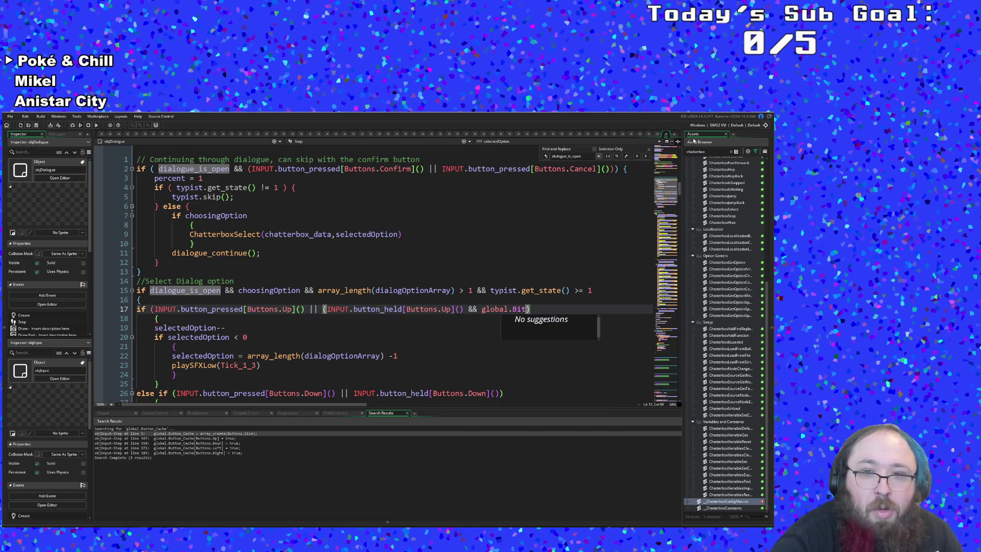
pyautogui.press('Return')
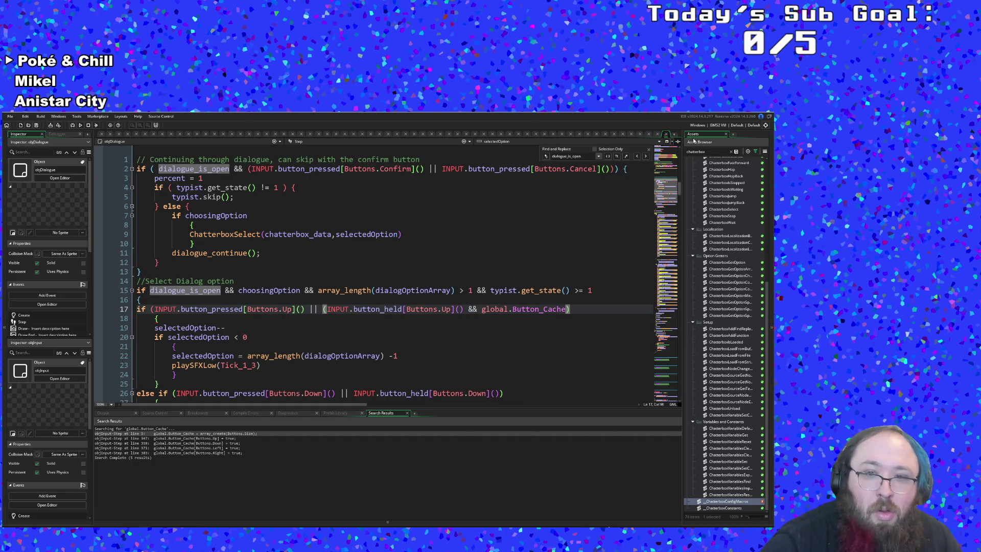
pyautogui.write('p')
pyautogui.press('BackSpace')
pyautogui.write('[]')
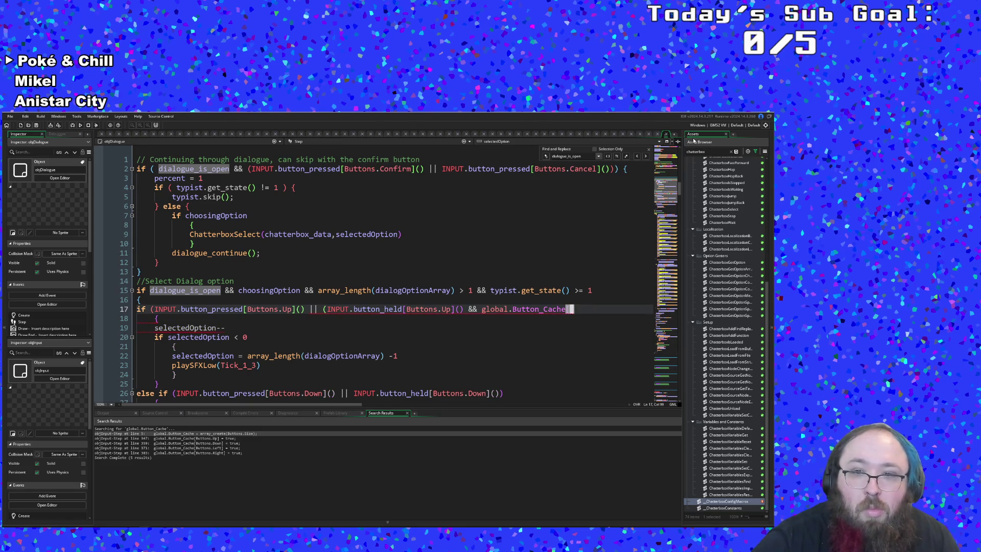
pyautogui.press('Right')
pyautogui.press('Left')
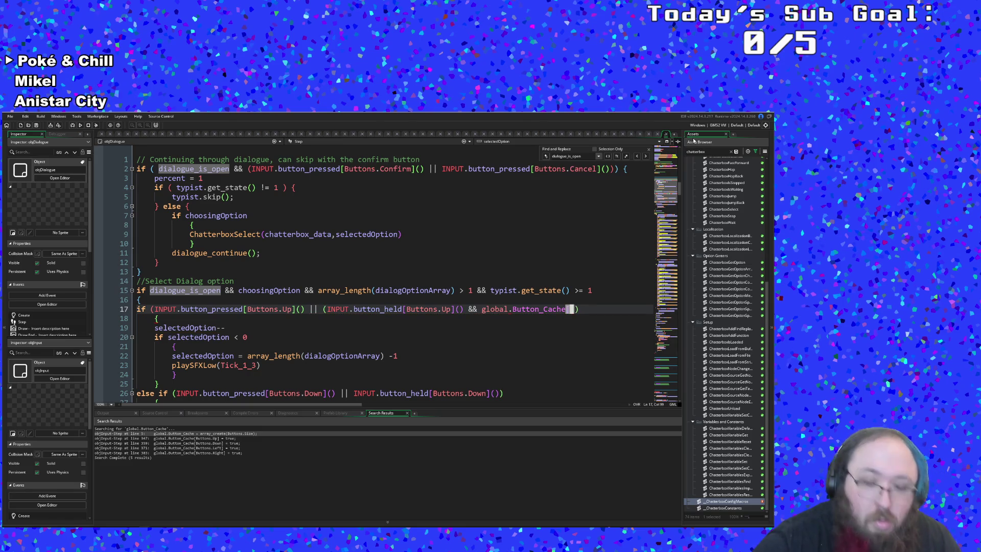
pyautogui.write('Buttons.')
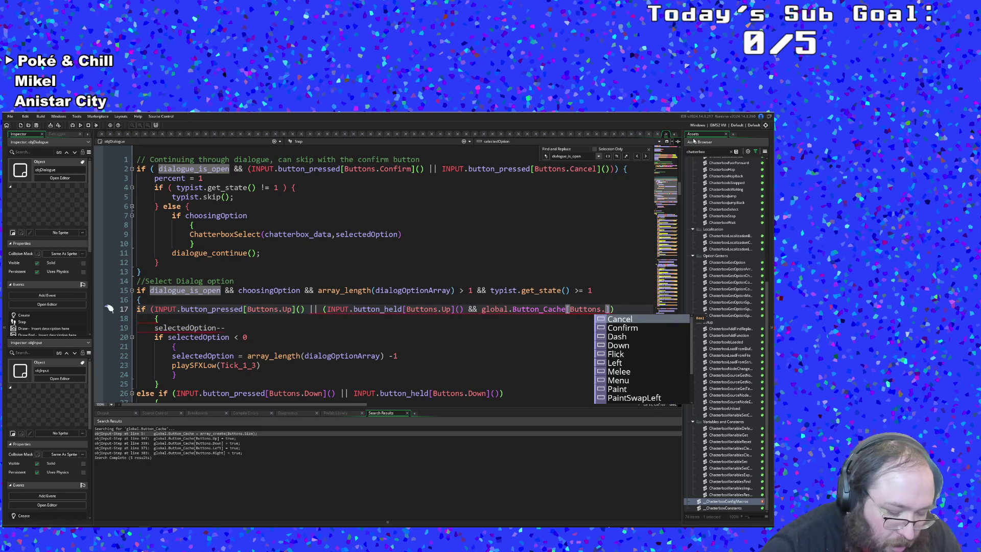
pyautogui.write('Up')
pyautogui.click(694, 141)
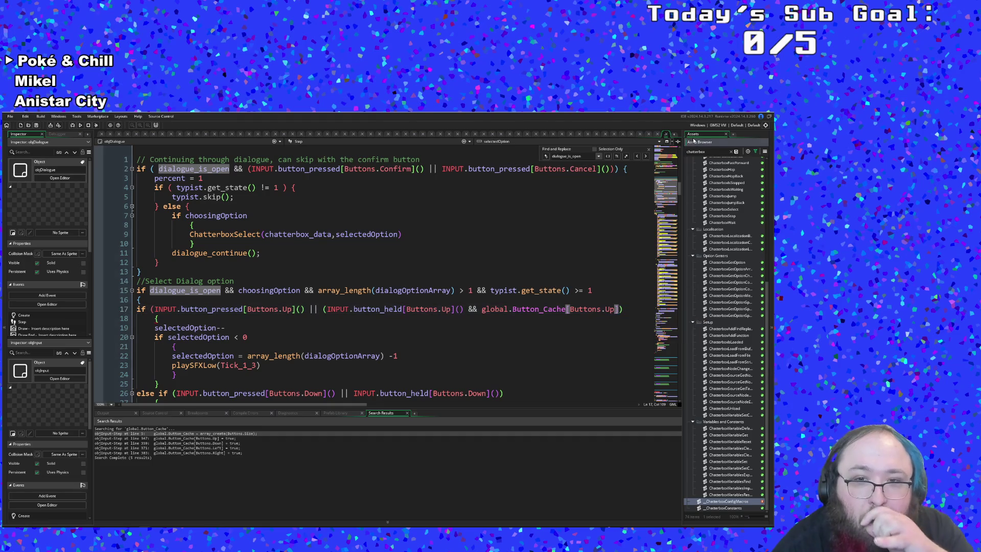
# Copy the new && global.Button_Cache[Buttons.Up] clause from line 17
pyautogui.moveTo(468, 309); pyautogui.dragTo(623, 309)
pyautogui.rightClick(613, 310)
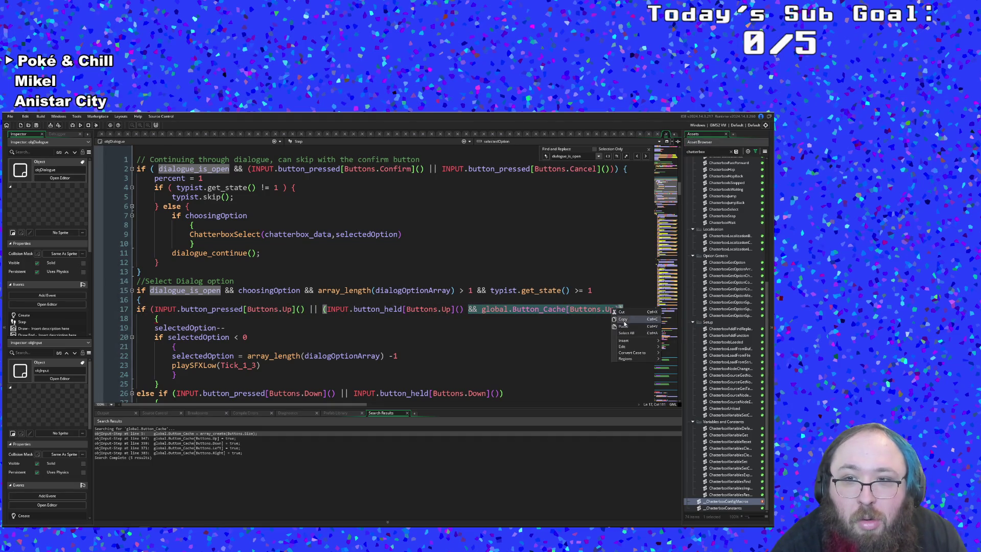
pyautogui.click(622, 319)
pyautogui.click(488, 319)
pyautogui.click(485, 309)
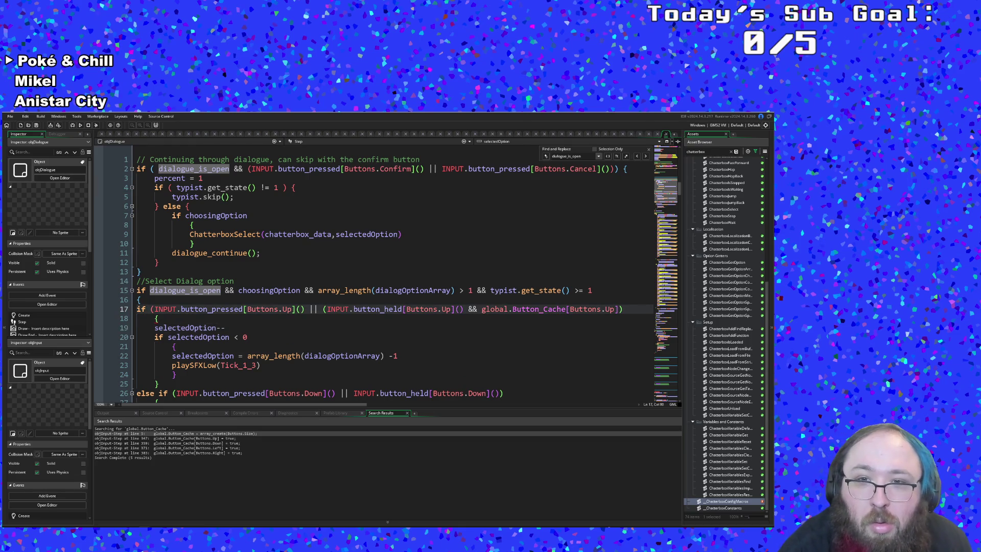
pyautogui.click(158, 318)
pyautogui.scroll(-2, 374, 276)
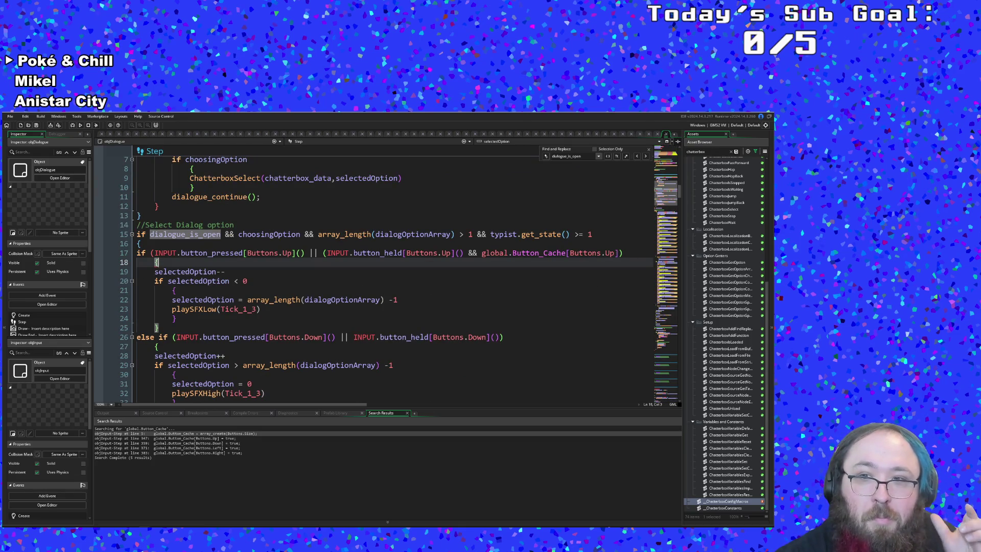
pyautogui.click(632, 253)
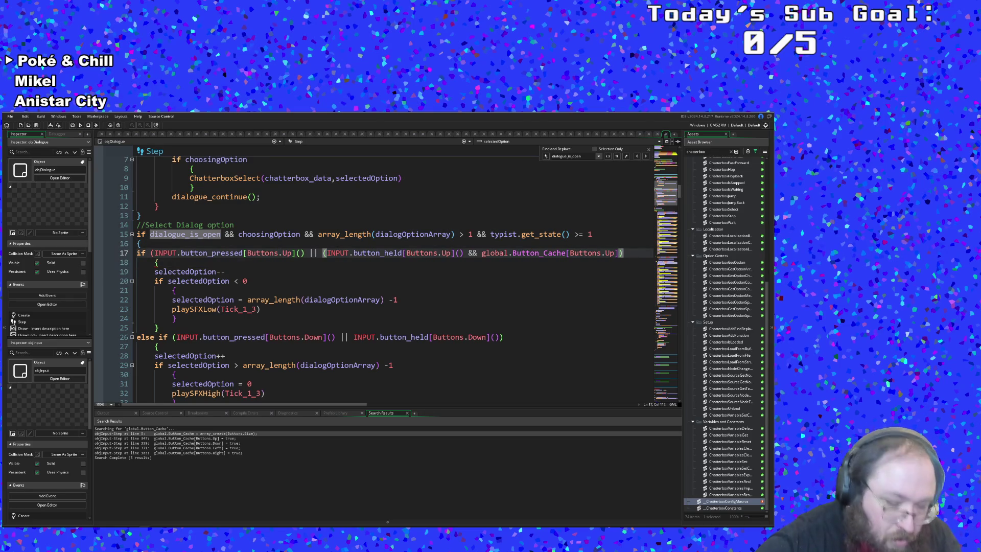
# Close line 17's parenthesis, then add the Button_Cache clause to line 26's Down check with balanced brackets
pyautogui.write(')')
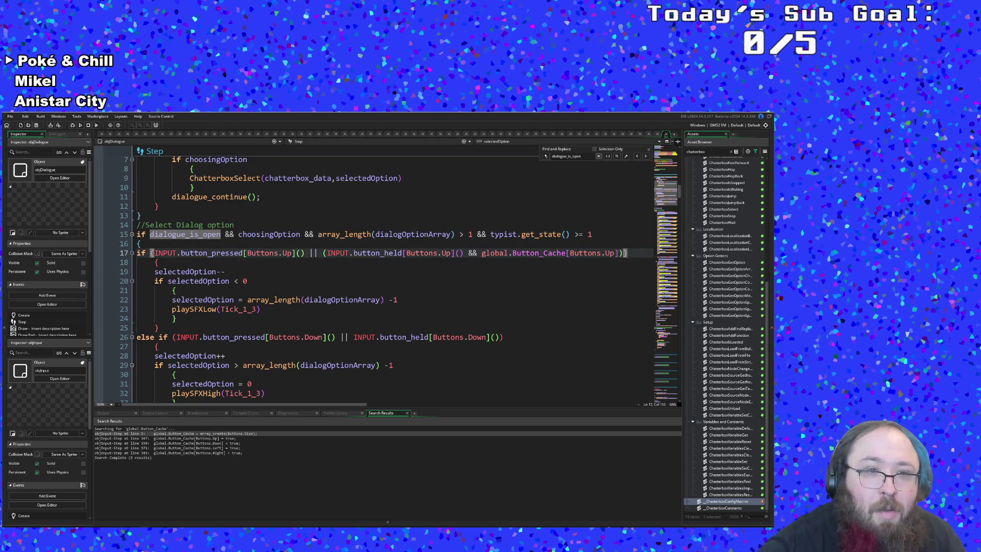
pyautogui.scroll(-2, 401, 273)
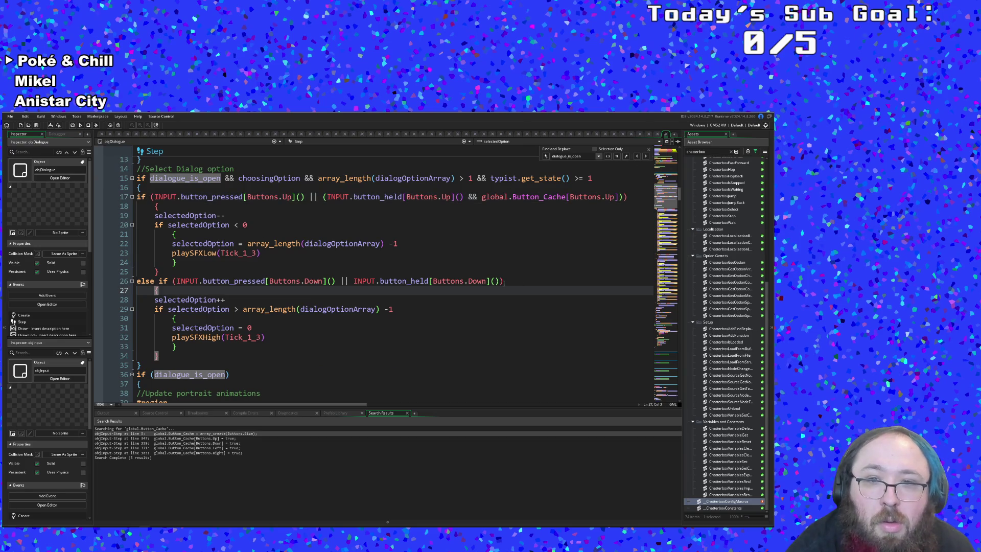
pyautogui.click(504, 281)
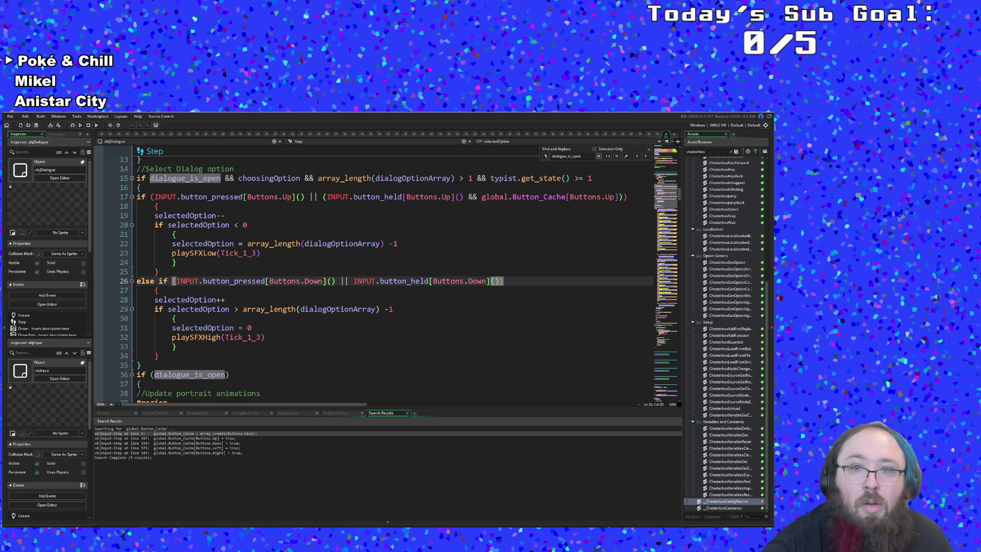
pyautogui.hotkey('ctrl', 'v')
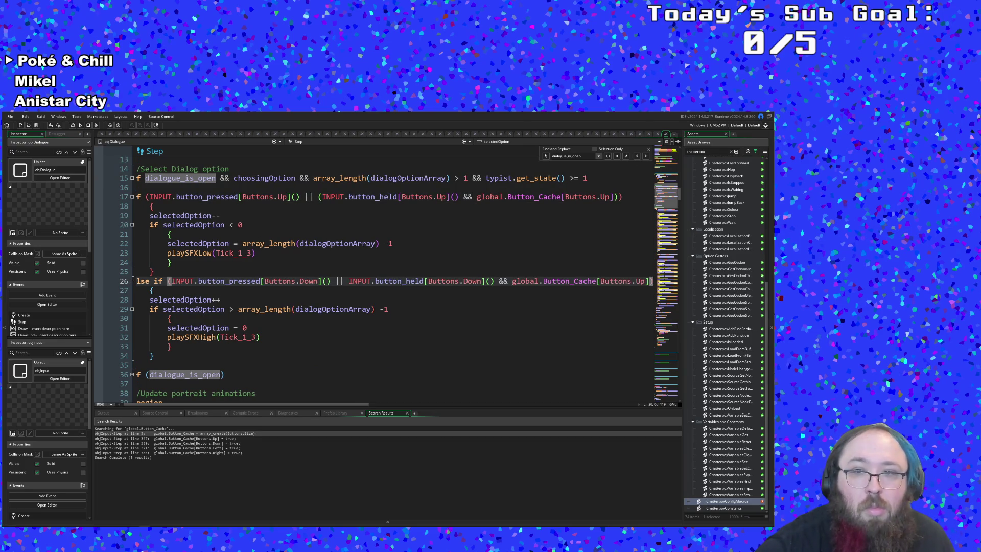
pyautogui.write('))')
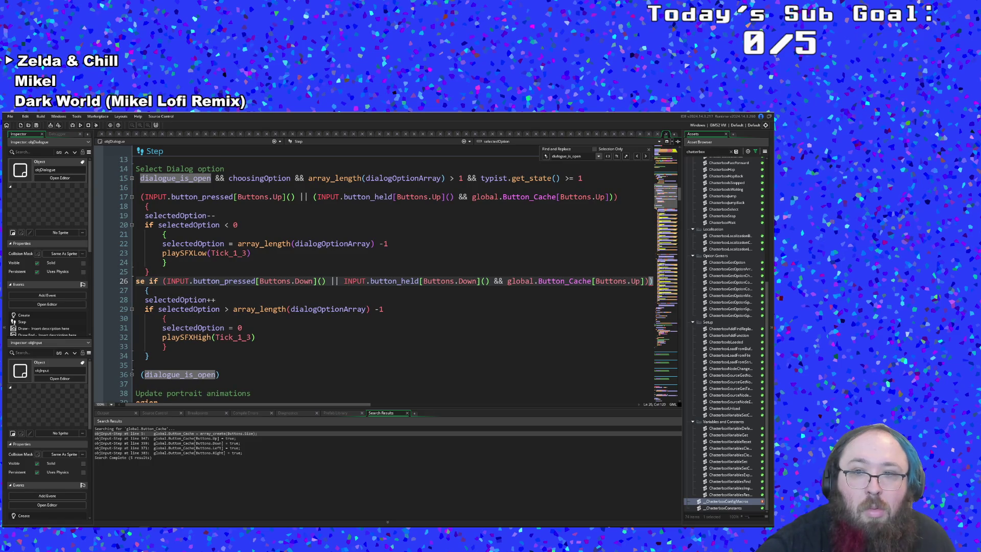
pyautogui.press('Left')
pyautogui.press('Left')
pyautogui.press('Left')
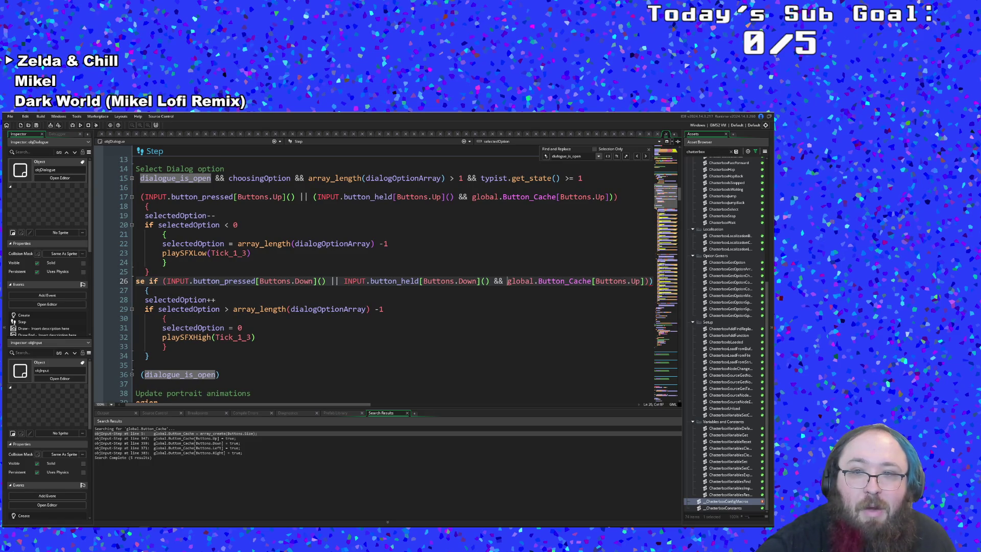
pyautogui.write('(')
pyautogui.press('End')
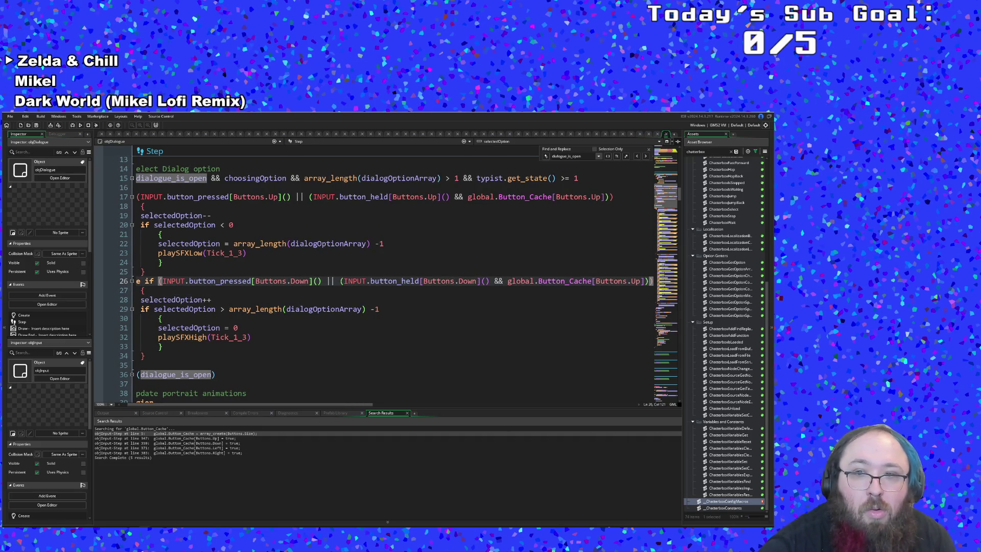
pyautogui.write('))')
pyautogui.press('BackSpace')
pyautogui.press('Down')
pyautogui.press('Down')
pyautogui.press('Down')
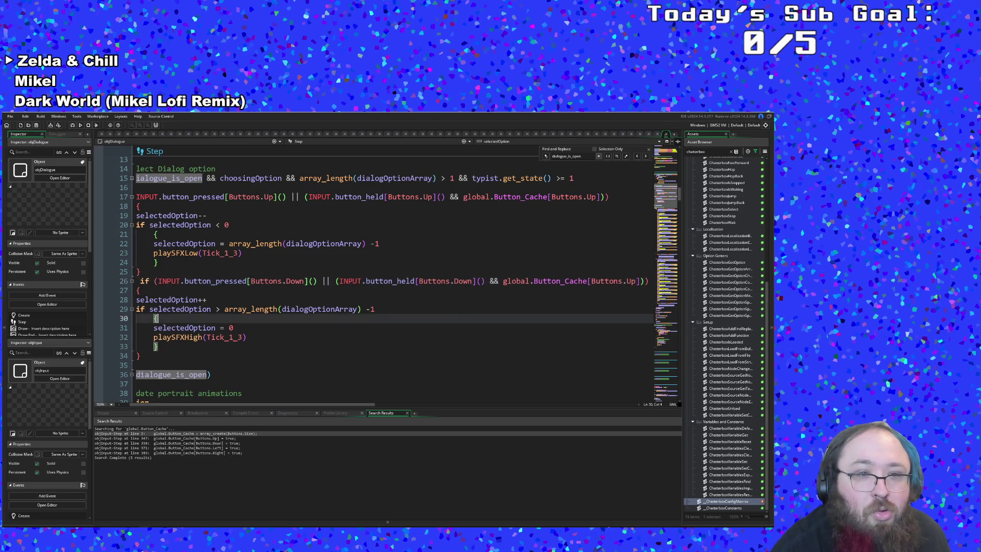
# Save the project from the File menu
pyautogui.click(234, 328)
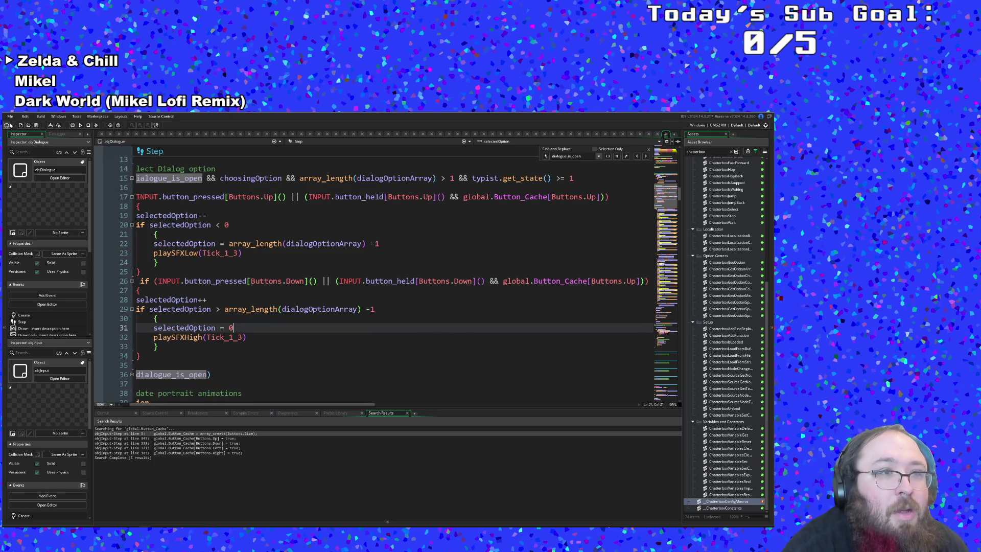
pyautogui.click(10, 116)
pyautogui.click(17, 150)
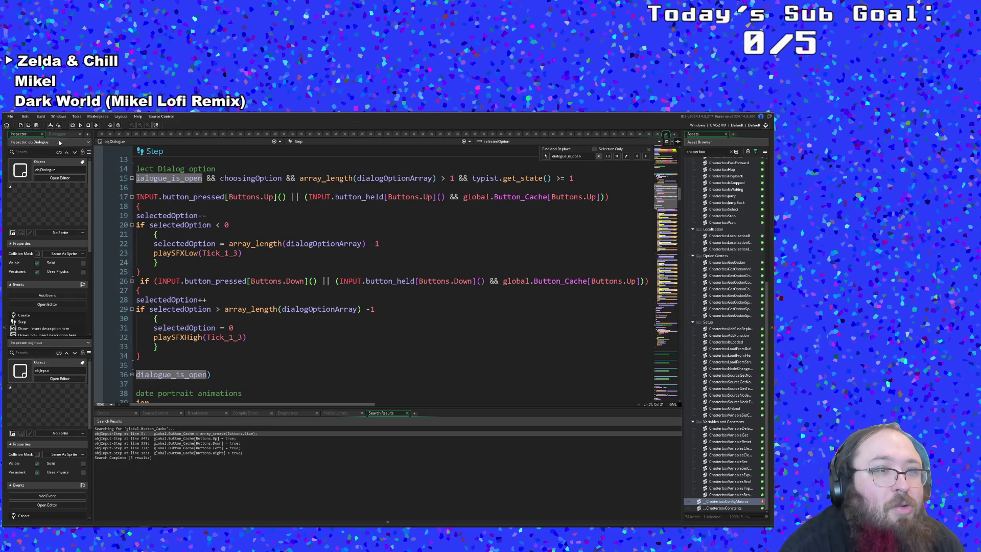
# Run the game until the Art Attack 'Press A to start' title screen appears
pyautogui.click(73, 126)
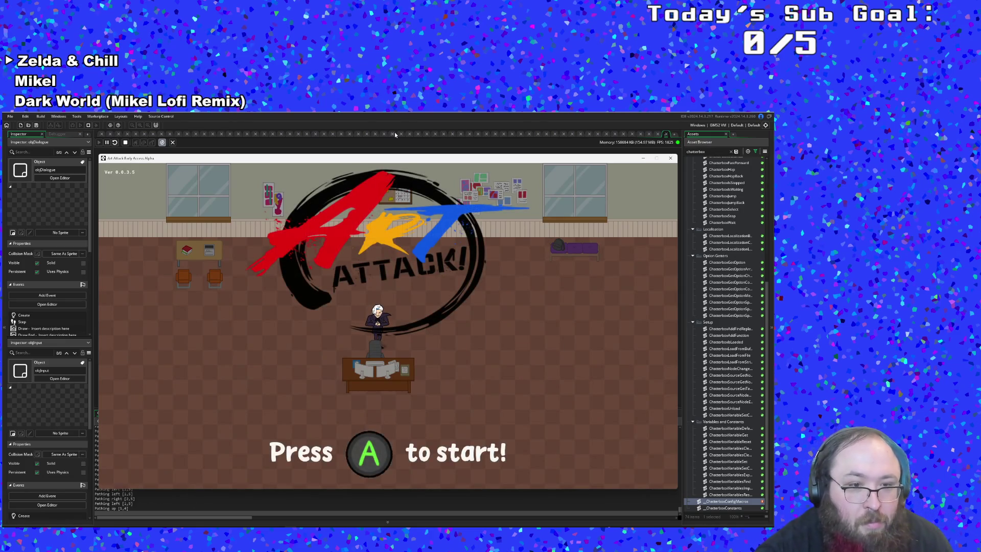
# Start the game, exit the level, quit to the title via pause menu, then restart into Hue's dialogue
pyautogui.press('Return')
pyautogui.press('Return')
pyautogui.press('Return')
pyautogui.press('Right')
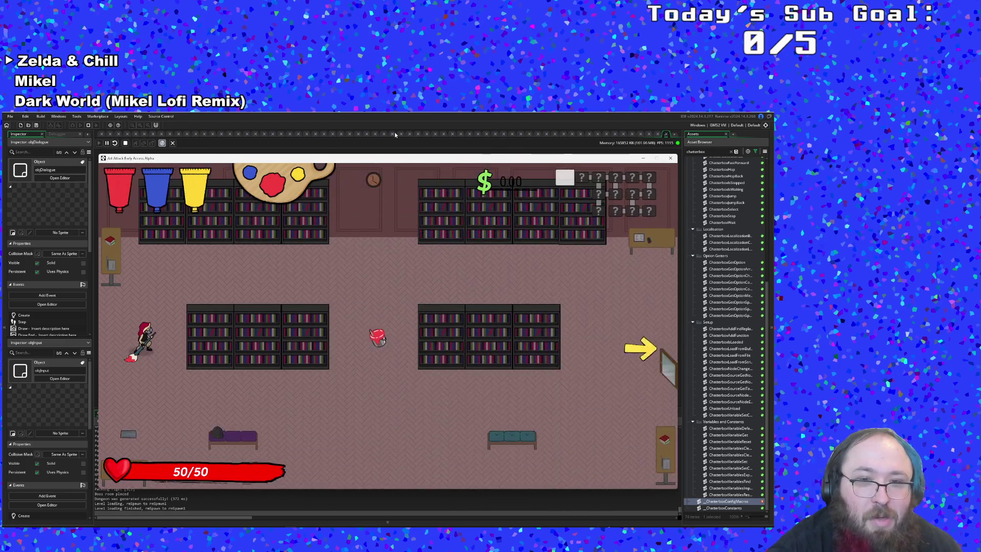
pyautogui.press('Escape')
pyautogui.press('Up')
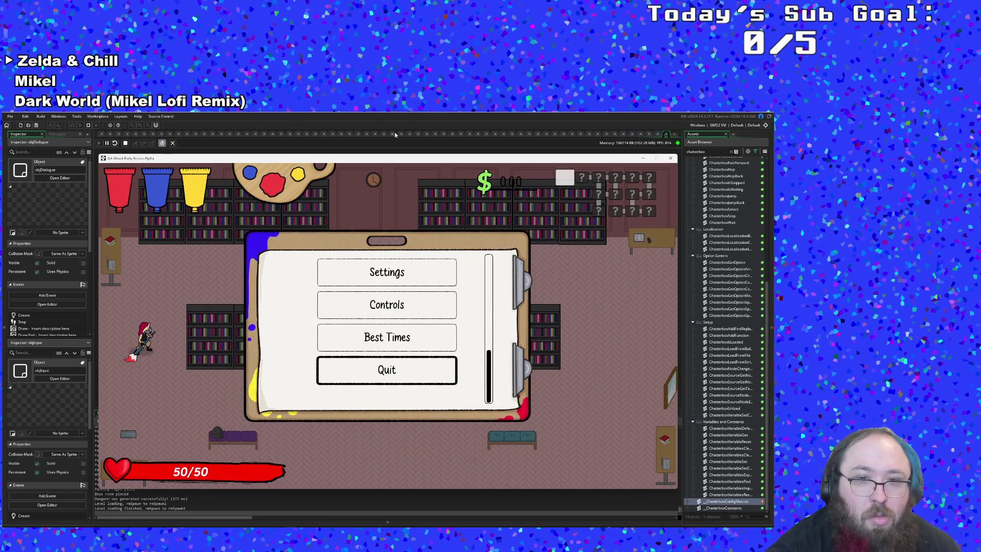
pyautogui.press('Return')
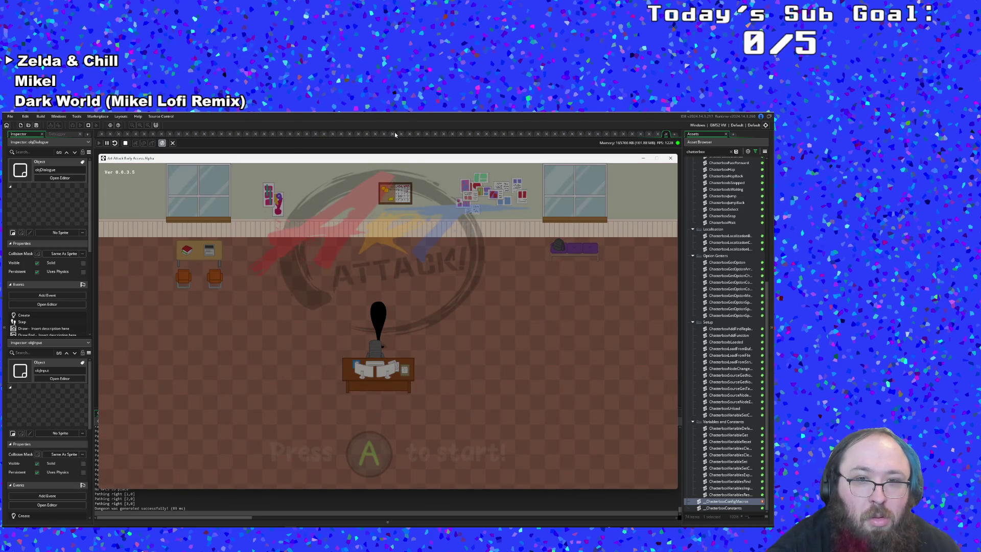
pyautogui.press('Return')
pyautogui.press('Return')
pyautogui.press('Return')
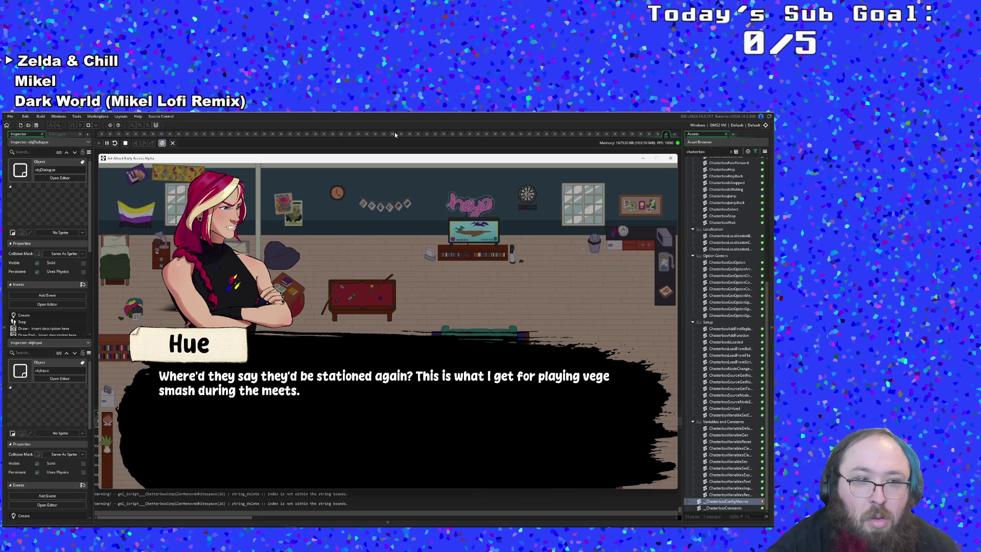
pyautogui.press('Return')
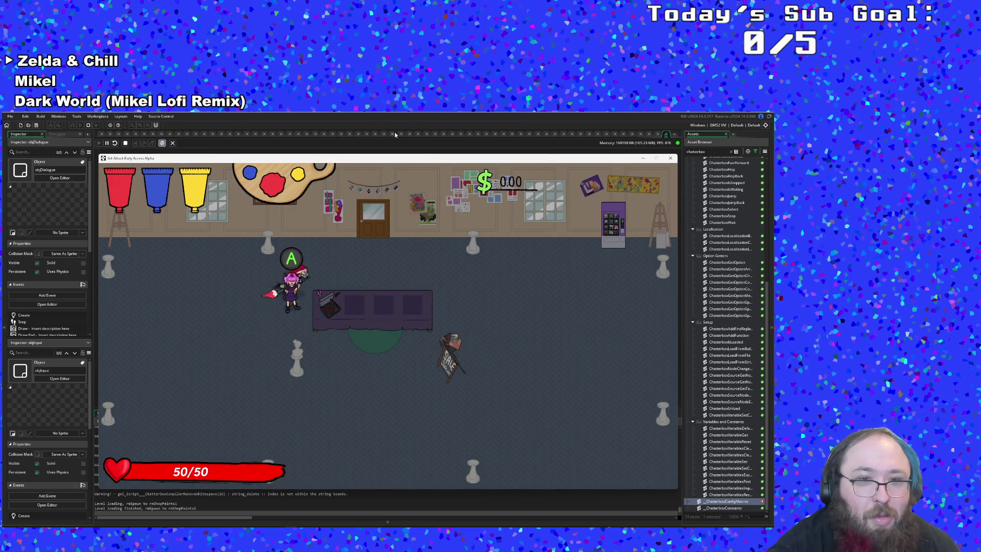
# Talk to Vicky, cycle the dialogue options up and down, and choose Sell
pyautogui.press('Return')
pyautogui.press('Down')
pyautogui.press('Down')
pyautogui.press('Down')
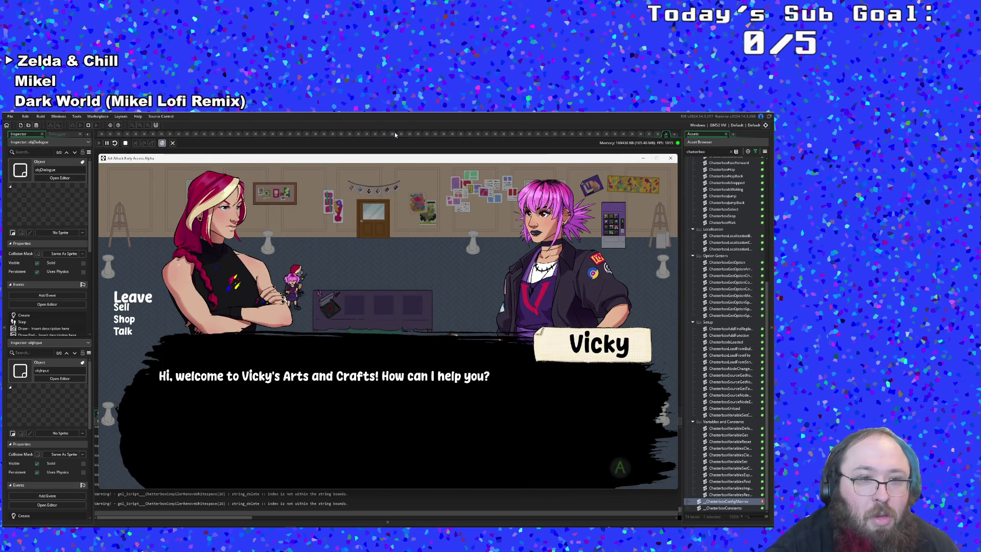
pyautogui.press('Down')
pyautogui.press('Down')
pyautogui.press('Down')
pyautogui.press('Down')
pyautogui.press('Down')
pyautogui.press('Down')
pyautogui.press('Up')
pyautogui.press('Down')
pyautogui.press('Down')
pyautogui.press('Up')
pyautogui.press('Up')
pyautogui.press('Down')
pyautogui.press('Down')
pyautogui.press('Up')
pyautogui.press('Up')
pyautogui.press('Up')
pyautogui.press('Up')
pyautogui.press('Up')
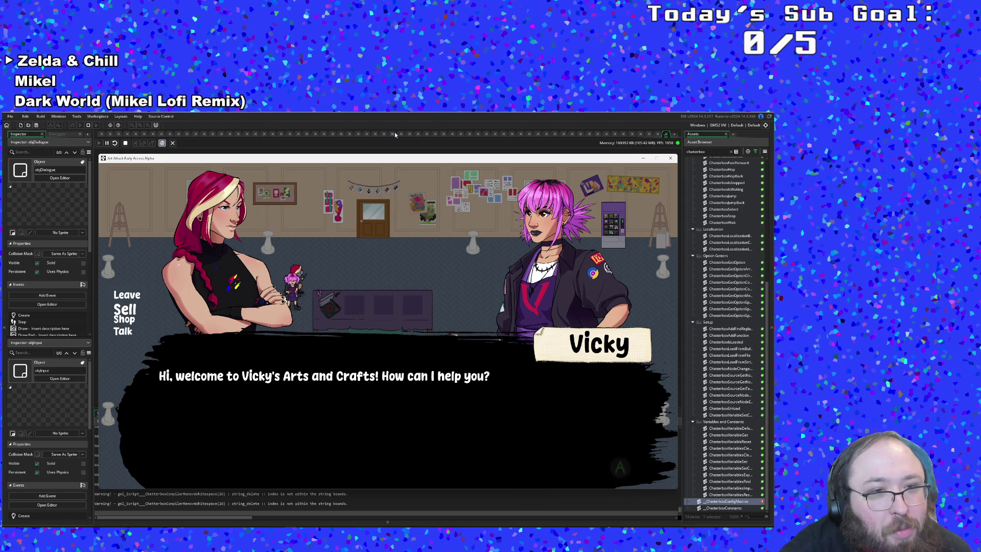
pyautogui.press('Return')
pyautogui.press('Return')
pyautogui.press('Return')
pyautogui.press('Return')
pyautogui.press('Return')
pyautogui.press('Return')
pyautogui.press('Return')
pyautogui.press('Return')
pyautogui.press('Return')
pyautogui.press('Return')
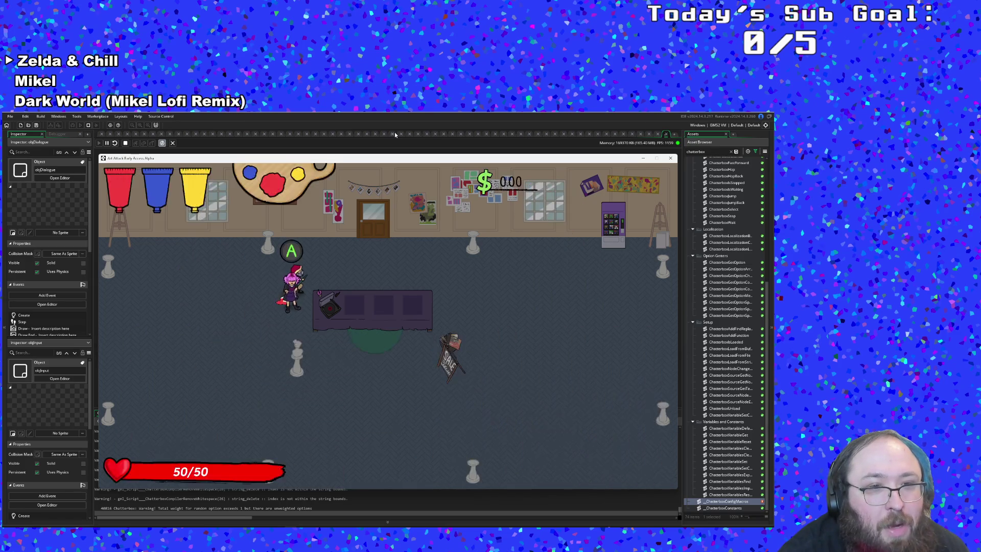
pyautogui.press('Return')
pyautogui.press('Return')
# Talk to Vicky again, cycle up to Leave, walk away, and close the game
pyautogui.press('Return')
pyautogui.press('Return')
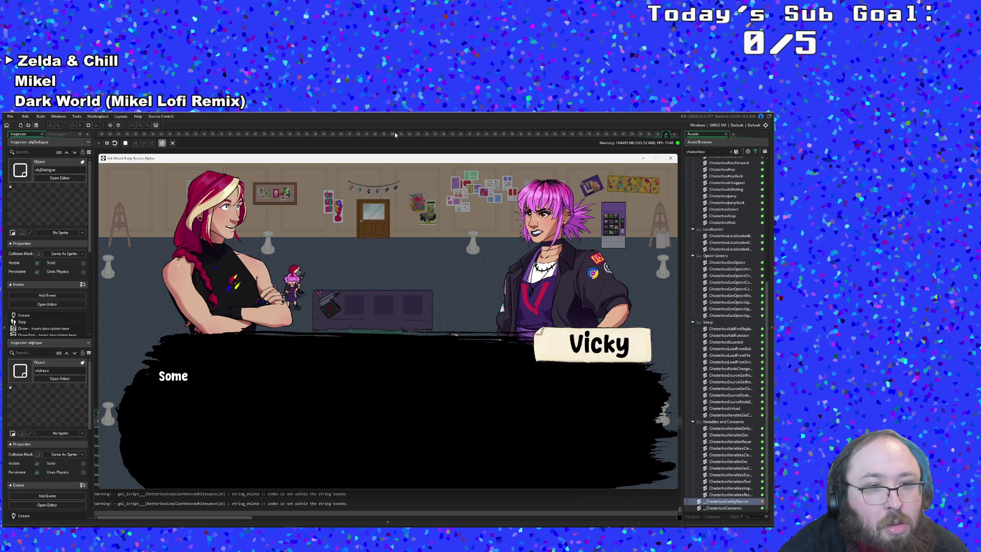
pyautogui.press('Return')
pyautogui.press('Return')
pyautogui.press('Return')
pyautogui.press('Return')
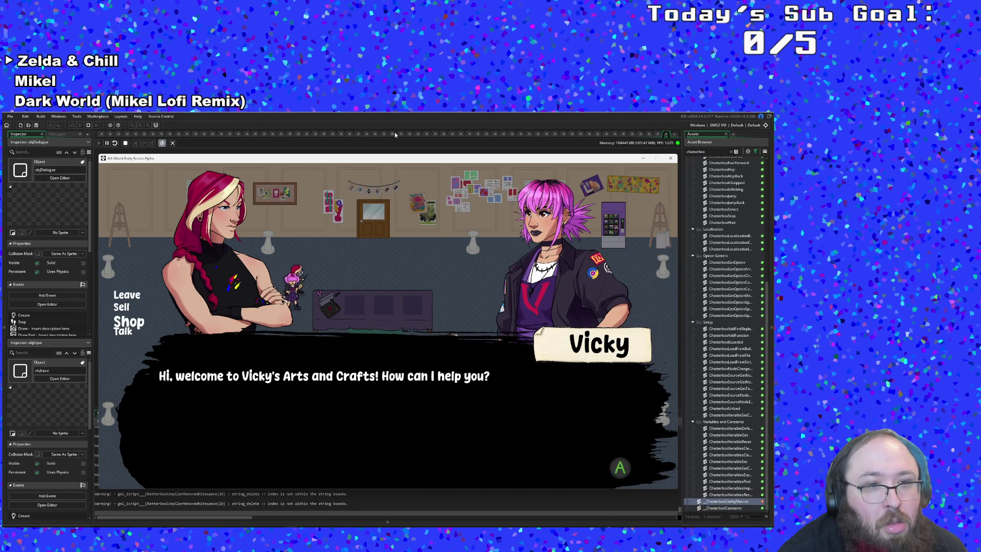
pyautogui.press('Down')
pyautogui.press('Down')
pyautogui.press('Down')
pyautogui.press('Down')
pyautogui.press('Down')
pyautogui.press('Down')
pyautogui.press('Up')
pyautogui.press('Up')
pyautogui.press('Up')
pyautogui.press('Up')
pyautogui.press('Up')
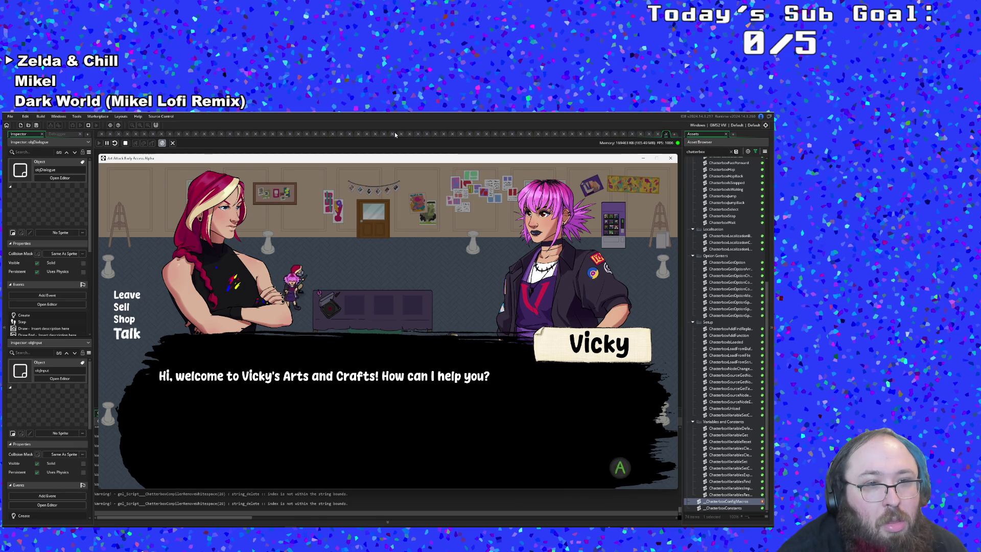
pyautogui.press('Up')
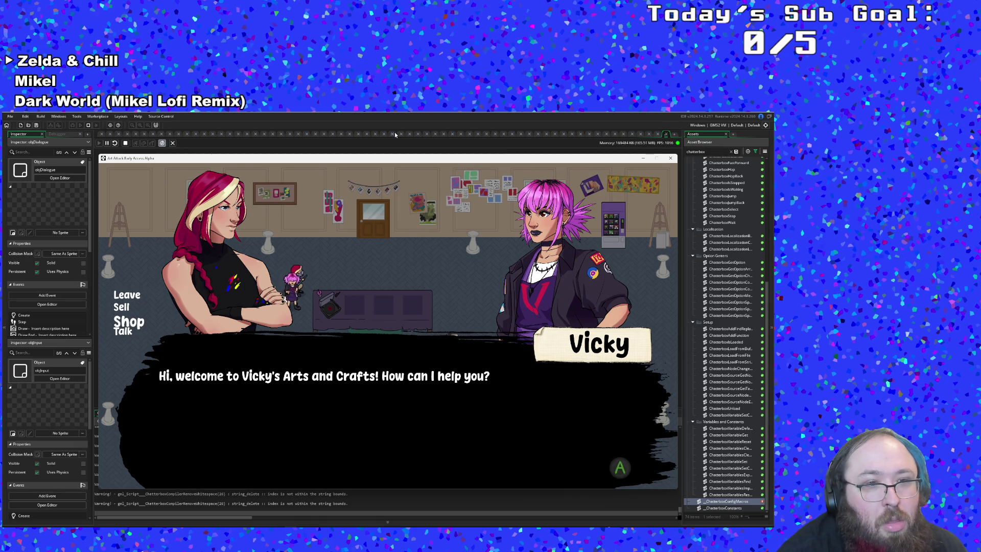
pyautogui.press('Up')
pyautogui.press('Up')
pyautogui.press('Up')
pyautogui.press('Up')
pyautogui.press('Up')
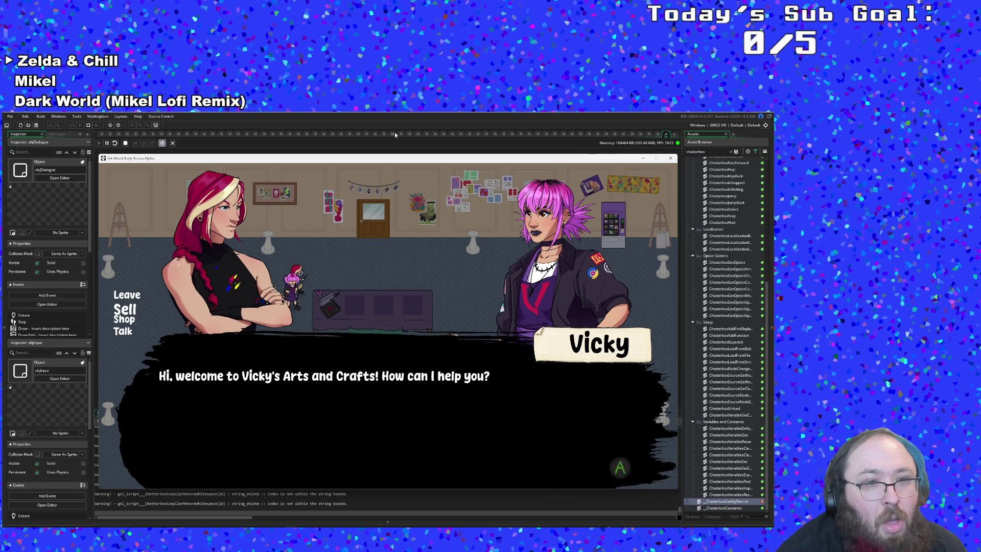
pyautogui.press('Up')
pyautogui.press('Up')
pyautogui.press('Up')
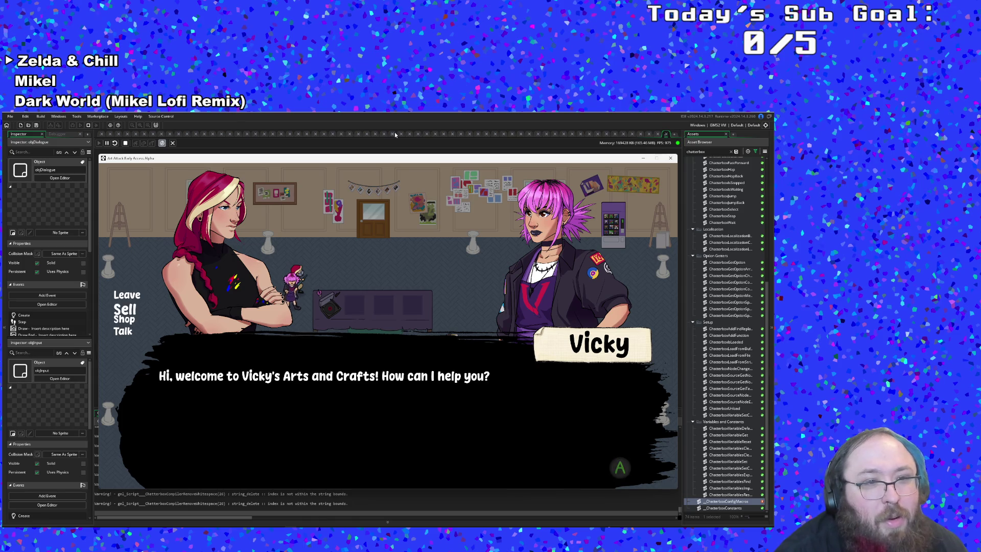
pyautogui.press('Up')
pyautogui.press('Up')
pyautogui.press('Up')
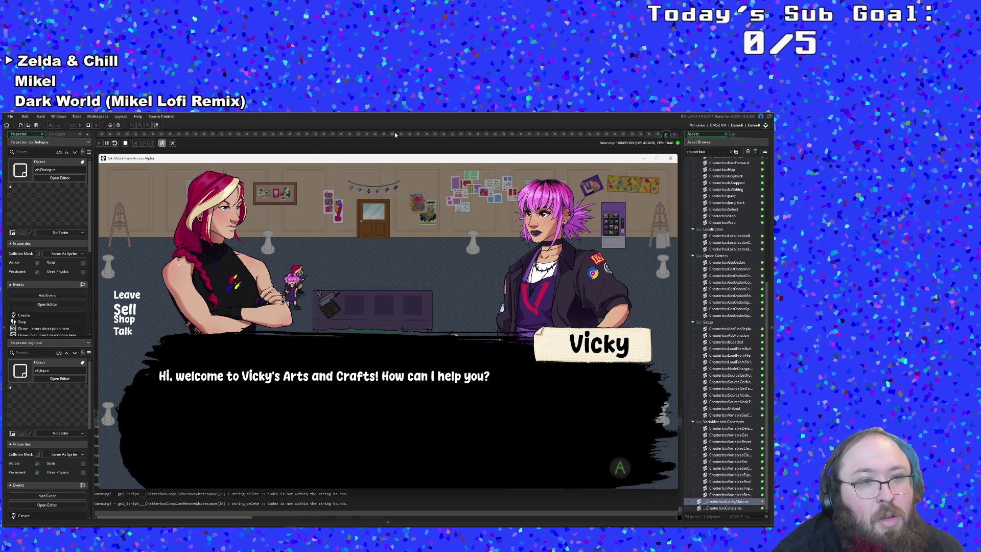
pyautogui.press('Return')
pyautogui.press('Down')
pyautogui.press('Left')
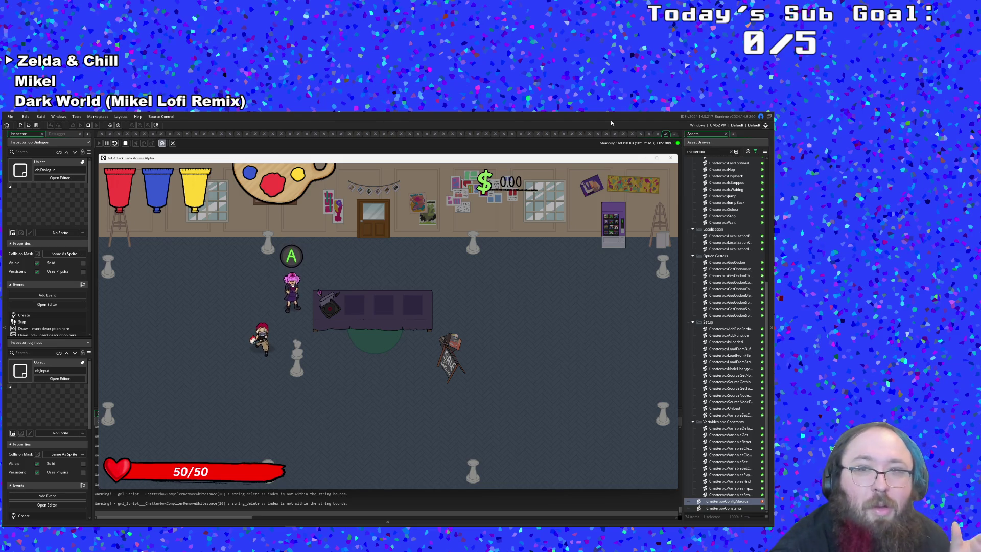
pyautogui.click(670, 158)
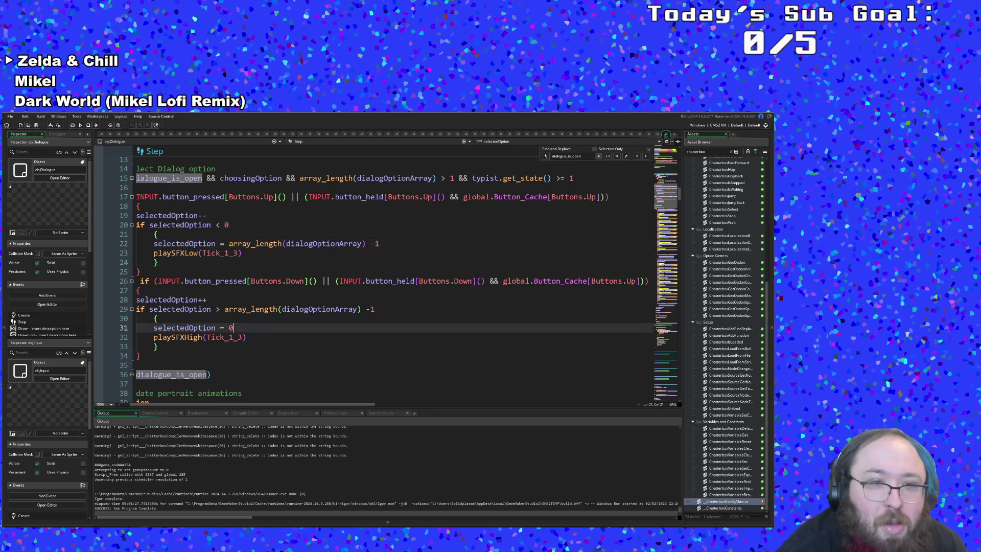
# Review the selectedOption++ and selectedOption-- wrap-around code in the Up/Down option checks
pyautogui.scroll(-2, 388, 276)
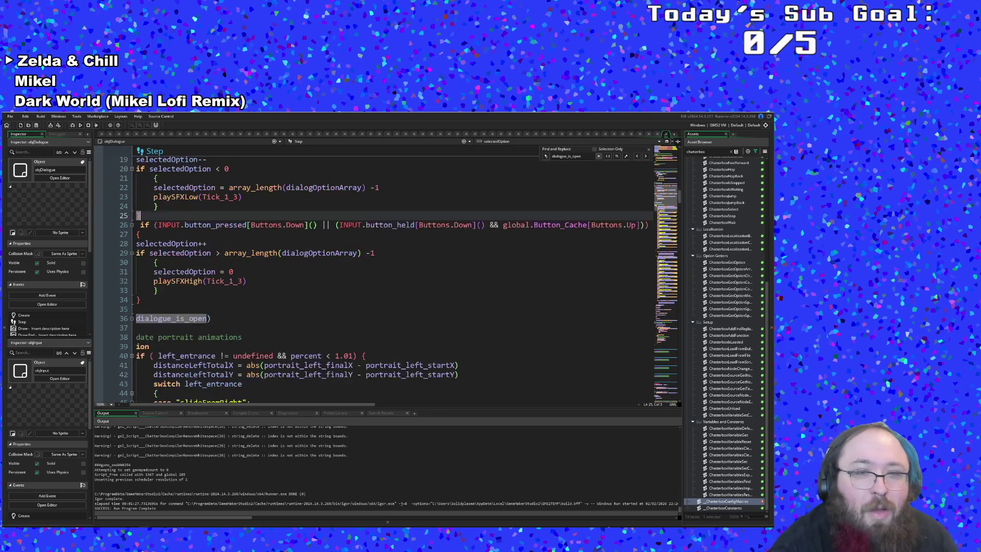
pyautogui.click(211, 319)
pyautogui.scroll(2, 388, 276)
pyautogui.click(208, 300)
pyautogui.click(208, 244)
pyautogui.click(208, 216)
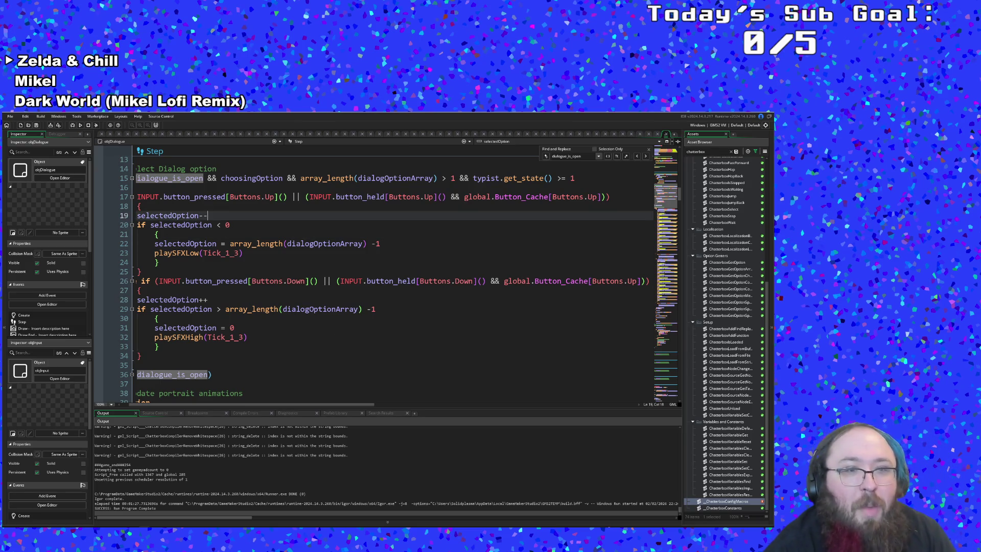
pyautogui.click(332, 346)
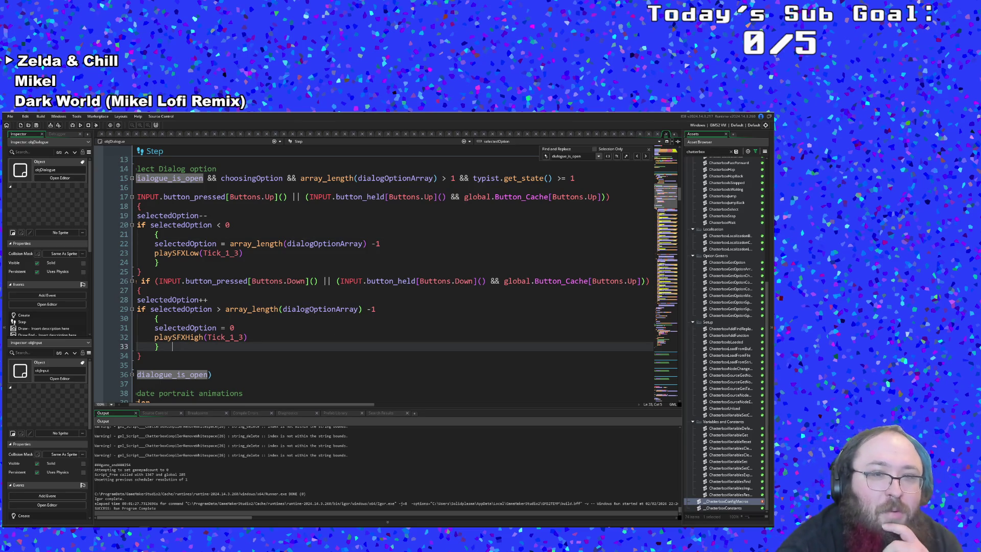
pyautogui.scroll(-20, 389, 275)
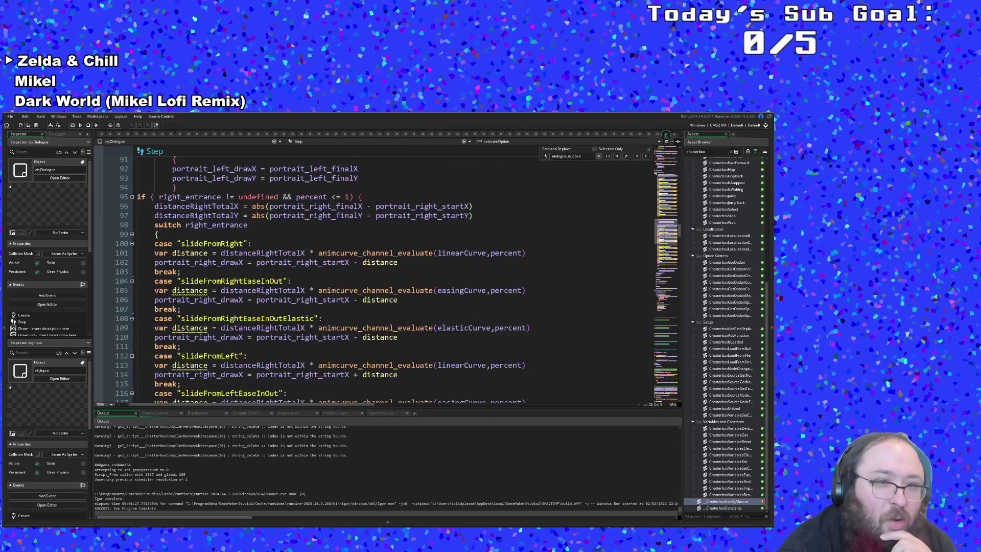
pyautogui.scroll(-20, 323, 324)
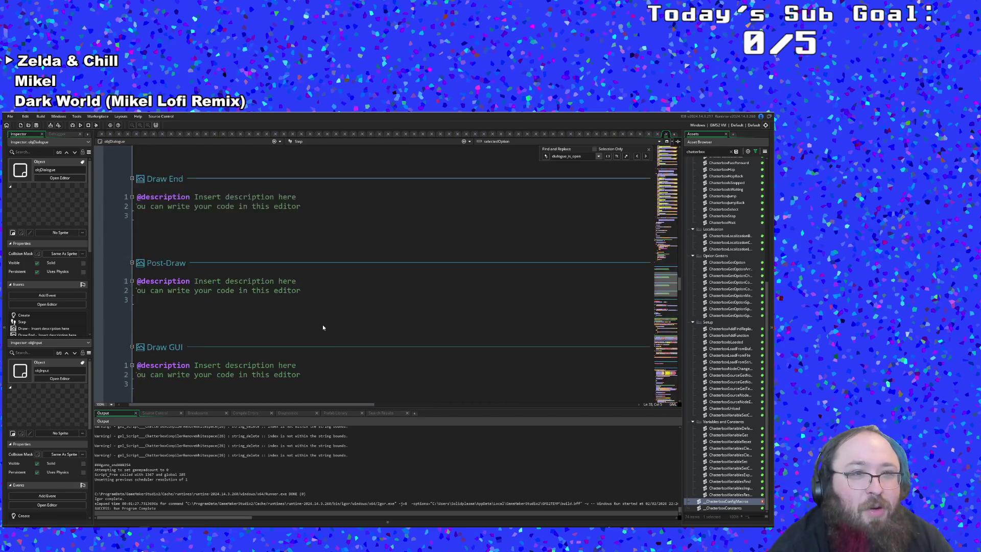
# Scroll to the Draw GUI End event and read the long draw lines up to line 35's (o*40) term
pyautogui.scroll(-10, 323, 324)
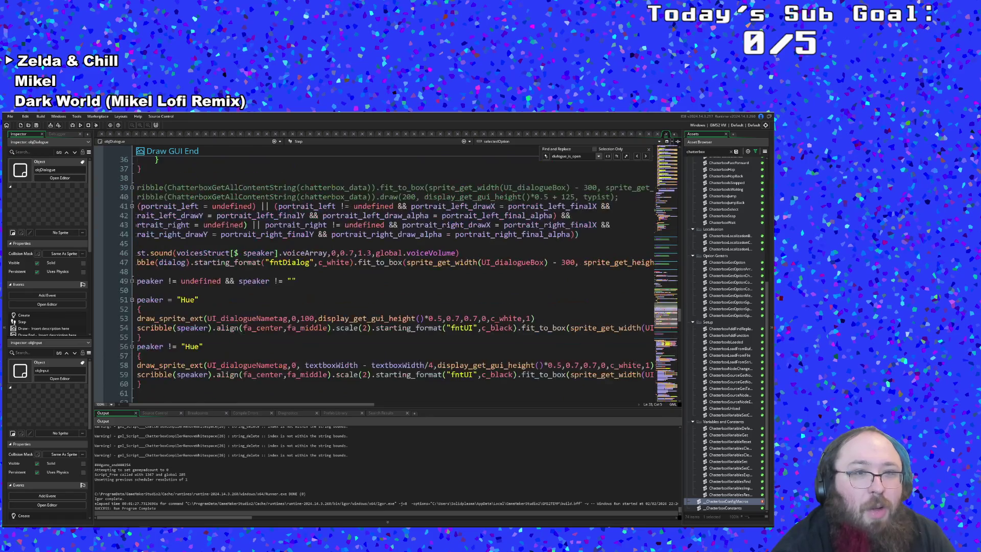
pyautogui.scroll(4, 389, 276)
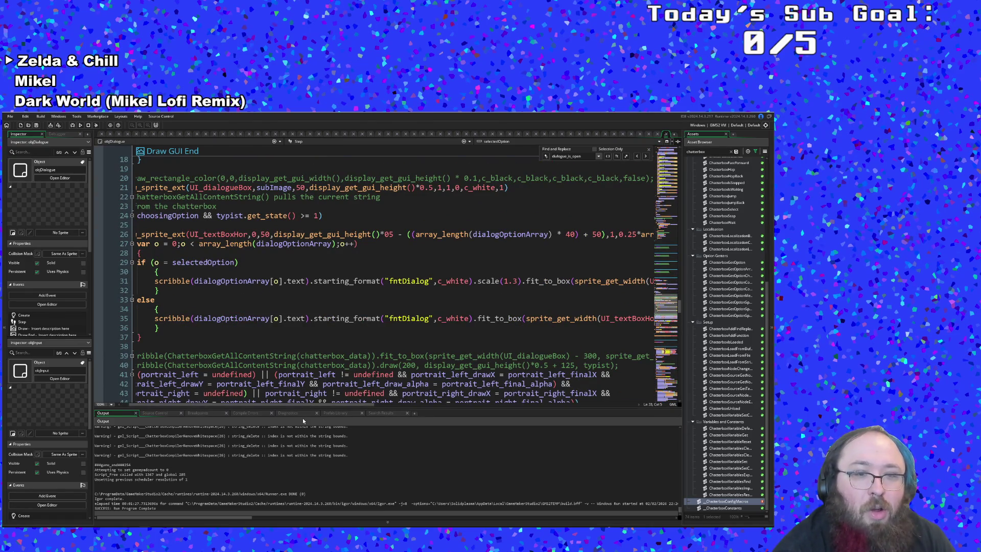
pyautogui.moveTo(302, 404)
pyautogui.mouseDown()
pyautogui.moveTo(267, 404)
pyautogui.moveTo(398, 414)
pyautogui.moveTo(451, 407)
pyautogui.mouseUp()
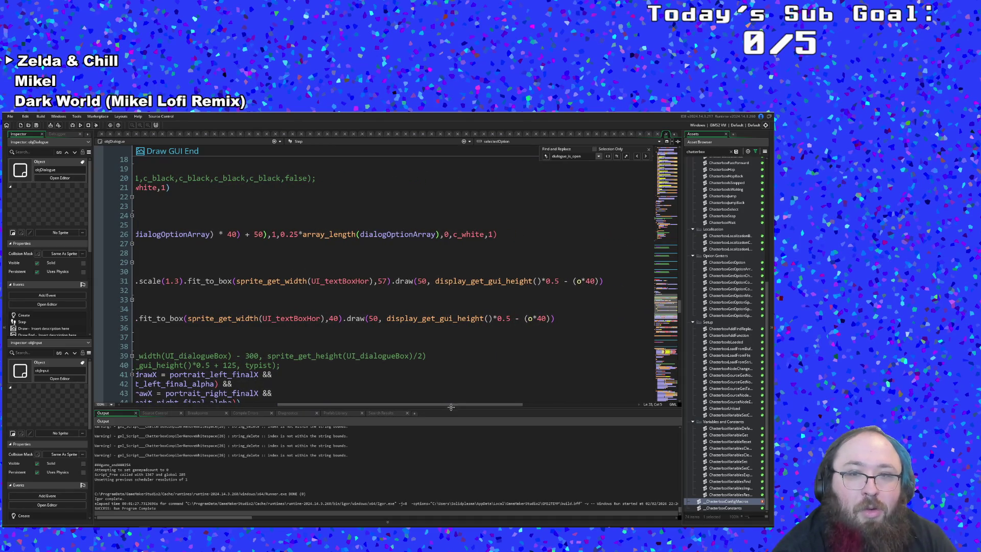
pyautogui.click(461, 324)
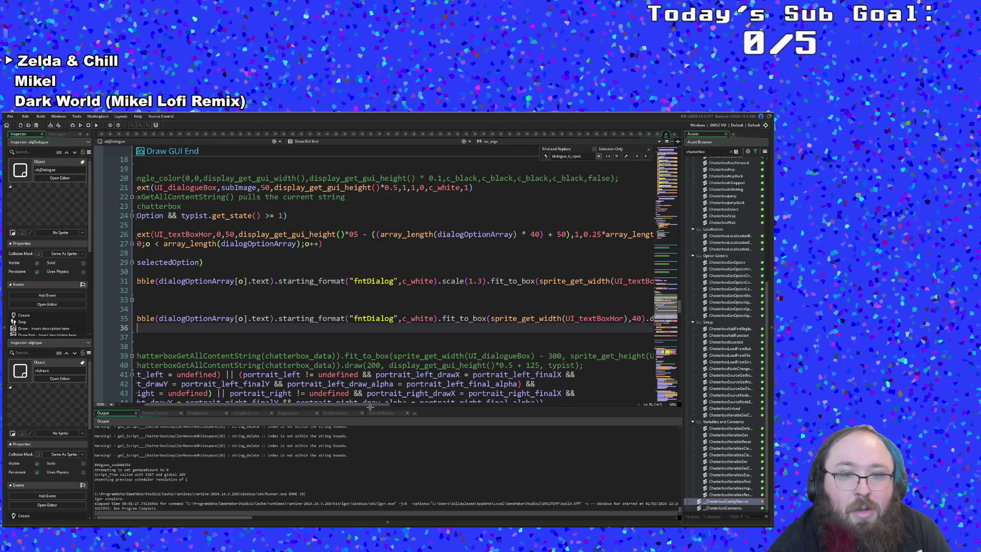
pyautogui.moveTo(370, 405); pyautogui.dragTo(529, 406)
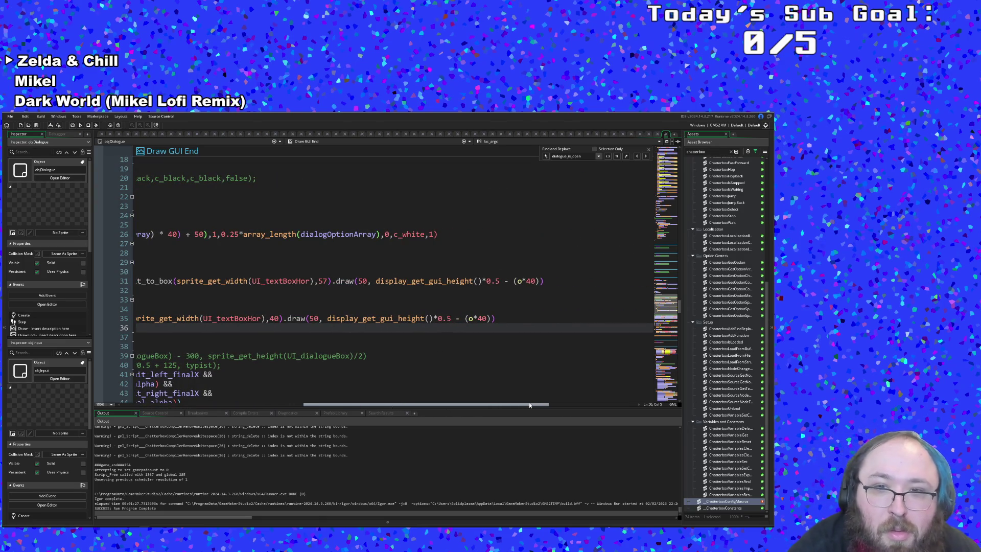
pyautogui.moveTo(530, 404); pyautogui.dragTo(523, 405)
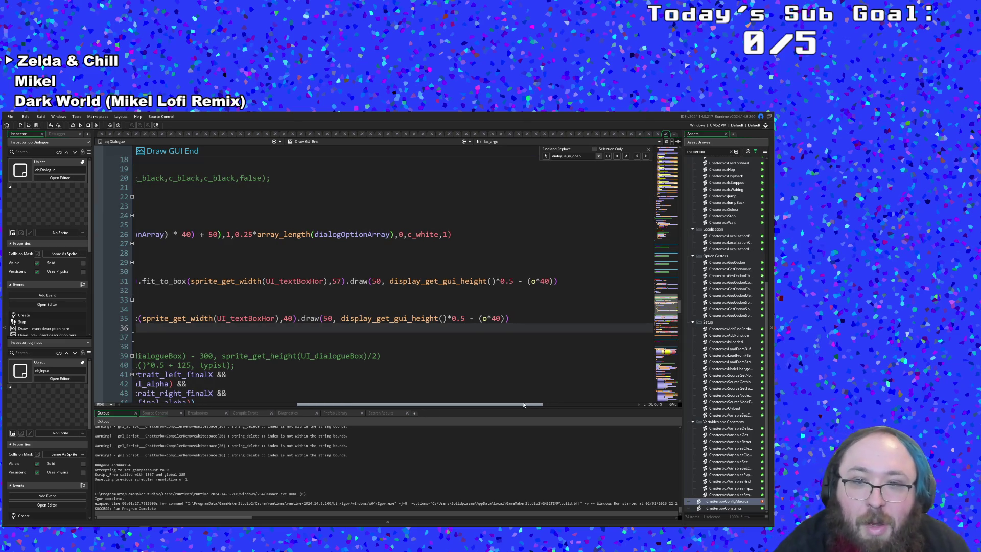
pyautogui.moveTo(523, 405); pyautogui.dragTo(506, 406)
pyautogui.click(526, 318)
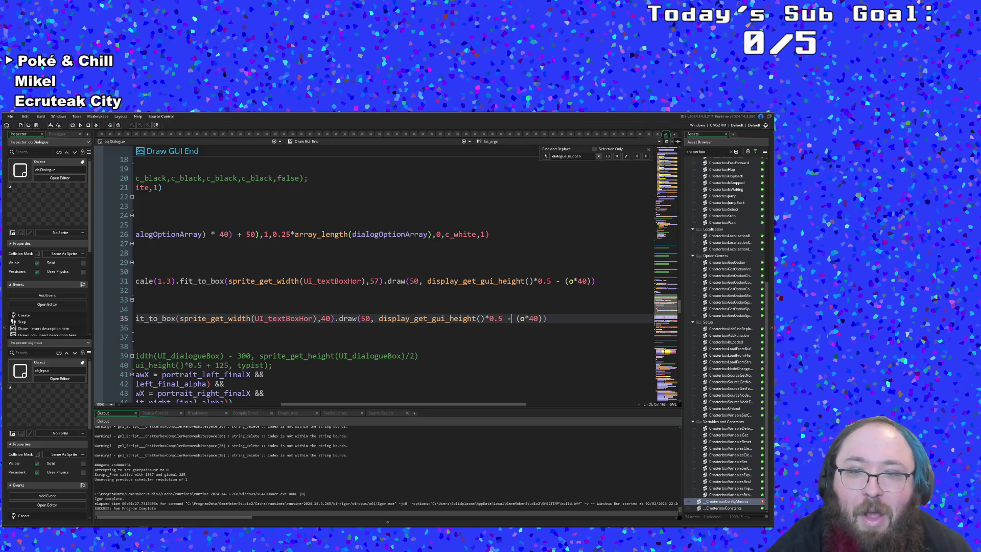
# Copy the (array_length(dialogOptionArray) * 40) + 50 offset expression from line 26
pyautogui.click(521, 319)
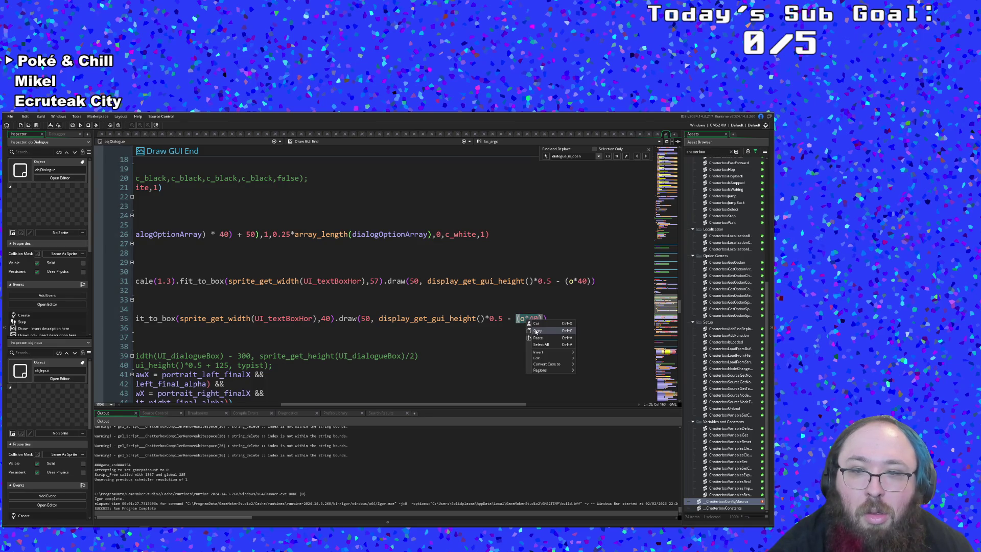
pyautogui.click(511, 319)
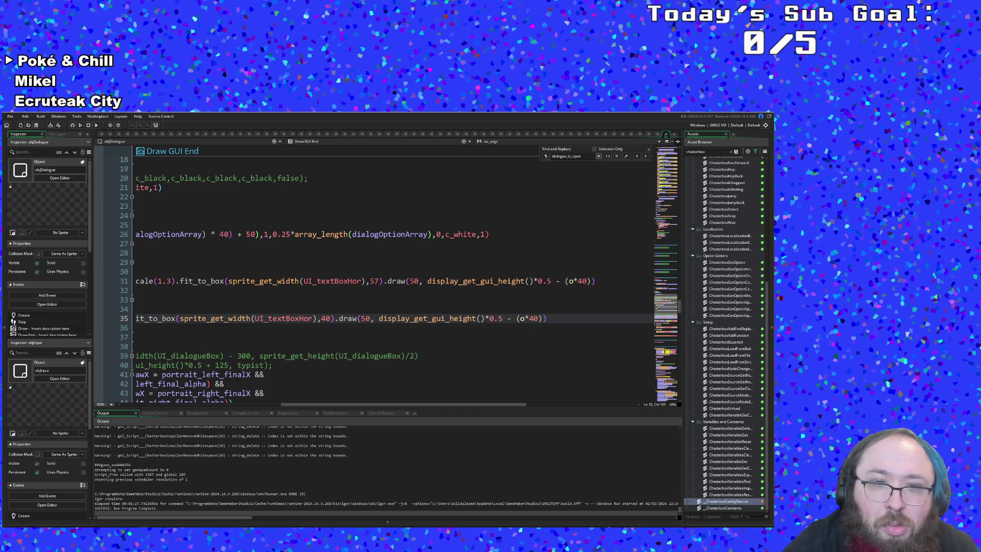
pyautogui.hscroll(-5, 303, 405)
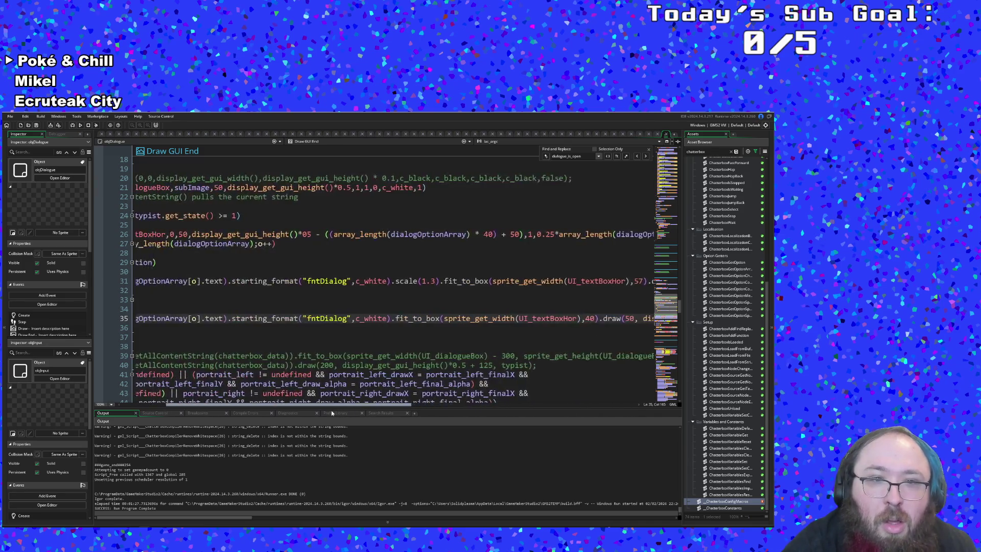
pyautogui.hscroll(-1, 303, 413)
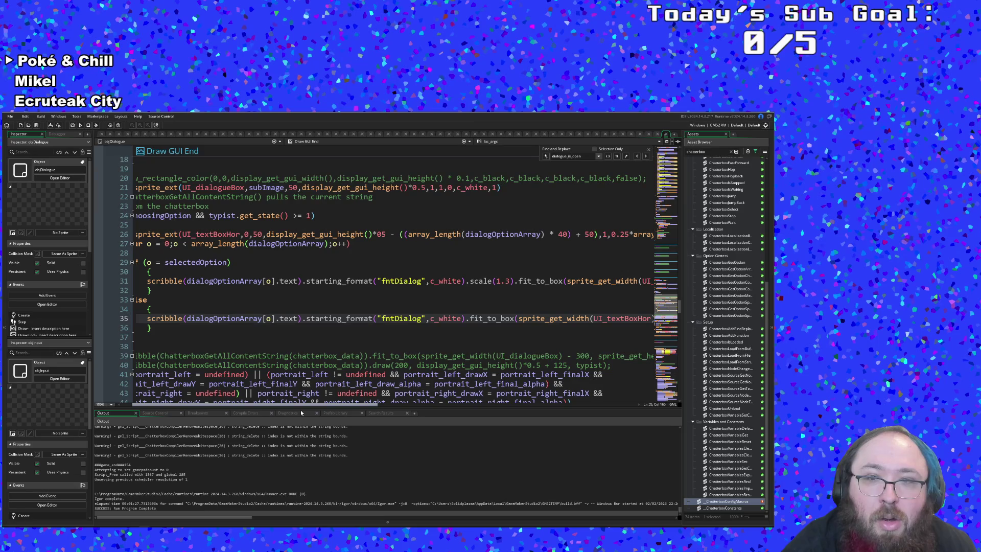
pyautogui.hscroll(10, 301, 413)
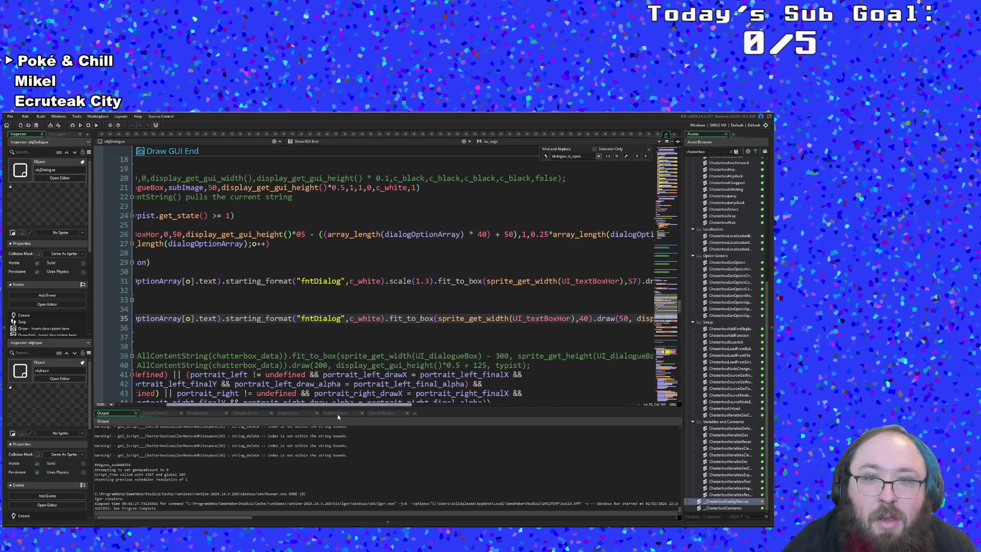
pyautogui.hscroll(1, 443, 319)
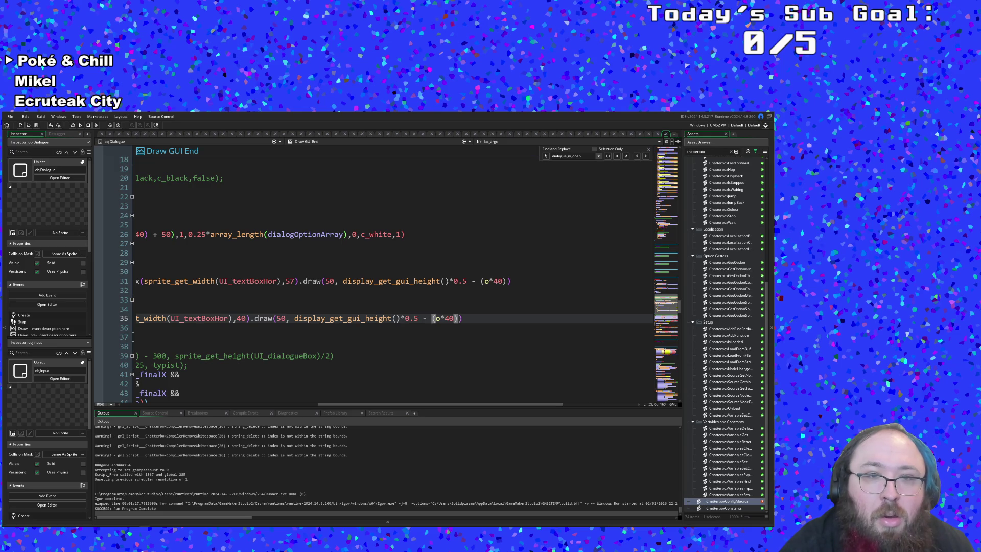
pyautogui.moveTo(440, 405); pyautogui.dragTo(341, 405)
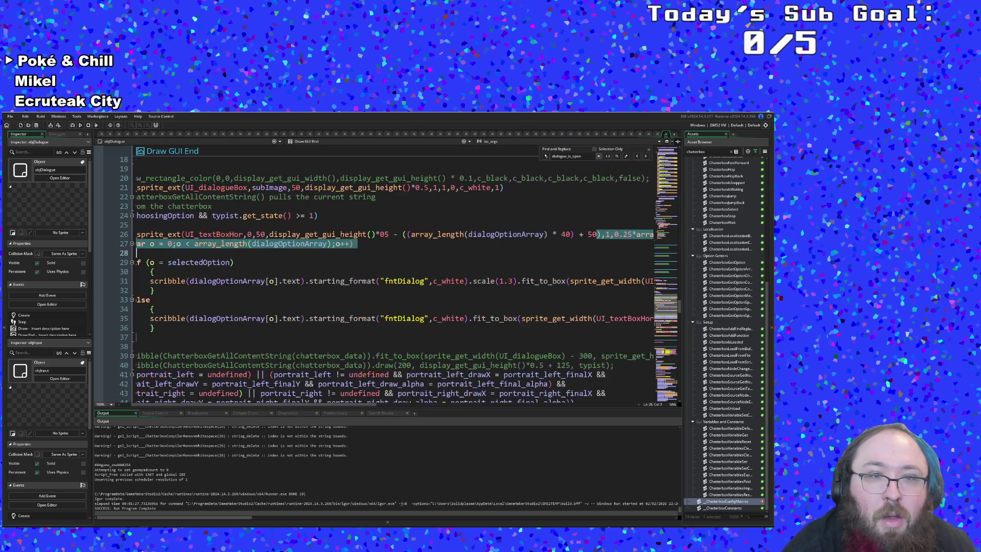
pyautogui.click(427, 234)
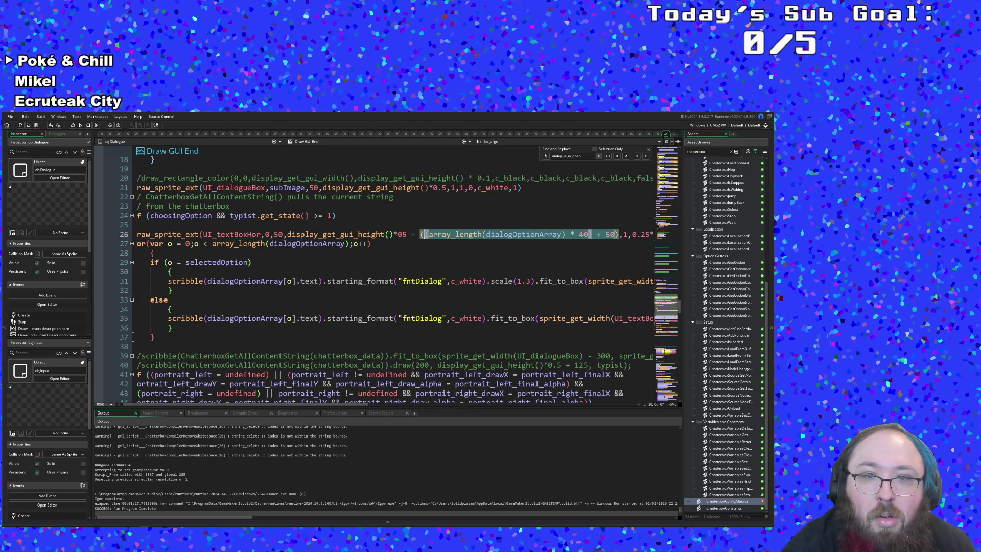
pyautogui.rightClick(436, 235)
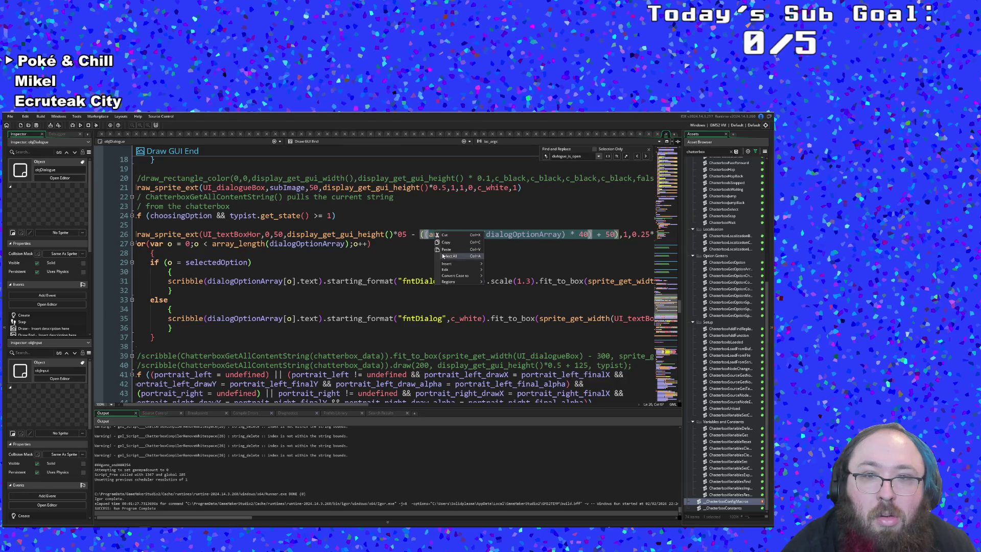
pyautogui.click(446, 242)
pyautogui.moveTo(318, 404); pyautogui.dragTo(535, 405)
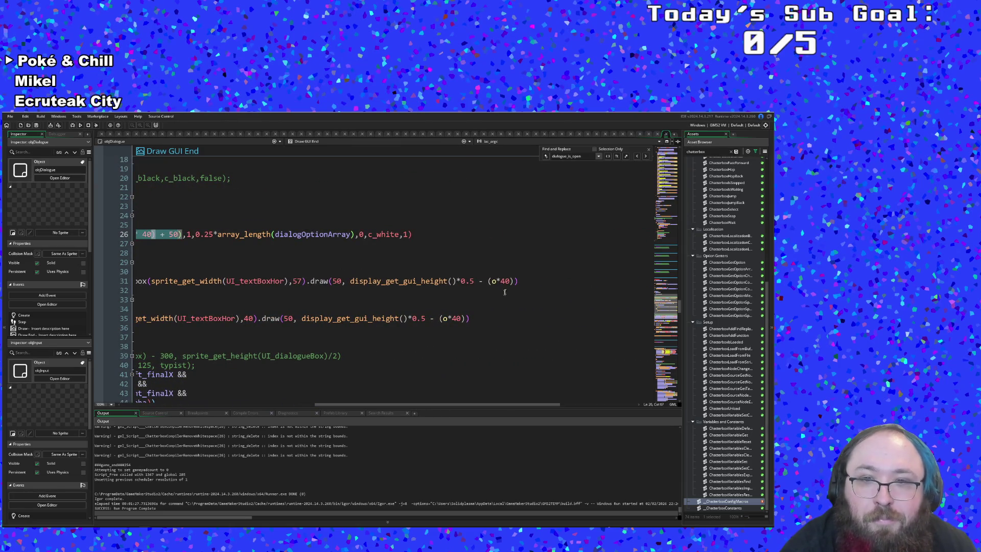
# Paste the copied offset into line 31 and strip its leftover 50 and * 40
pyautogui.click(518, 281)
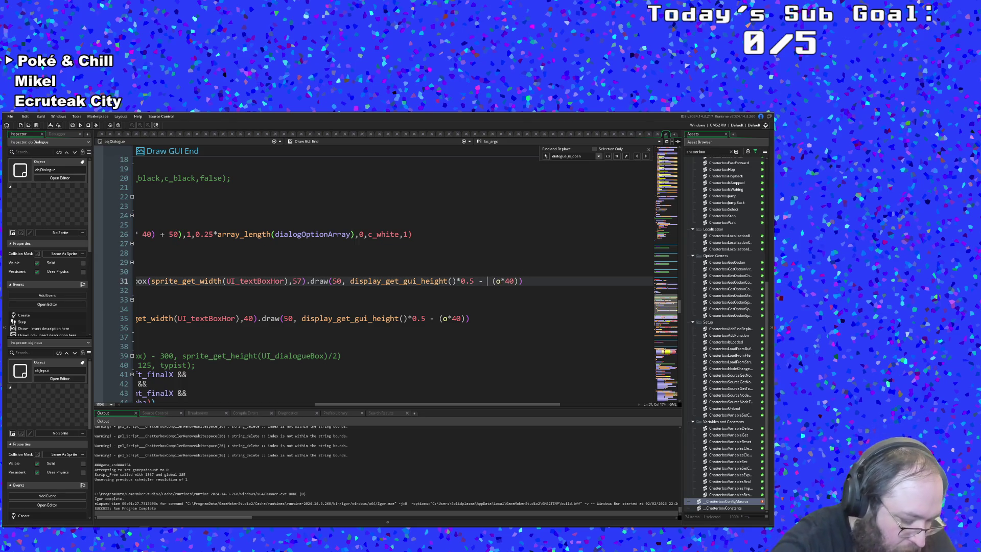
pyautogui.hotkey('ctrl', 'v')
pyautogui.press('Right')
pyautogui.press('Right')
pyautogui.press('Right')
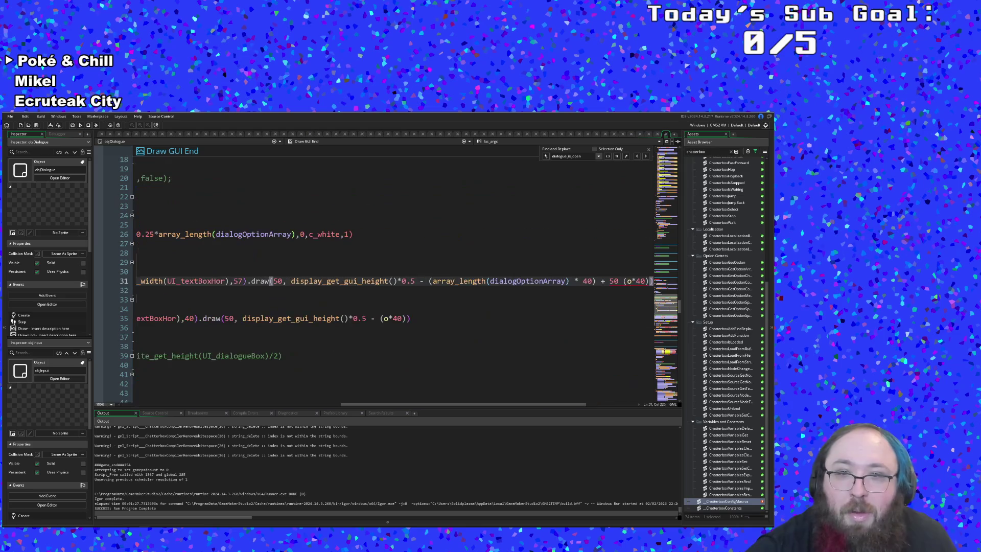
pyautogui.press('Left')
pyautogui.press('Left')
pyautogui.press('Left')
pyautogui.press('BackSpace')
pyautogui.press('BackSpace')
pyautogui.press('BackSpace')
pyautogui.click(592, 281)
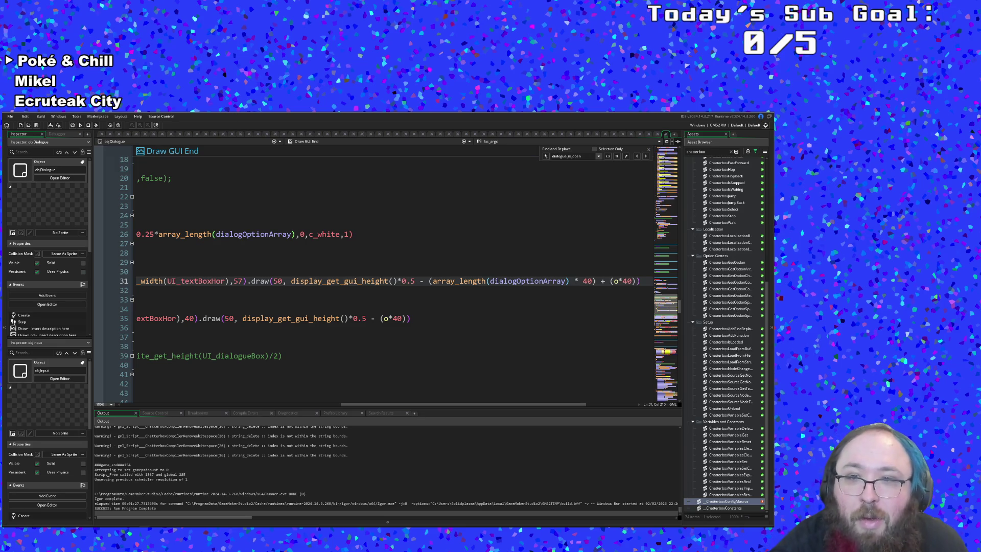
pyautogui.click(594, 281)
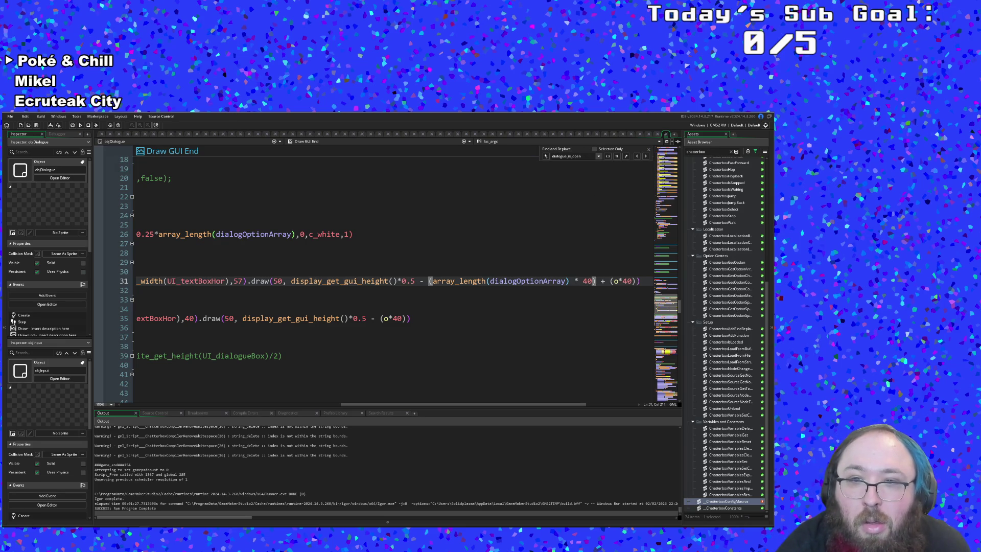
pyautogui.hotkey('shift', 'Left')
pyautogui.hotkey('shift', 'Left')
pyautogui.hotkey('shift', 'Left')
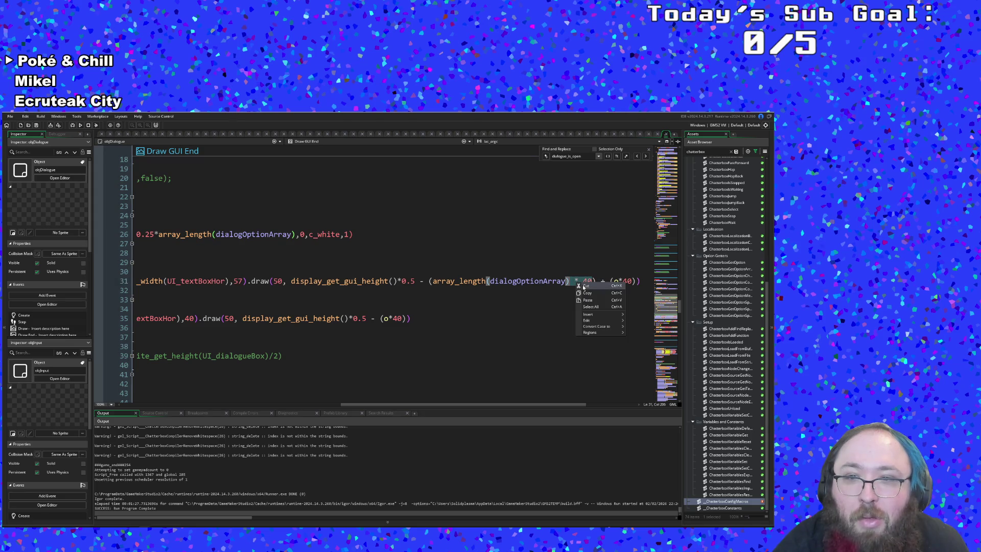
pyautogui.press('BackSpace')
# Merge the o term into (array_length(dialogOptionArray)+ o)*40 on line 31 and select it
pyautogui.press('Right')
pyautogui.press('Right')
pyautogui.press('Right')
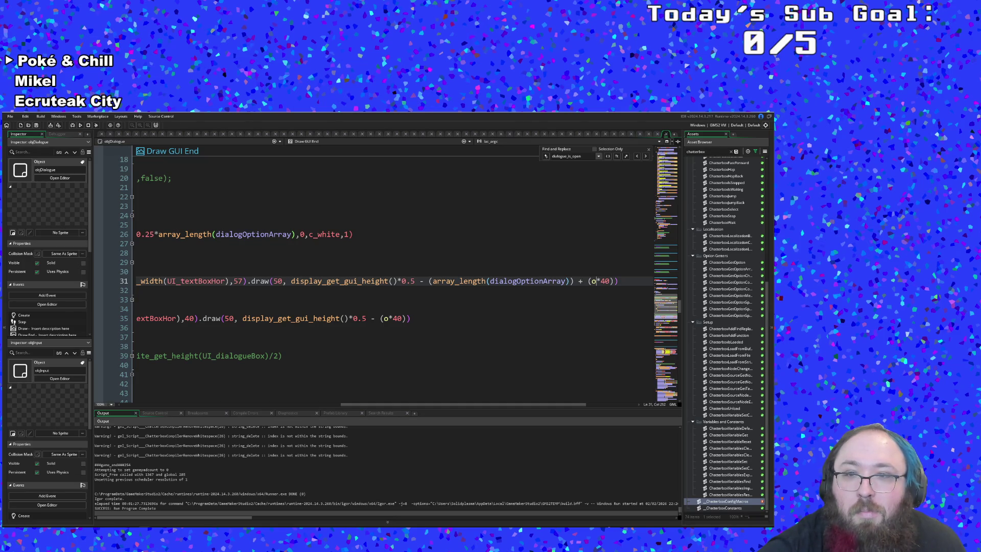
pyautogui.press('BackSpace')
pyautogui.press('BackSpace')
pyautogui.press('BackSpace')
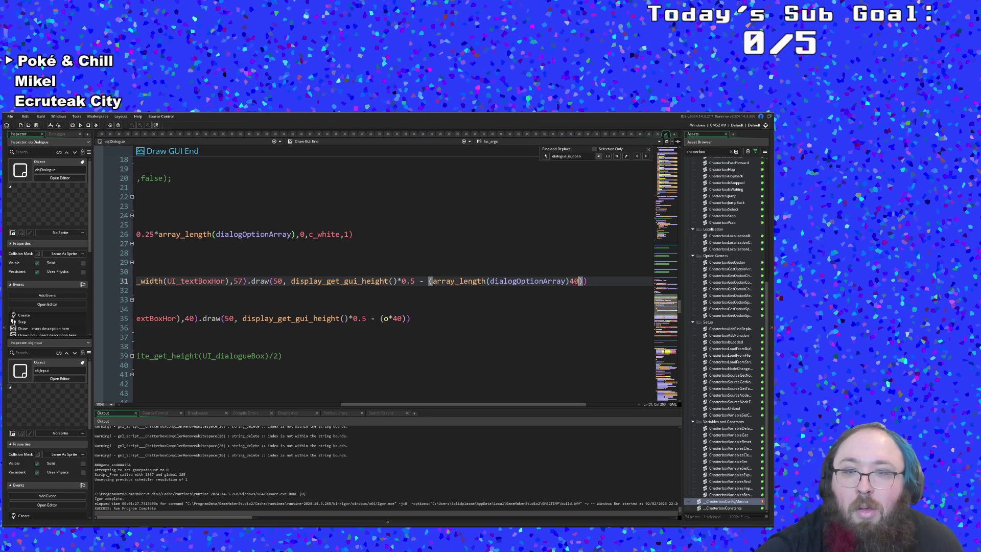
pyautogui.write('+')
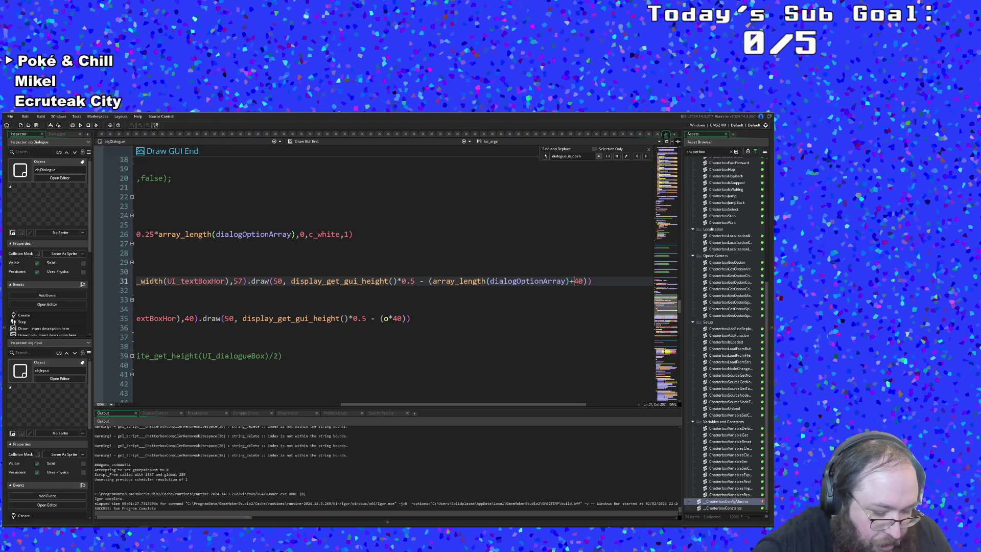
pyautogui.write(' o')
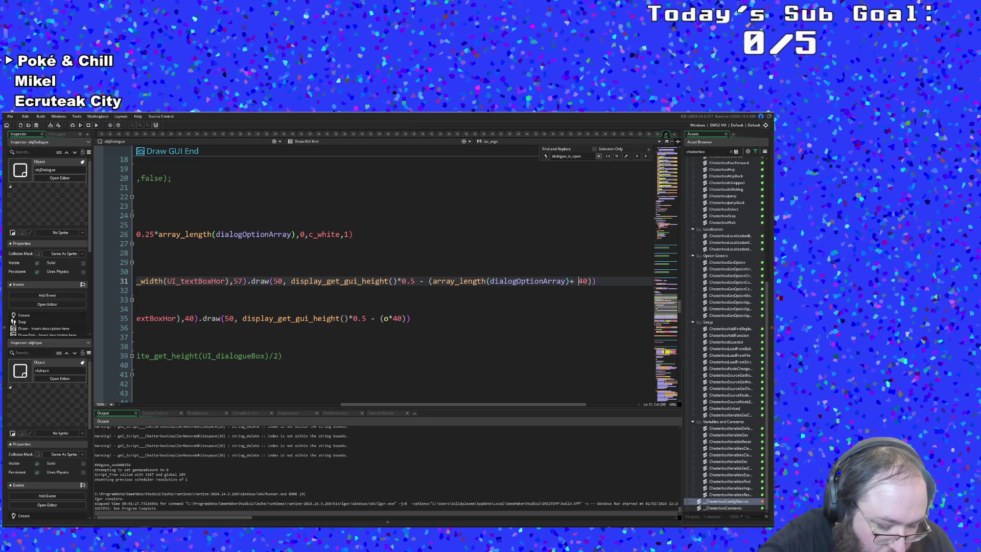
pyautogui.write(')*')
pyautogui.press('Right')
pyautogui.press('Right')
pyautogui.press('Right')
pyautogui.press('BackSpace')
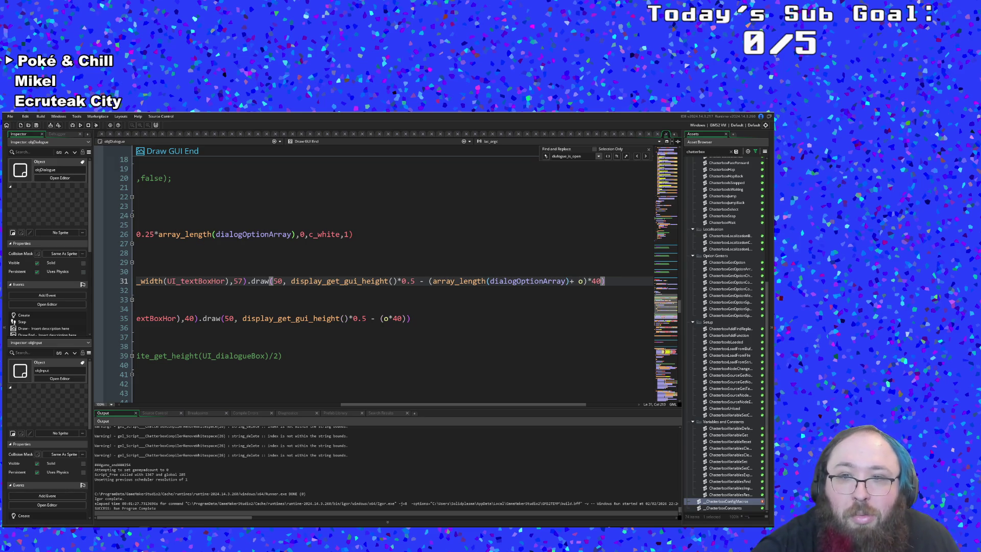
pyautogui.click(599, 281)
pyautogui.press('Left')
pyautogui.press('Left')
pyautogui.press('Left')
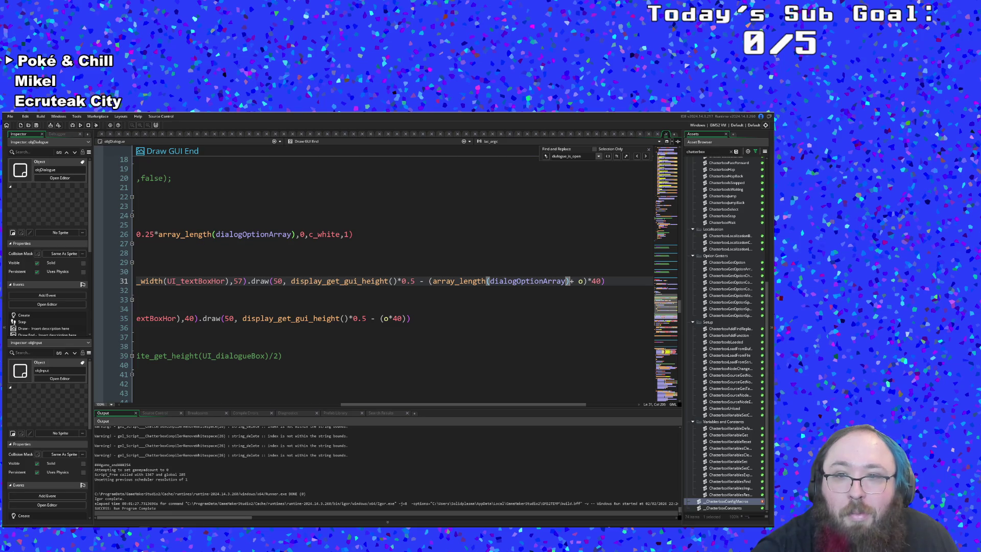
pyautogui.press('End')
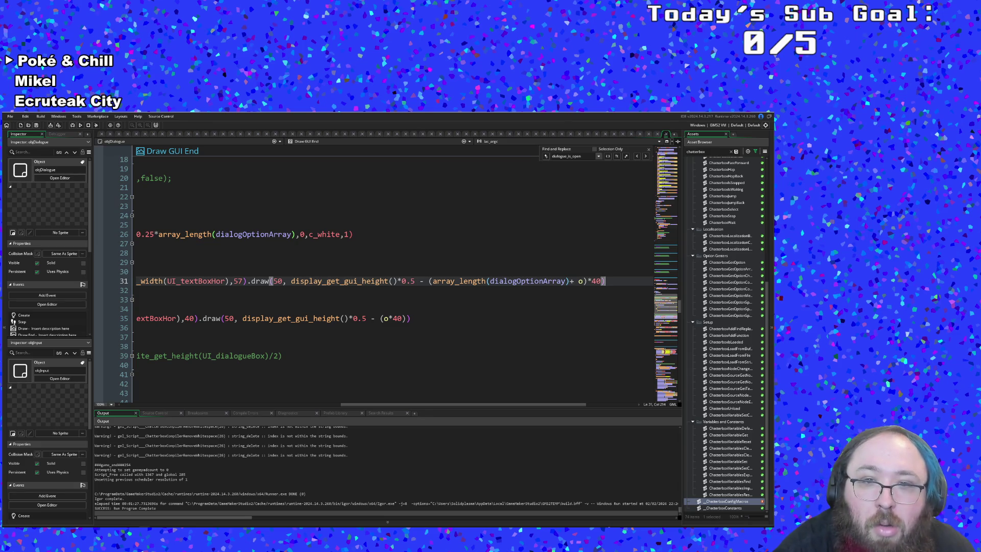
pyautogui.moveTo(420, 282); pyautogui.dragTo(605, 281)
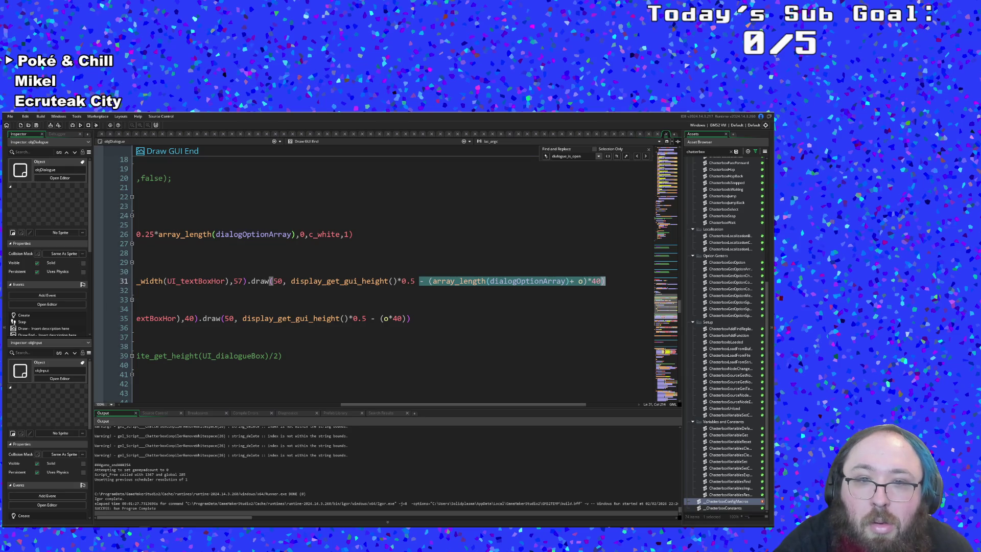
# Replace line 35's (o*40) with the copied expression and remove the space after '+'
pyautogui.click(406, 318)
pyautogui.moveTo(407, 319); pyautogui.dragTo(381, 318)
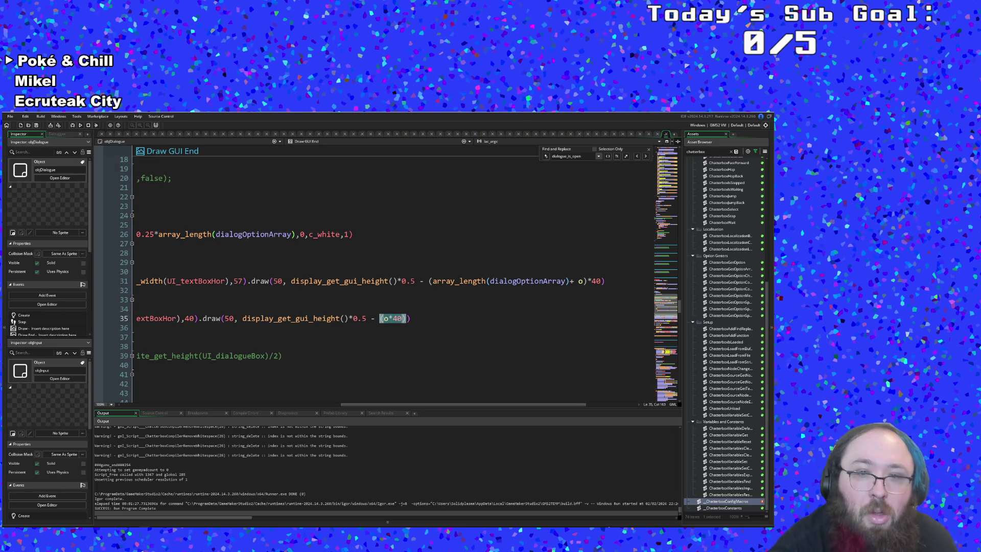
pyautogui.hotkey('ctrl', 'v')
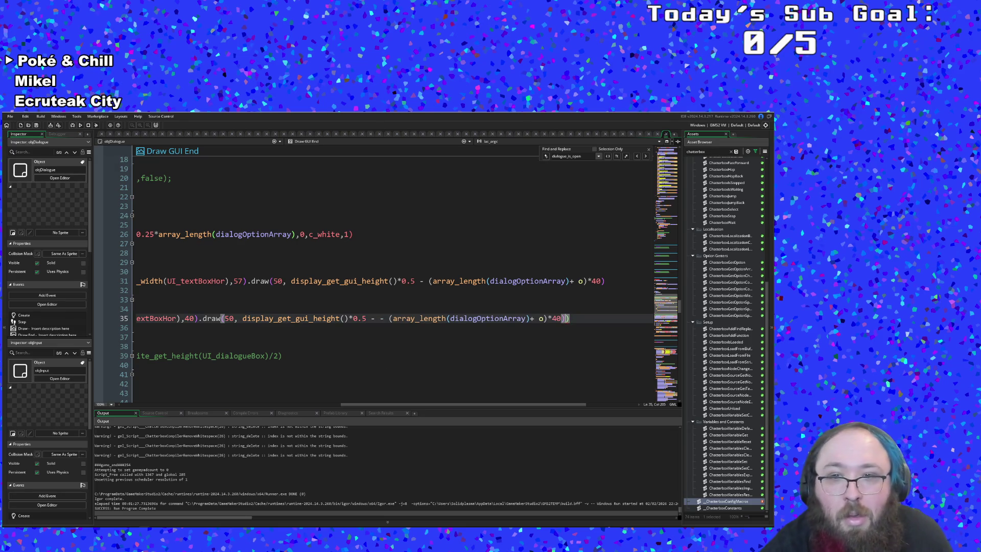
pyautogui.click(525, 318)
pyautogui.click(538, 318)
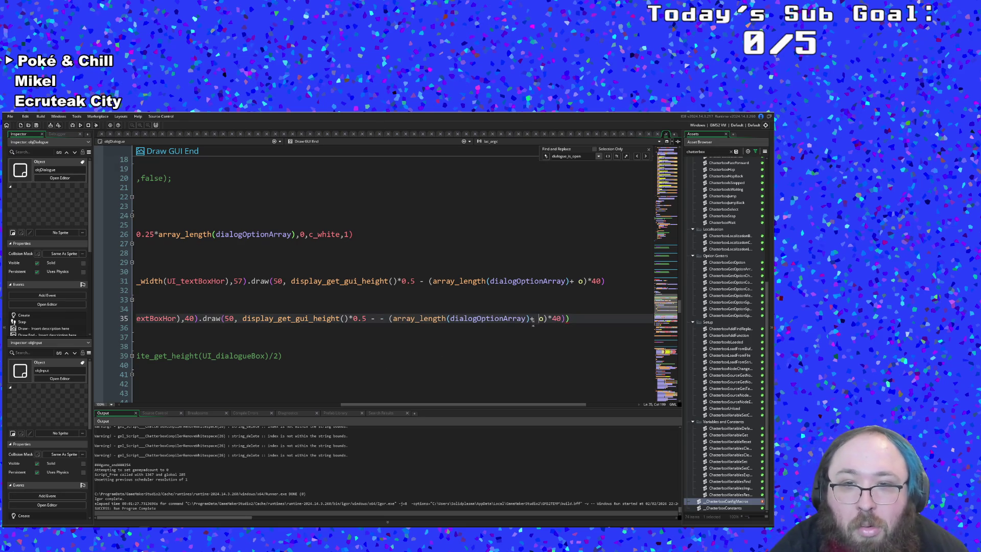
pyautogui.press('BackSpace')
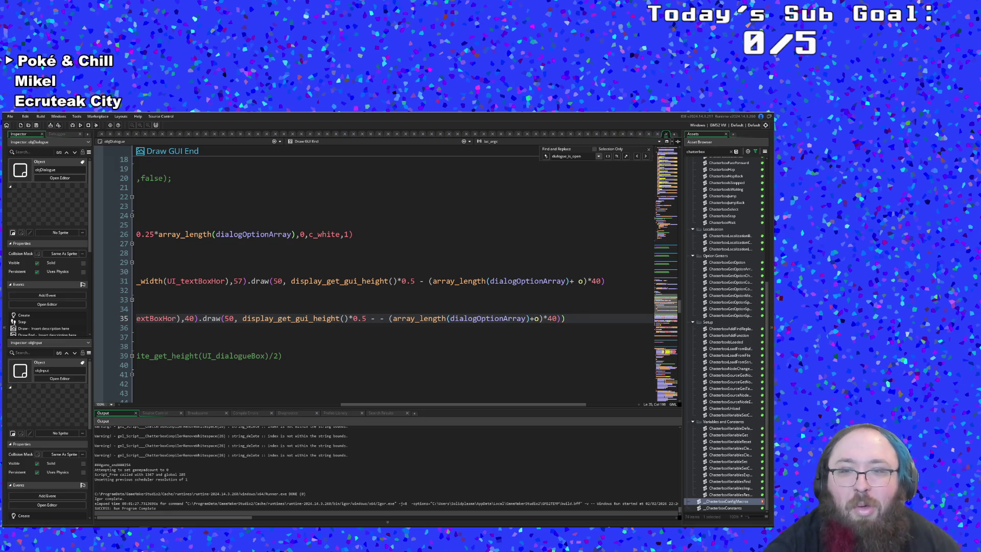
pyautogui.press('Right')
pyautogui.press('Right')
pyautogui.press('Right')
pyautogui.press('Left')
# Delete the duplicated minus sign on line 35 and review the finished line
pyautogui.click(534, 319)
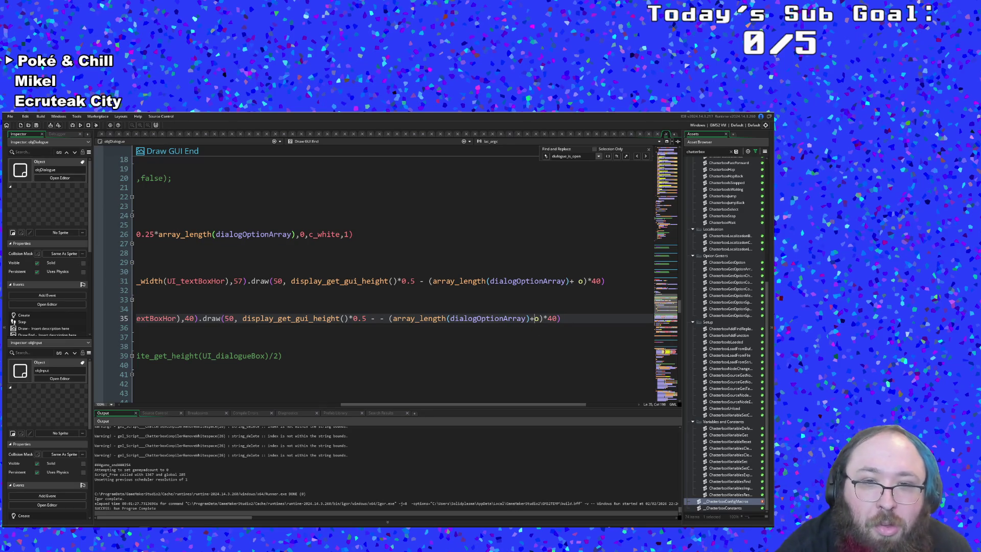
pyautogui.click(391, 319)
pyautogui.press('BackSpace')
pyautogui.press('BackSpace')
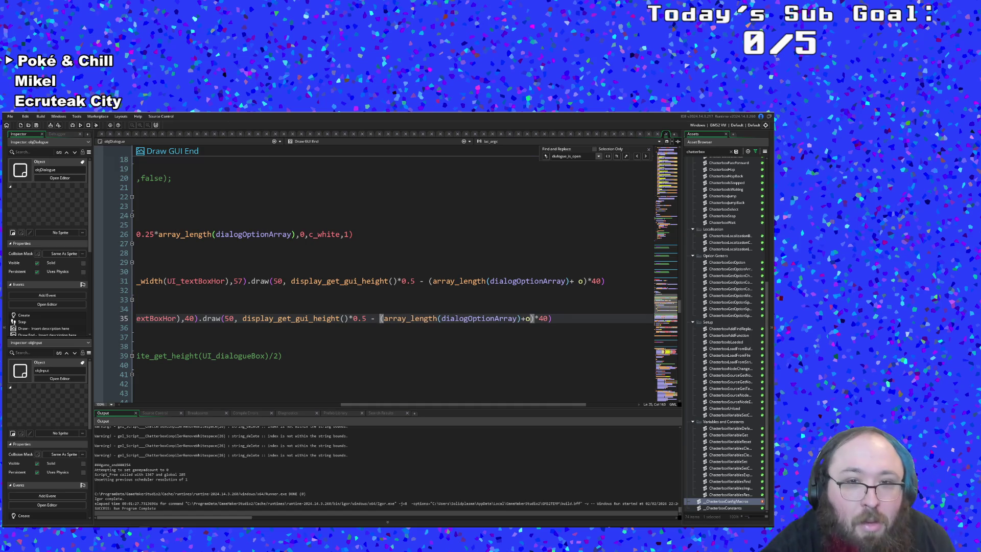
pyautogui.press('Up')
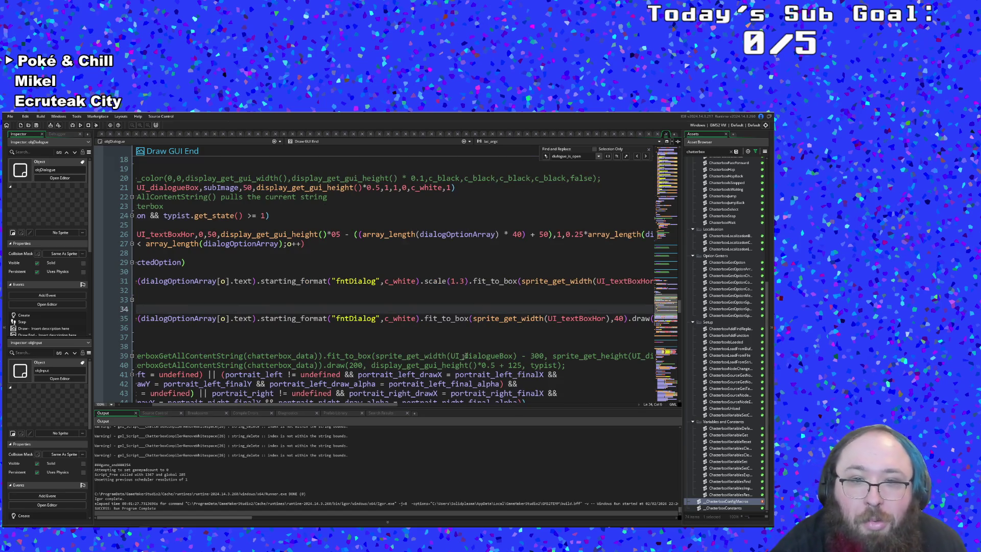
pyautogui.moveTo(338, 403)
pyautogui.mouseDown()
pyautogui.moveTo(484, 413)
pyautogui.moveTo(522, 343)
pyautogui.mouseUp()
pyautogui.click(378, 317)
pyautogui.press('Down')
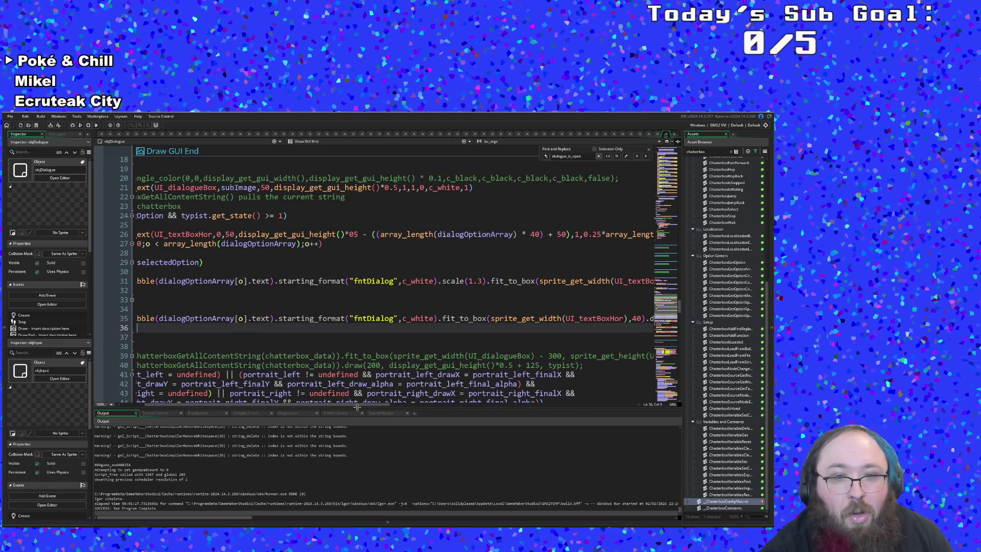
pyautogui.moveTo(354, 405); pyautogui.dragTo(554, 390)
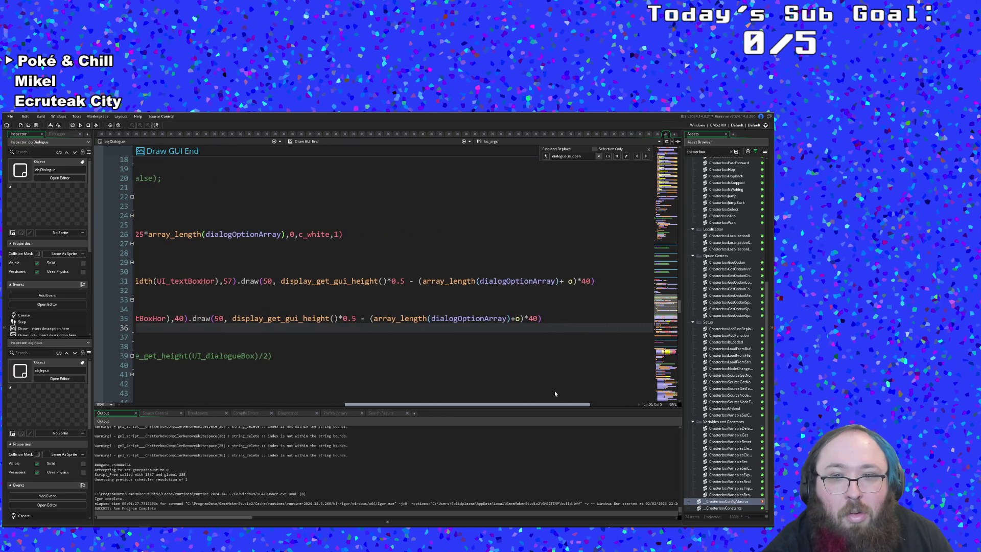
# Delete the space before o on line 31 so it reads (array_length(dialogOptionArray)+o)*40, like line 35
pyautogui.click(516, 317)
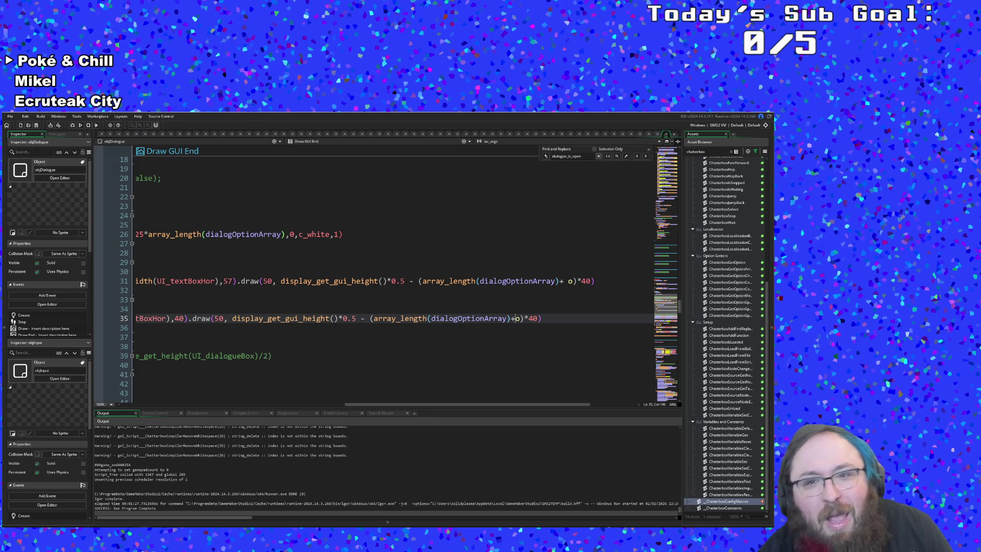
pyautogui.click(568, 281)
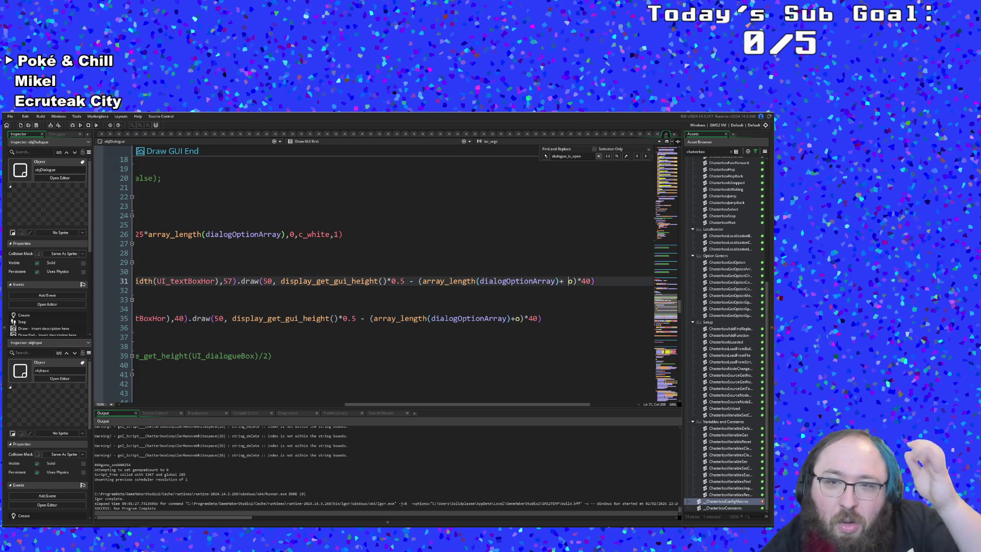
pyautogui.press('BackSpace')
pyautogui.click(493, 318)
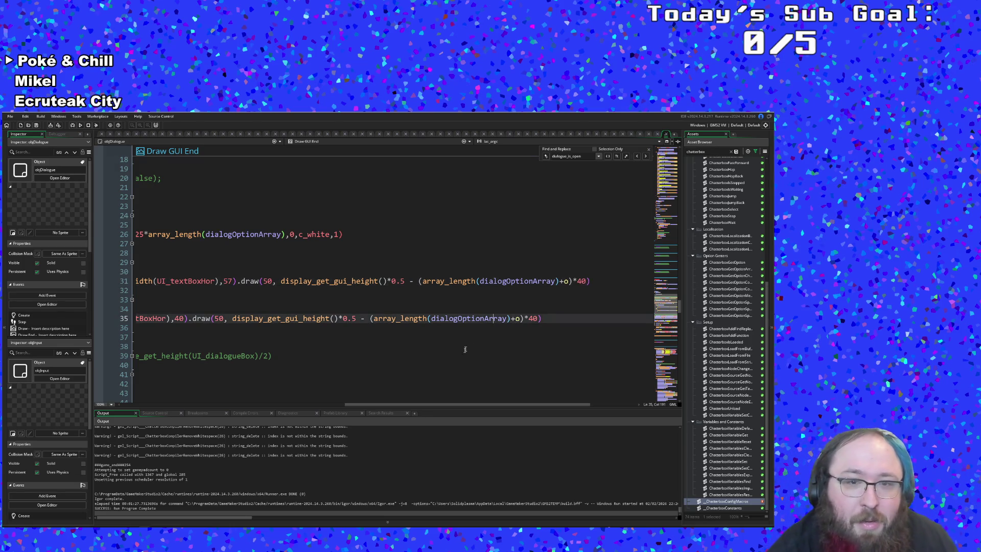
pyautogui.moveTo(428, 405); pyautogui.dragTo(205, 406)
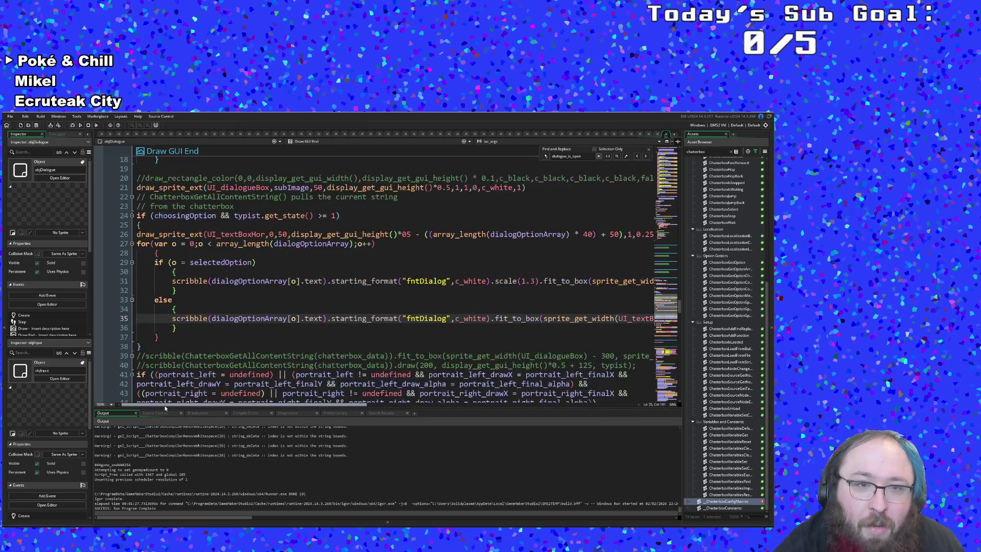
pyautogui.scroll(2, 250, 319)
pyautogui.click(256, 318)
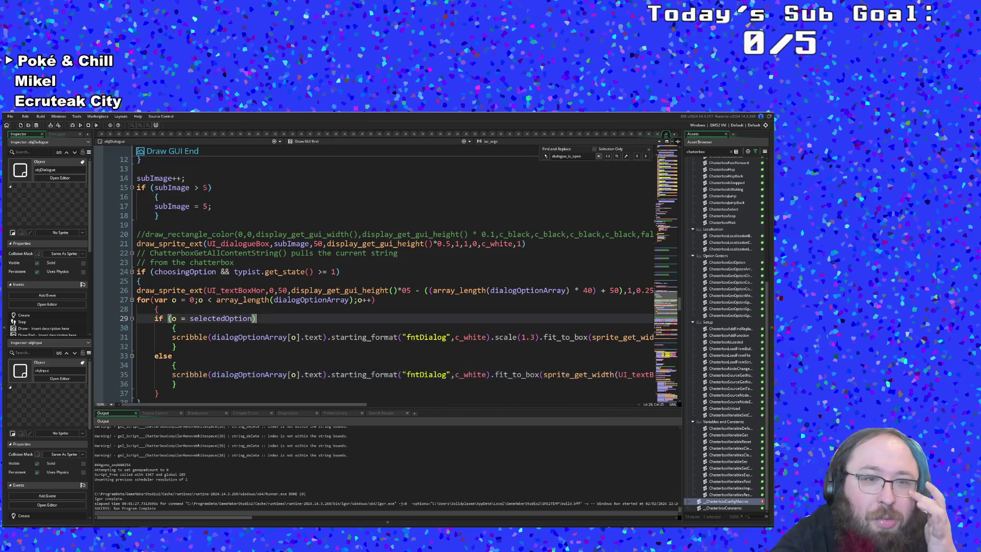
pyautogui.click(220, 310)
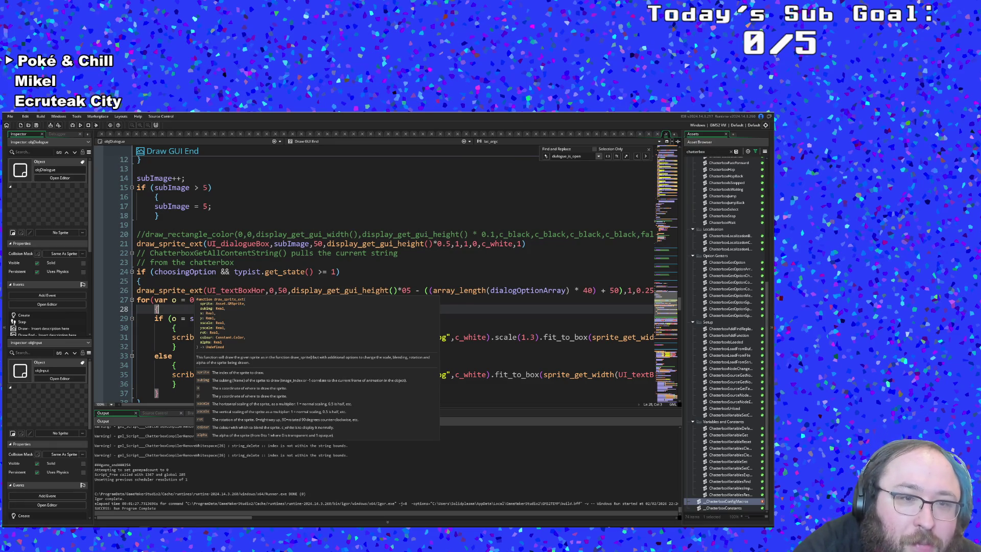
pyautogui.click(274, 290)
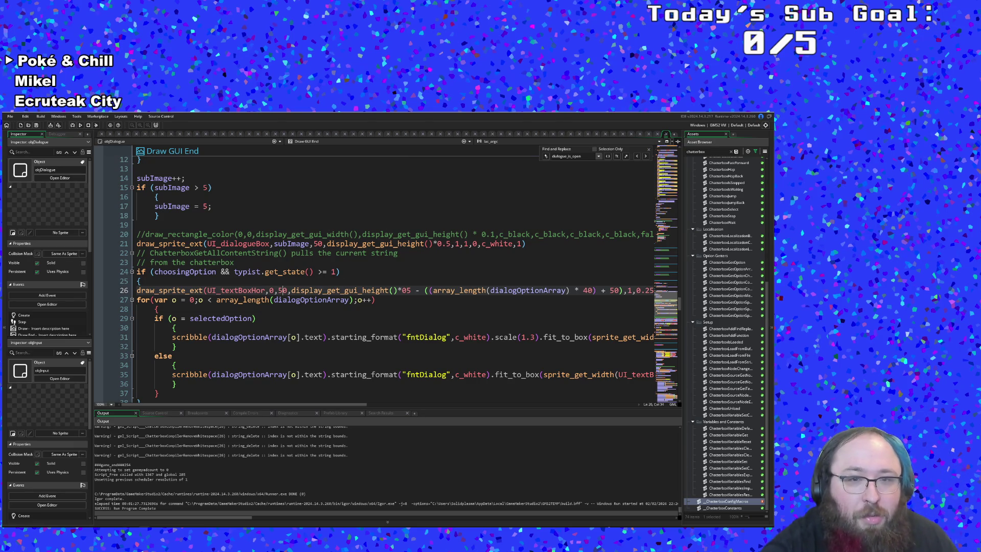
pyautogui.click(358, 291)
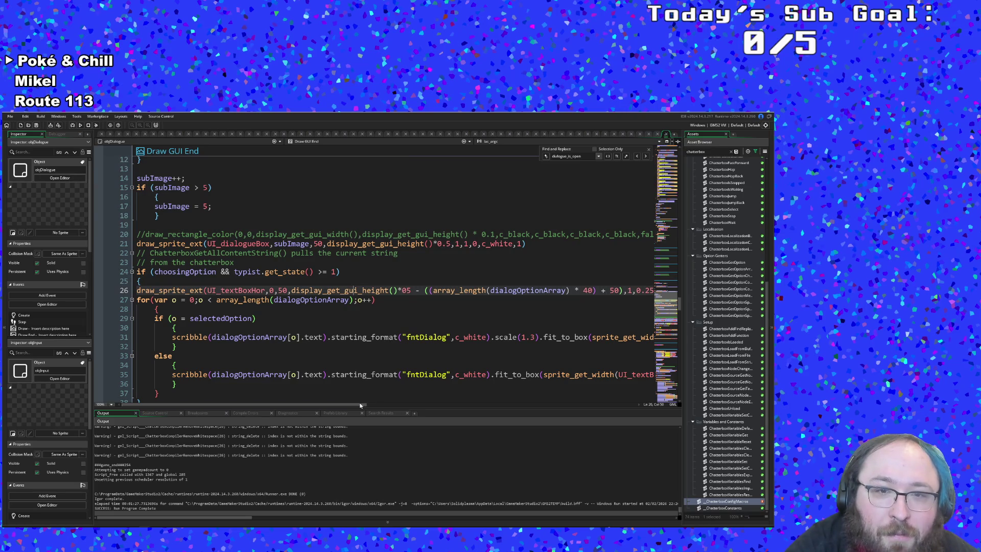
pyautogui.moveTo(357, 404); pyautogui.dragTo(410, 404)
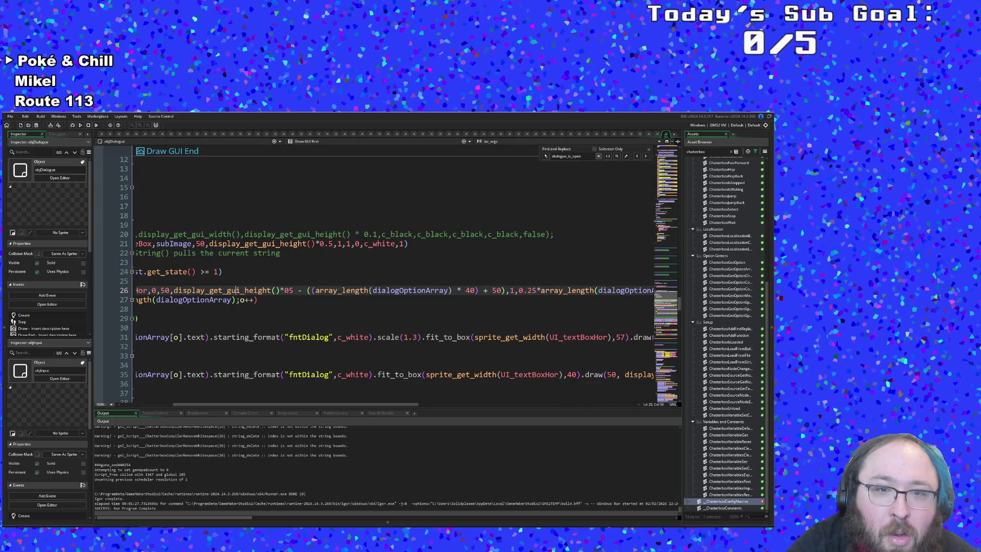
pyautogui.click(324, 291)
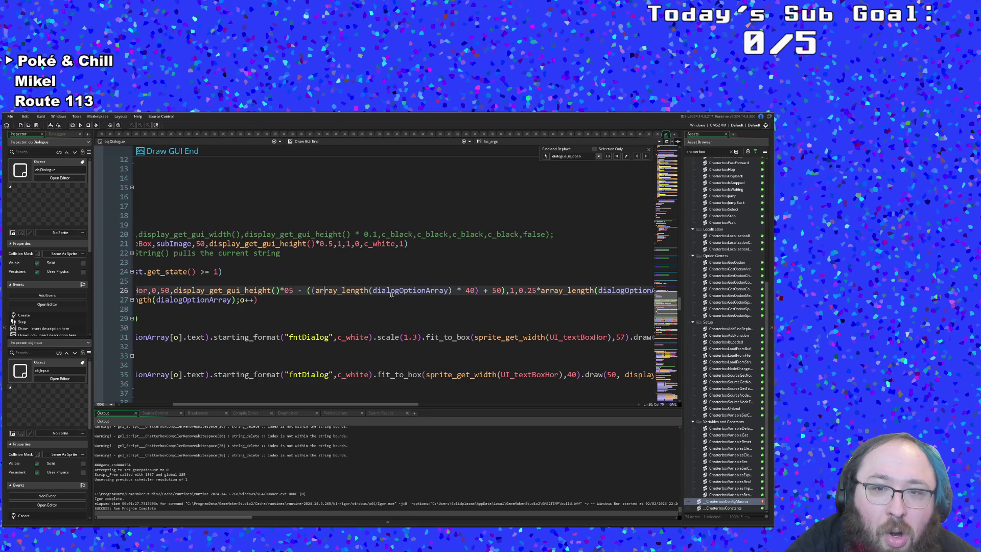
pyautogui.click(476, 290)
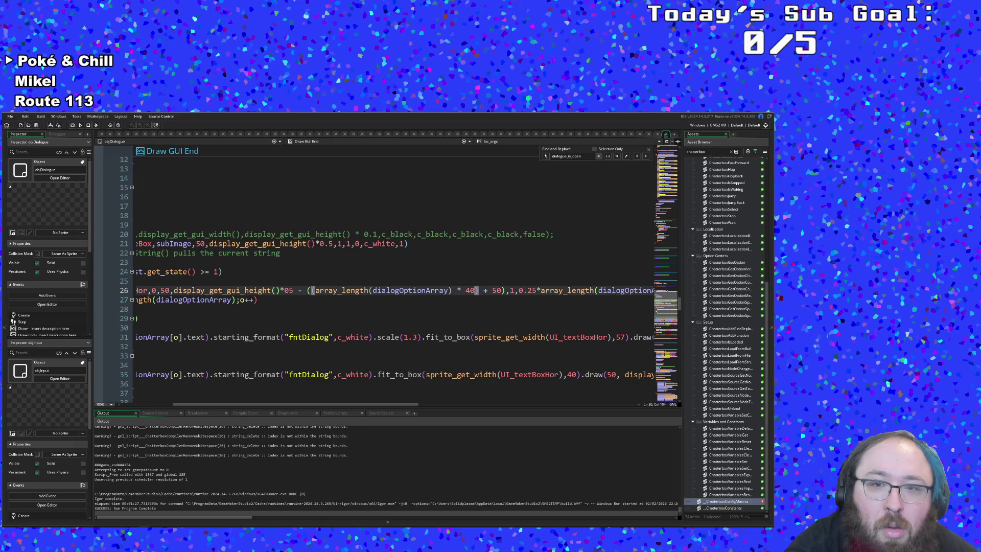
pyautogui.click(492, 290)
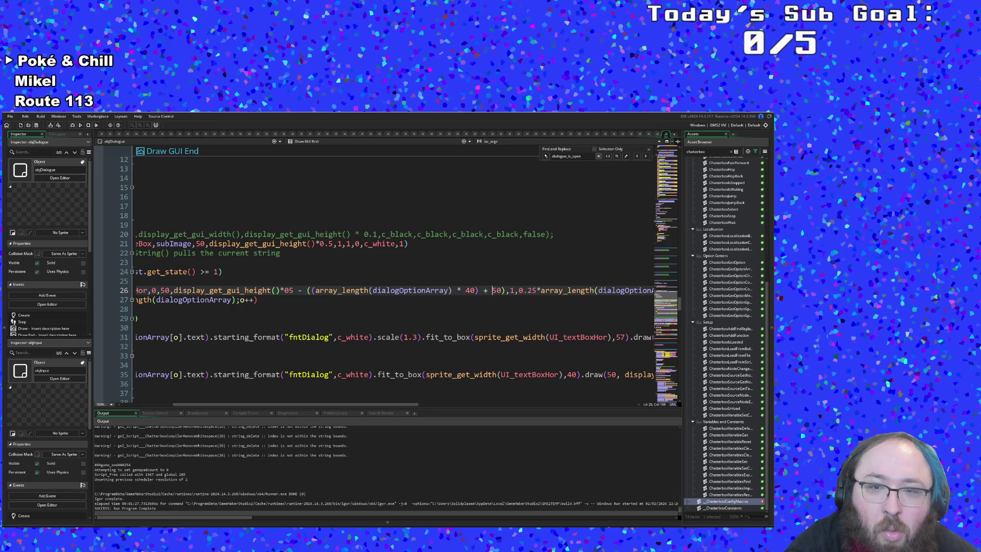
pyautogui.moveTo(479, 290); pyautogui.dragTo(501, 293)
pyautogui.press('BackSpace')
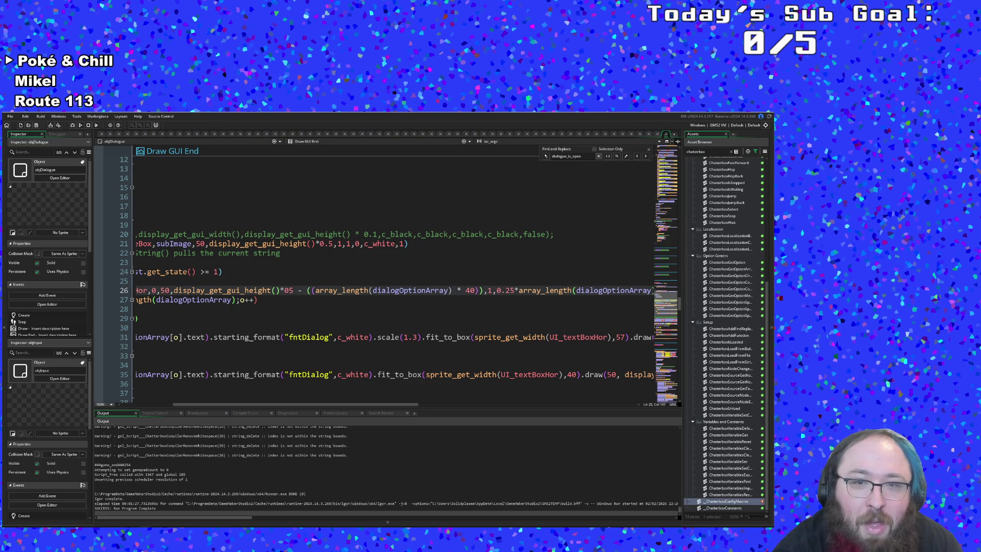
pyautogui.click(275, 290)
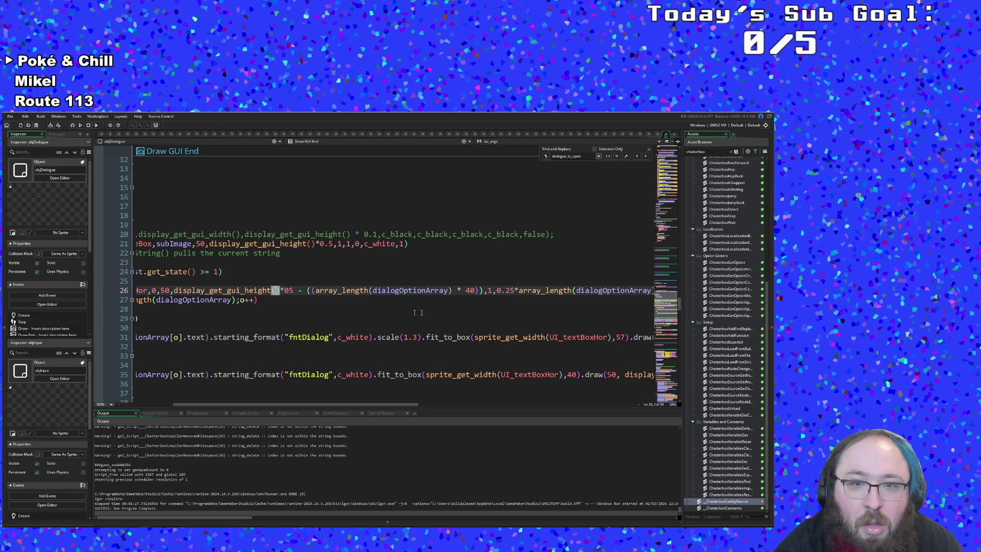
pyautogui.click(497, 290)
pyautogui.press('Right')
pyautogui.press('Right')
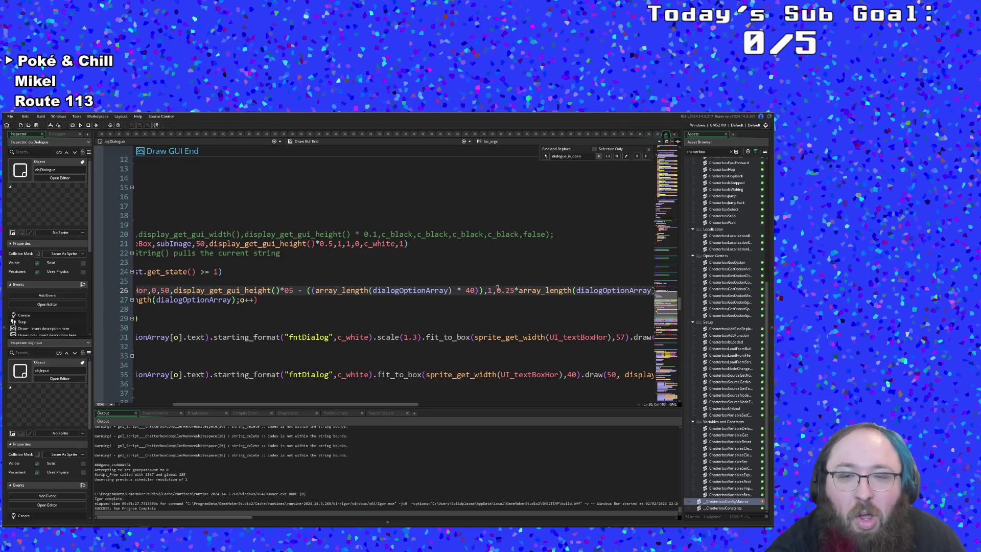
pyautogui.moveTo(351, 405); pyautogui.dragTo(397, 405)
pyautogui.click(475, 290)
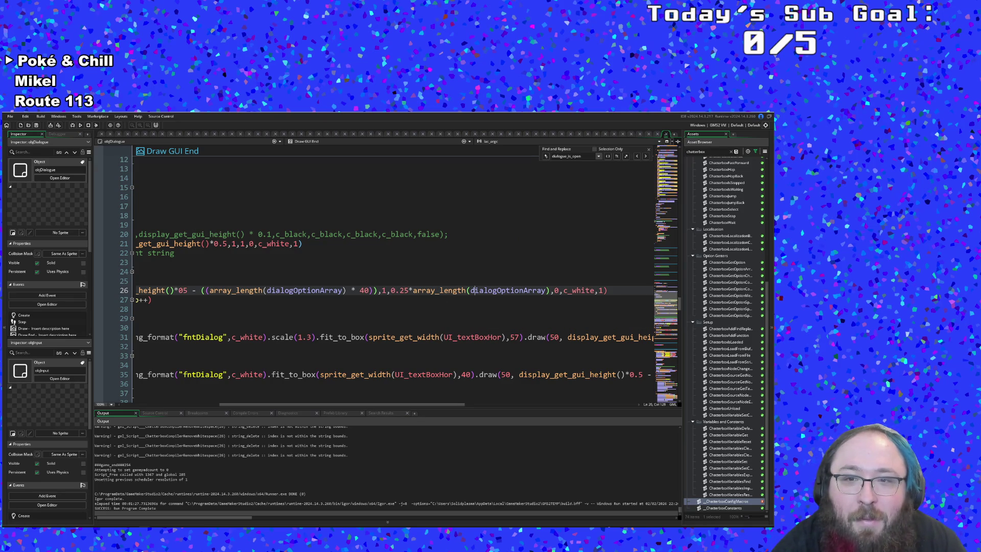
pyautogui.click(545, 291)
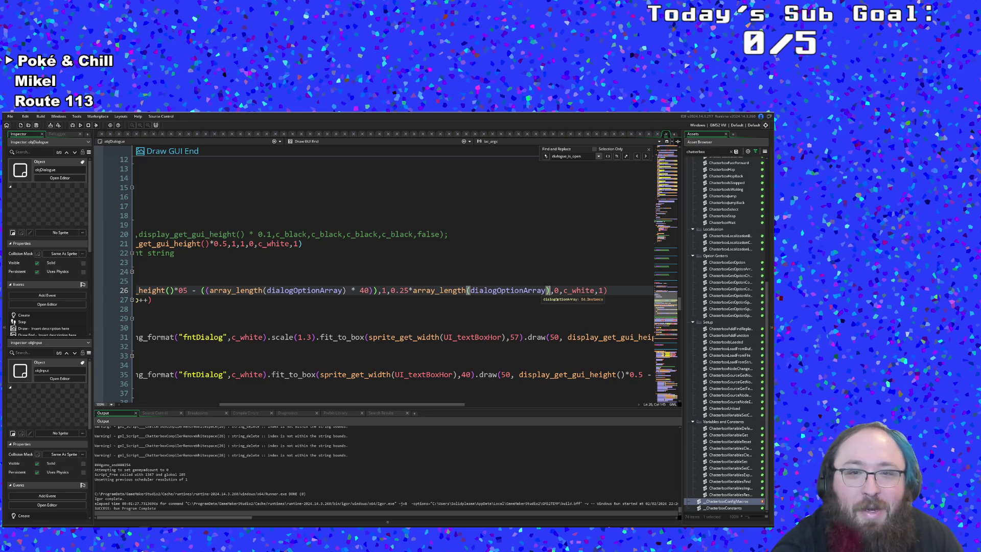
pyautogui.click(412, 291)
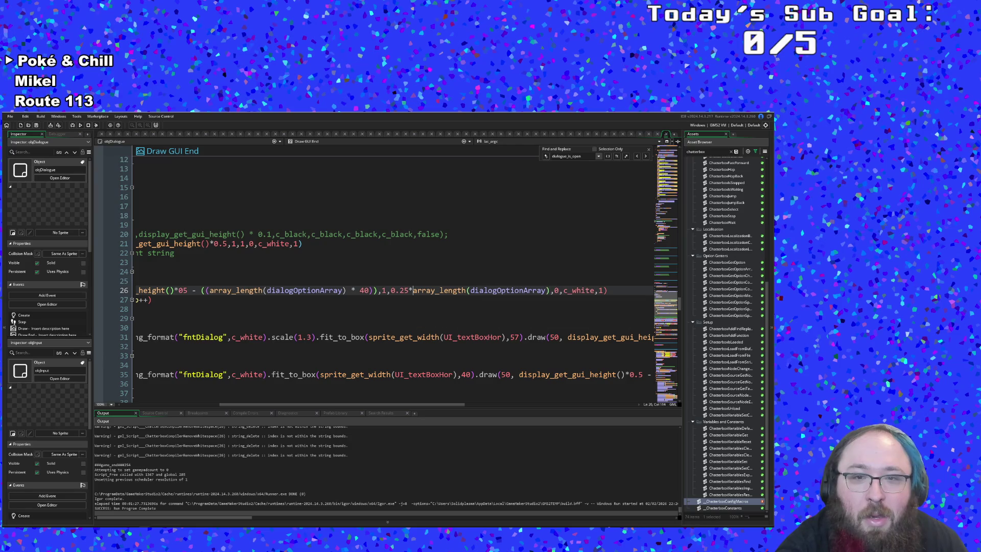
pyautogui.click(151, 300)
pyautogui.click(409, 290)
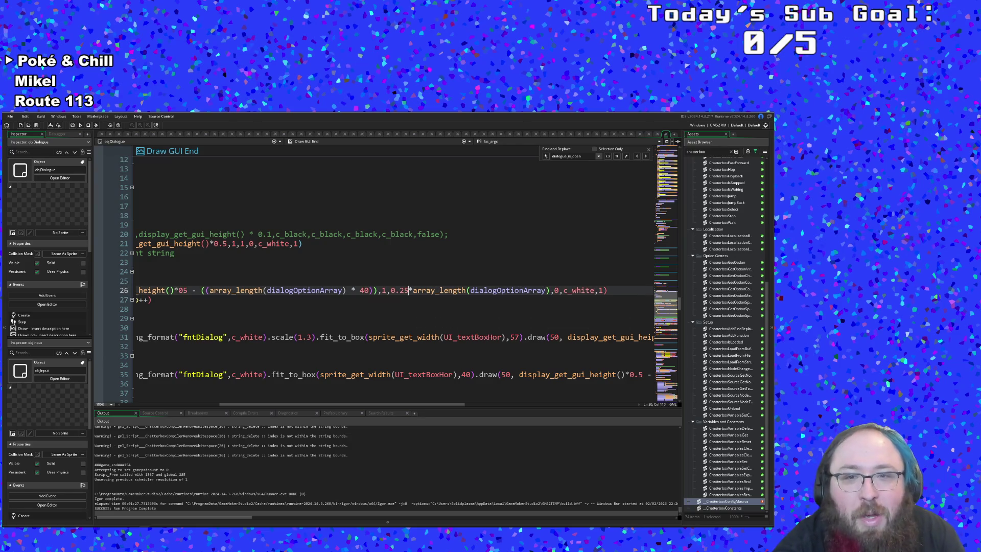
pyautogui.hotkey('shift', 'Left')
pyautogui.hotkey('shift', 'Left')
pyautogui.hotkey('shift', 'Left')
pyautogui.hotkey('shift', 'Left')
pyautogui.write('40')
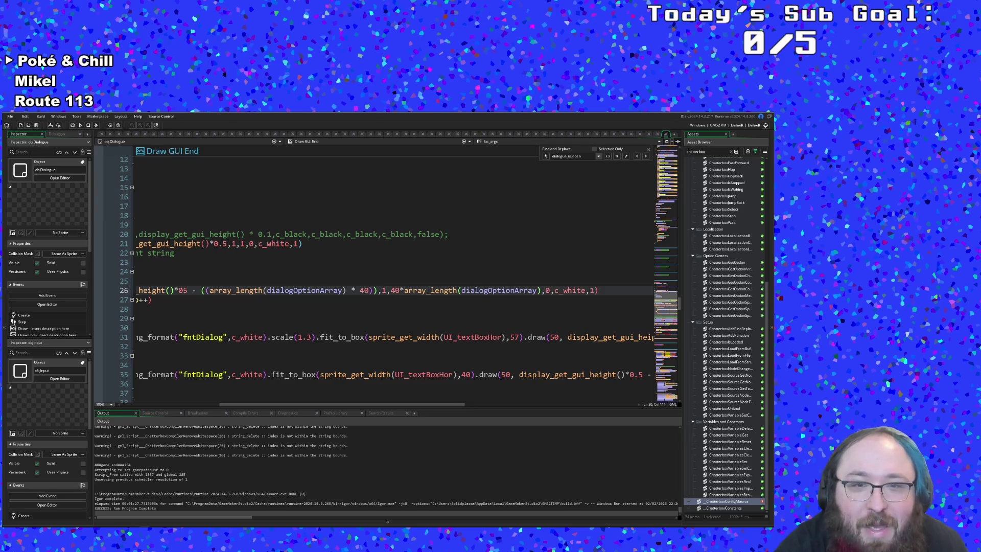
pyautogui.click(137, 263)
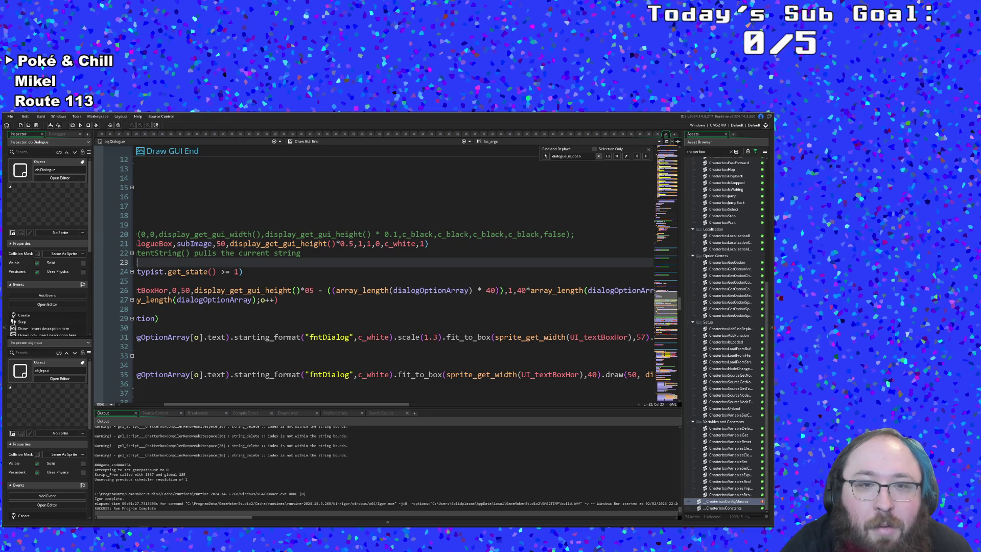
pyautogui.moveTo(352, 405); pyautogui.dragTo(419, 406)
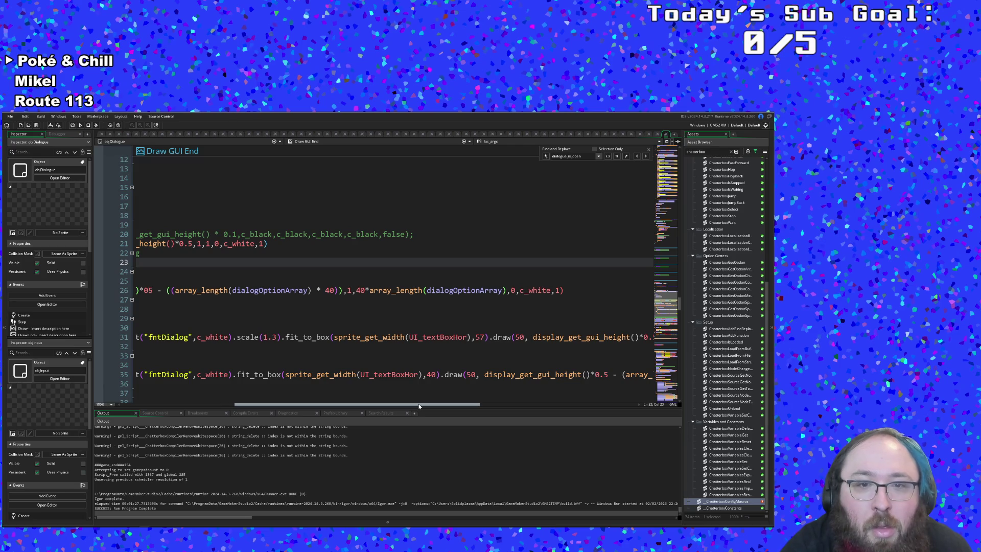
pyautogui.moveTo(419, 406); pyautogui.dragTo(424, 405)
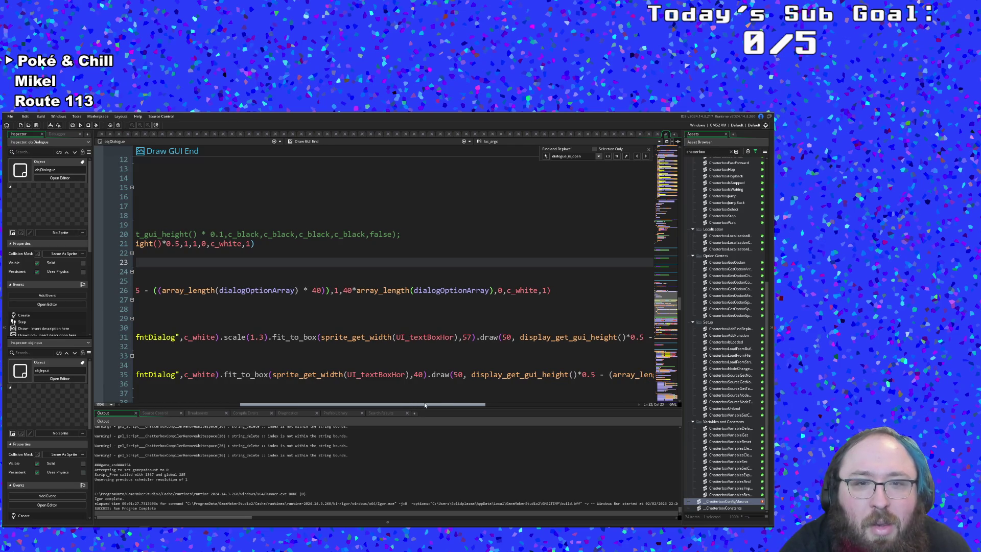
pyautogui.click(352, 290)
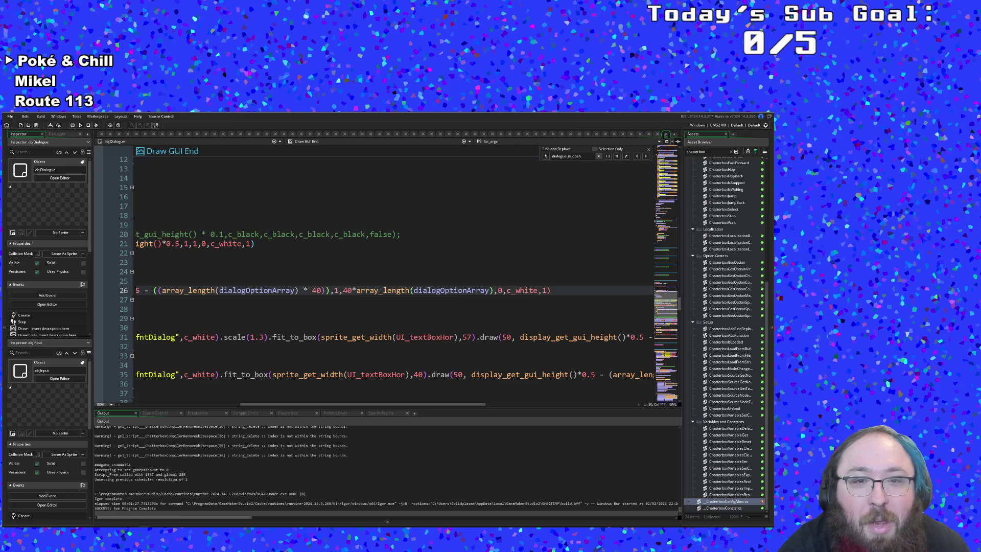
pyautogui.hotkey('shift', 'Left')
pyautogui.hotkey('shift', 'Left')
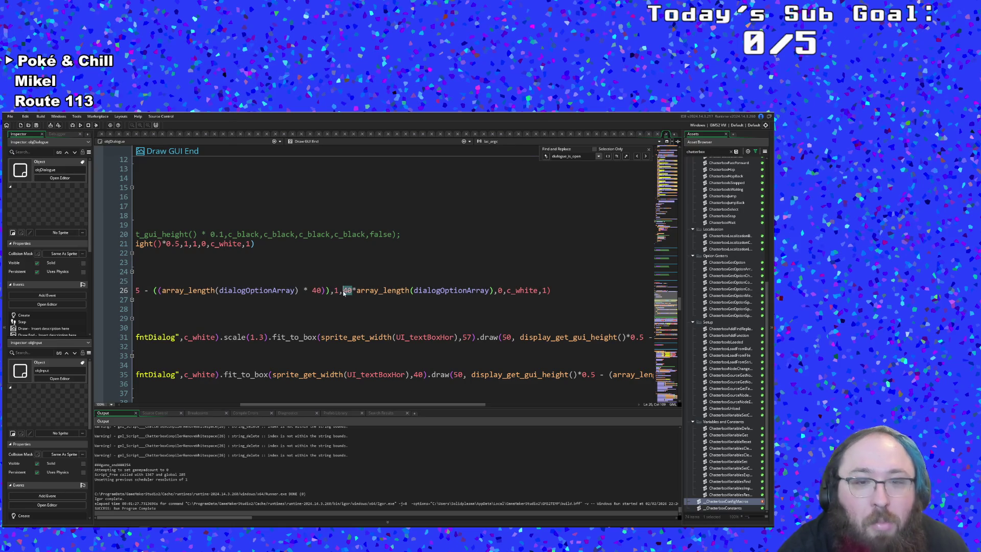
pyautogui.write('0.25')
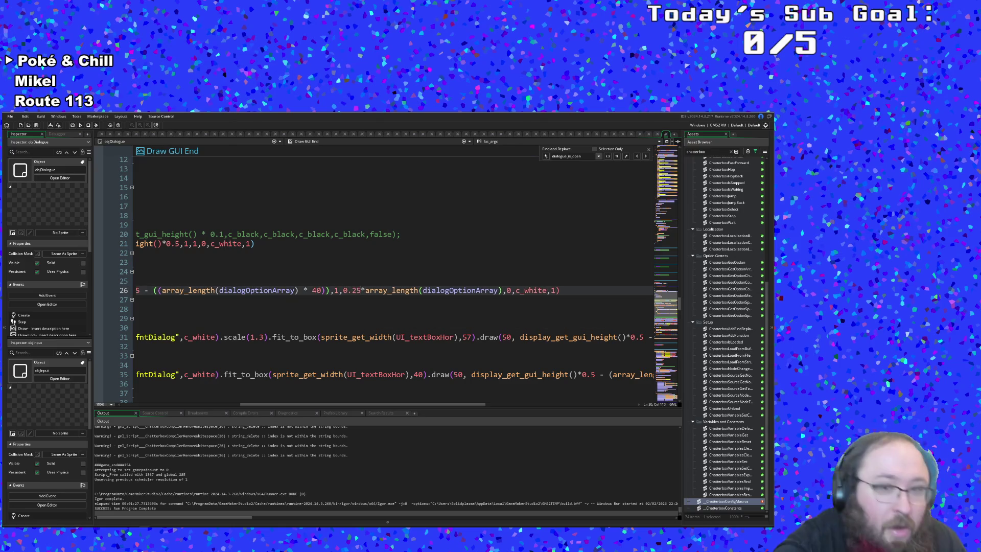
pyautogui.press('Right')
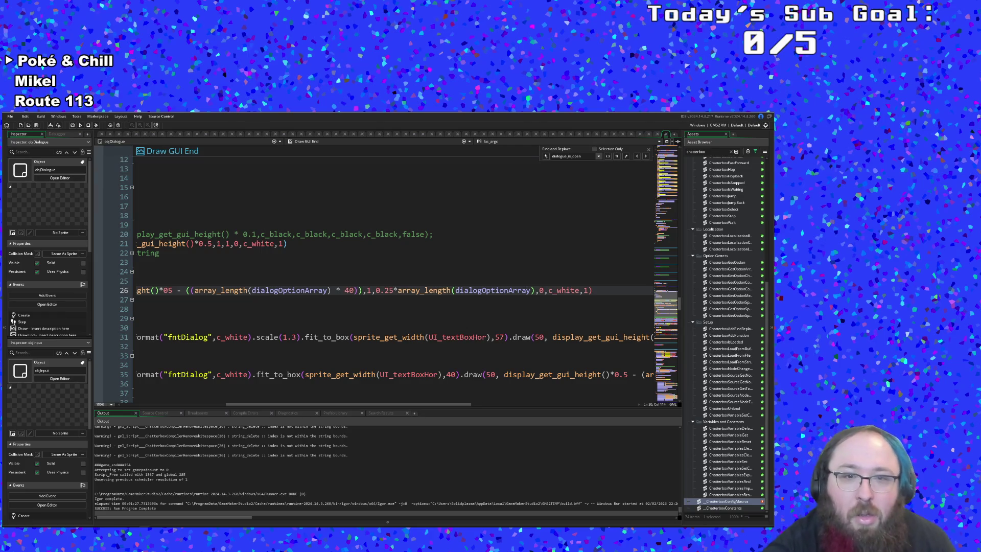
pyautogui.press('Up')
pyautogui.click(371, 300)
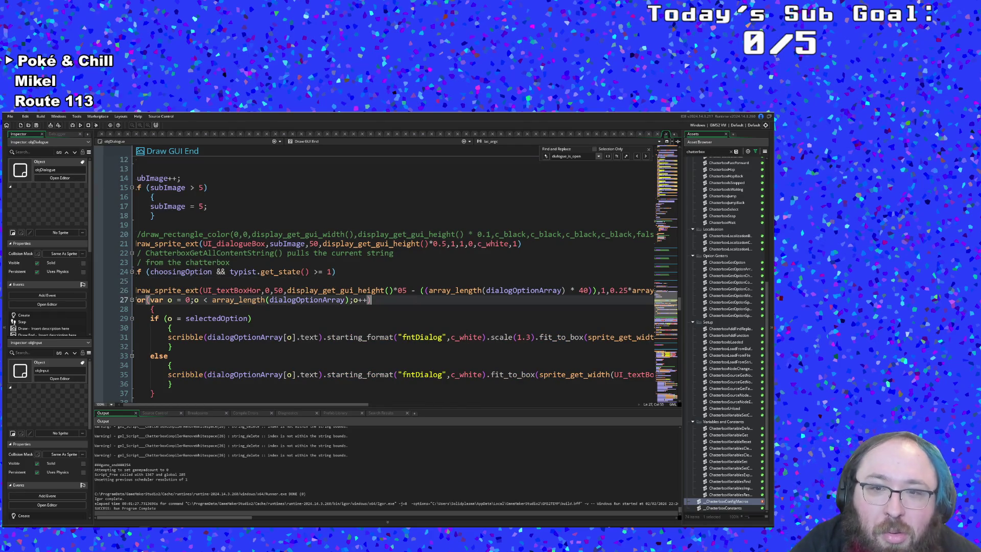
pyautogui.click(619, 291)
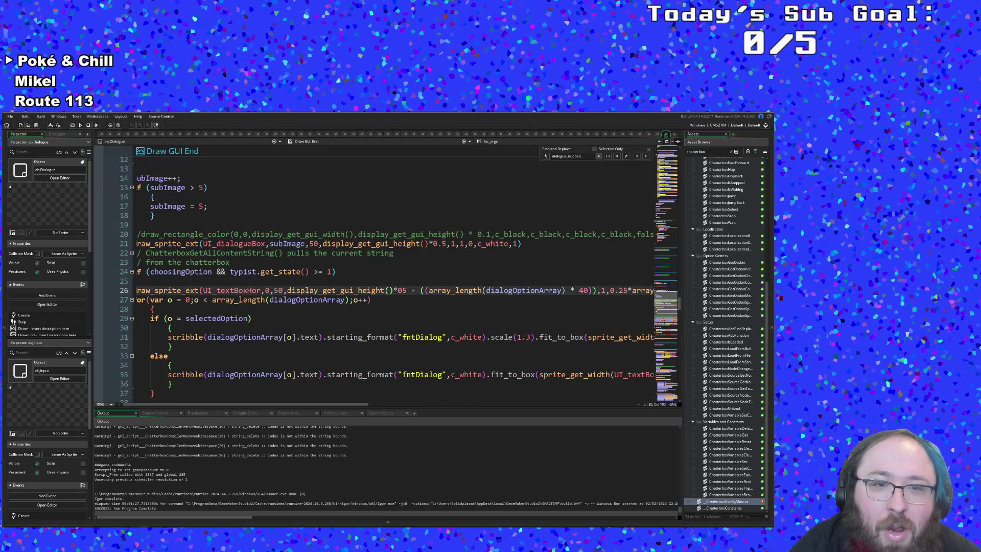
pyautogui.moveTo(232, 291)
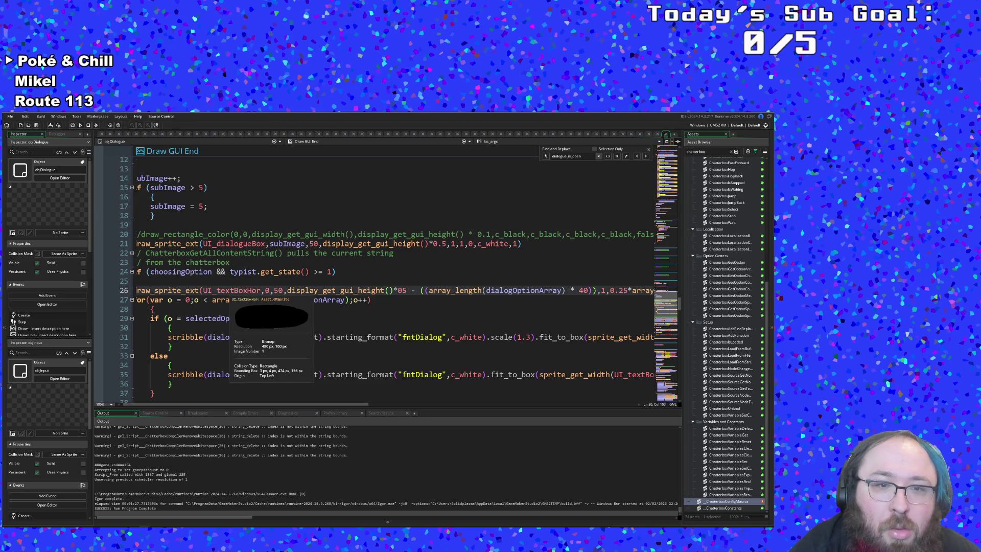
pyautogui.moveTo(190, 291)
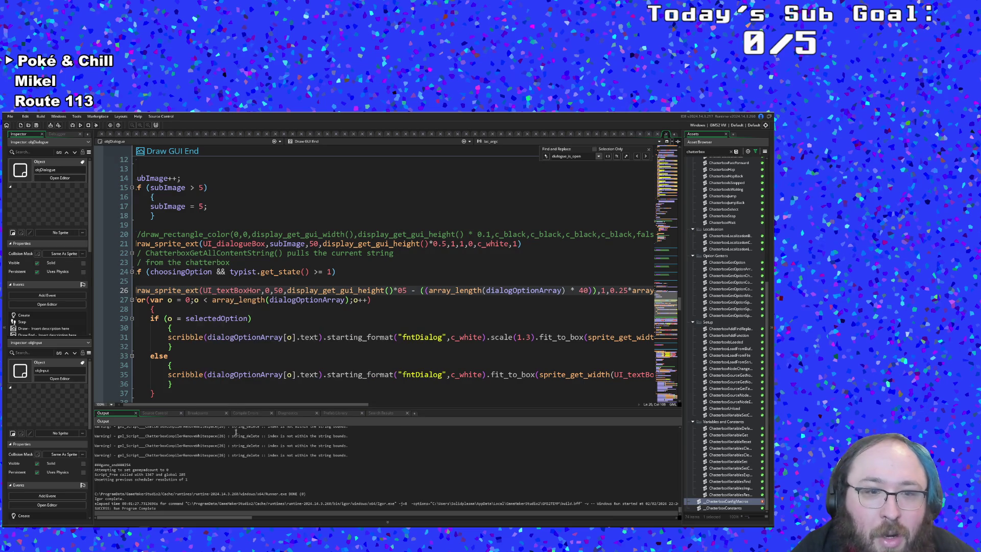
pyautogui.moveTo(238, 403); pyautogui.dragTo(358, 416)
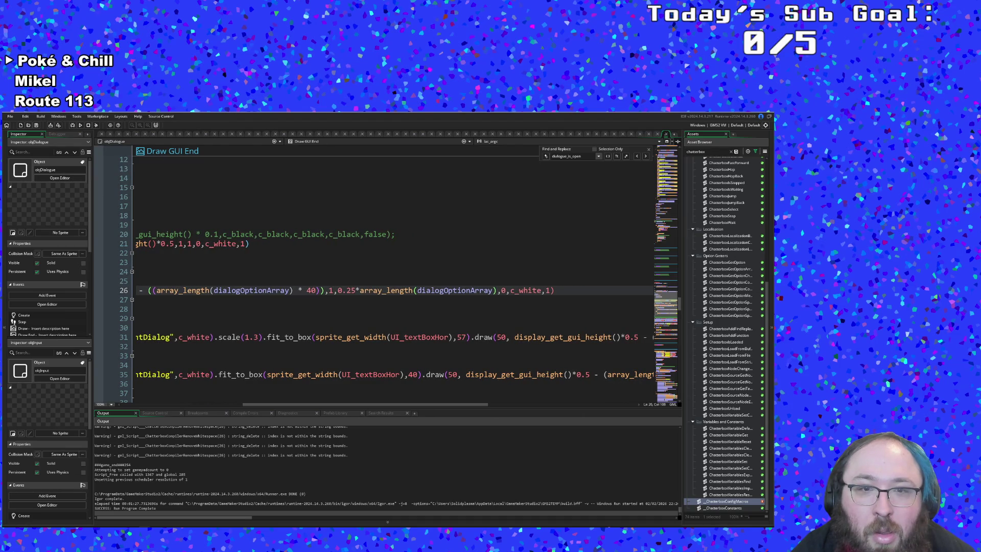
# Wrap the *array_length(dialogOptionArray) multiplier on line 26 in /* */ so the scale stays 0.25
pyautogui.write('*')
pyautogui.moveTo(361, 290)
pyautogui.mouseDown()
pyautogui.moveTo(595, 290)
pyautogui.moveTo(532, 290)
pyautogui.mouseUp()
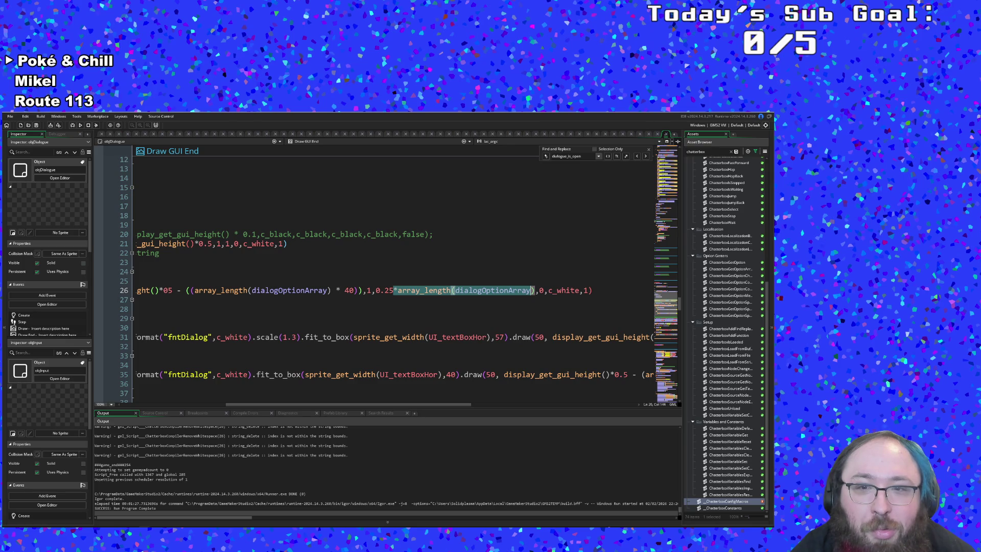
pyautogui.click(513, 290)
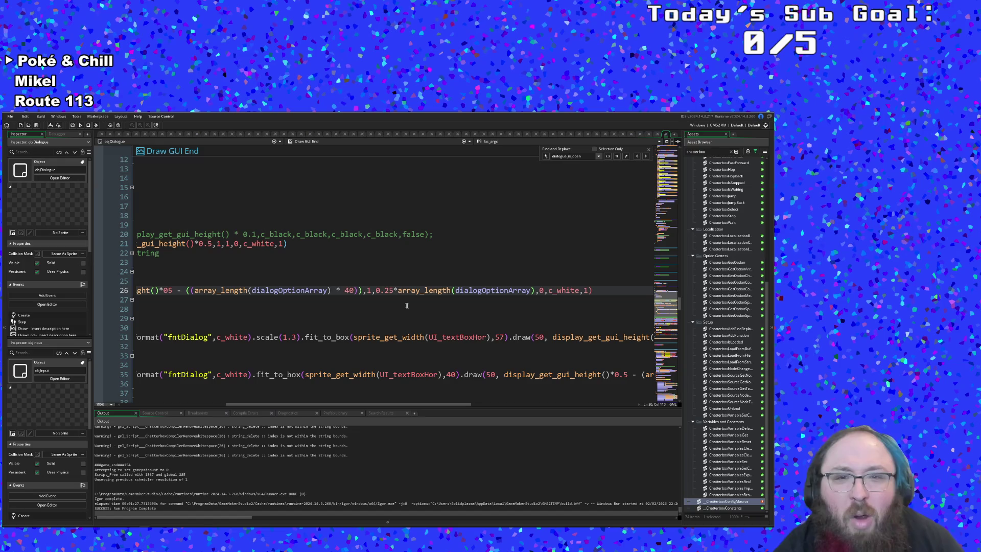
pyautogui.write('//')
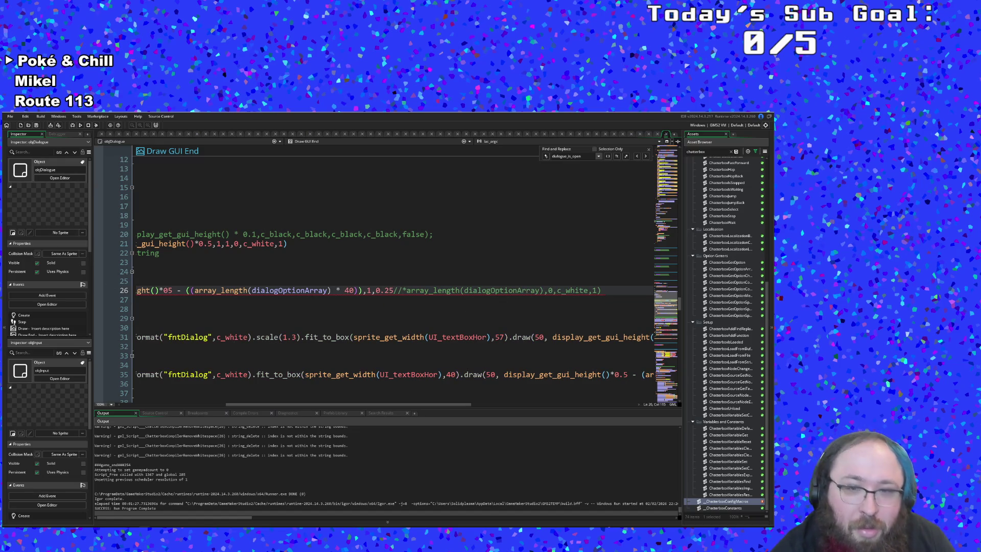
pyautogui.press('BackSpace')
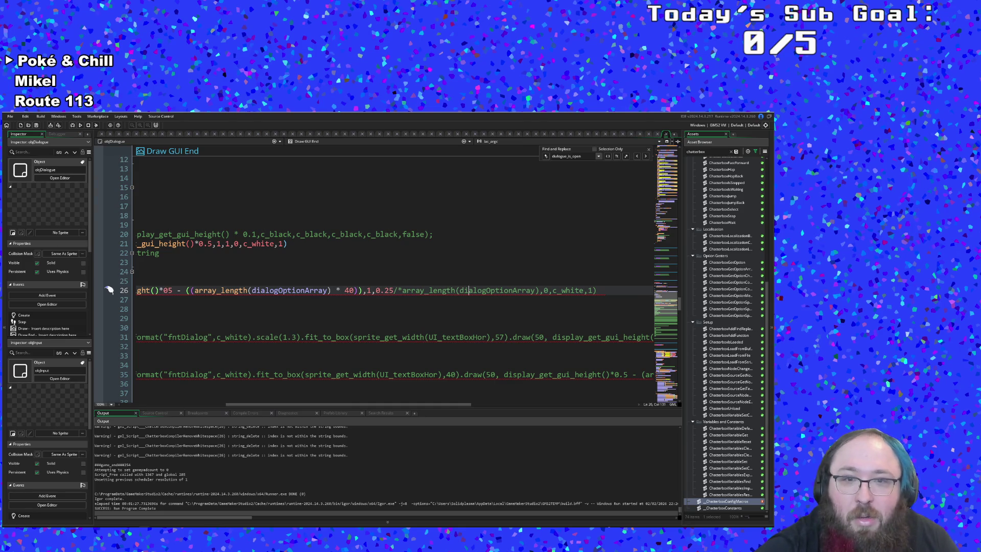
pyautogui.press('Right')
pyautogui.write('*/')
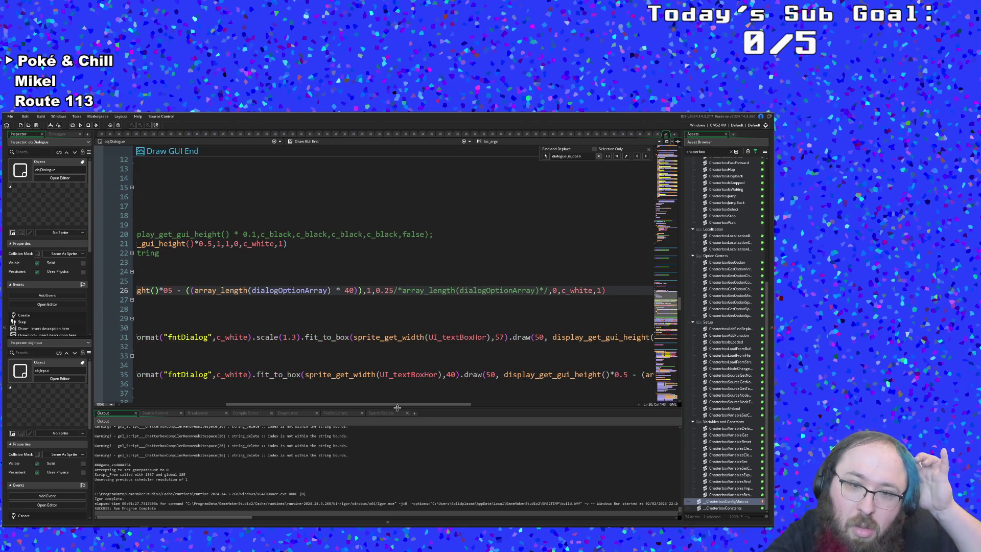
pyautogui.press('Down')
pyautogui.press('Down')
pyautogui.press('Down')
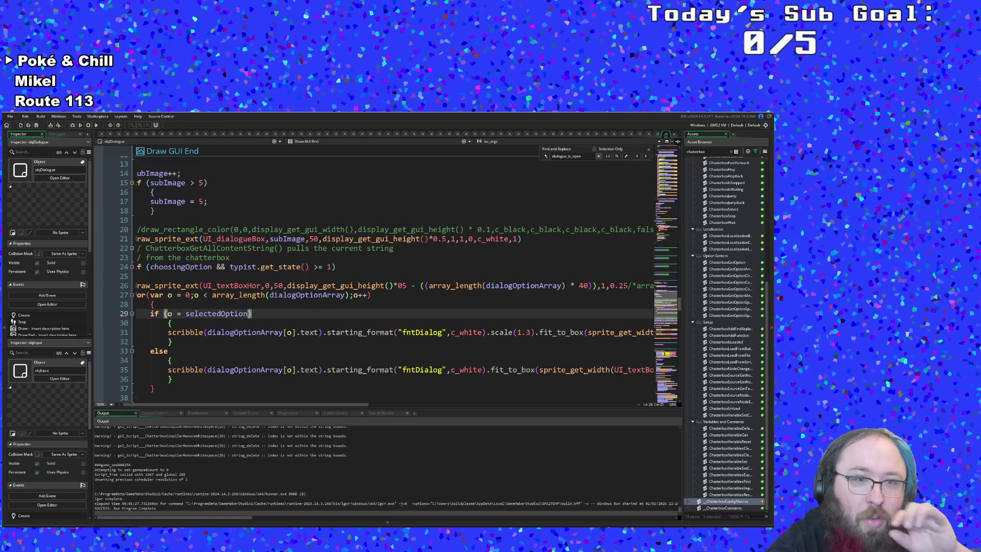
# Check the loop's option-count bound and jump to where dialogOptionArray is defined
pyautogui.press('Up')
pyautogui.hscroll(-1, 302, 404)
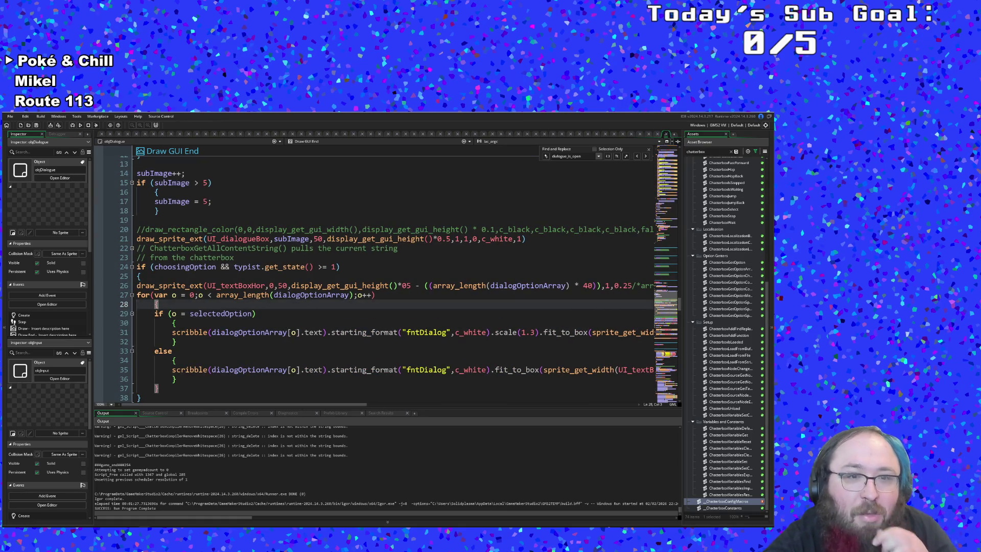
pyautogui.click(353, 295)
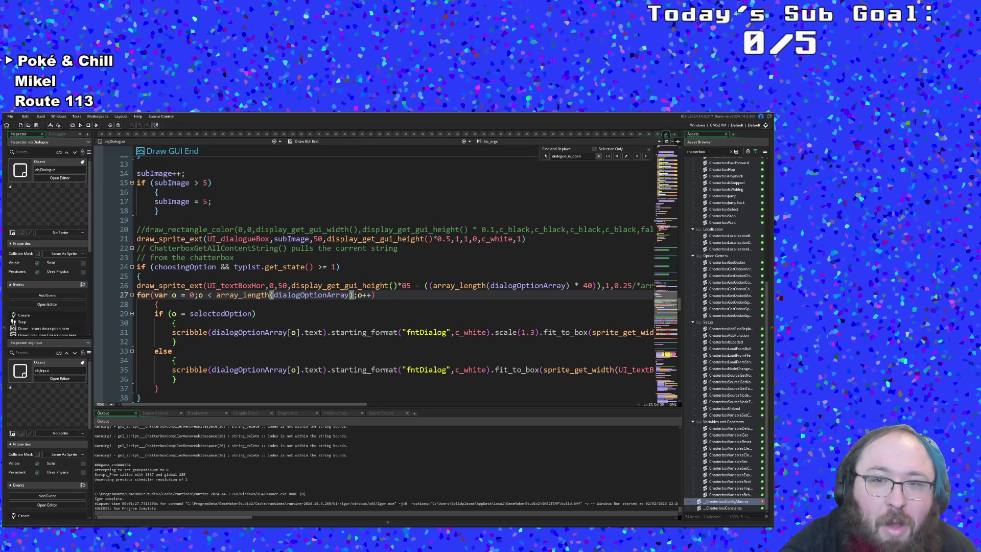
pyautogui.click(531, 286)
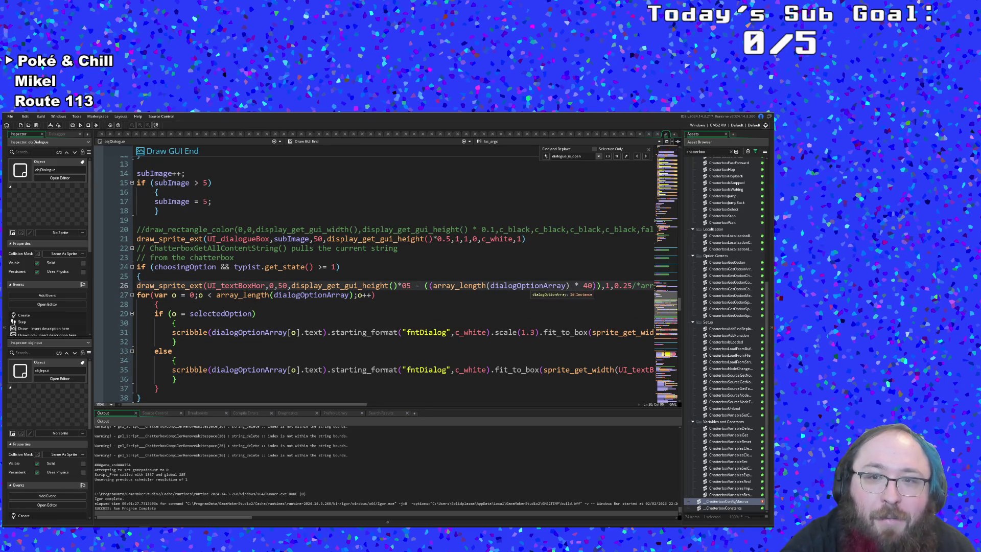
pyautogui.middleClick(532, 285)
# Show the Step event from line 1 and select 'is_open' in the Find field
pyautogui.click(443, 298)
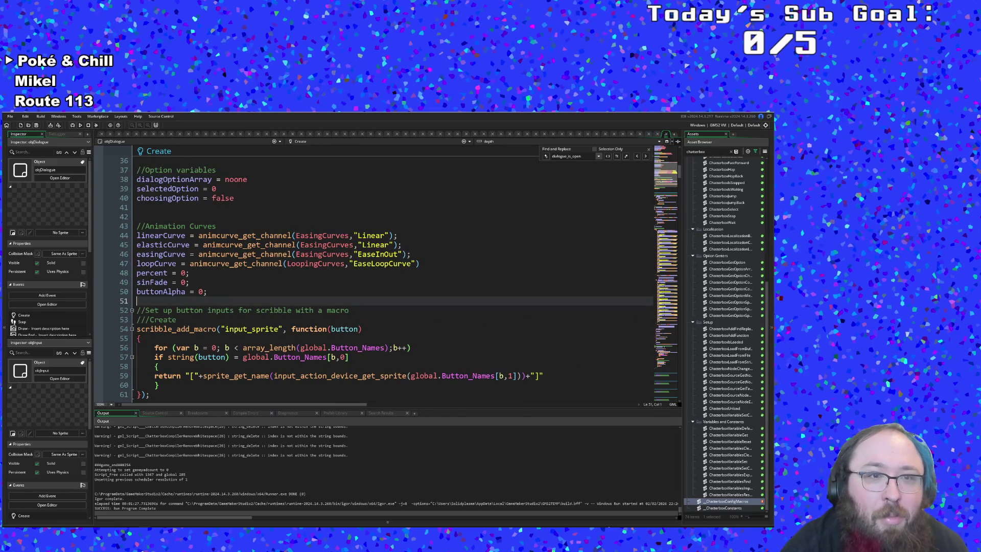
pyautogui.scroll(-15, 440, 299)
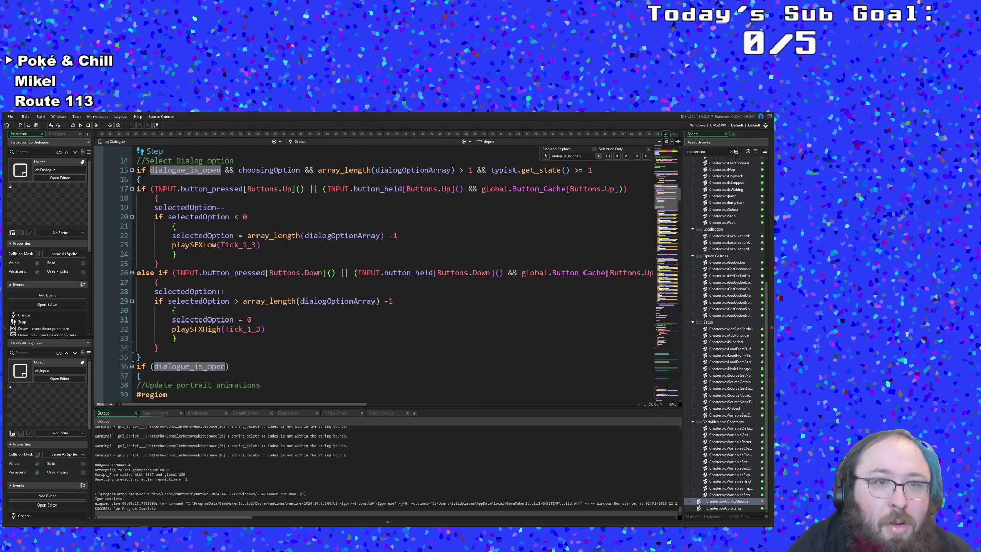
pyautogui.scroll(-20, 376, 279)
pyautogui.scroll(-4, 438, 274)
pyautogui.scroll(18, 439, 275)
pyautogui.scroll(20, 388, 276)
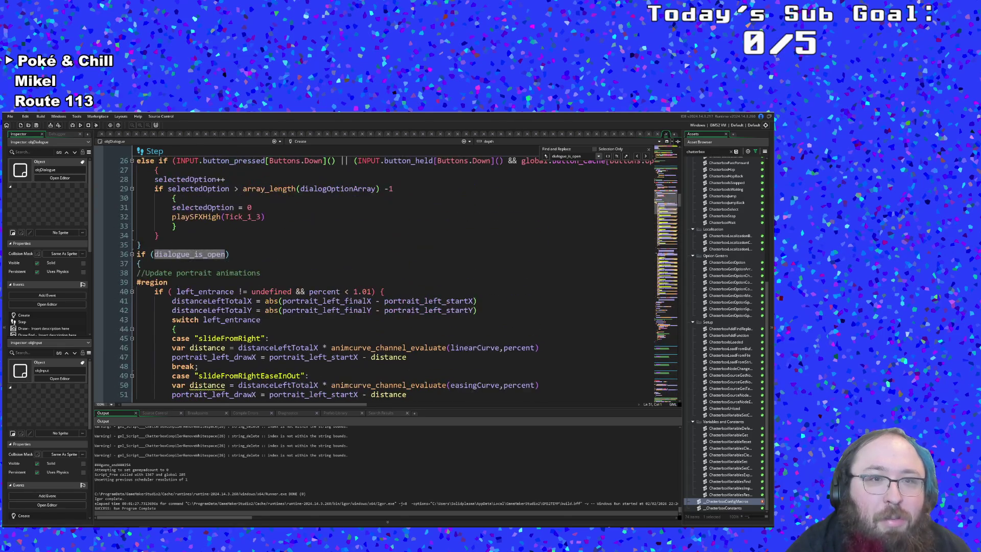
pyautogui.scroll(4, 388, 276)
pyautogui.scroll(4, 388, 276)
pyautogui.moveTo(582, 156); pyautogui.dragTo(567, 161)
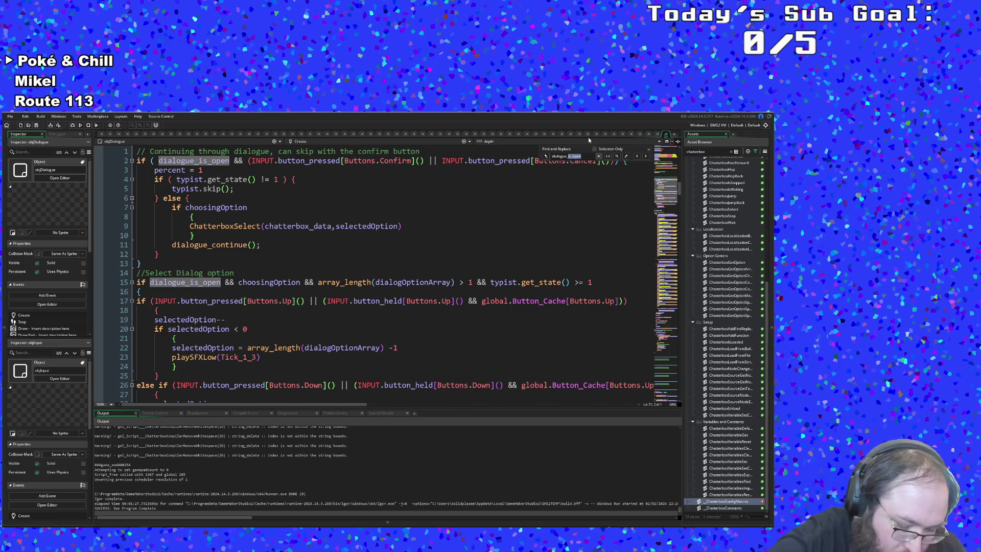
# Change the Find search term from dialogue_is_open to dialogOptionArray
pyautogui.press('BackSpace')
pyautogui.press('BackSpace')
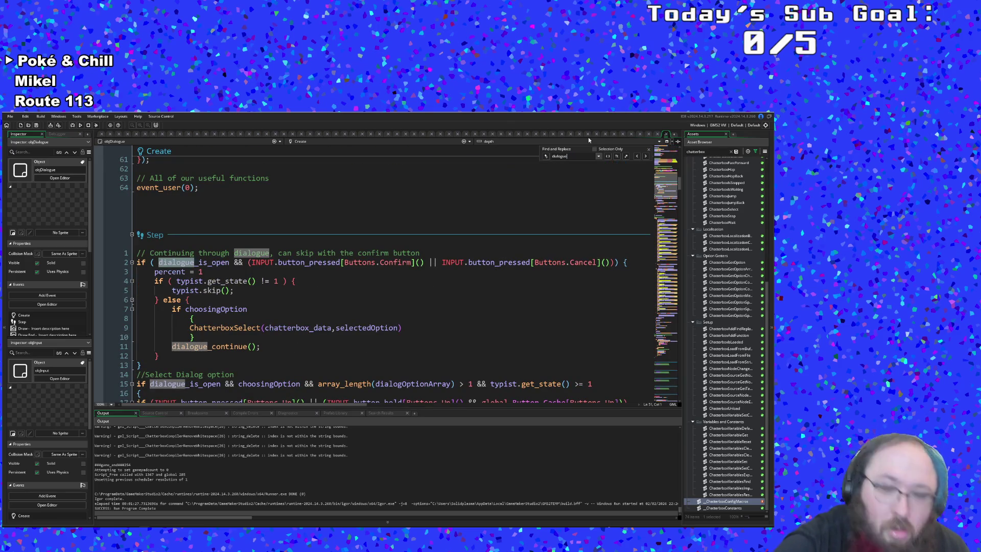
pyautogui.write('Opt')
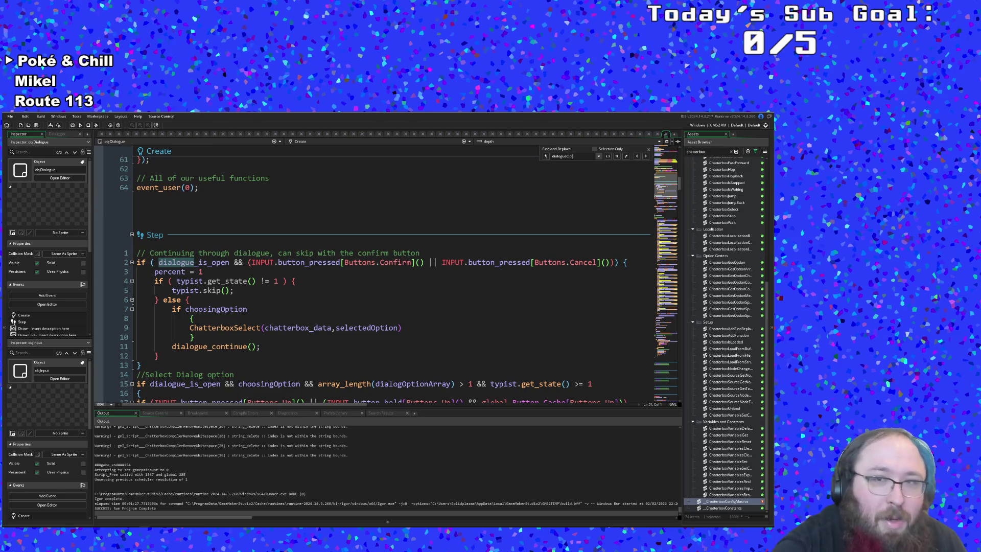
pyautogui.write('ionArray')
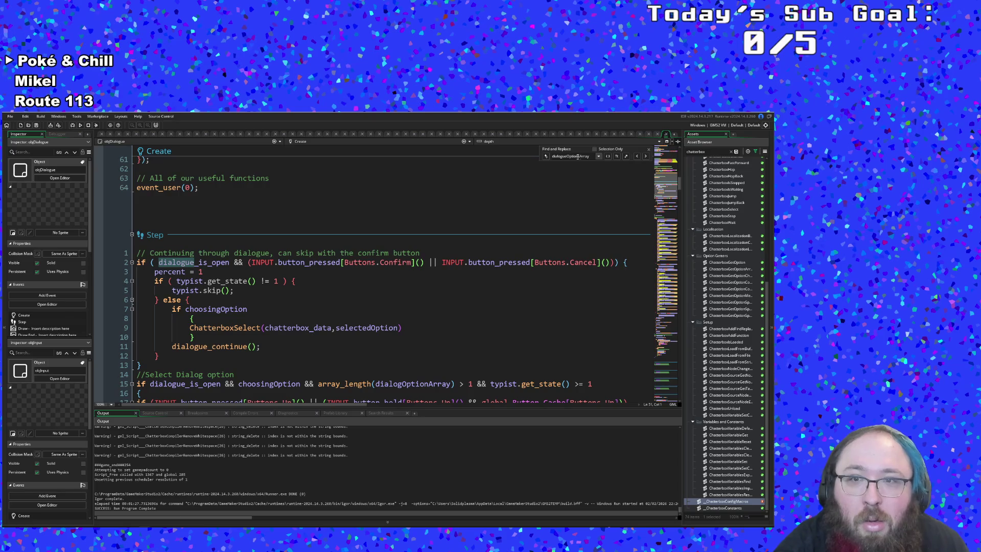
pyautogui.click(568, 157)
pyautogui.press('BackSpace')
pyautogui.press('BackSpace')
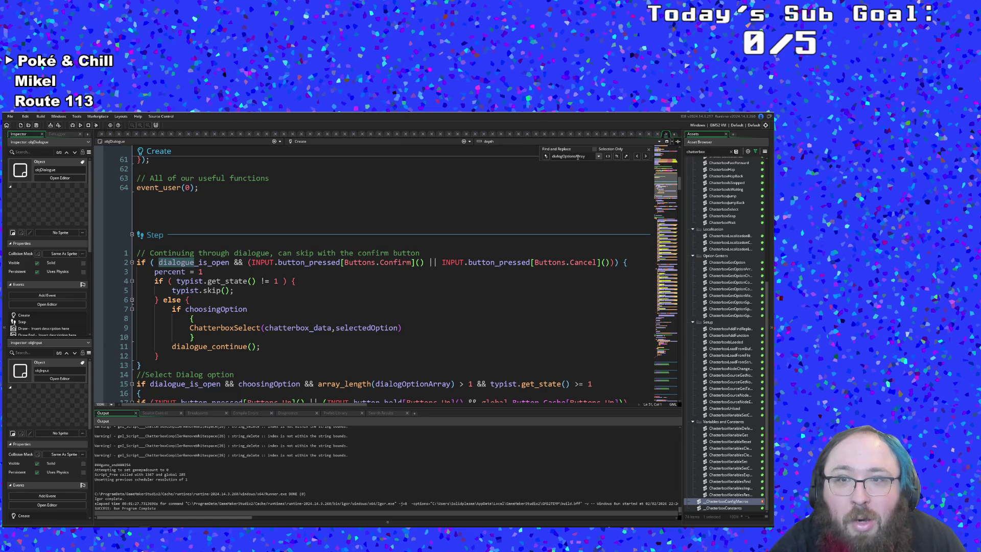
# Review Step event lines 15–25: the option-count check, selectedOption decrement and below-zero wrap-around
pyautogui.scroll(-4, 373, 275)
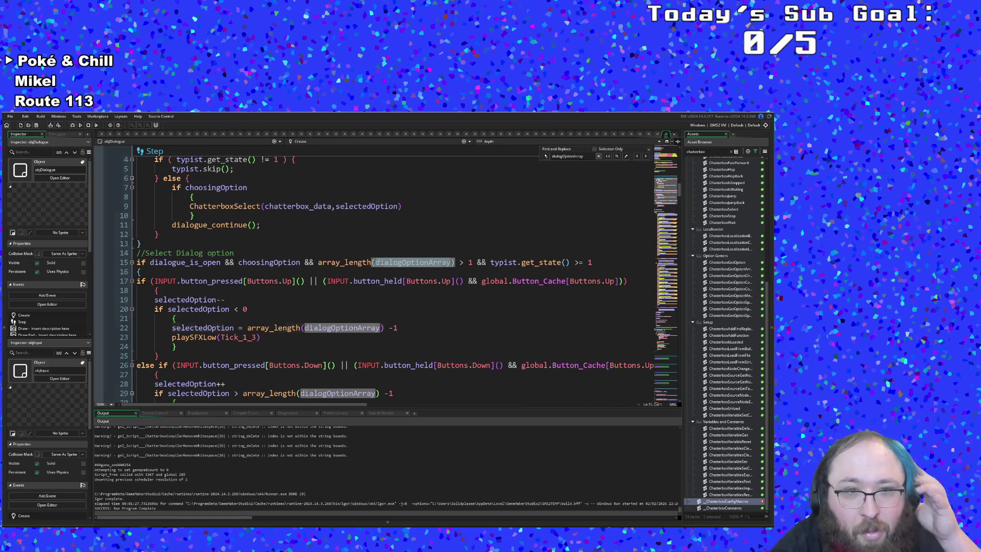
pyautogui.click(398, 328)
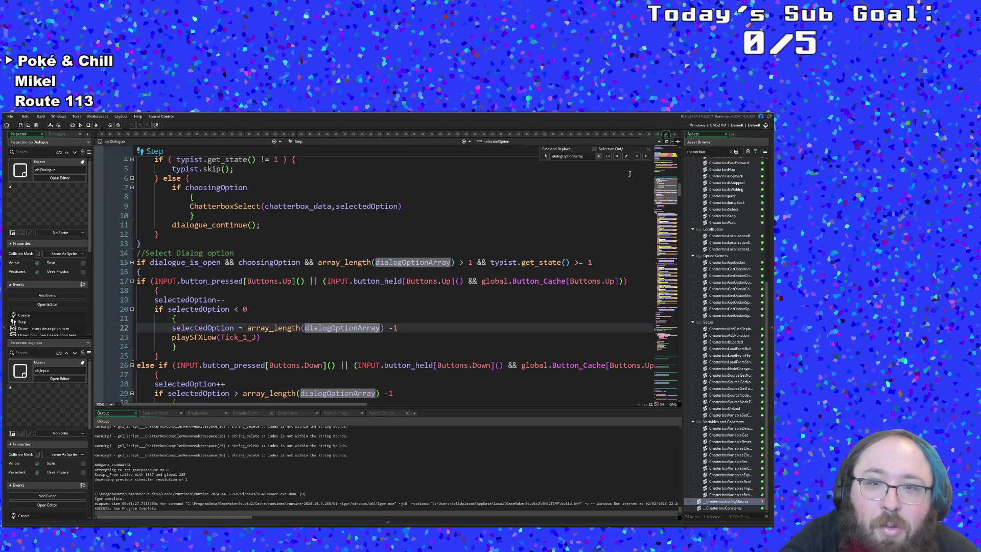
pyautogui.click(470, 262)
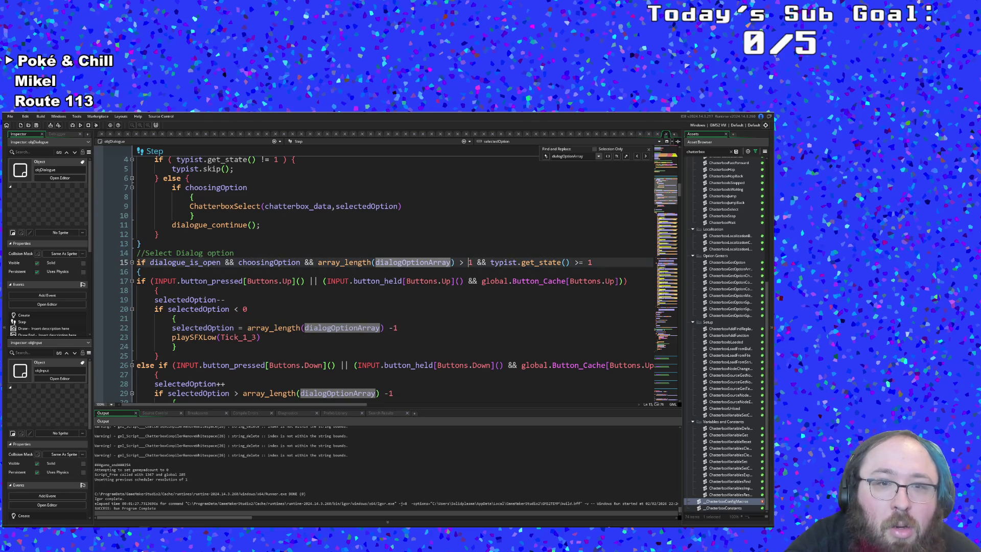
pyautogui.click(248, 309)
pyautogui.click(225, 300)
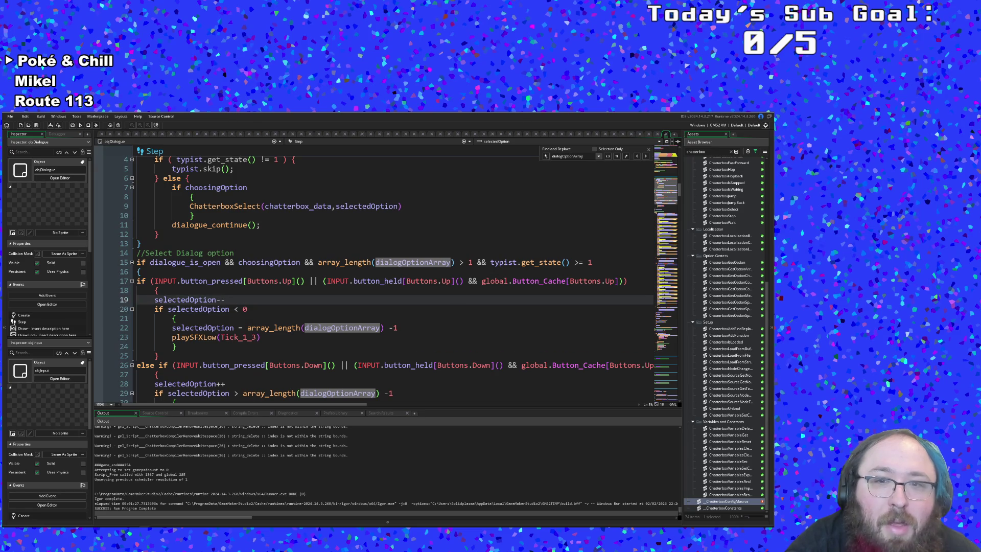
pyautogui.click(145, 272)
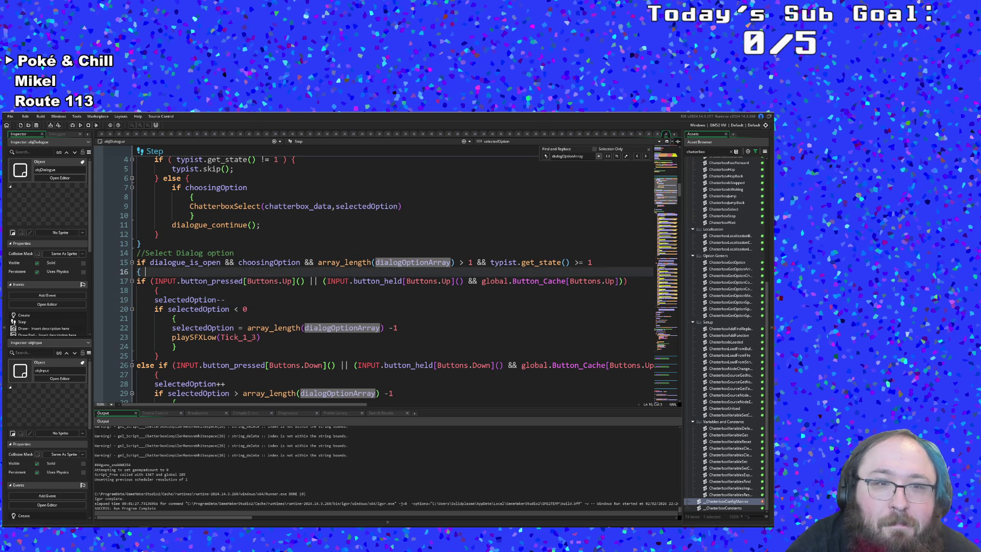
pyautogui.click(225, 300)
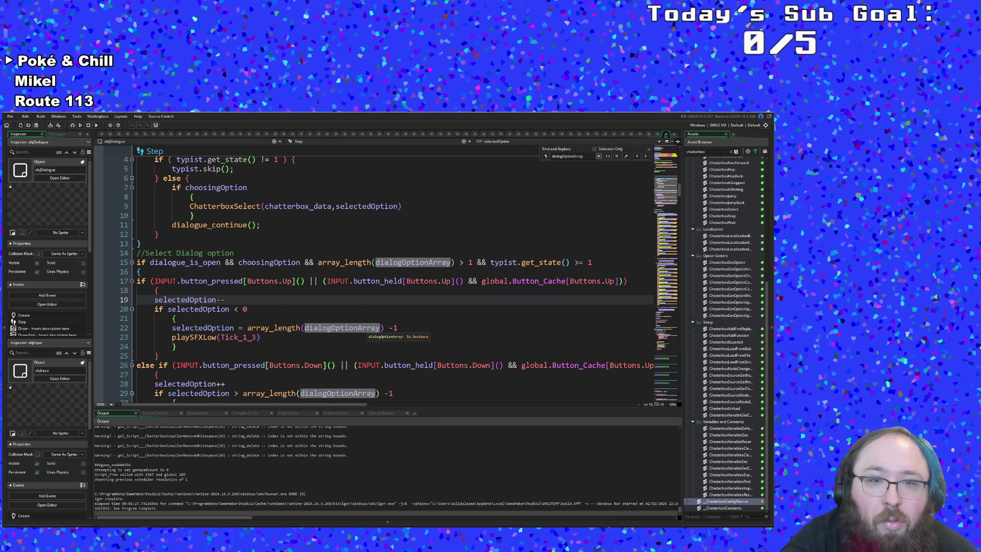
pyautogui.scroll(-2, 342, 330)
pyautogui.click(180, 291)
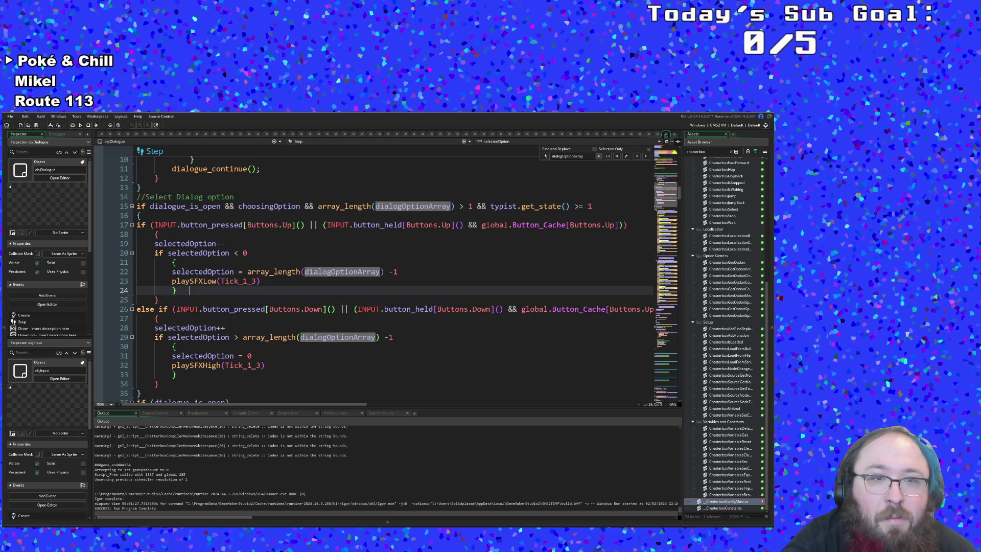
pyautogui.scroll(-2, 389, 276)
pyautogui.press('Down')
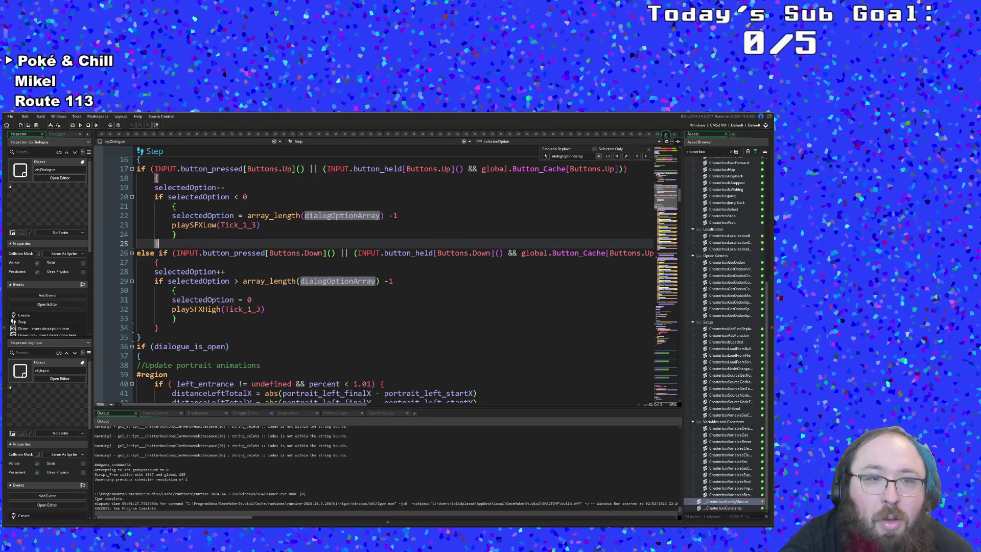
# Step through dialogOptionArray matches to its use in Draw GUI End
pyautogui.click(646, 156)
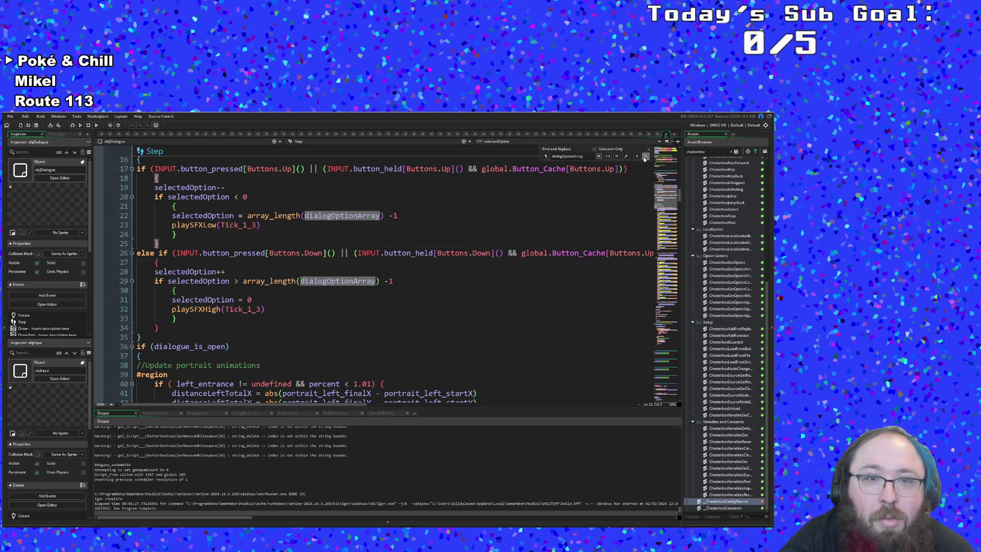
pyautogui.click(645, 157)
pyautogui.click(645, 157)
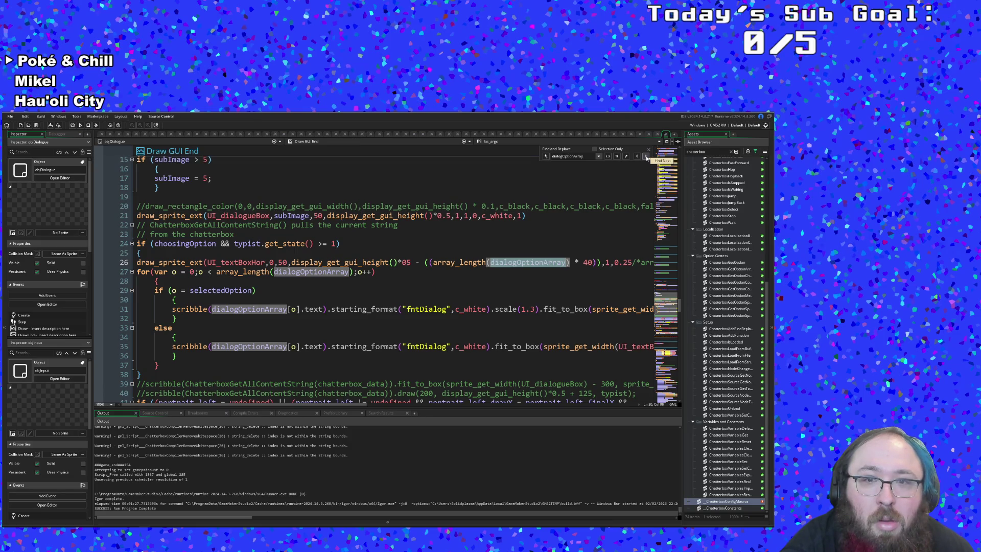
# Step through dialogOptionArray matches on Draw GUI End lines 31 and 35, then into User Event 0
pyautogui.click(646, 158)
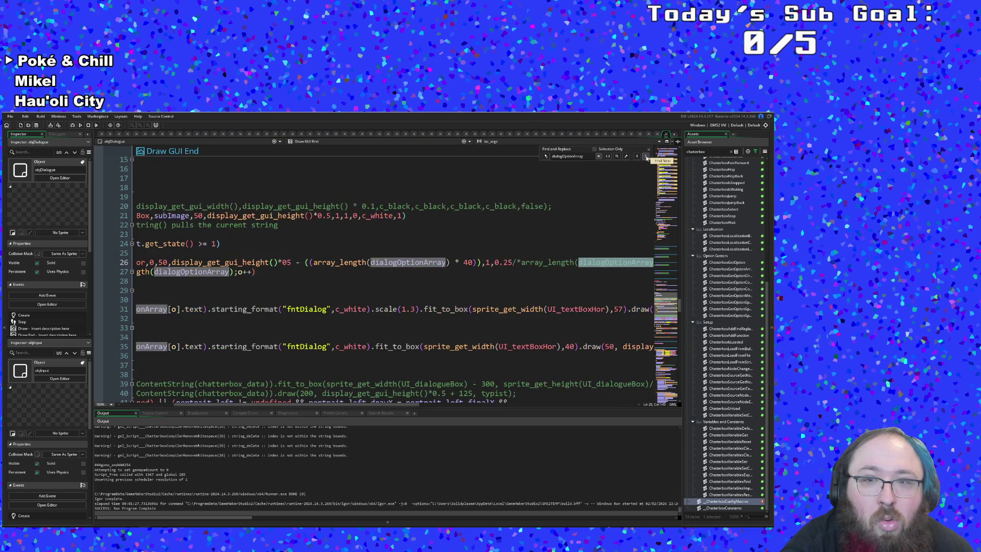
pyautogui.click(647, 157)
pyautogui.click(647, 158)
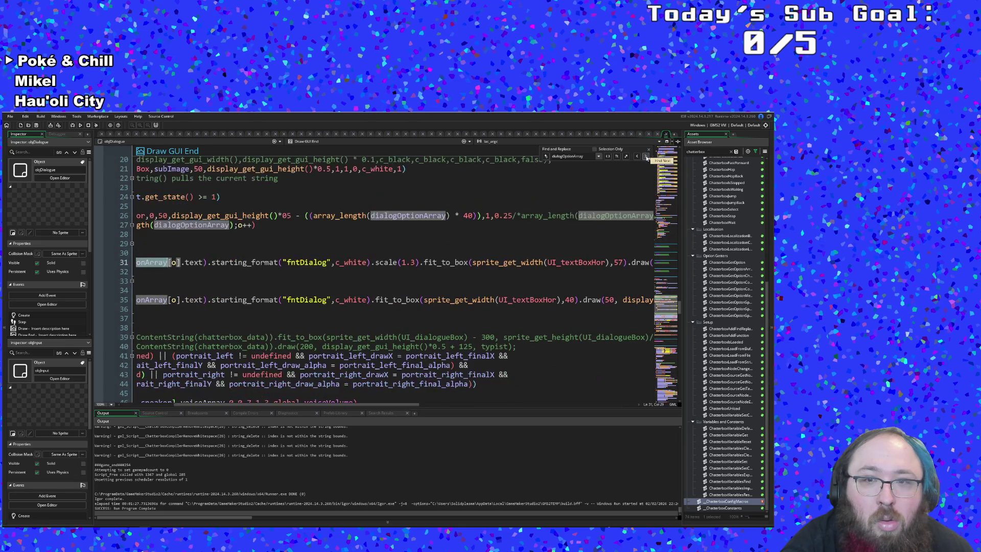
pyautogui.click(647, 158)
pyautogui.click(646, 158)
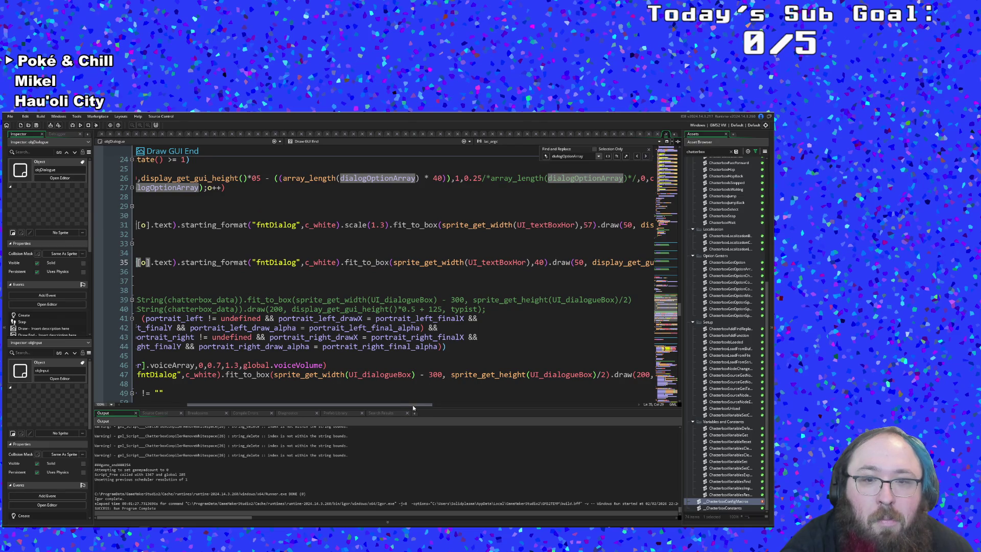
pyautogui.moveTo(357, 404); pyautogui.dragTo(301, 400)
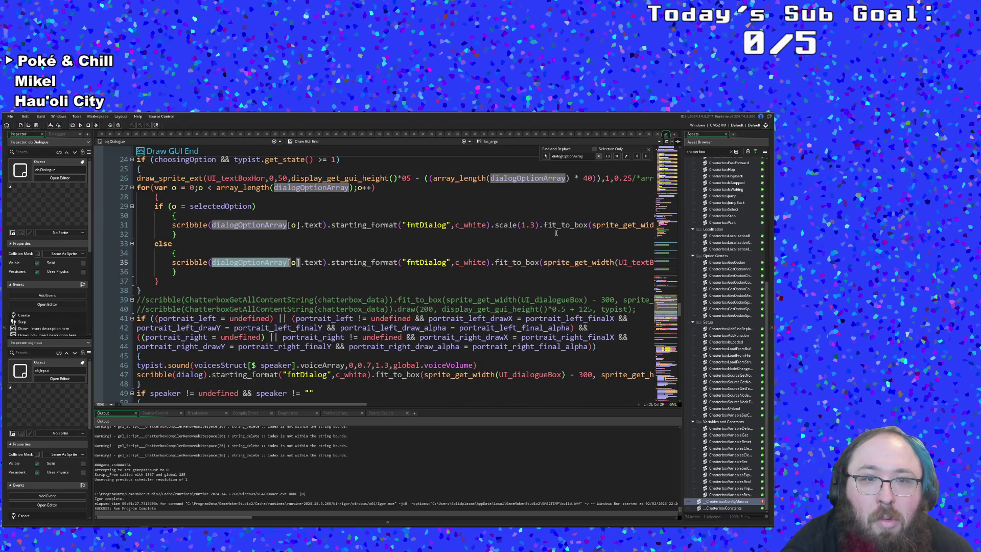
pyautogui.click(646, 158)
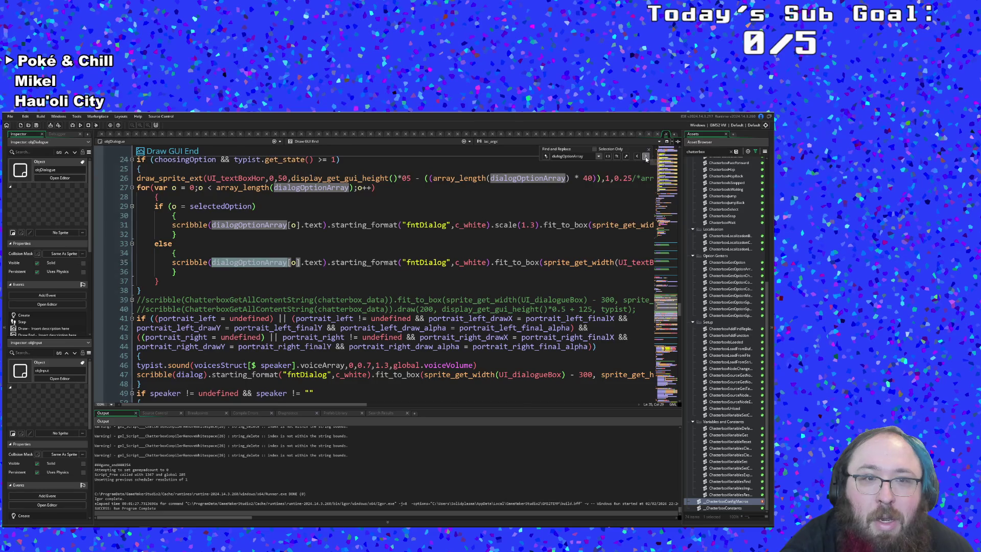
pyautogui.click(645, 157)
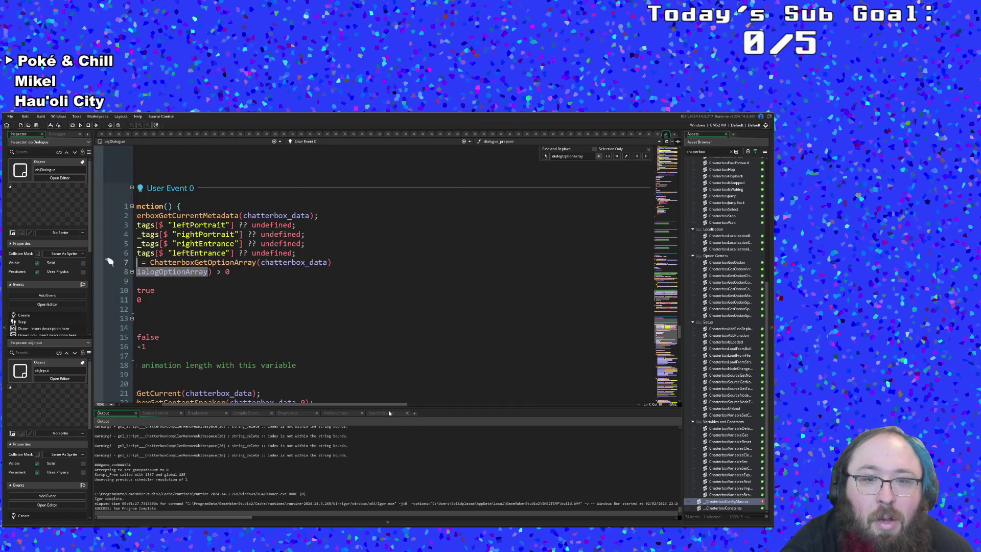
# Scroll User Event 0 left, place the caret after choosingOption = true, and run with F5
pyautogui.moveTo(385, 405); pyautogui.dragTo(332, 405)
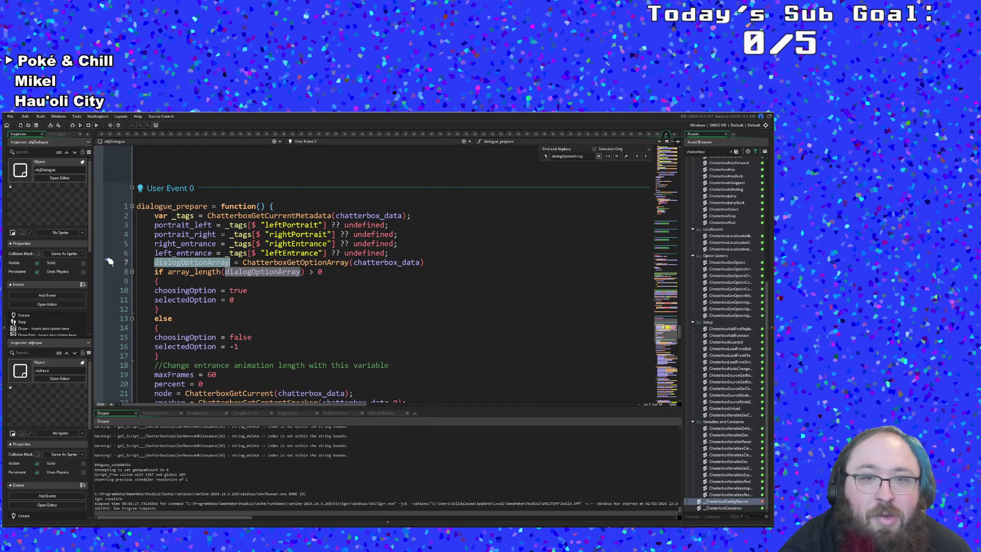
pyautogui.click(250, 290)
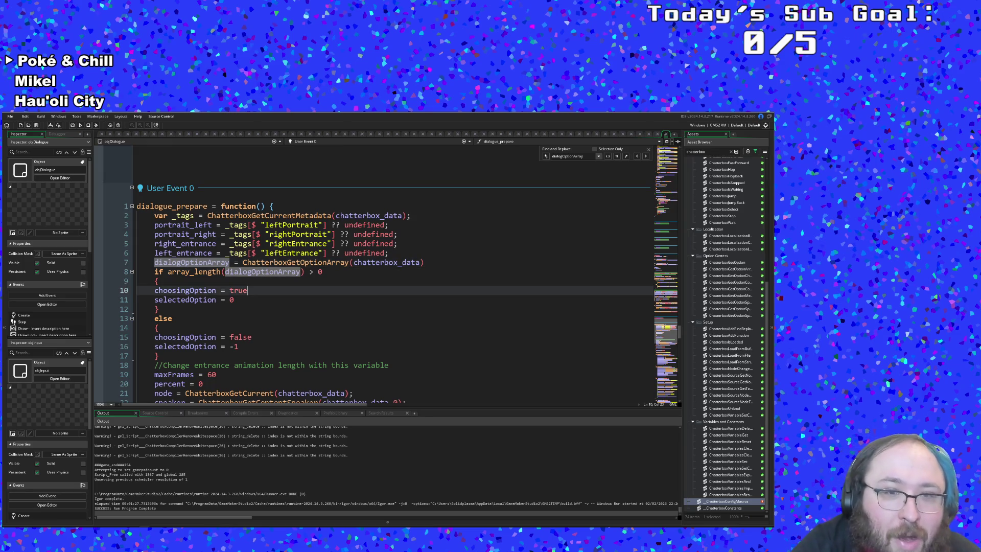
pyautogui.scroll(-2, 250, 290)
pyautogui.press('F5')
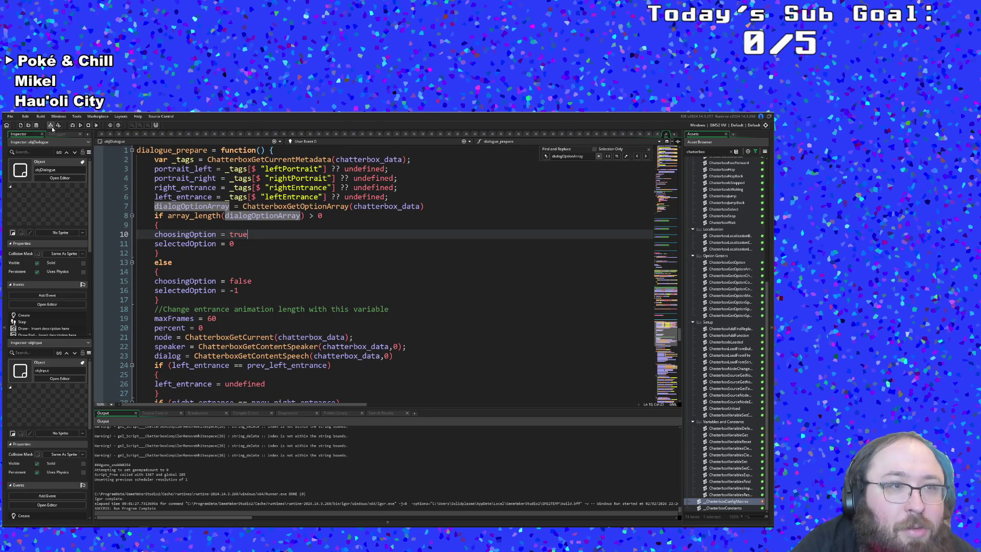
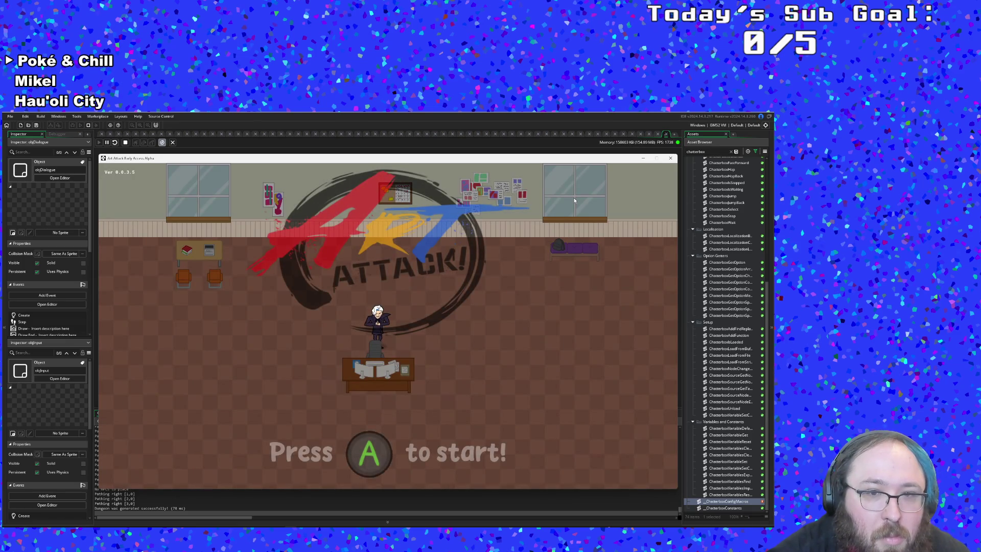
# Walk to Vicky, open her shop dialogue, cycle the Leave/Sell/Shop/Talk options, and close the game
pyautogui.press('Return')
pyautogui.press('Return')
pyautogui.press('Return')
pyautogui.press('Right')
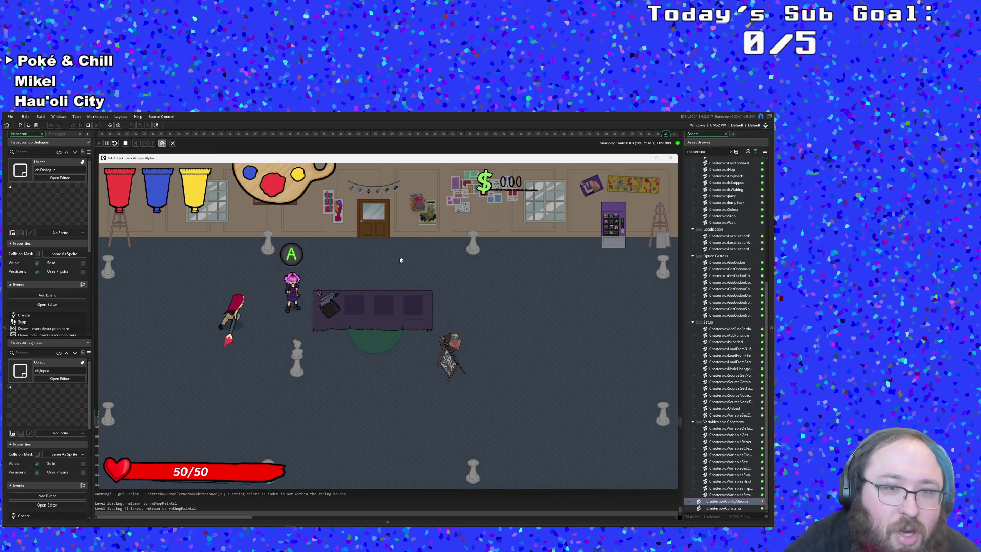
pyautogui.press('space')
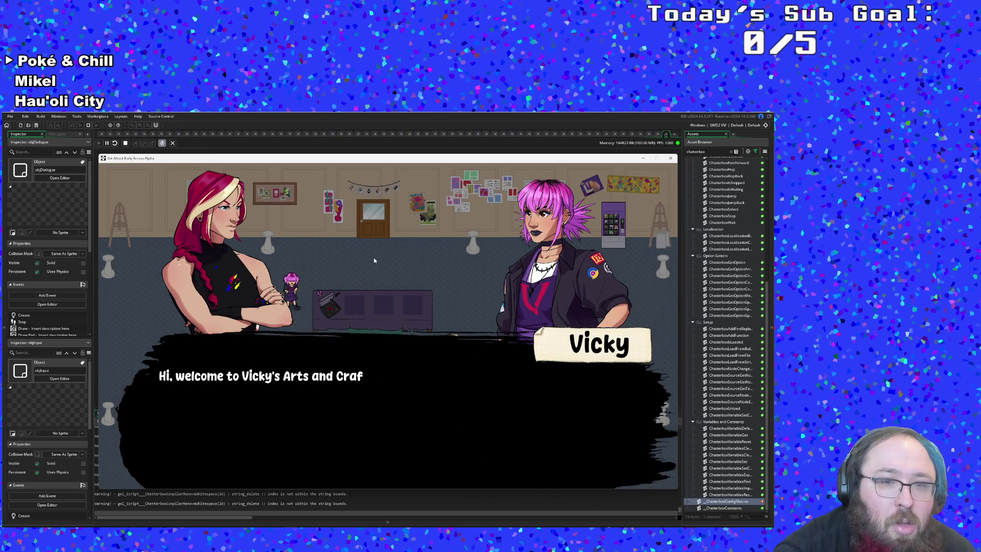
pyautogui.press('Down')
pyautogui.press('Down')
pyautogui.press('Down')
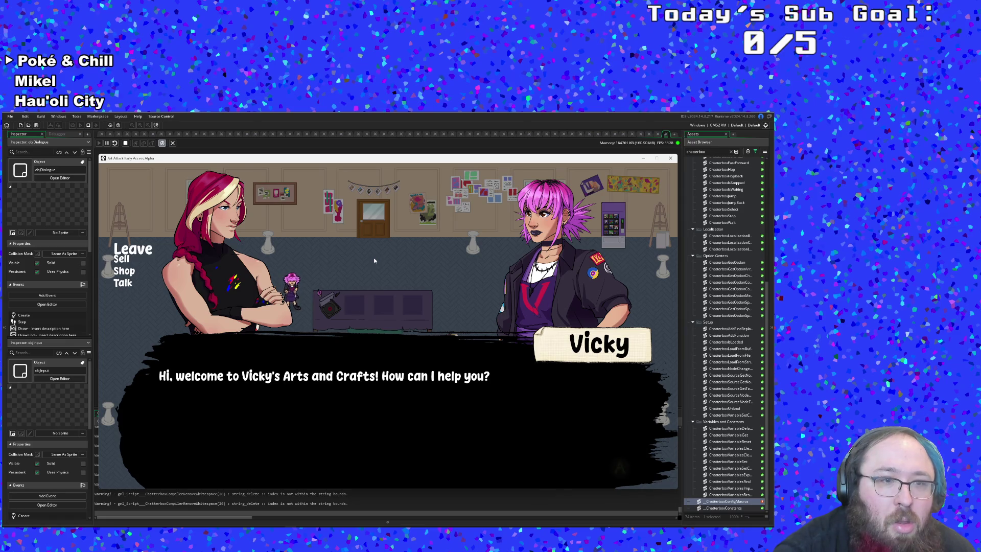
pyautogui.press('Down')
pyautogui.press('Down')
pyautogui.press('Down')
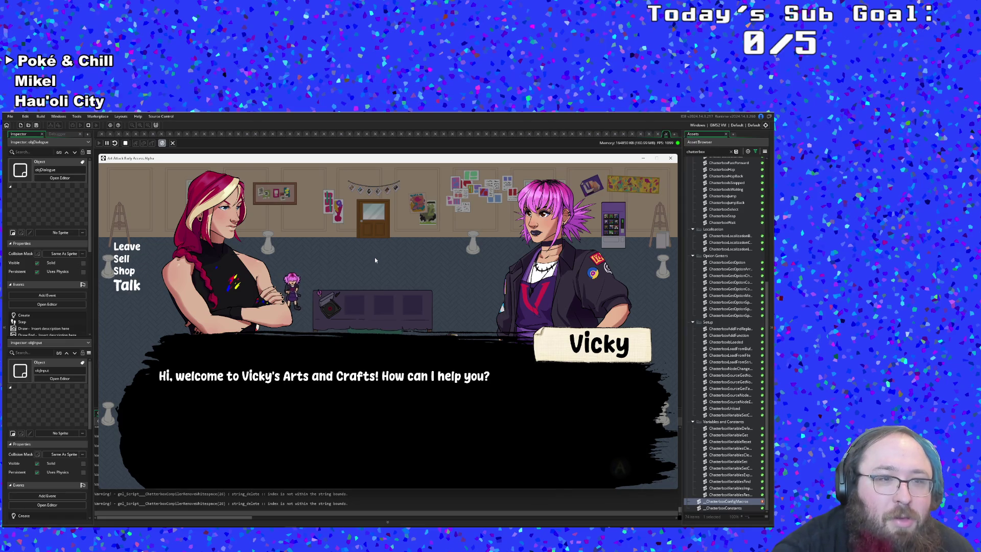
pyautogui.press('Down')
pyautogui.press('Down')
pyautogui.press('Down')
pyautogui.press('Down')
pyautogui.press('Down')
pyautogui.press('Down')
pyautogui.press('Down')
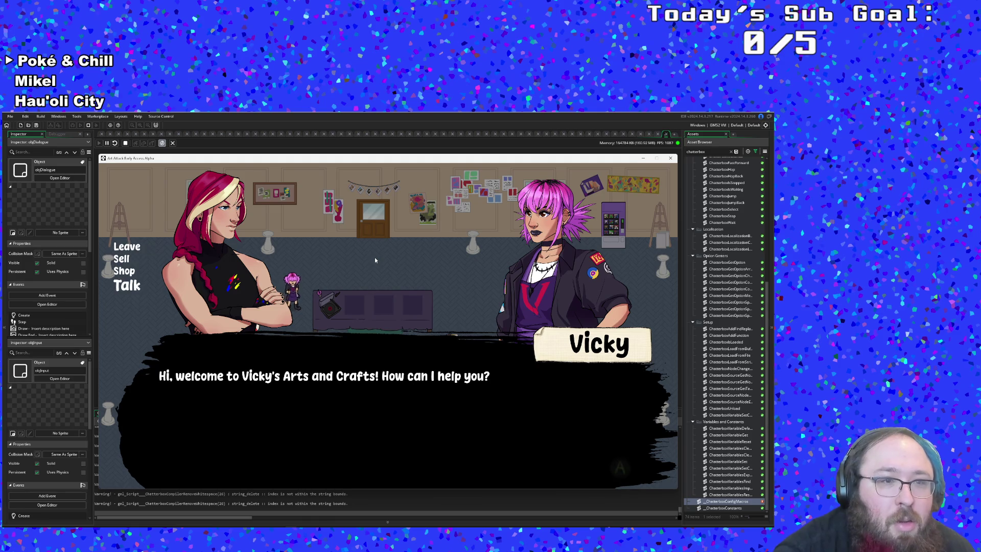
pyautogui.press('Down')
pyautogui.press('Down')
pyautogui.press('Down')
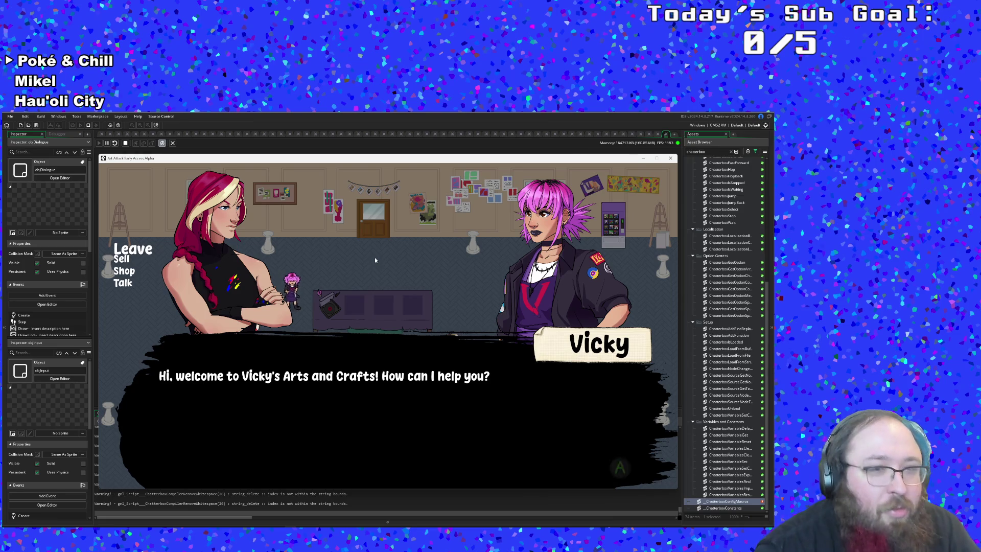
pyautogui.click(675, 160)
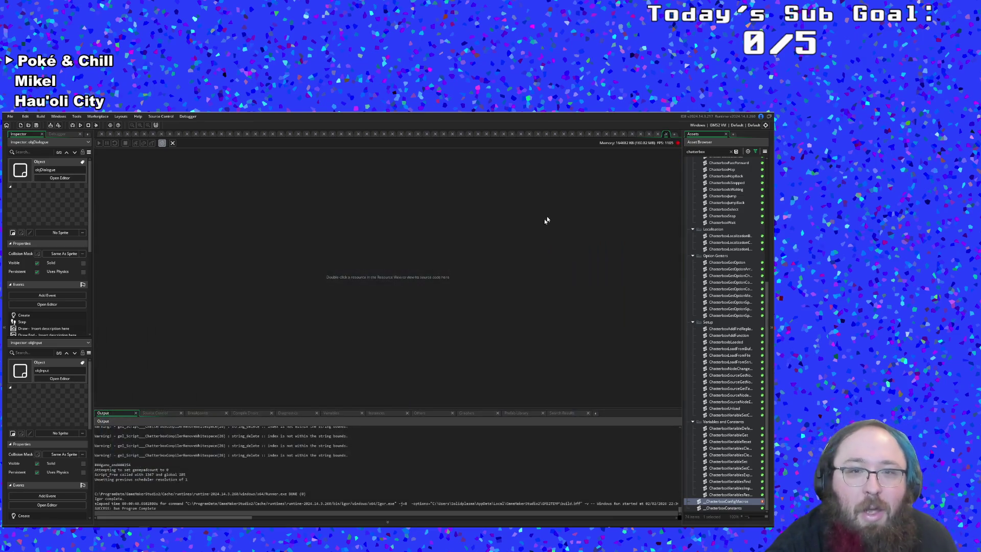
# Open obj_gmlive and change #macro live_enabled from 0 to 1
pyautogui.hotkey('ctrl', 't')
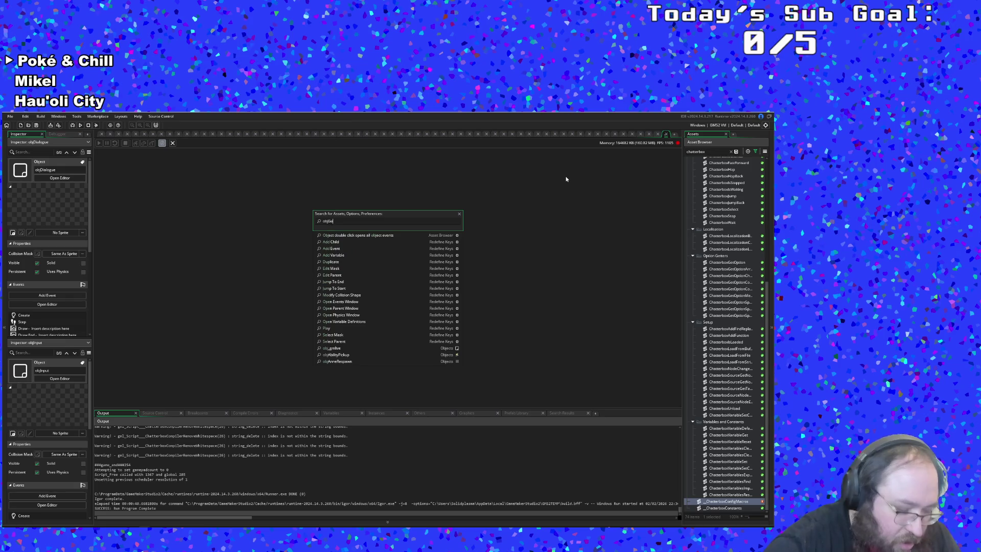
pyautogui.write('Gem')
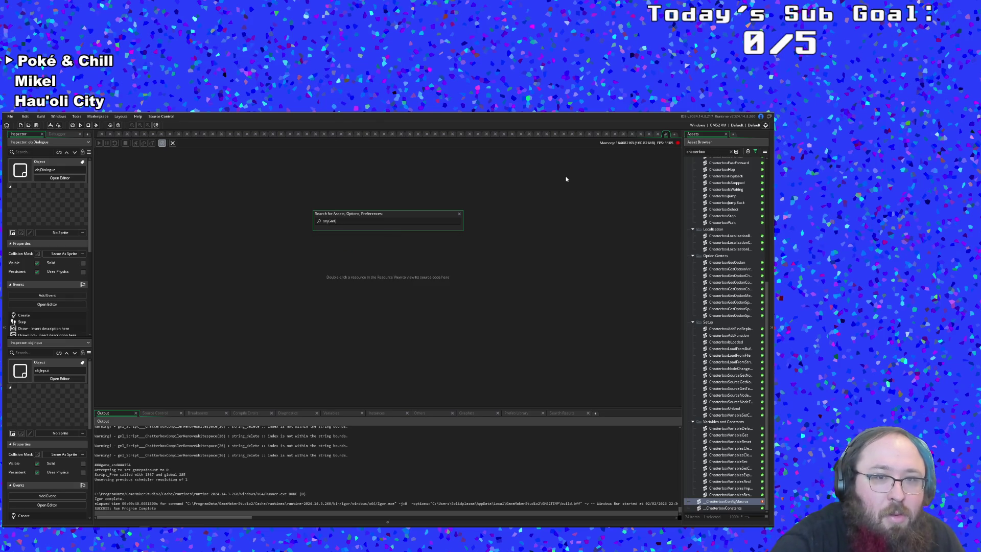
pyautogui.press('BackSpace')
pyautogui.press('BackSpace')
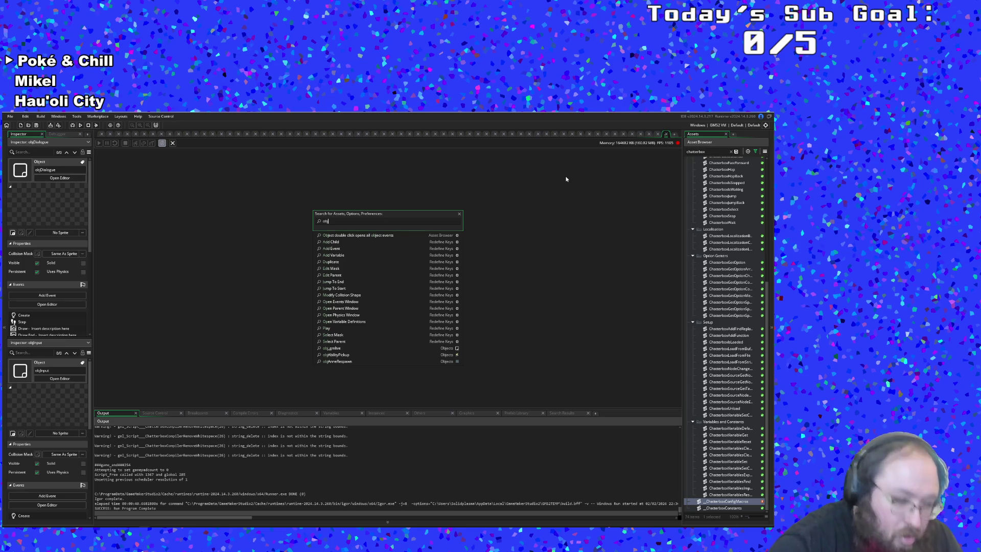
pyautogui.write('_gmlive')
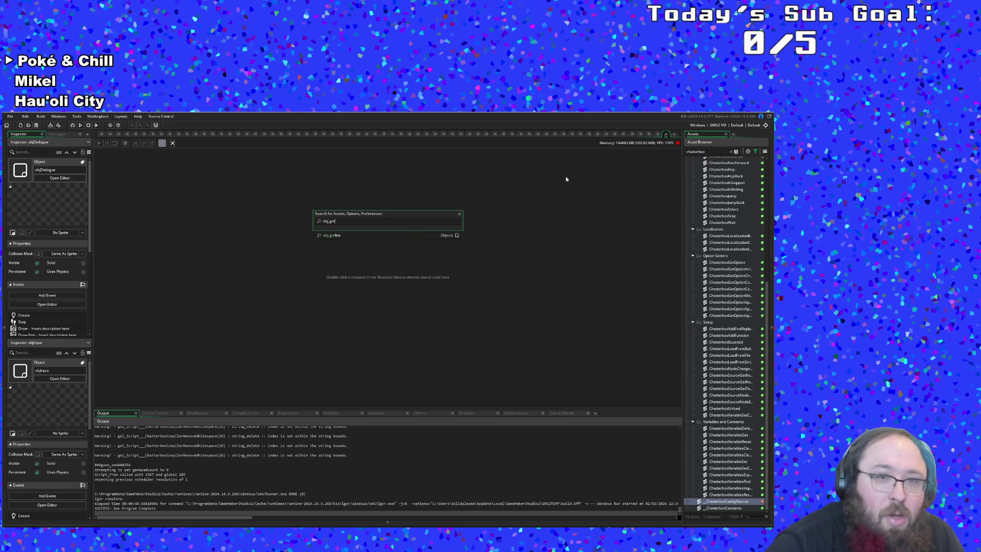
pyautogui.press('Return')
pyautogui.click(302, 188)
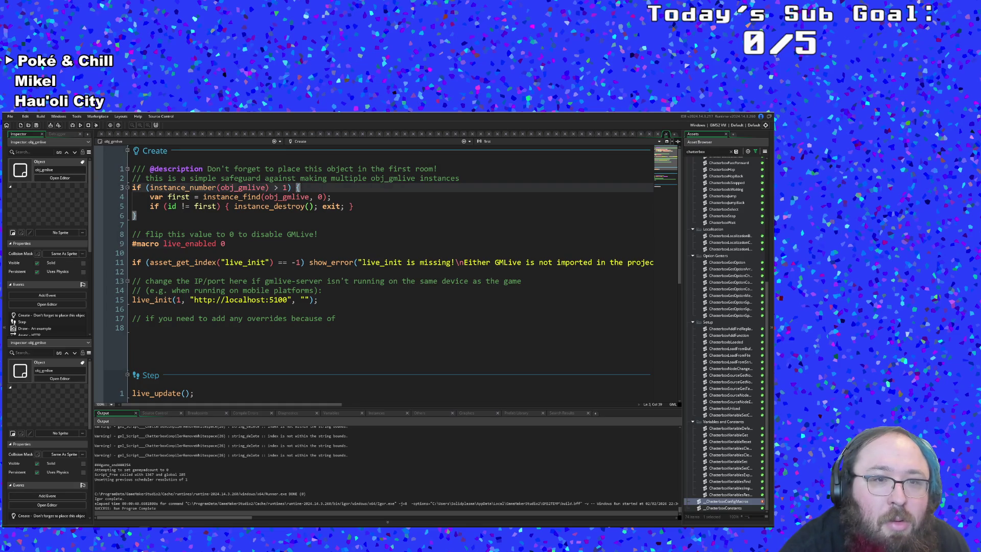
pyautogui.click(250, 244)
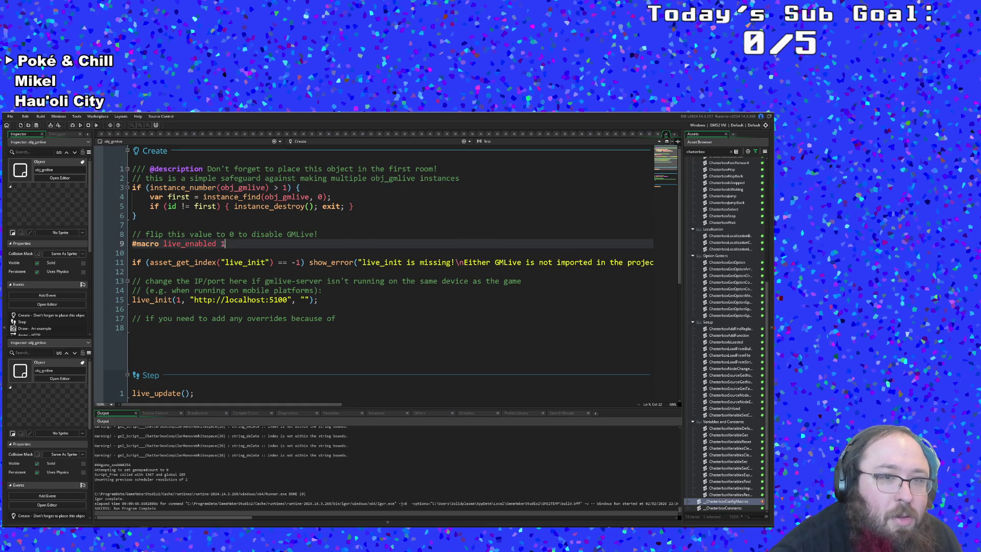
pyautogui.press('Up')
pyautogui.press('Down')
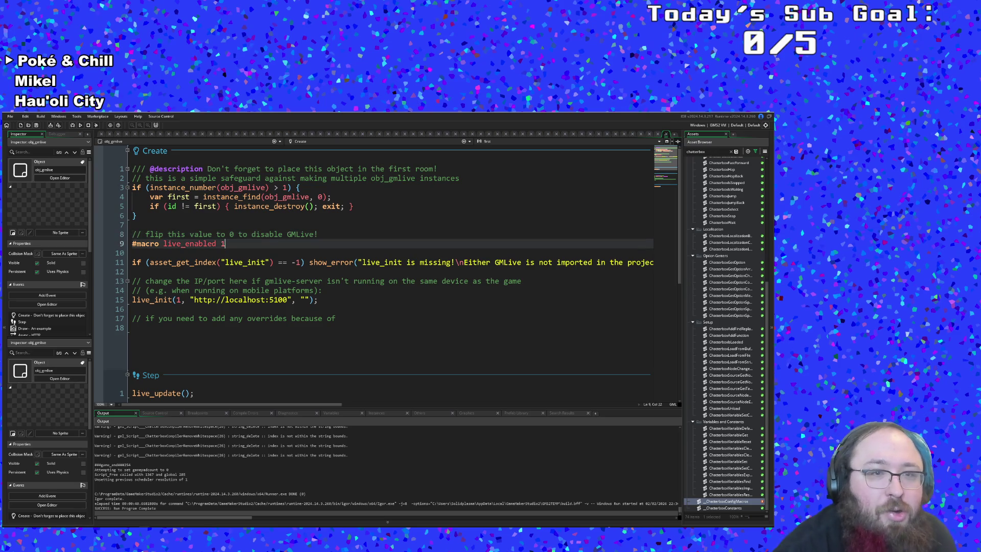
# Open objDialogue's code through the Ctrl+T asset search
pyautogui.click(9, 116)
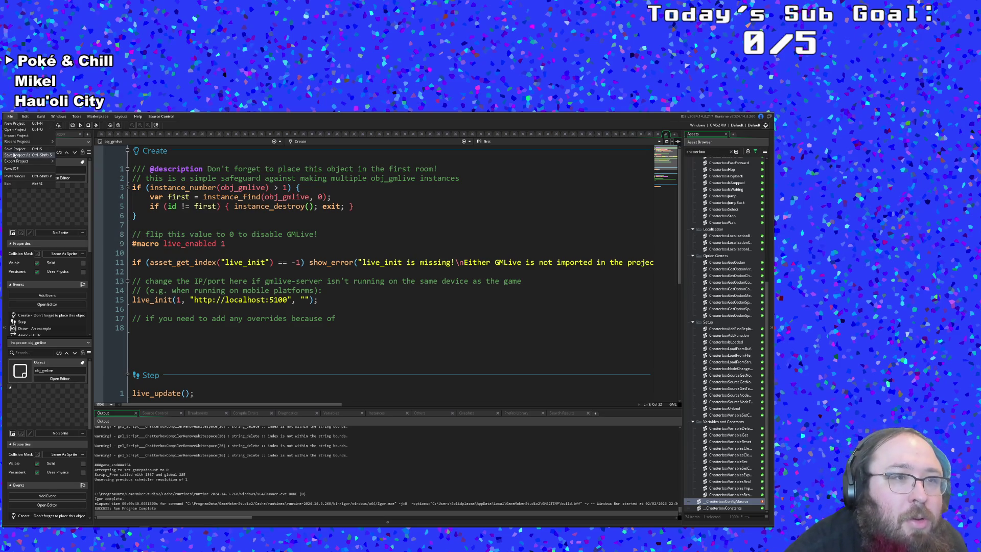
pyautogui.click(165, 243)
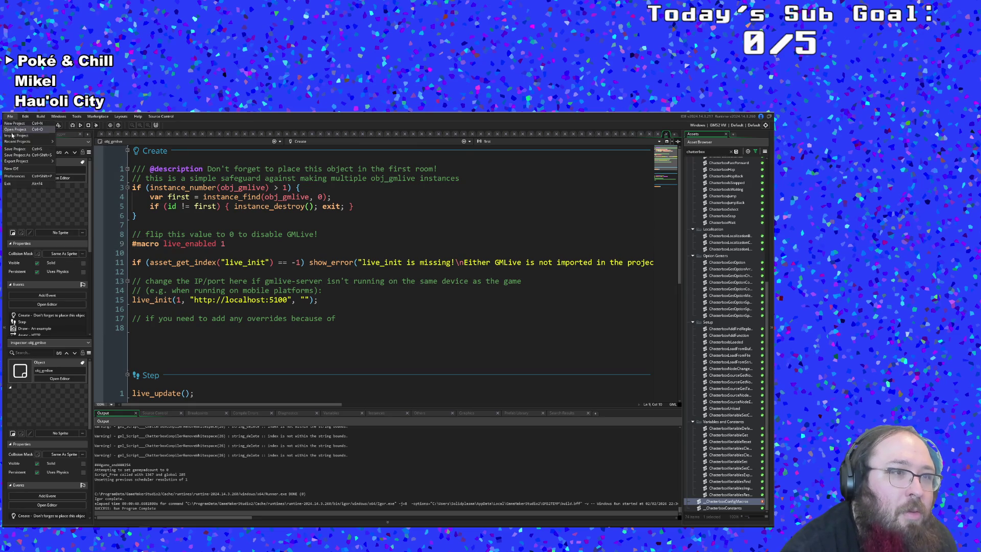
pyautogui.click(244, 228)
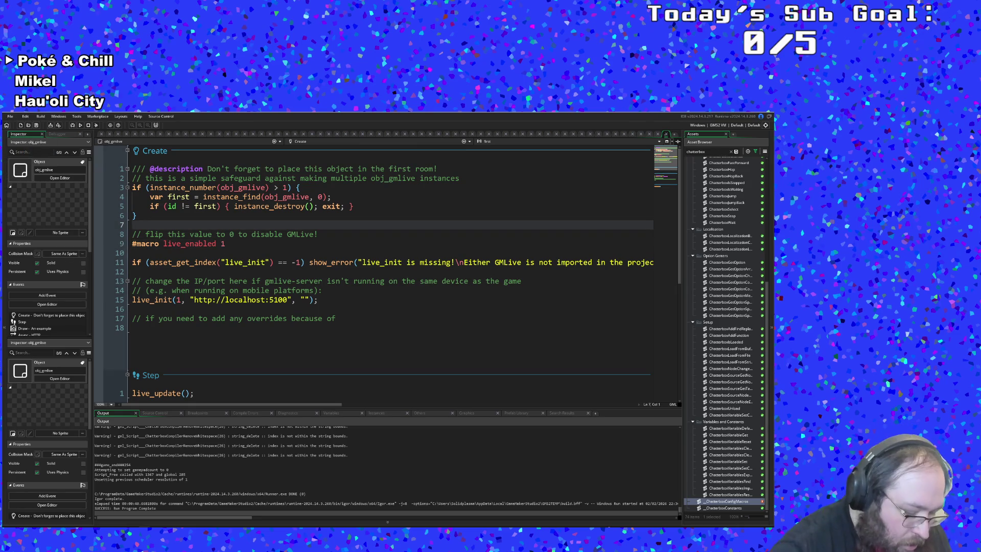
pyautogui.hotkey('ctrl', 't')
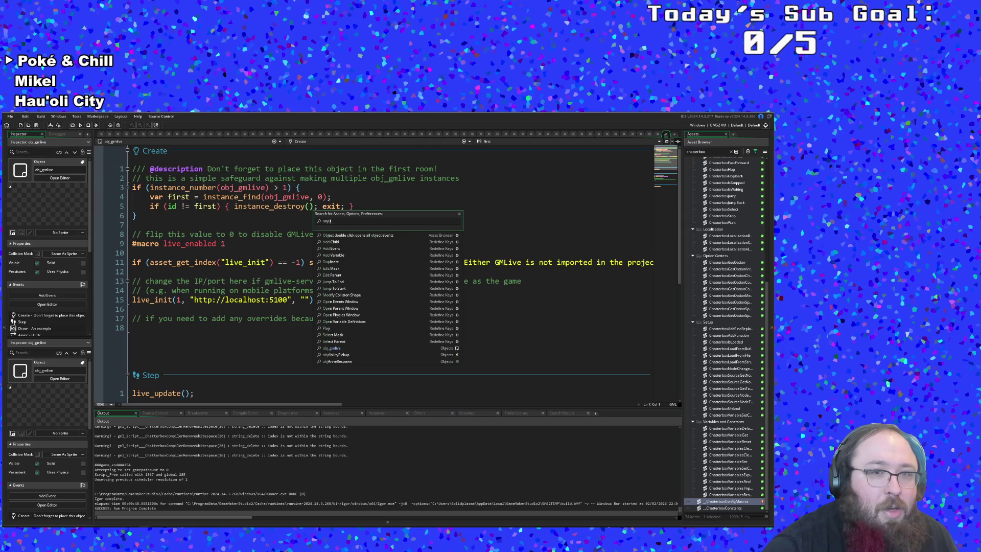
pyautogui.press('Return')
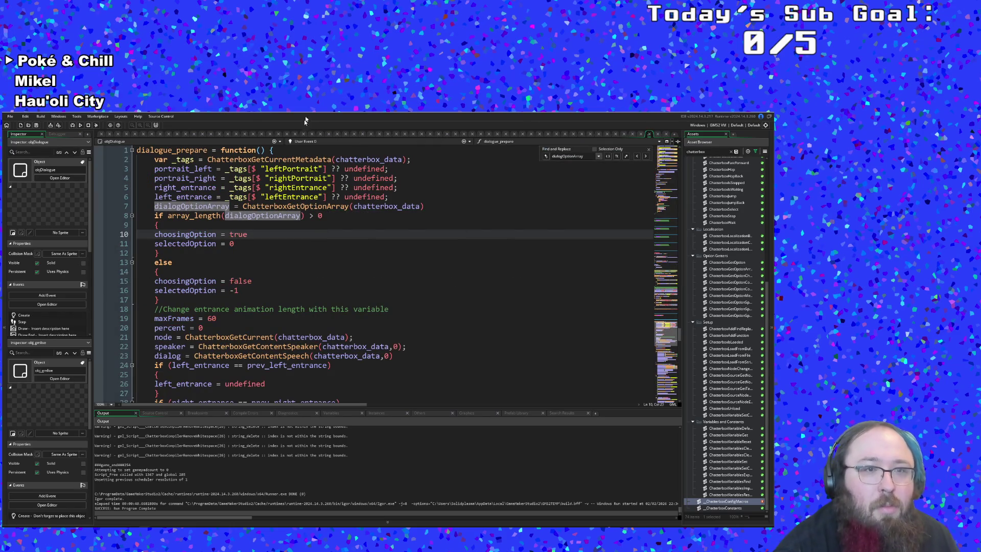
pyautogui.hotkey('ctrl', 'f')
pyautogui.write('live')
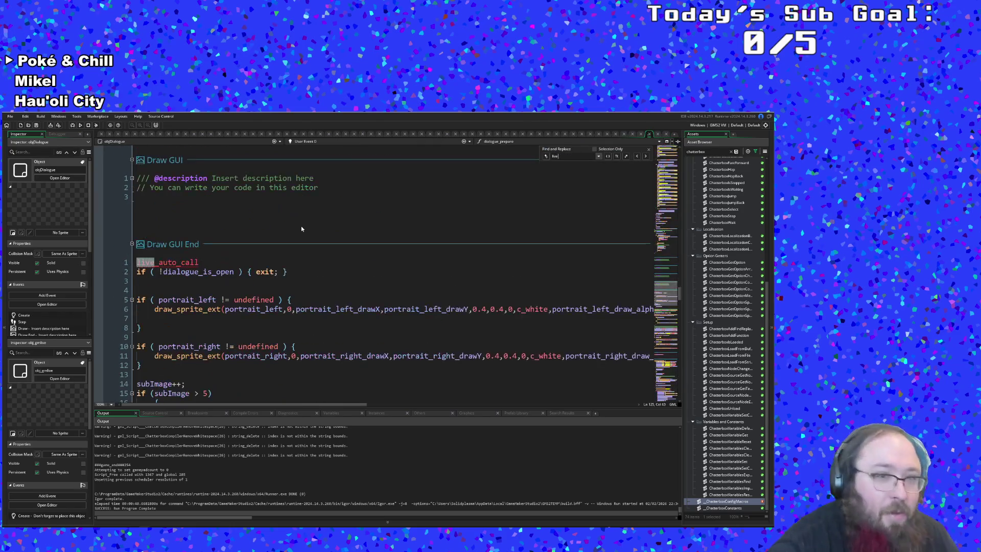
pyautogui.press('BackSpace')
pyautogui.press('BackSpace')
pyautogui.press('BackSpace')
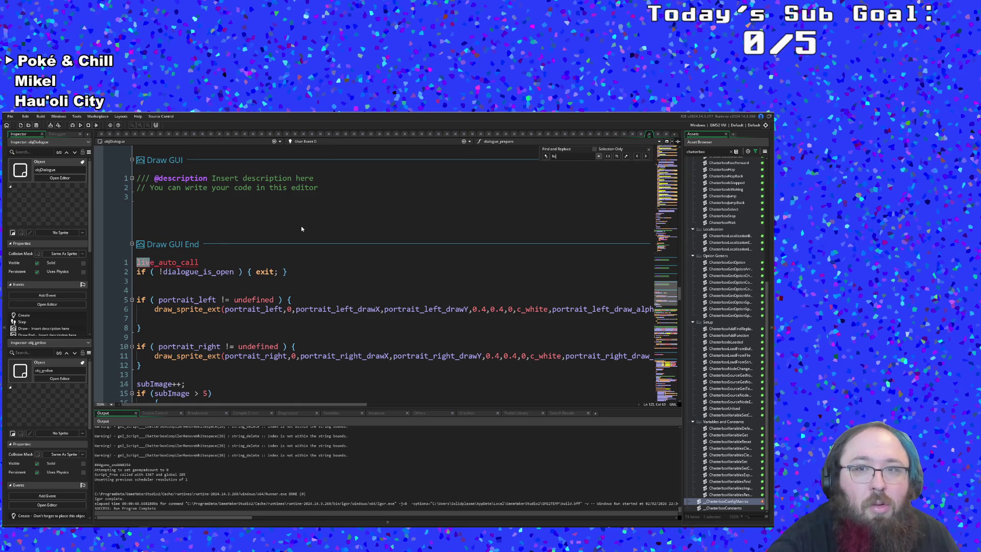
pyautogui.write('l')
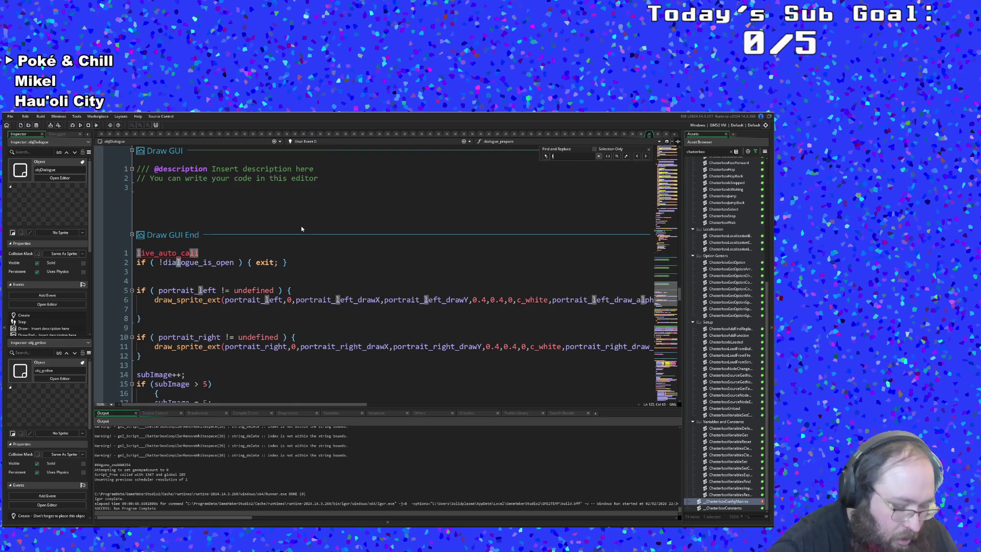
pyautogui.write('ive_auto')
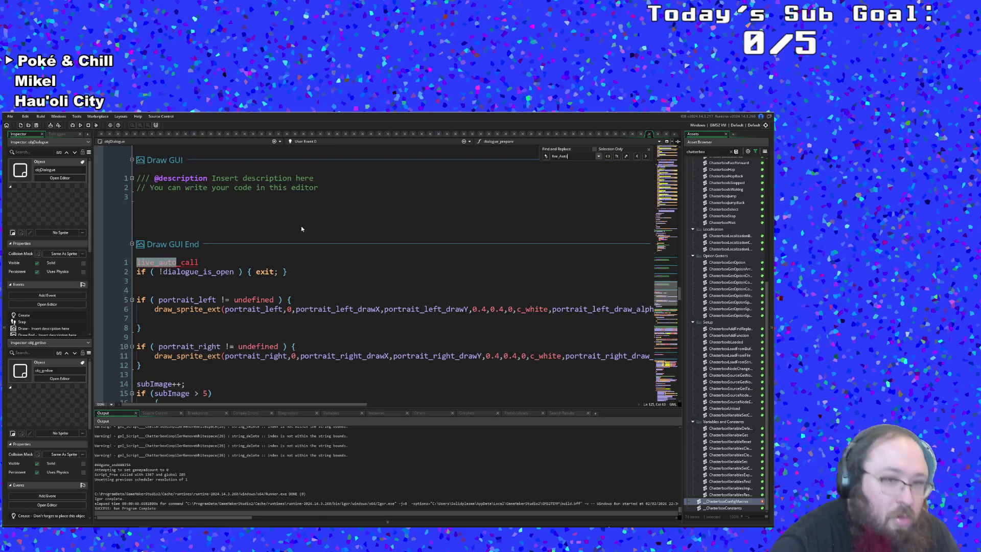
pyautogui.click(109, 262)
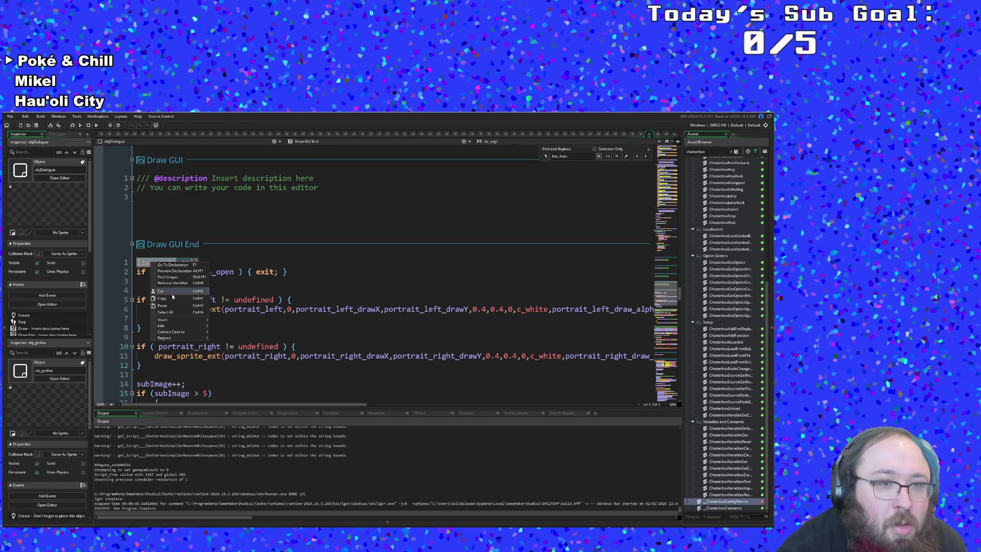
pyautogui.scroll(15, 186, 302)
pyautogui.scroll(20, 186, 302)
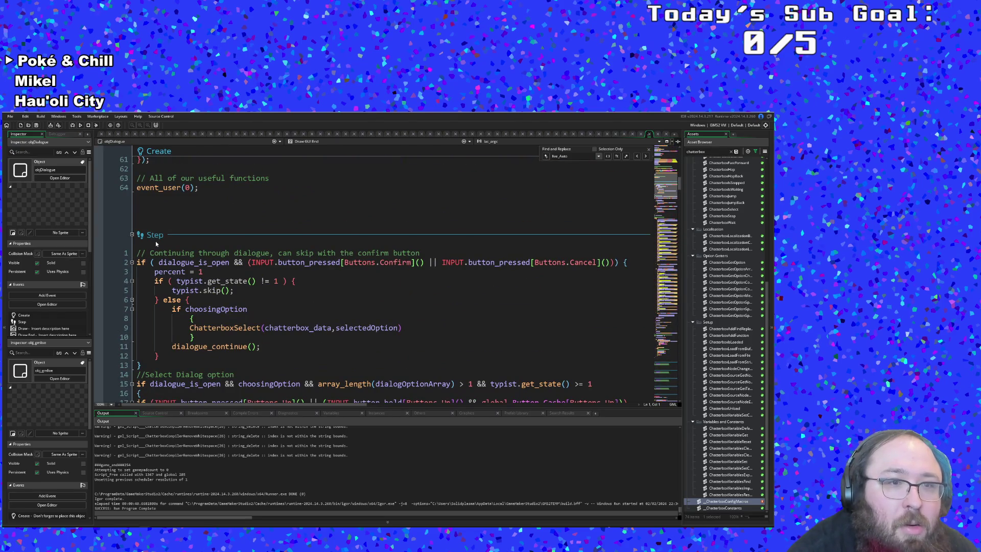
pyautogui.click(141, 253)
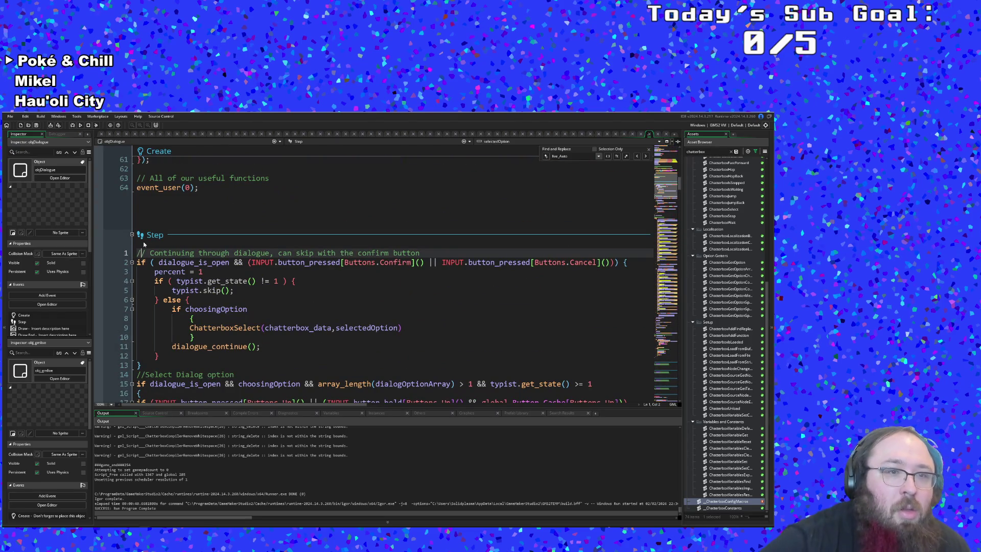
pyautogui.press('Home')
pyautogui.press('Return')
pyautogui.press('Up')
pyautogui.write('live_auto_call')
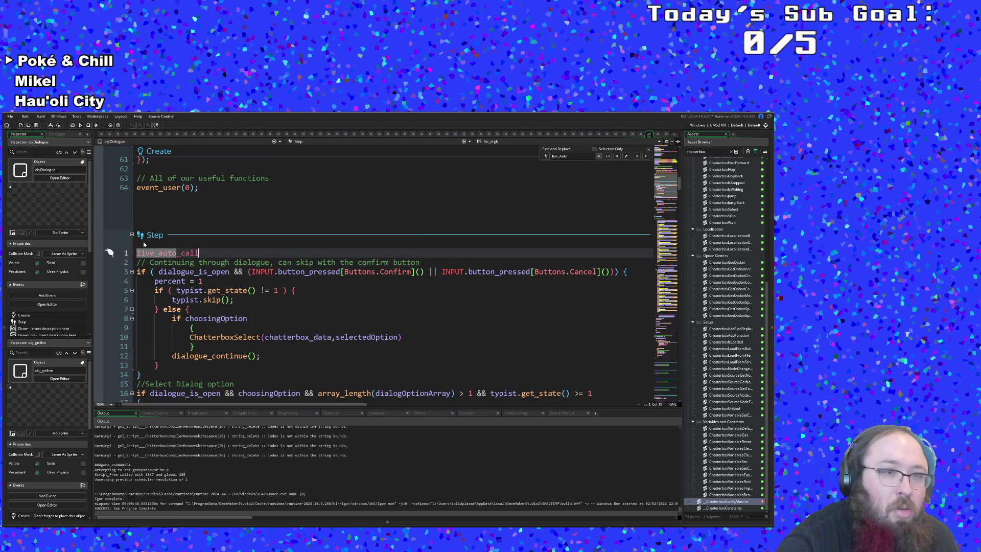
pyautogui.click(10, 116)
pyautogui.click(13, 149)
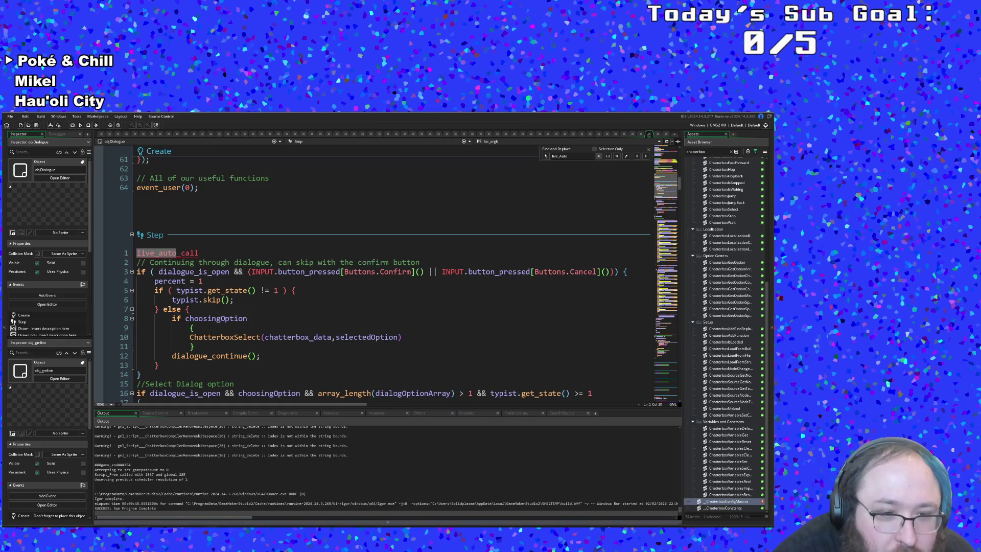
pyautogui.moveTo(236, 523)
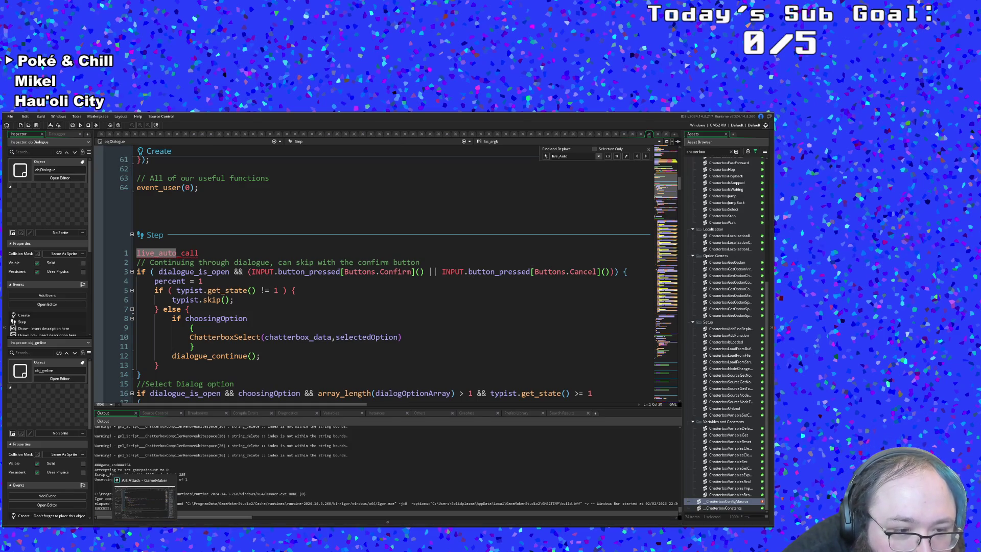
pyautogui.moveTo(66, 524)
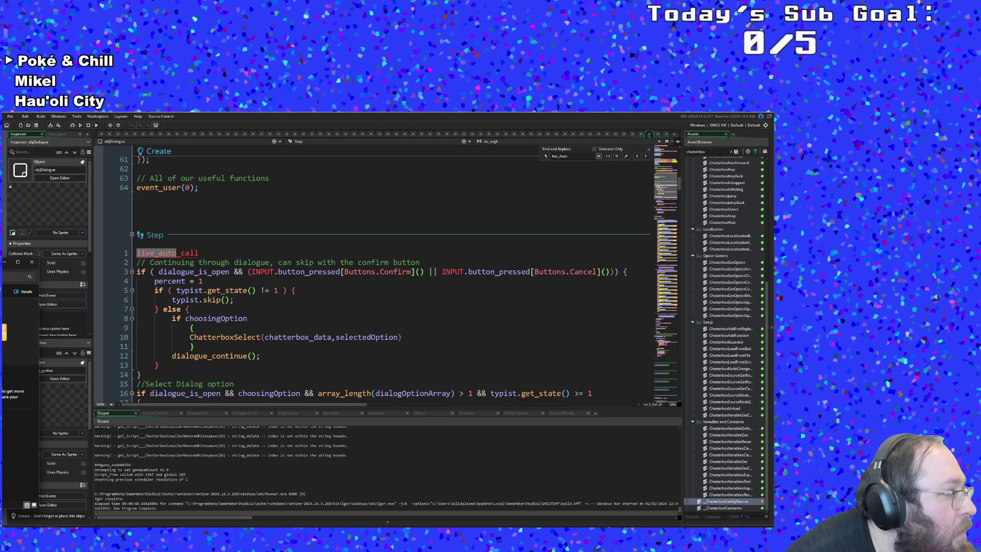
pyautogui.press('Return')
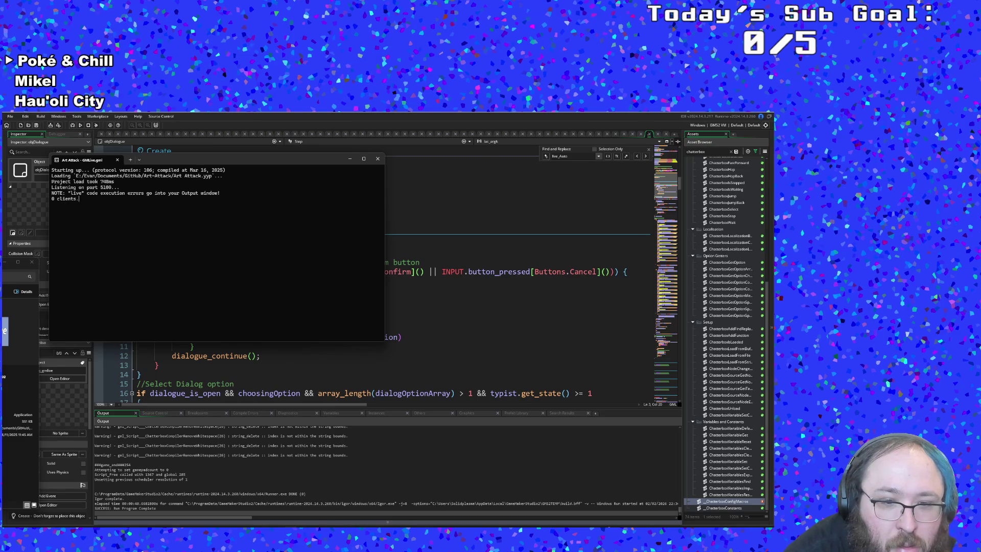
# Close and reopen the GMLive console, then build and run Art Attack
pyautogui.rightClick(291, 526)
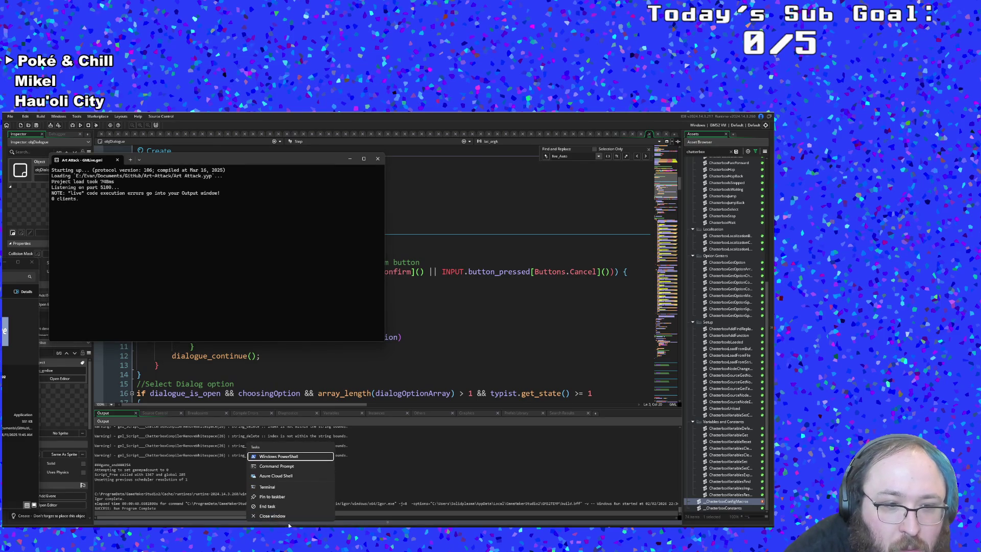
pyautogui.click(313, 291)
pyautogui.click(377, 158)
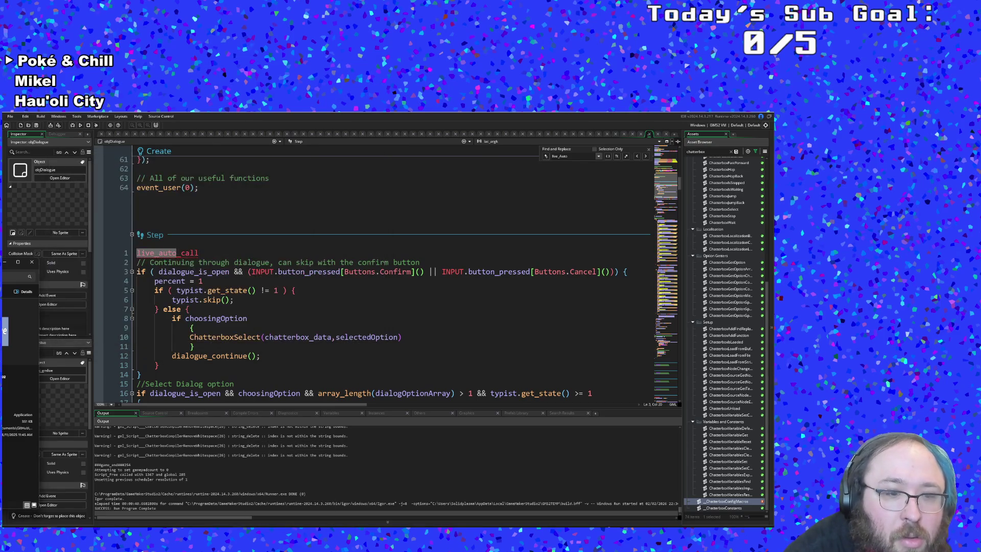
pyautogui.click(162, 525)
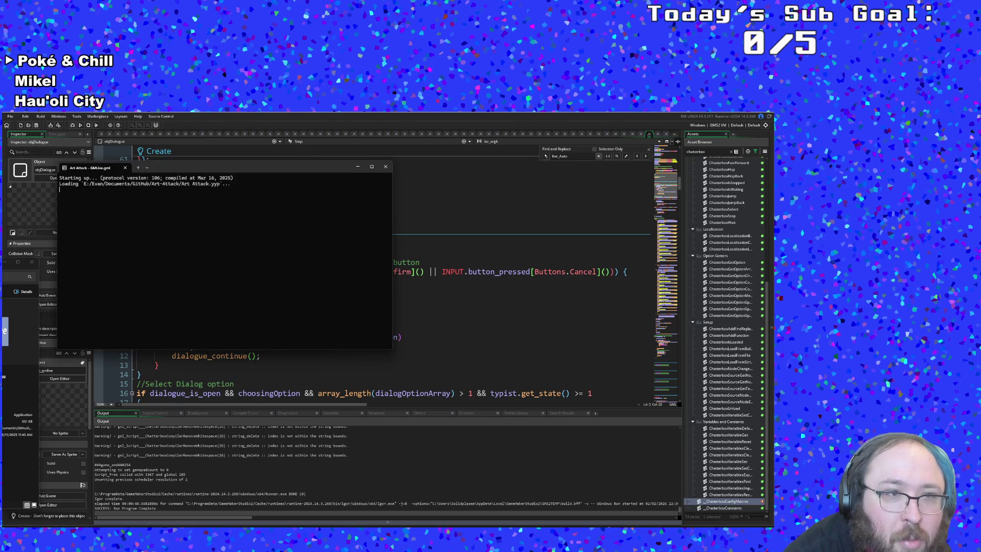
pyautogui.click(243, 387)
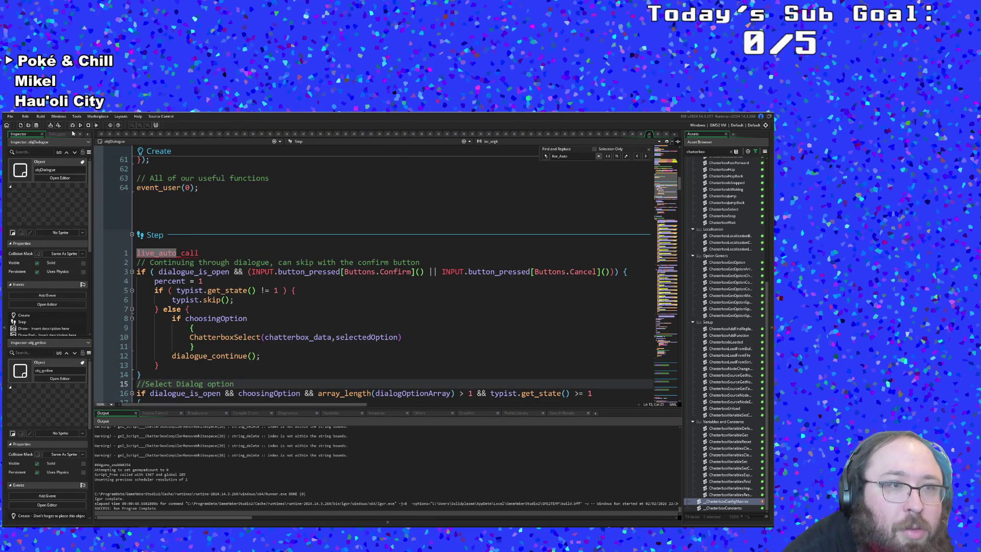
pyautogui.click(72, 128)
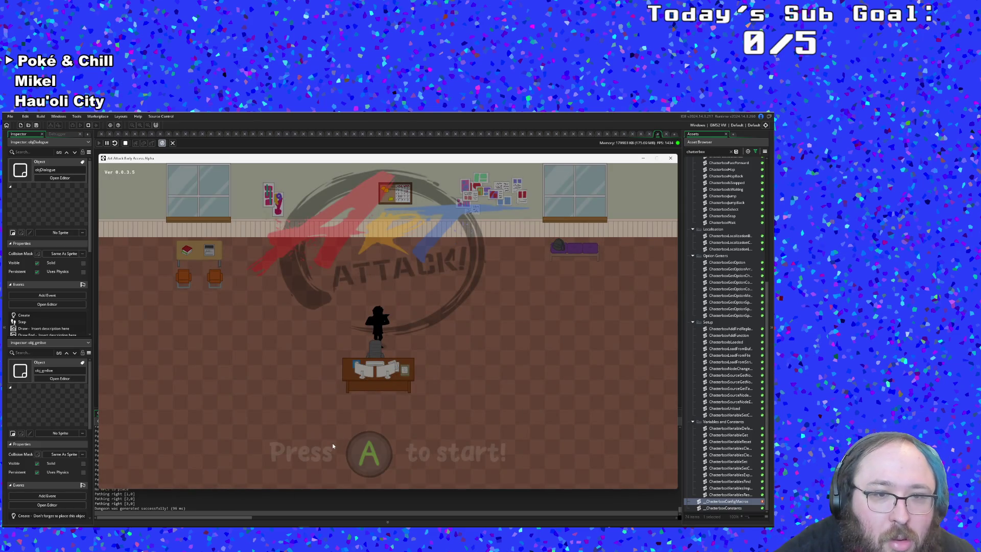
# Walk into the shop, choose Talk, advance Vicky's lines, move to Leave, and close the game
pyautogui.press('Return')
pyautogui.press('Return')
pyautogui.press('Return')
pyautogui.press('Right')
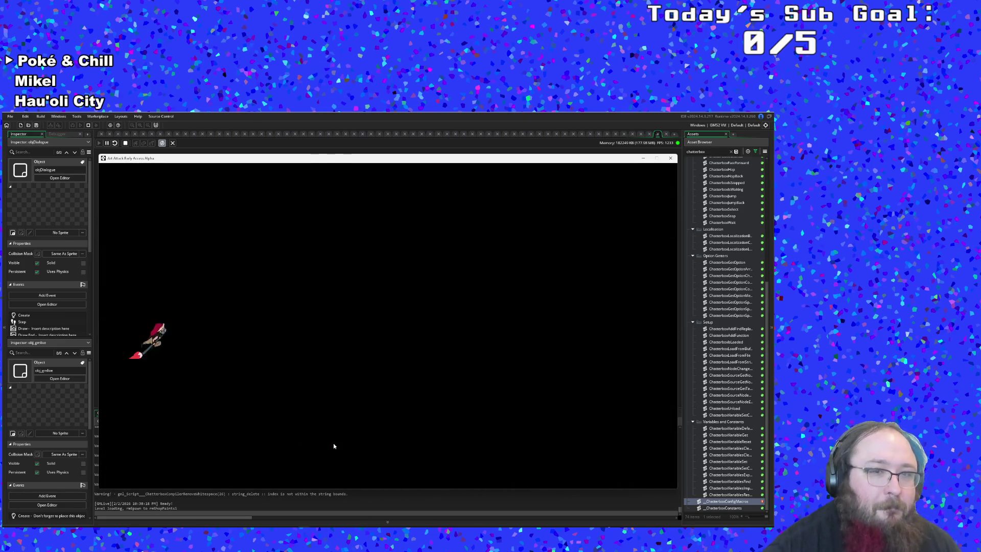
pyautogui.press('Return')
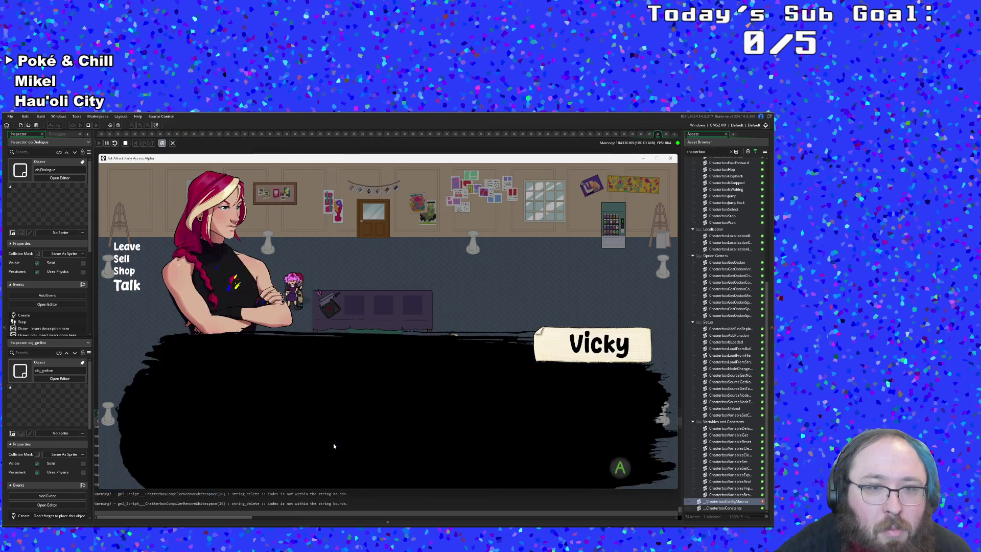
pyautogui.press('Return')
pyautogui.press('Return')
pyautogui.press('Return')
pyautogui.press('Return')
pyautogui.press('Return')
pyautogui.press('Return')
pyautogui.press('Return')
pyautogui.press('Return')
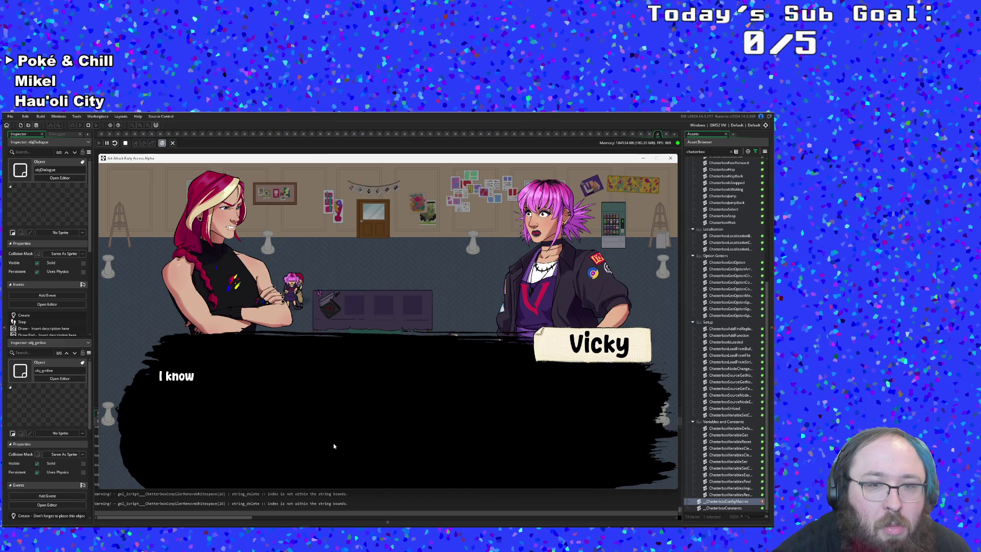
pyautogui.press('Return')
pyautogui.press('Return')
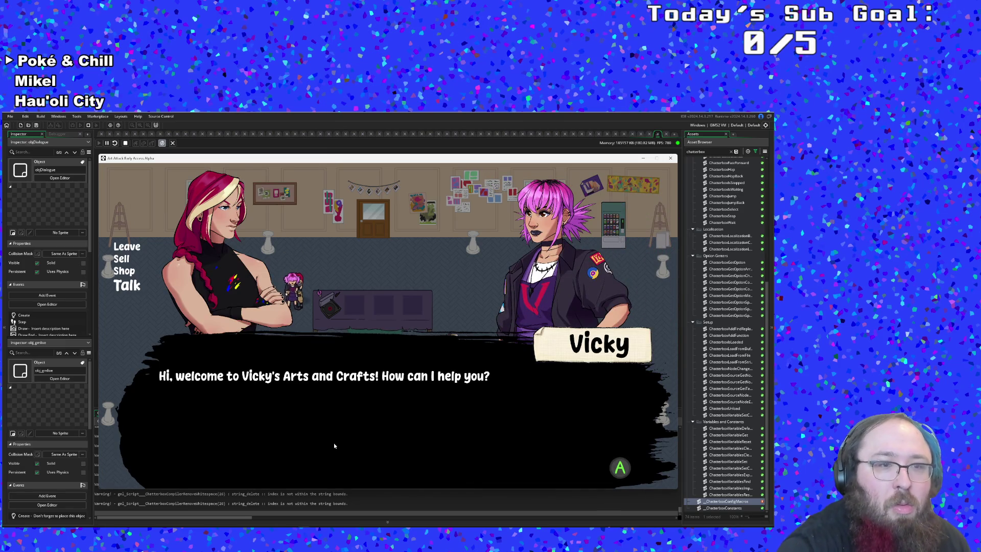
pyautogui.press('Down')
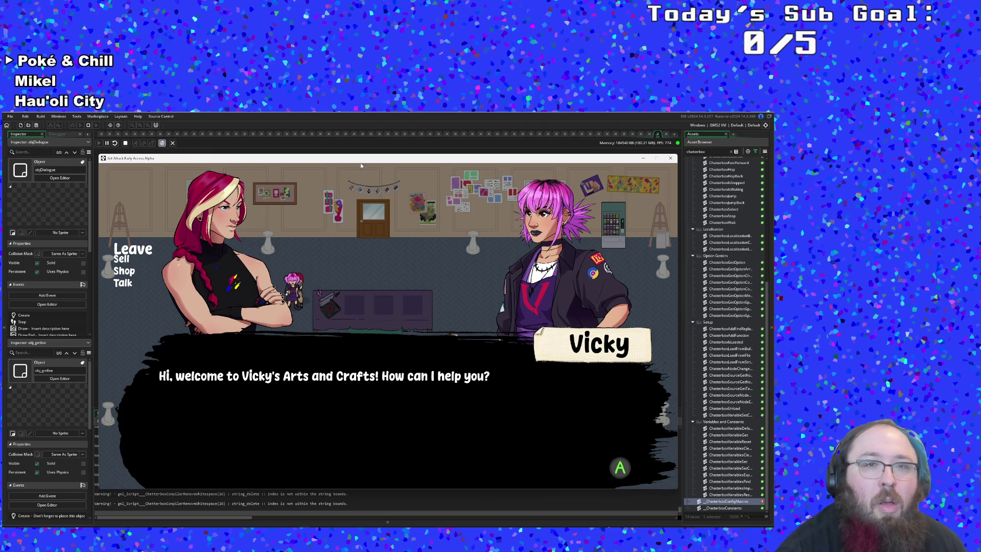
pyautogui.press('Return')
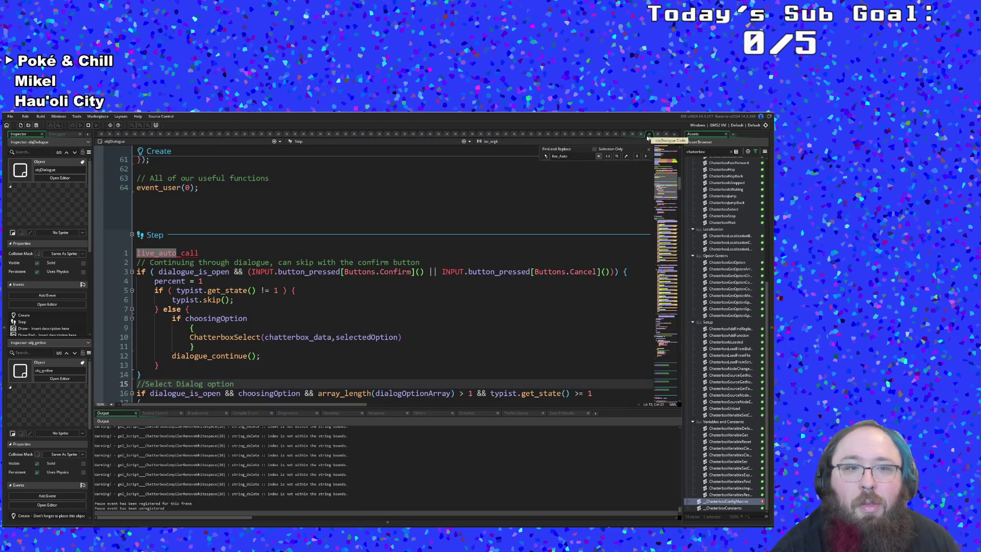
# Scroll objDialogue's code to the Draw GUI End event
pyautogui.scroll(-20, 389, 276)
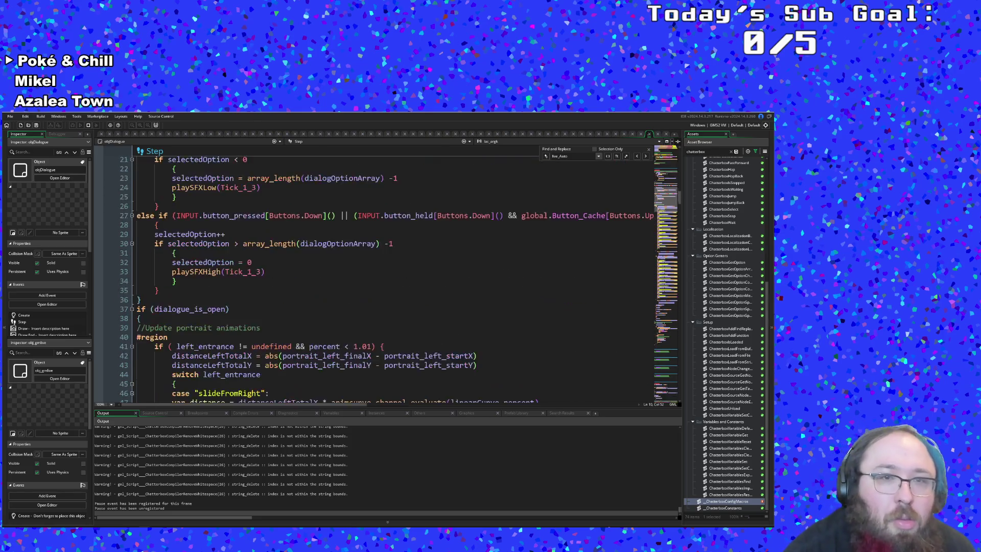
pyautogui.scroll(-20, 451, 314)
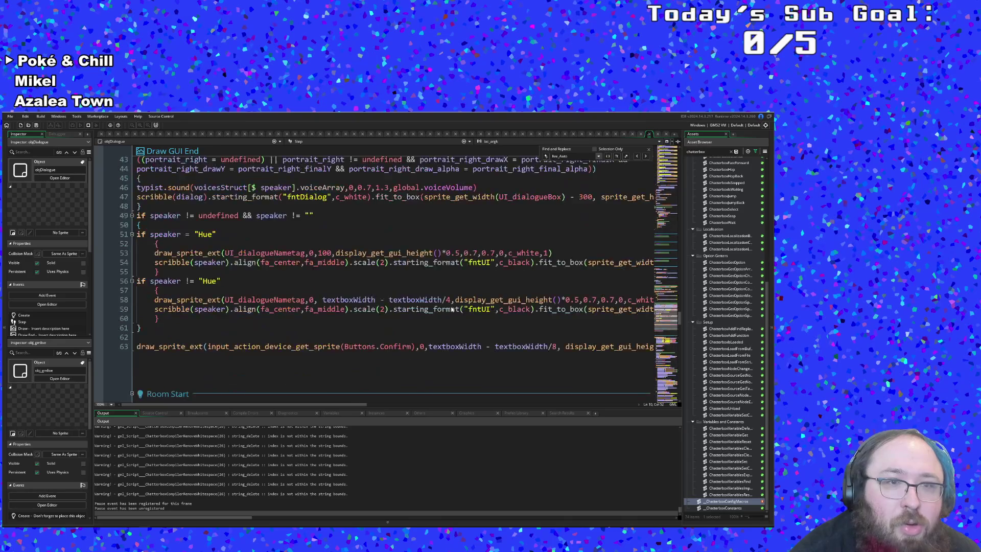
pyautogui.scroll(8, 388, 276)
pyautogui.scroll(-6, 388, 276)
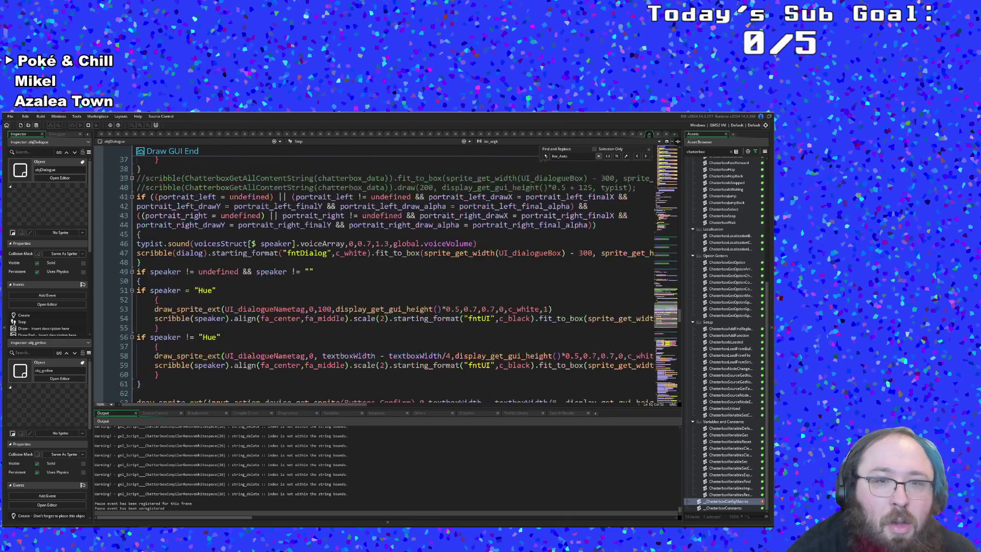
pyautogui.scroll(20, 389, 276)
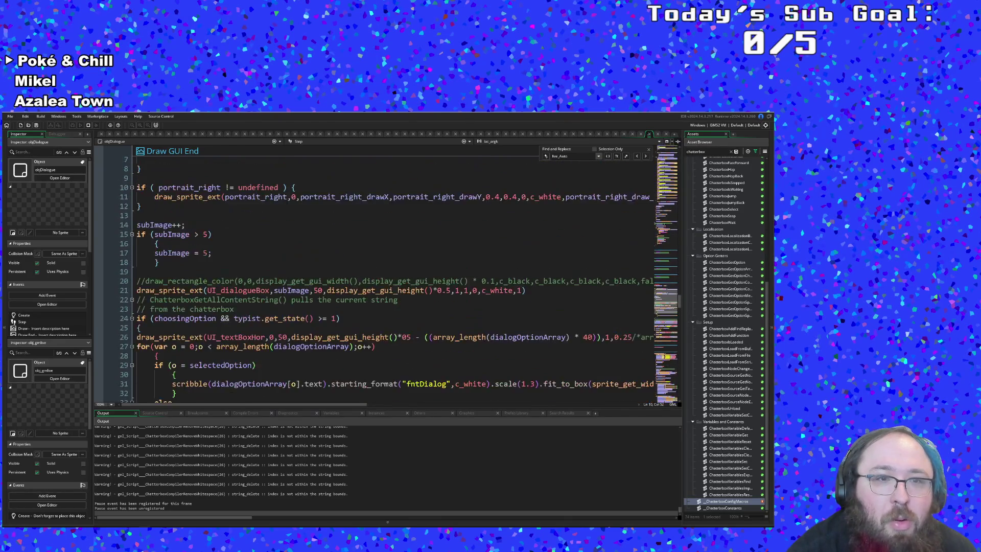
pyautogui.scroll(-4, 389, 276)
pyautogui.scroll(-20, 389, 276)
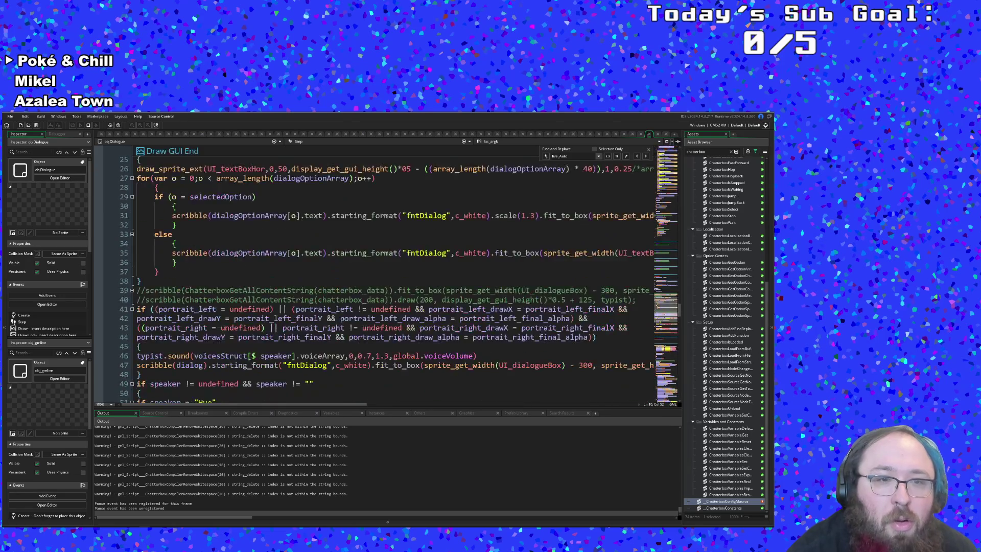
pyautogui.scroll(15, 388, 276)
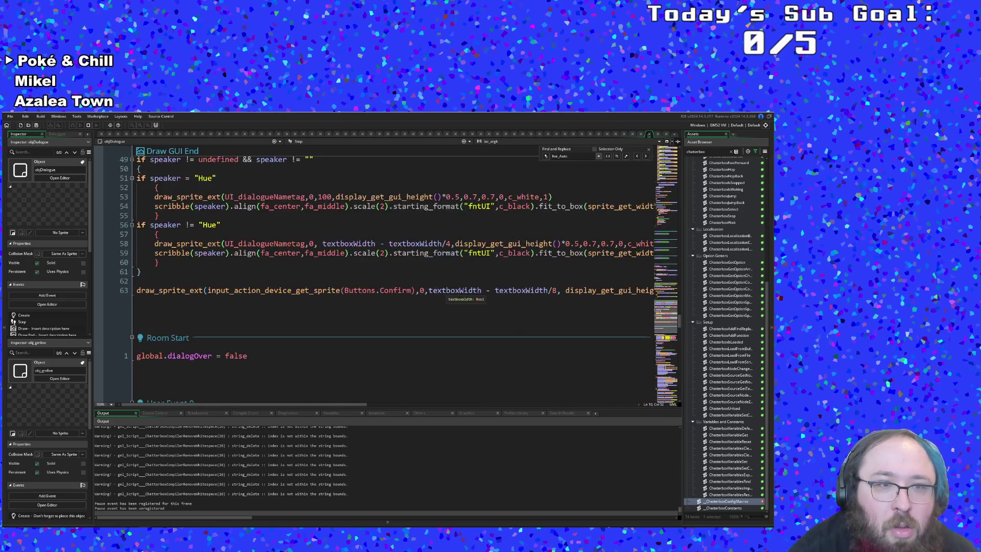
pyautogui.scroll(10, 388, 276)
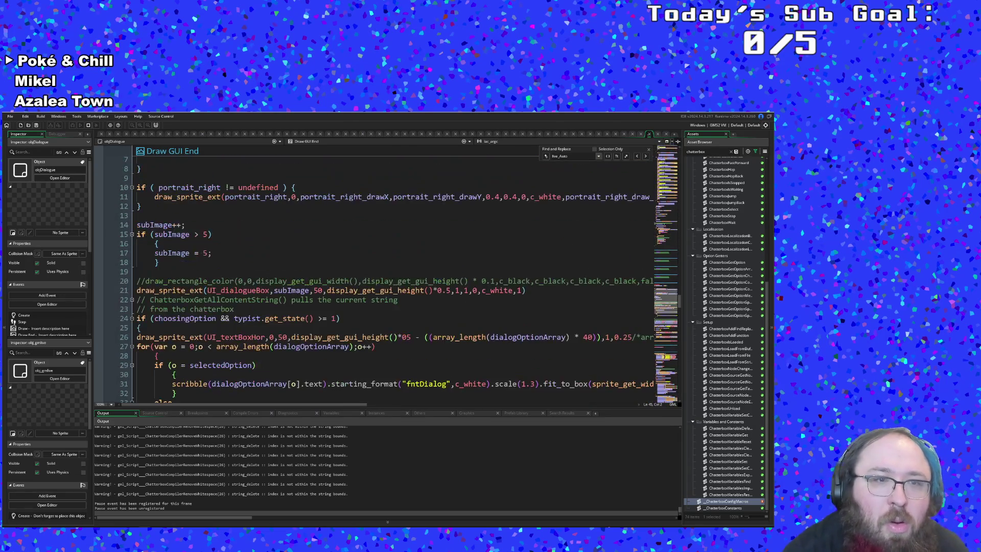
pyautogui.scroll(-2, 366, 307)
pyautogui.click(365, 335)
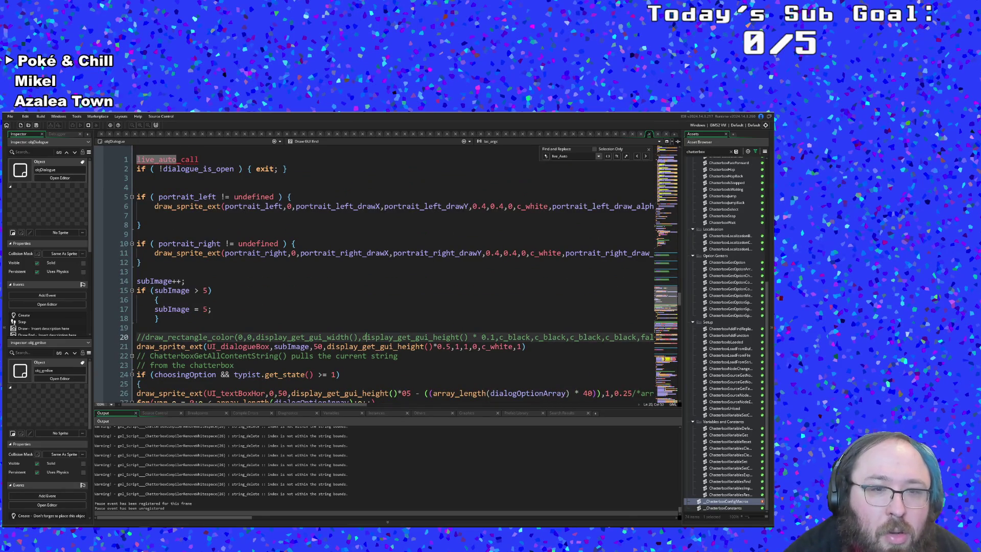
pyautogui.scroll(-4, 366, 336)
pyautogui.click(366, 327)
# Inspect the UI_dialogueBox draw_sprite_ext call on line 21 and the option loop near line 27
pyautogui.click(398, 243)
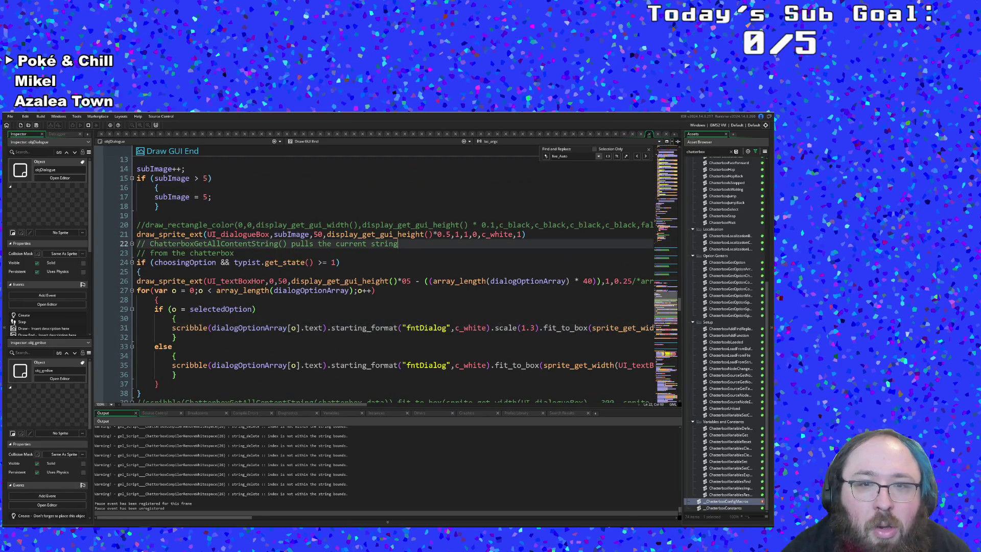
pyautogui.click(441, 234)
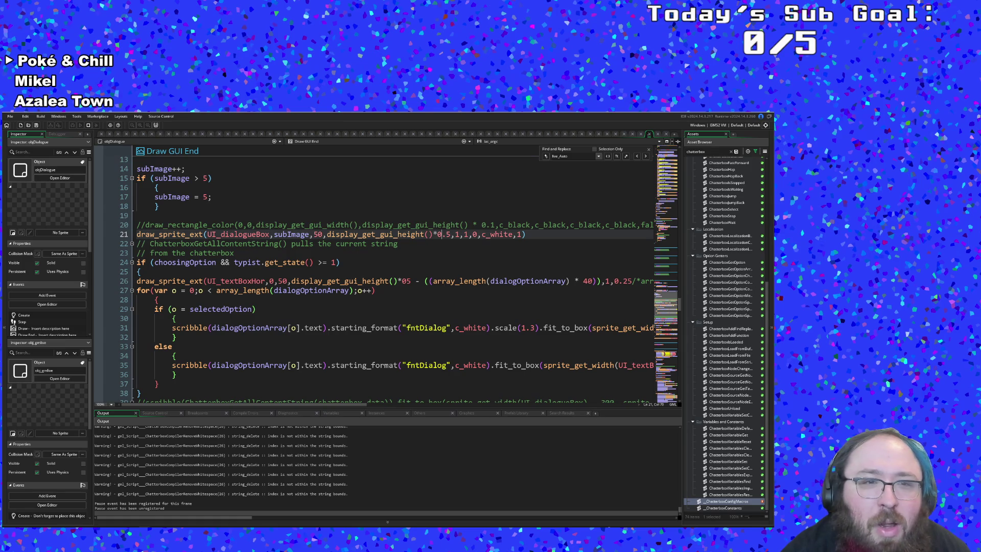
pyautogui.click(251, 234)
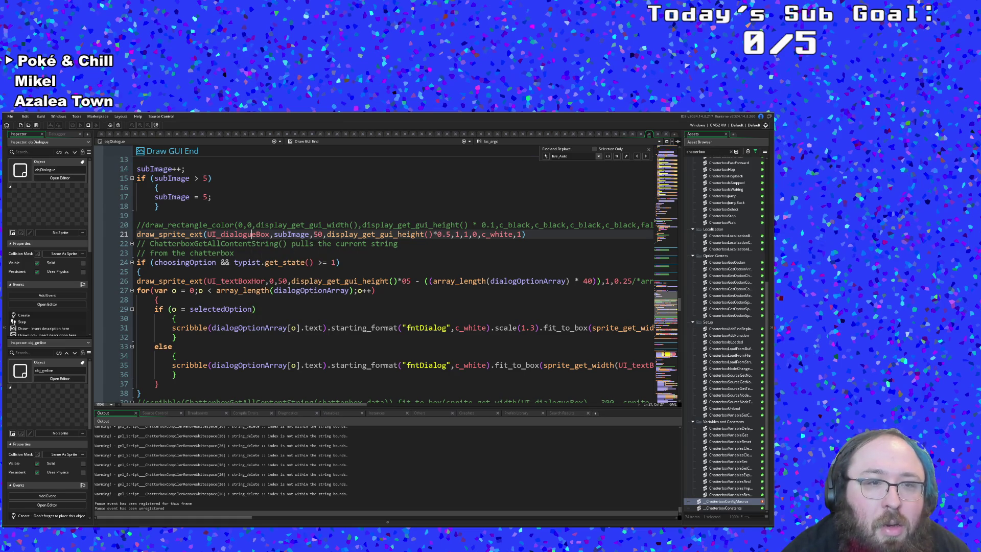
pyautogui.click(248, 281)
pyautogui.press('Down')
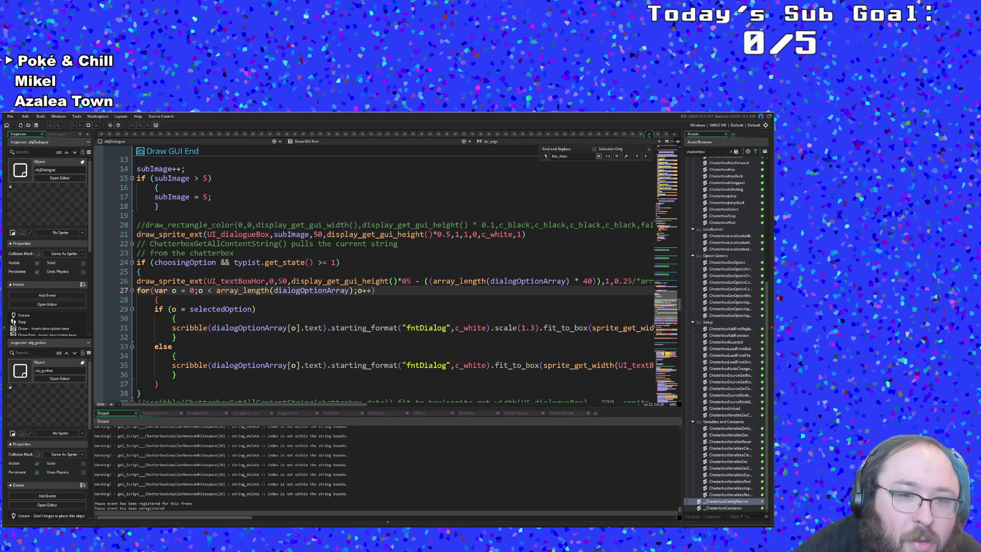
pyautogui.moveTo(276, 406); pyautogui.dragTo(305, 406)
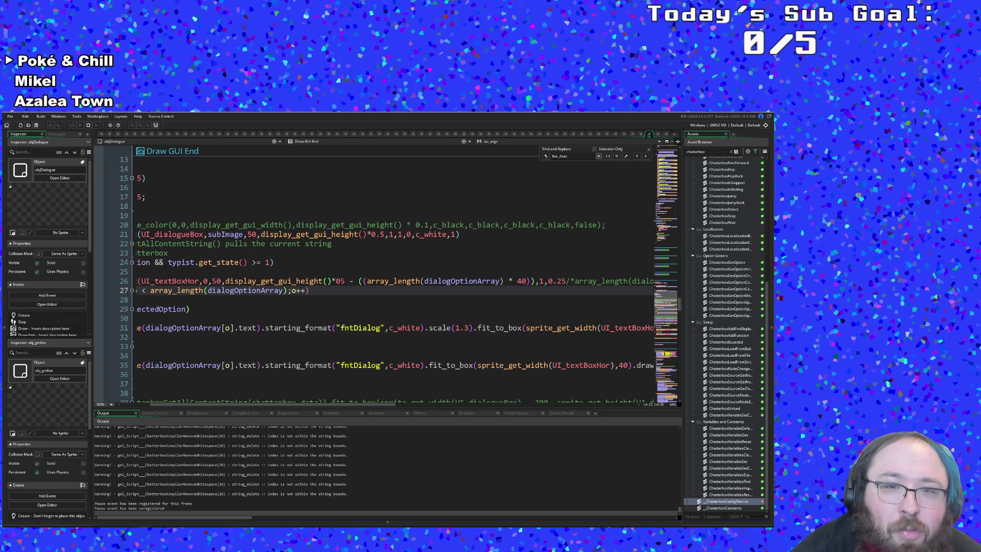
# Try 1 instead of 0.25 as line 26's vertical scale, save, and check the game
pyautogui.press('Down')
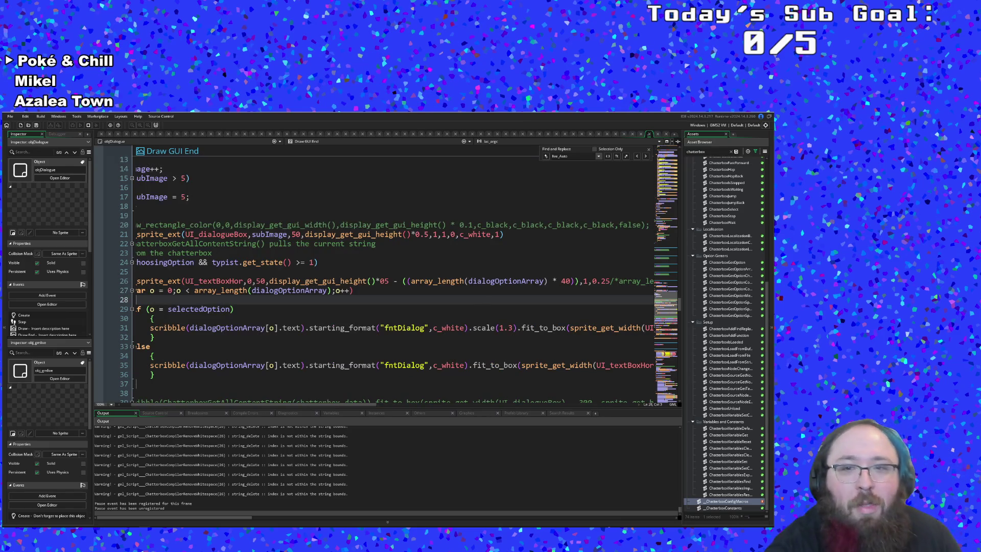
pyautogui.click(402, 281)
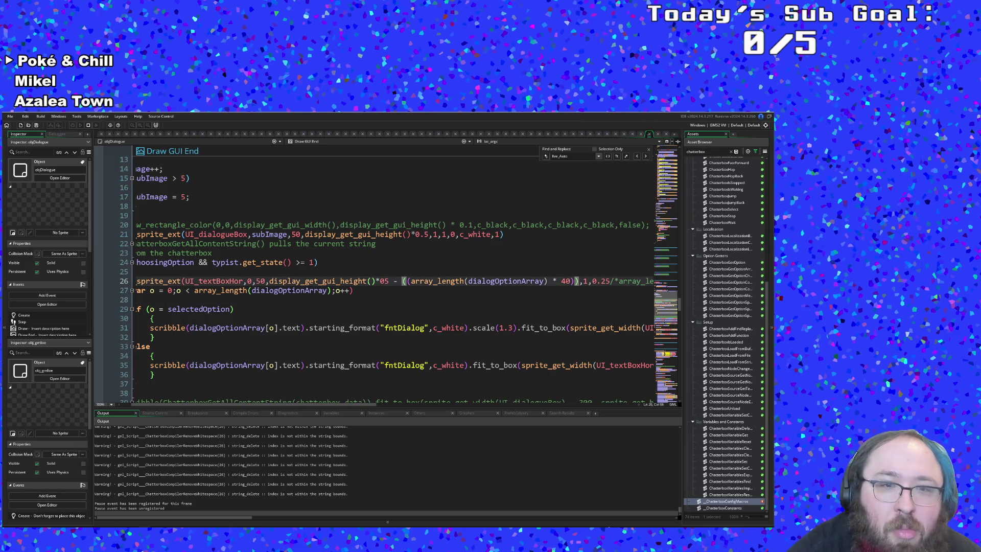
pyautogui.click(278, 281)
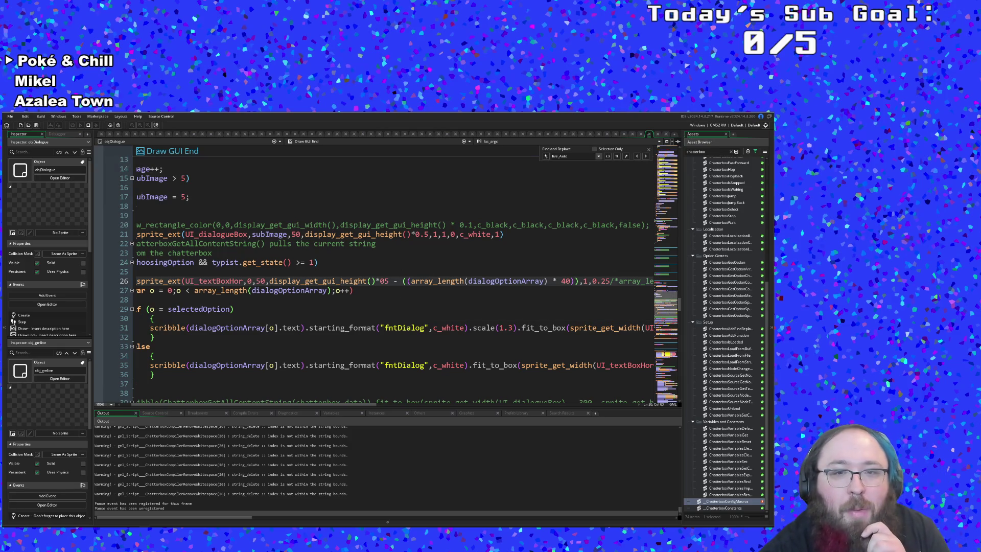
pyautogui.press('Down')
pyautogui.click(433, 281)
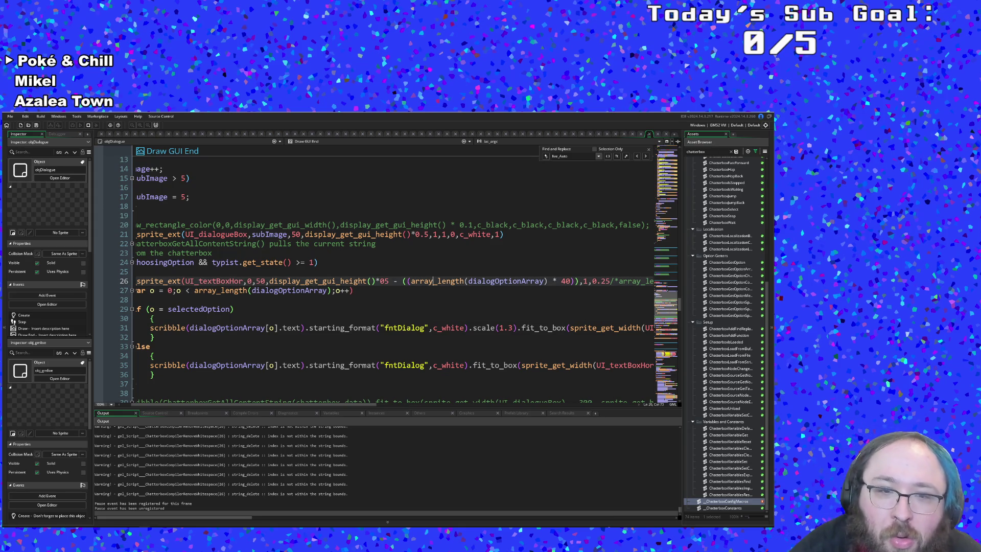
pyautogui.moveTo(367, 404); pyautogui.dragTo(450, 409)
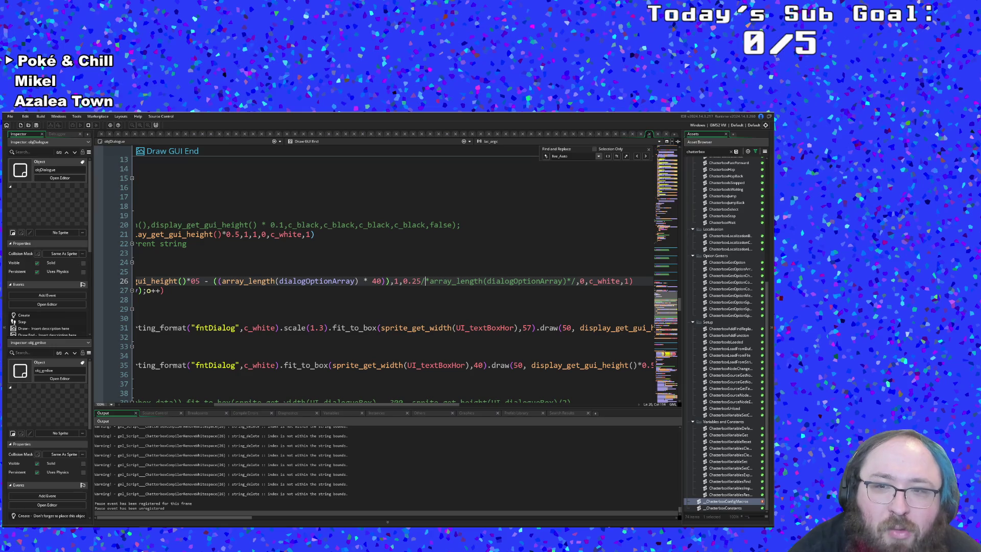
pyautogui.moveTo(421, 281); pyautogui.dragTo(403, 282)
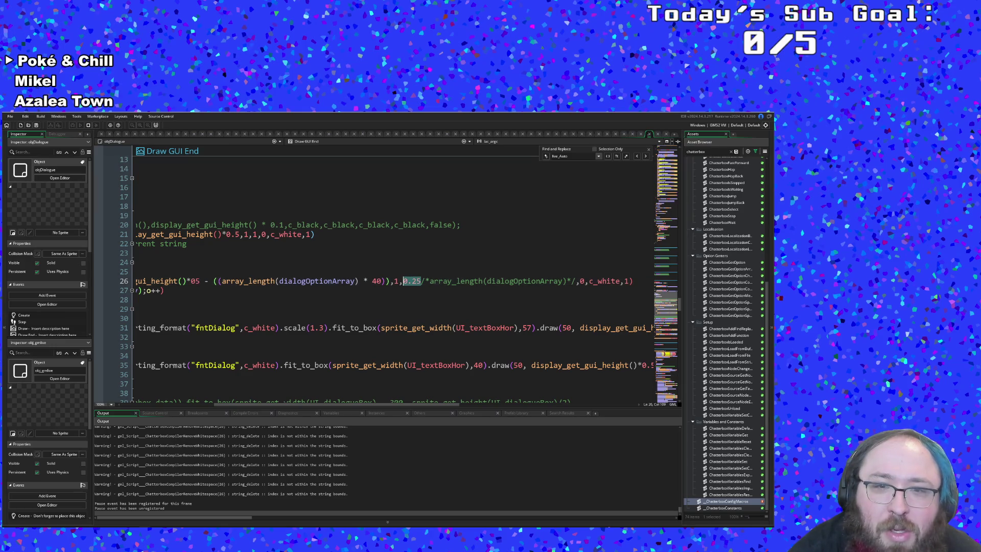
pyautogui.write('1')
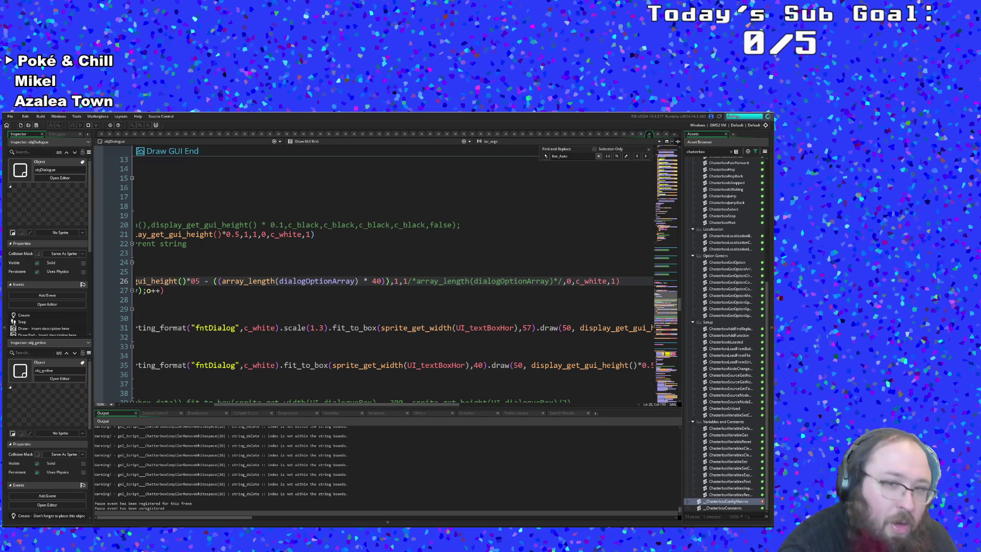
pyautogui.hotkey('ctrl', 's')
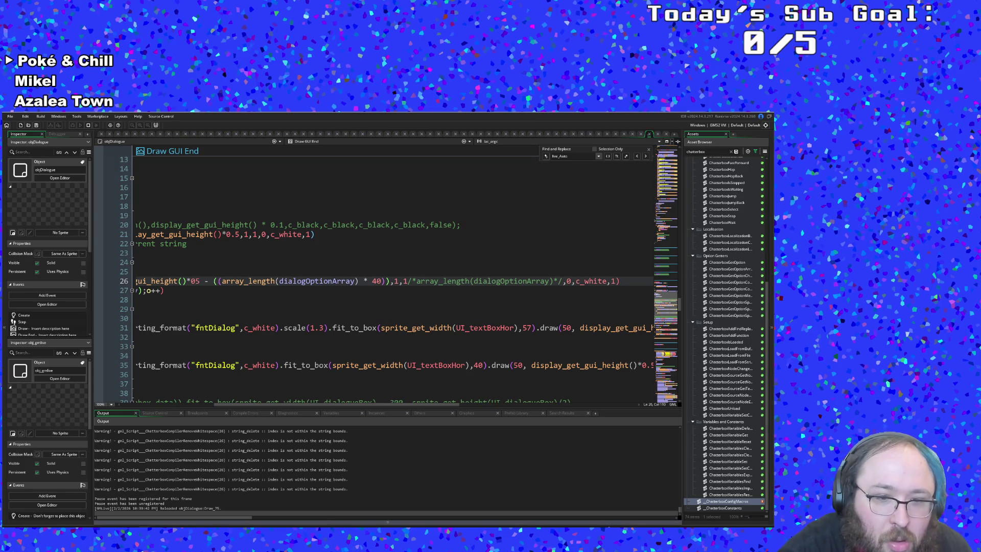
pyautogui.hotkey('alt', 'Tab')
pyautogui.hotkey('alt', 'Tab')
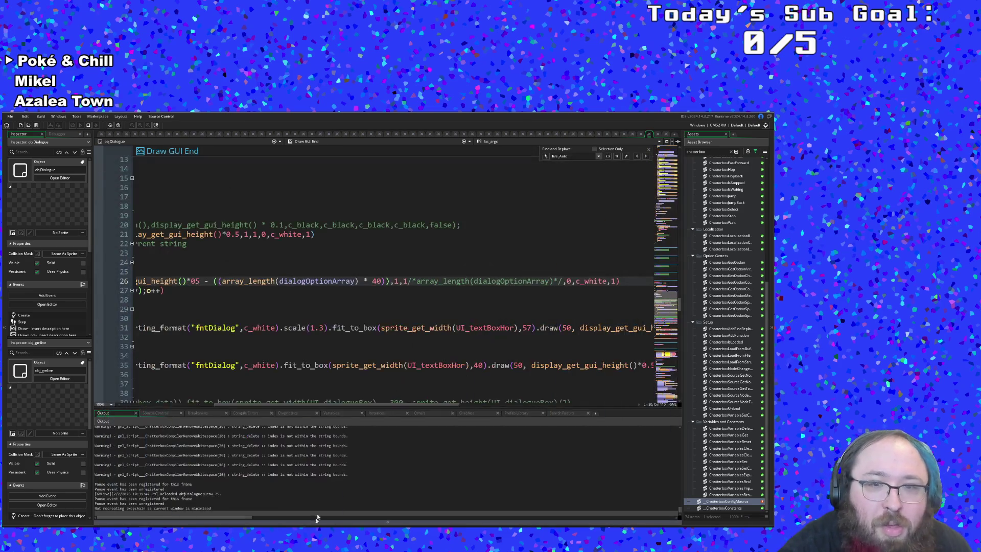
# Restore 0.25 and uncomment array_length(dialogOptionArray) so yscale reads 0.25*array_length(dialogOptionArray)
pyautogui.click(389, 281)
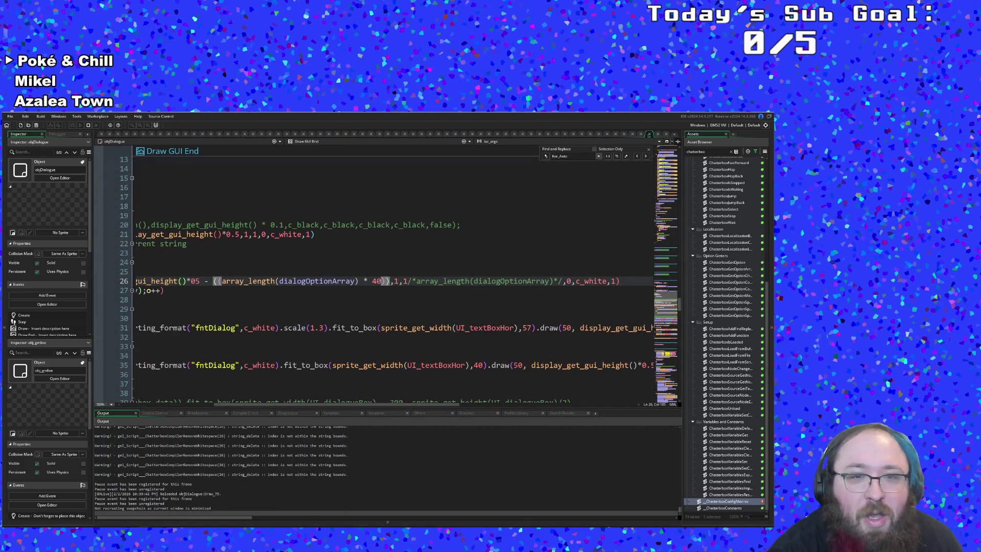
pyautogui.write(')')
pyautogui.hotkey('ctrl', 'z')
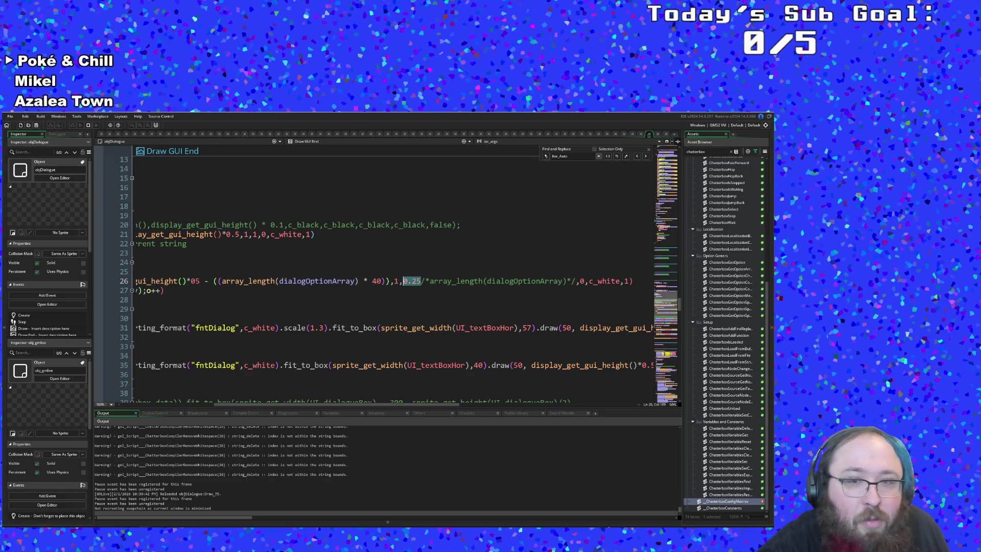
pyautogui.press('BackSpace')
pyautogui.press('BackSpace')
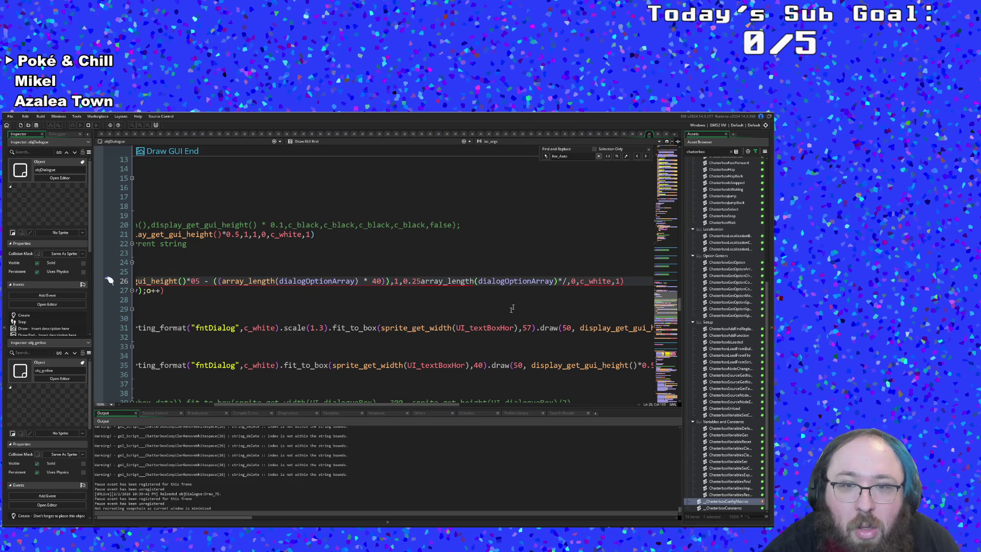
pyautogui.write('*')
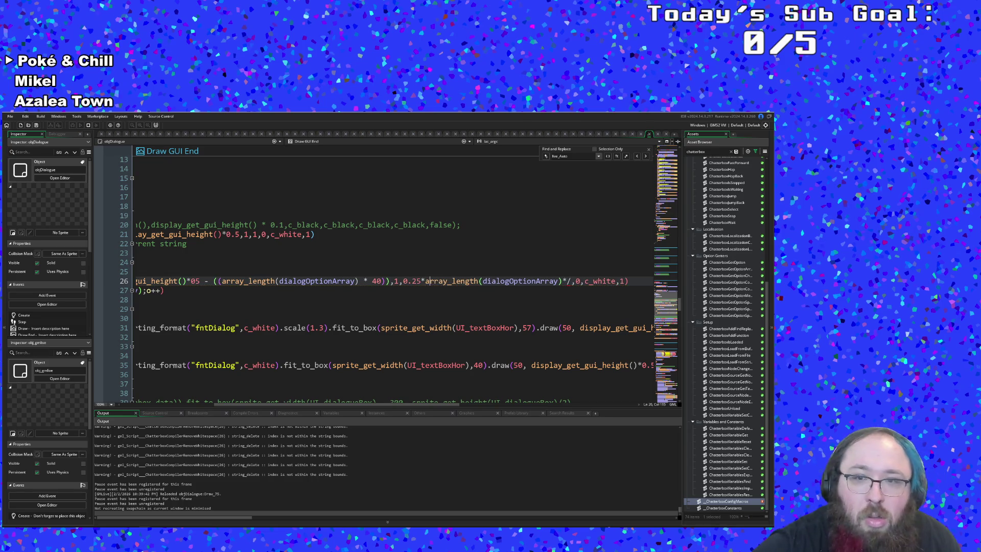
pyautogui.press('Left')
pyautogui.press('BackSpace')
pyautogui.press('BackSpace')
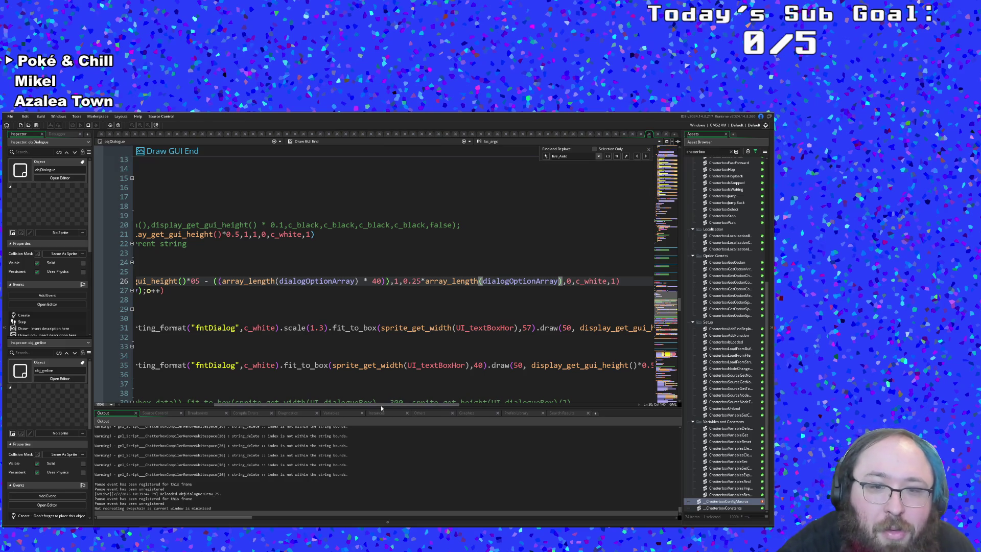
pyautogui.moveTo(381, 406); pyautogui.dragTo(305, 403)
pyautogui.click(393, 281)
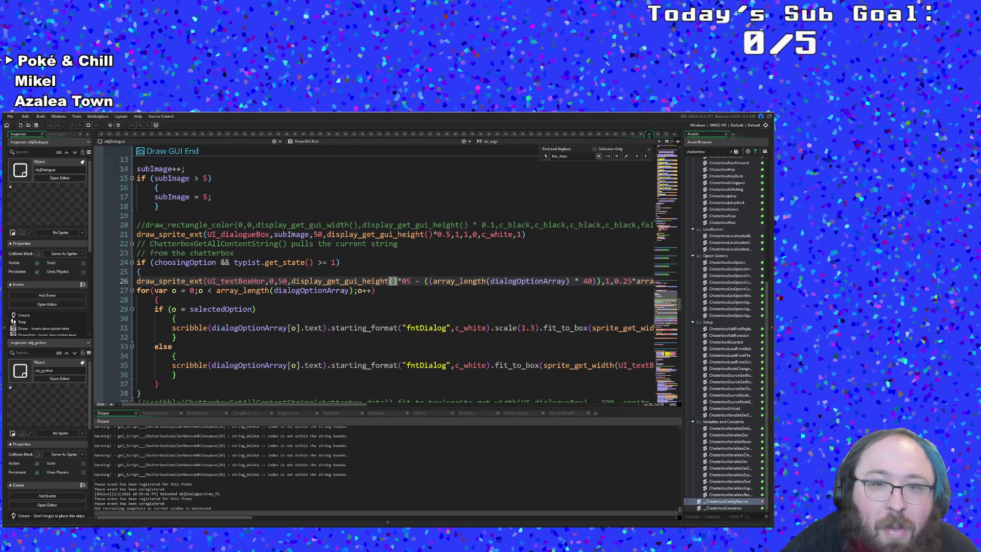
# Remove the extra closing bracket after 40 in line 26's y-offset
pyautogui.click(403, 281)
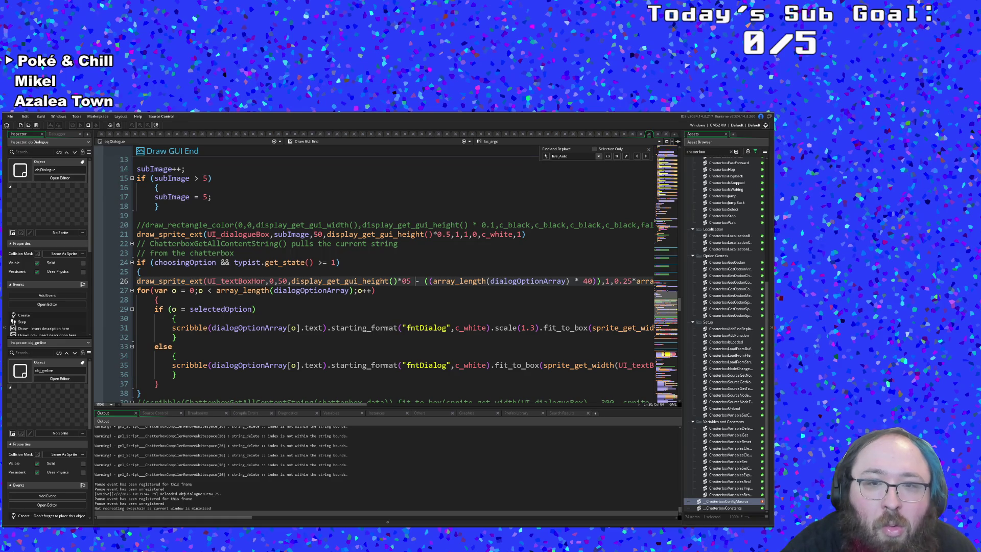
pyautogui.click(593, 281)
pyautogui.click(570, 281)
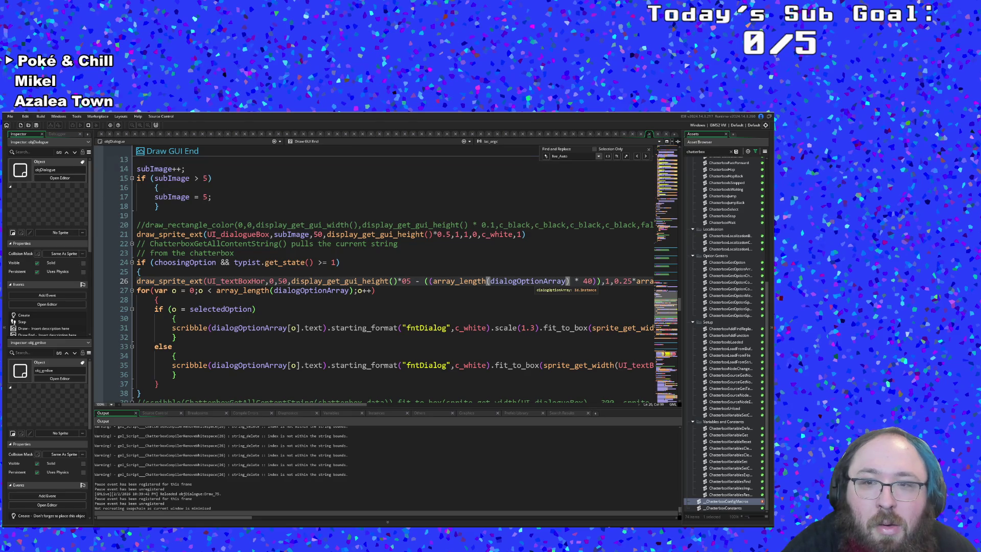
pyautogui.click(535, 281)
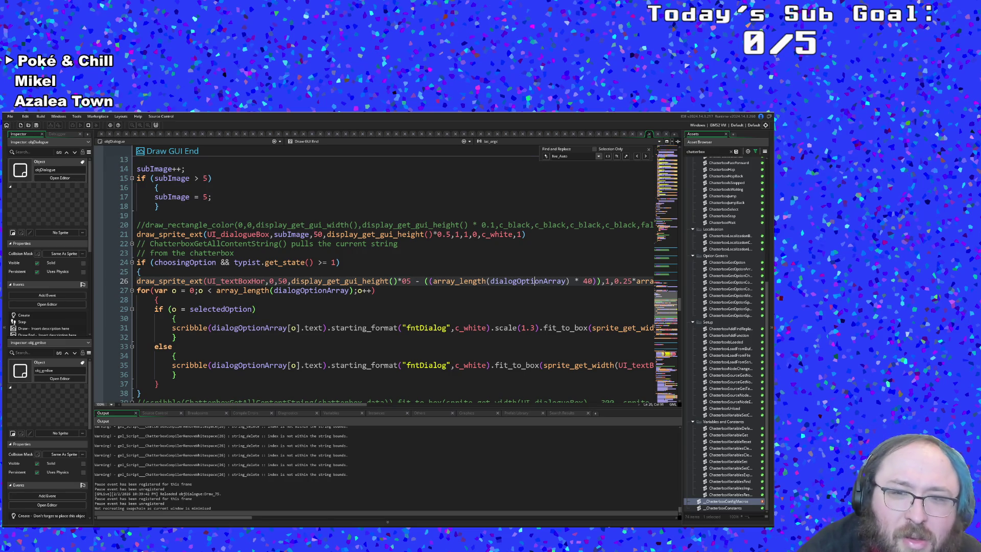
pyautogui.moveTo(332, 281)
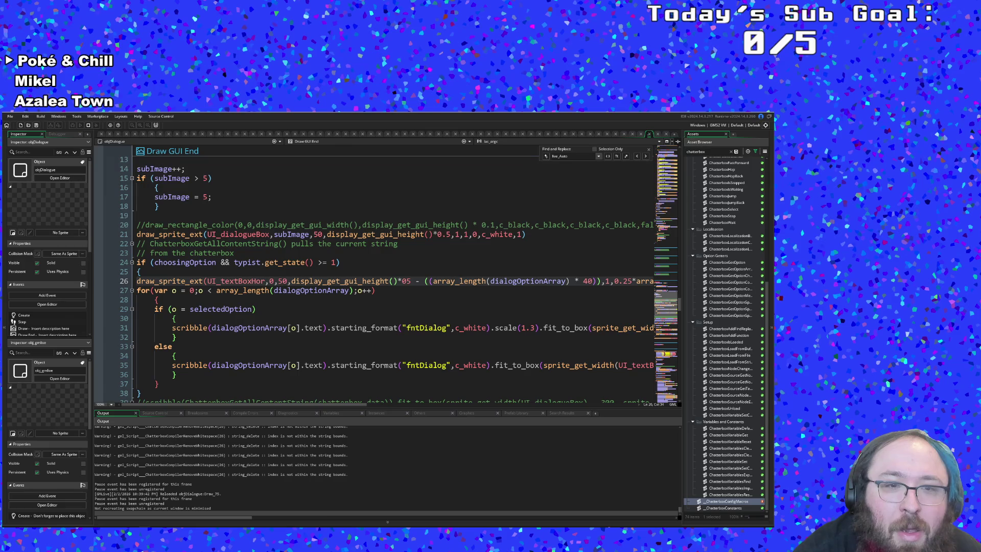
pyautogui.moveTo(259, 282)
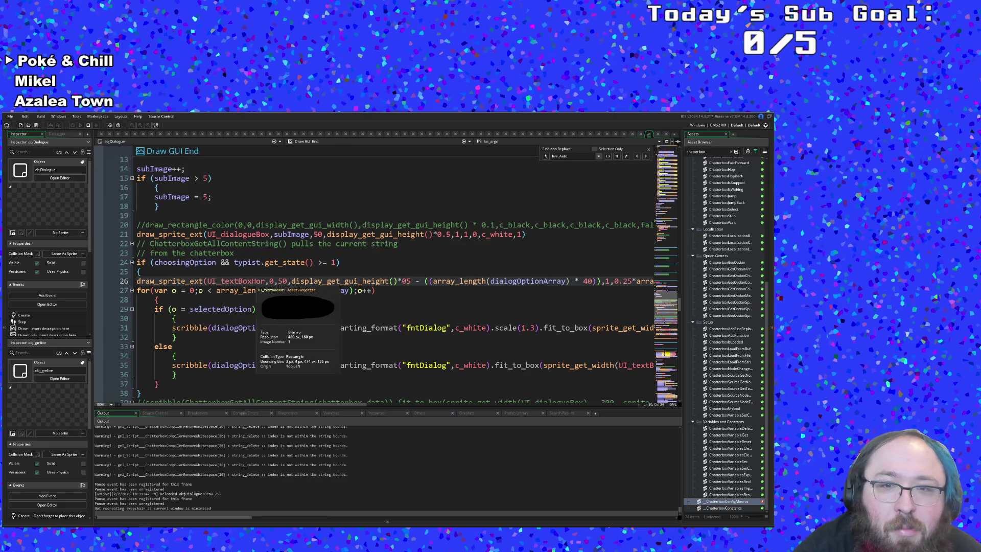
pyautogui.click(595, 281)
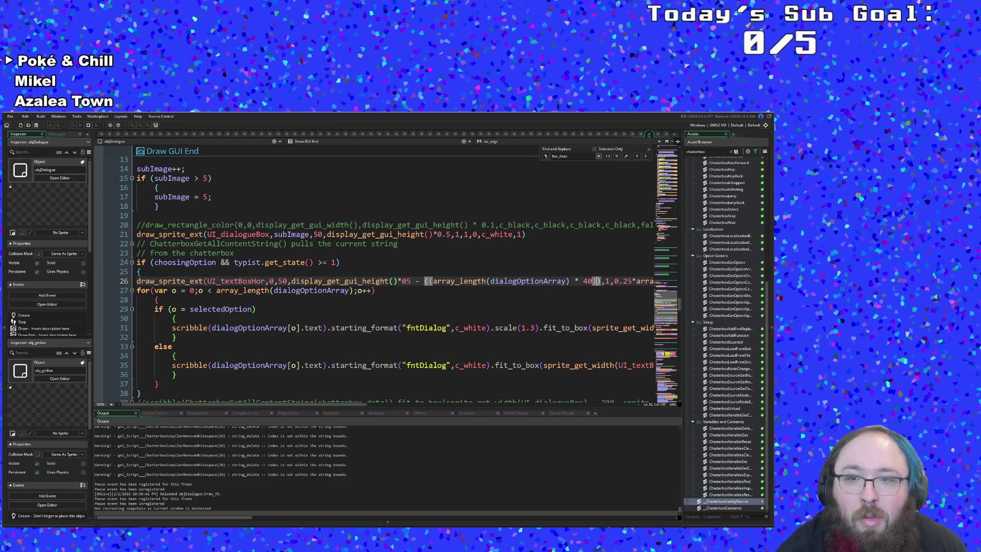
pyautogui.press('BackSpace')
pyautogui.press('BackSpace')
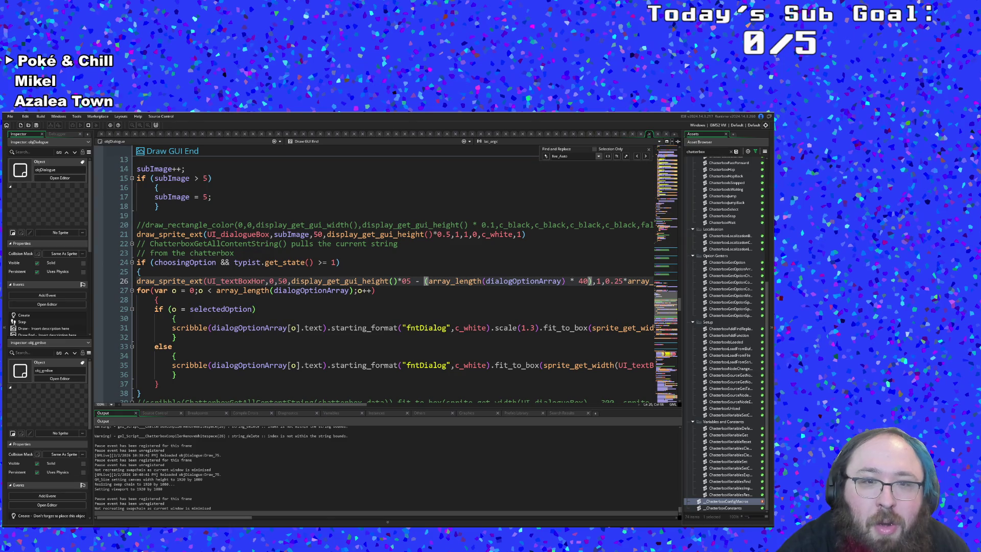
# Delete the ' * 40' so the offset is just (array_length(dialogOptionArray))
pyautogui.click(402, 281)
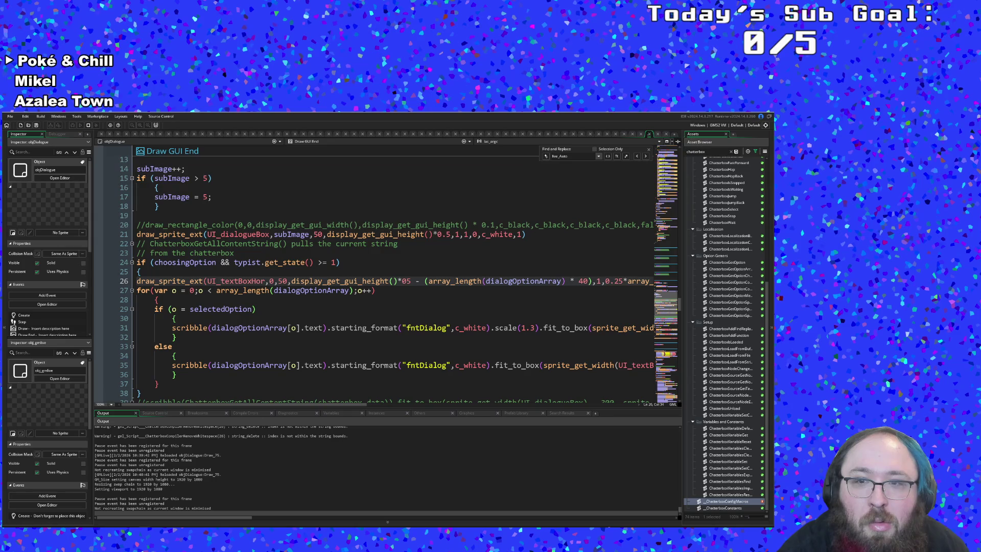
pyautogui.click(589, 281)
pyautogui.hotkey('shift', 'Left')
pyautogui.hotkey('shift', 'Left')
pyautogui.hotkey('shift', 'Left')
pyautogui.hotkey('shift', 'Left')
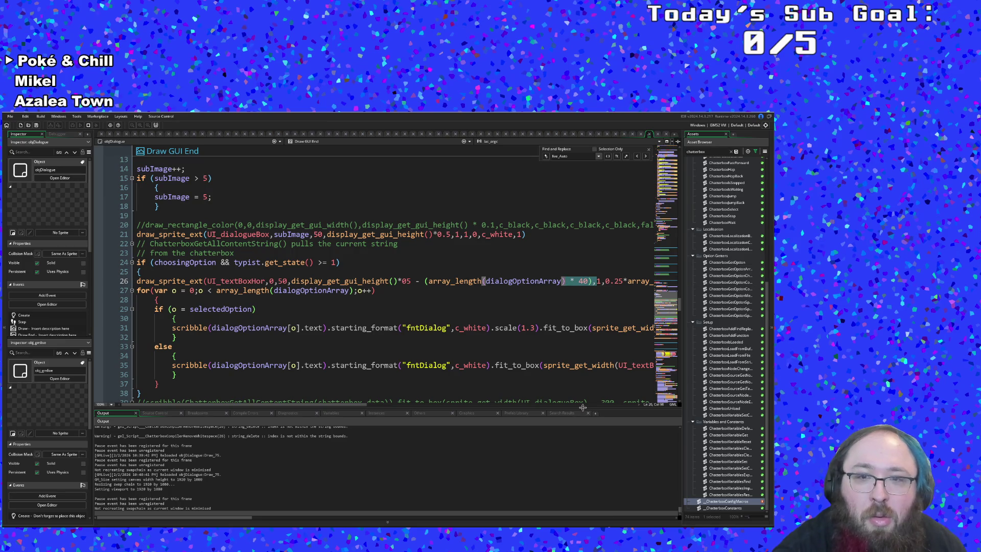
pyautogui.press('Right')
pyautogui.press('Right')
pyautogui.press('Right')
pyautogui.press('Left')
pyautogui.press('BackSpace')
pyautogui.press('BackSpace')
pyautogui.press('BackSpace')
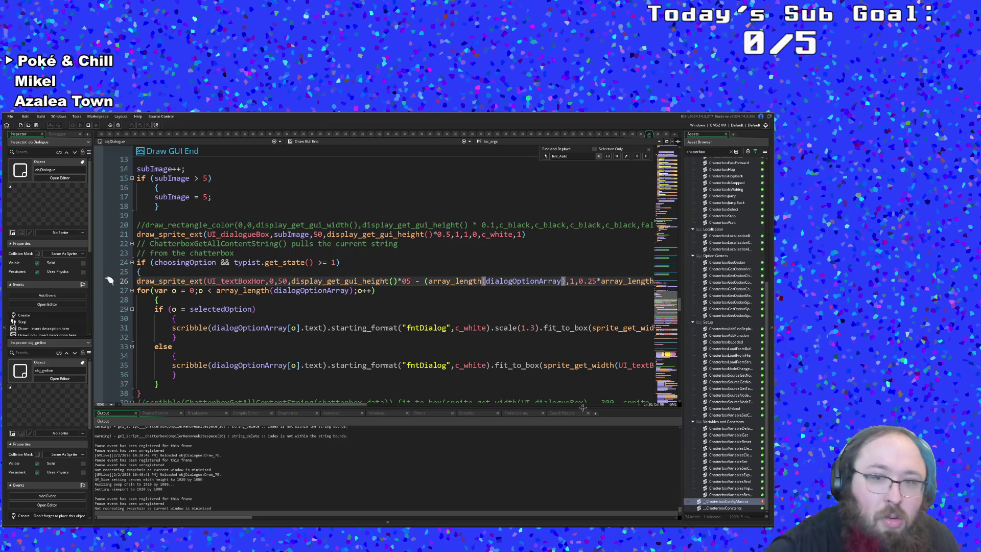
pyautogui.write(')')
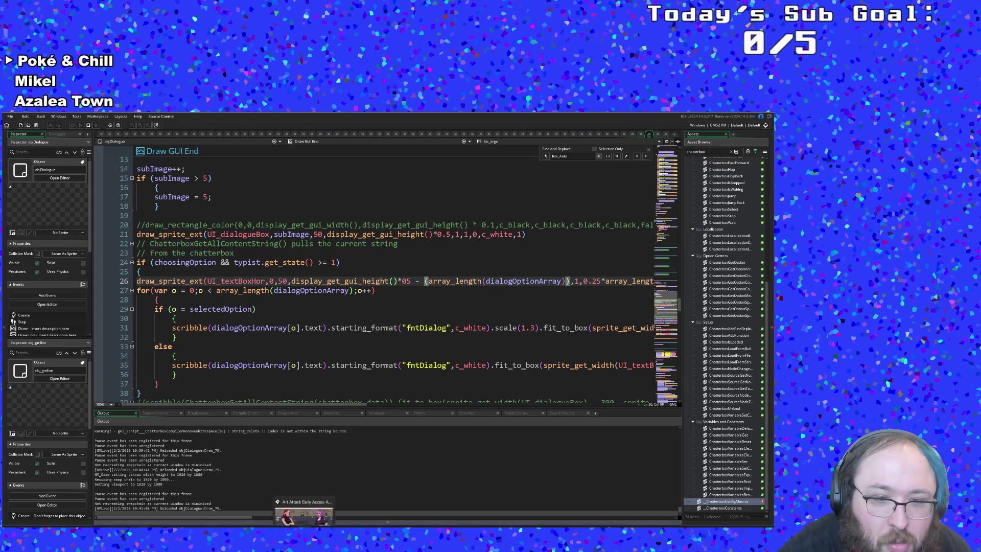
# Check the game, then restore '* 40)' in line 26's option-count offset
pyautogui.hotkey('alt', 'Tab')
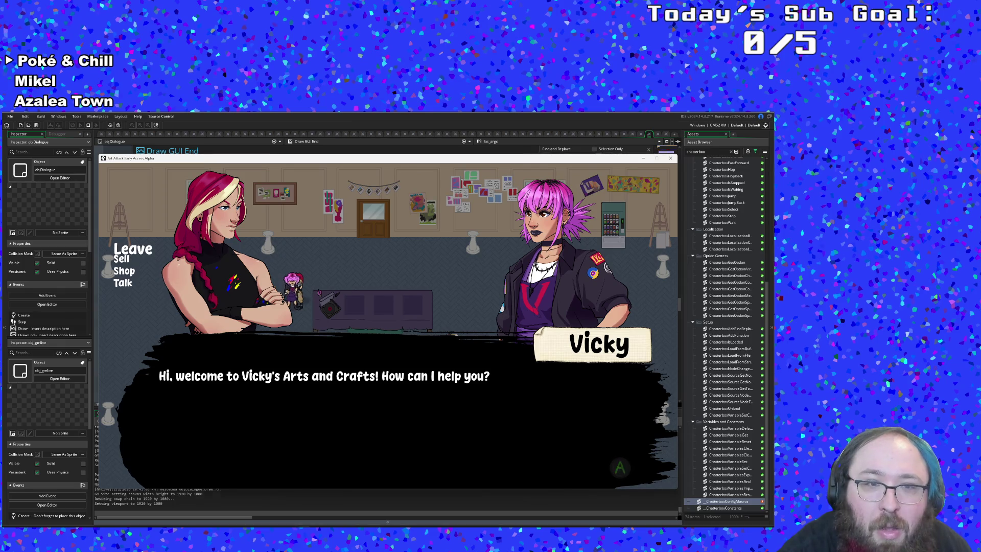
pyautogui.hotkey('alt', 'Tab')
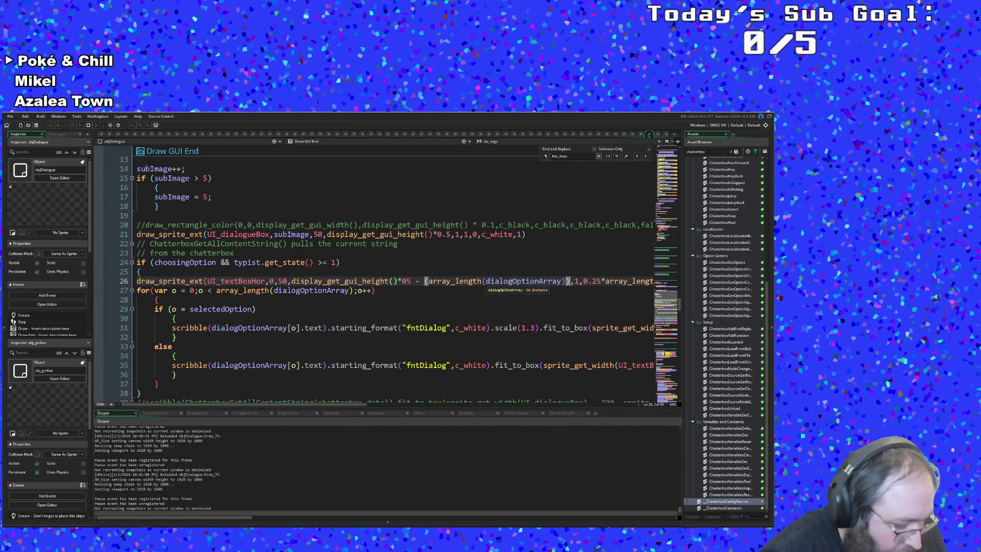
pyautogui.press('BackSpace')
pyautogui.write('* 40')
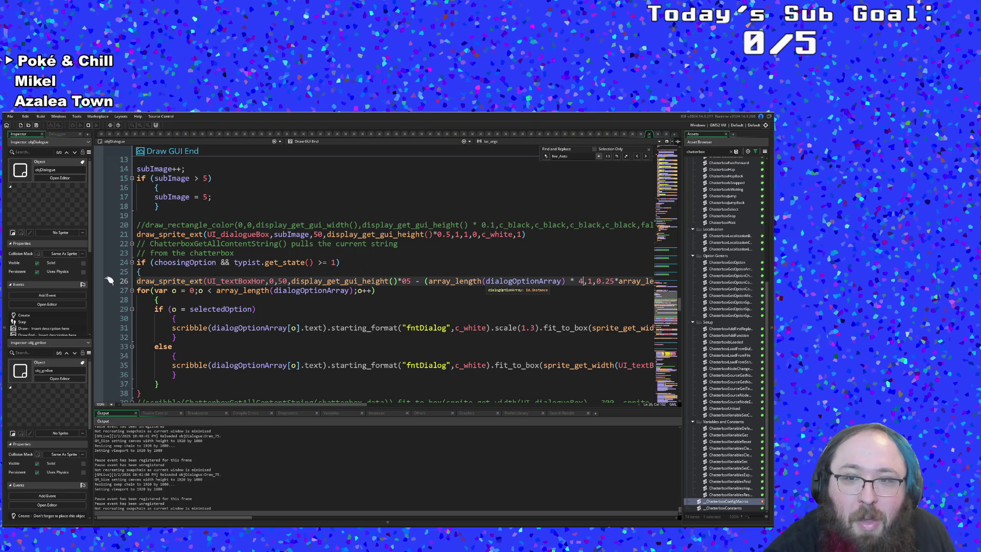
pyautogui.write(')')
# Comment out '- (array_length(dialogOptionArray) * 40)' with /* */, save, and check the game
pyautogui.click(539, 281)
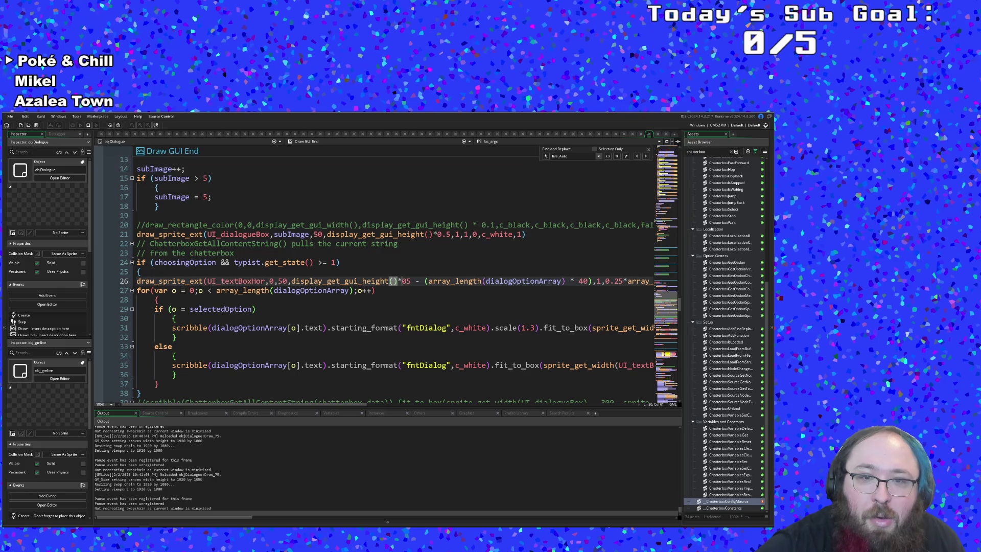
pyautogui.write('(')
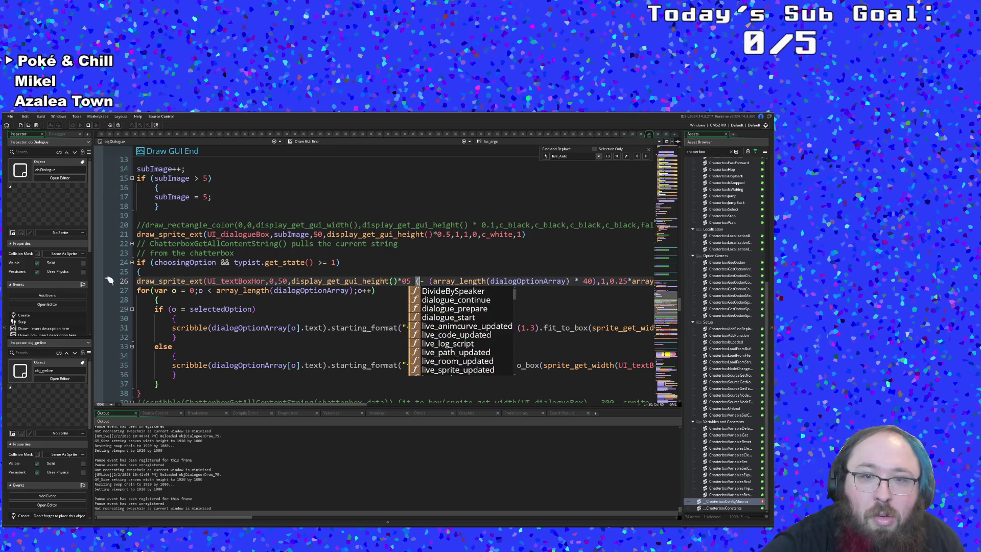
pyautogui.press('BackSpace')
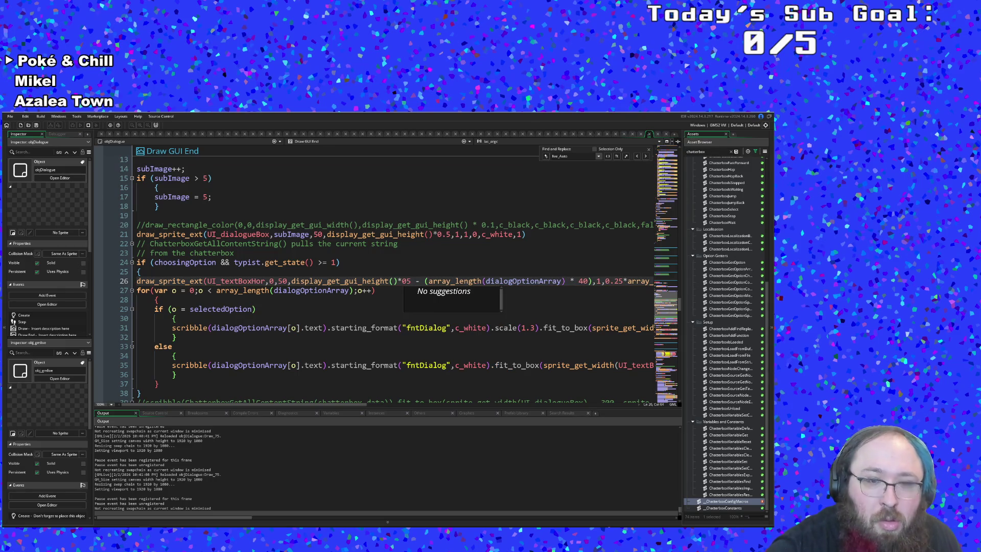
pyautogui.write('/*')
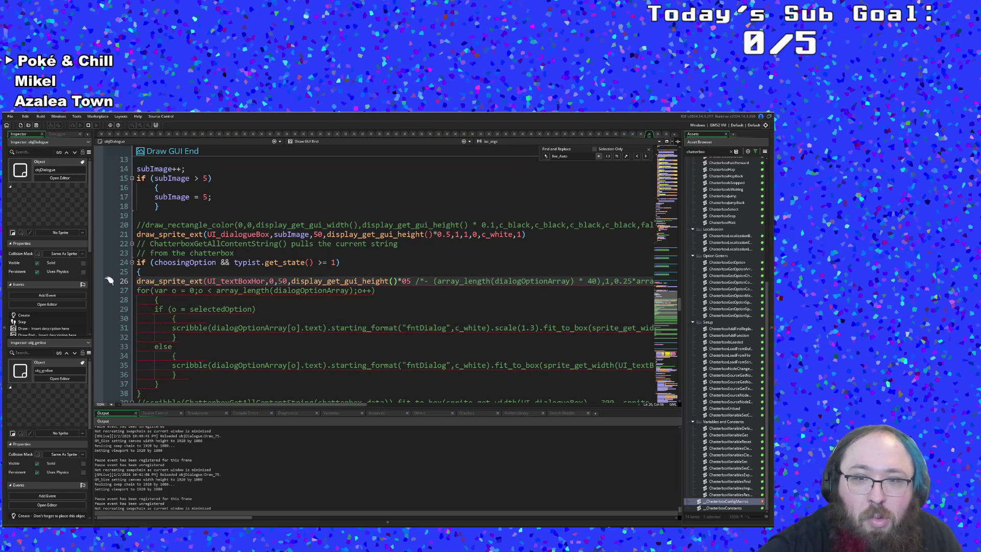
pyautogui.press('Right')
pyautogui.press('Right')
pyautogui.press('Right')
pyautogui.press('Right')
pyautogui.press('Right')
pyautogui.press('Right')
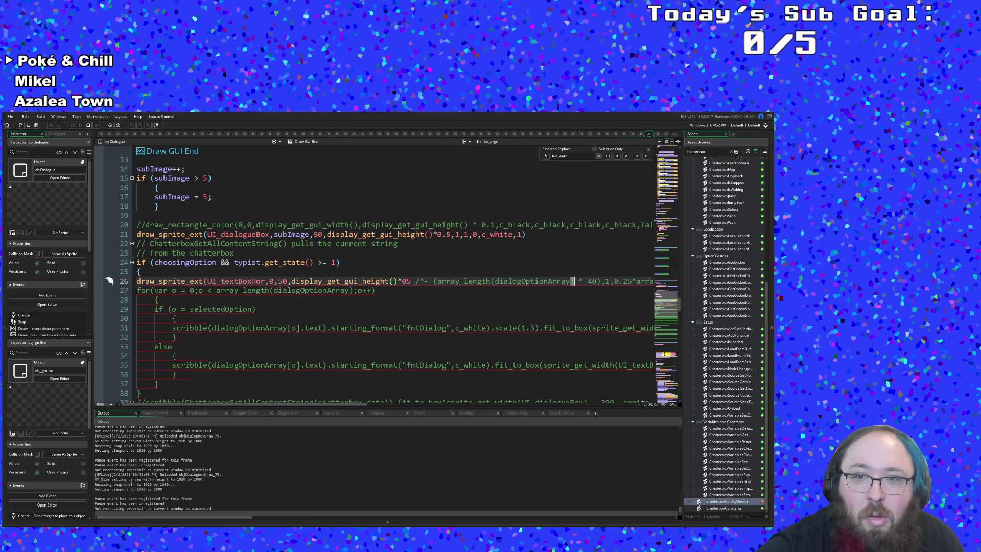
pyautogui.write('*/')
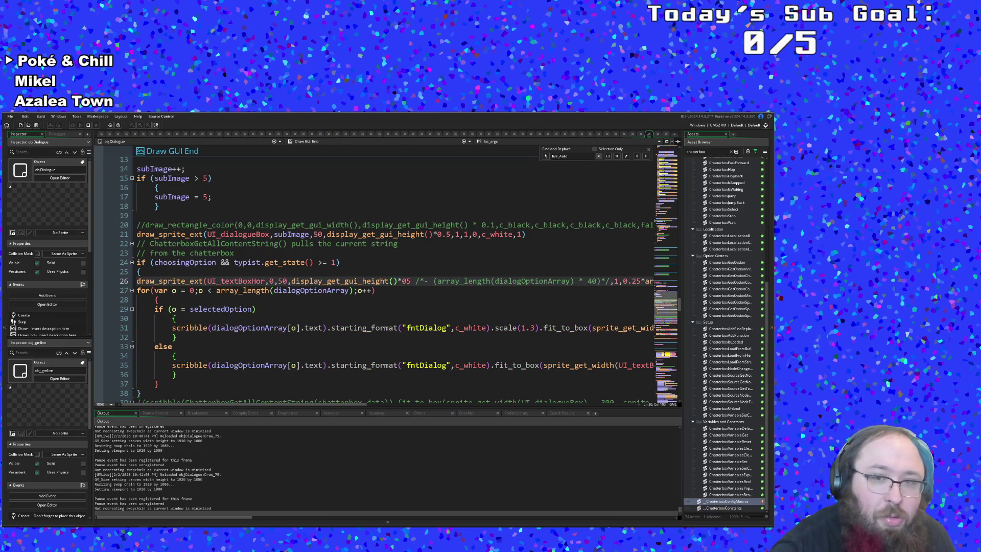
pyautogui.hotkey('ctrl', 's')
pyautogui.hotkey('alt', 'Tab')
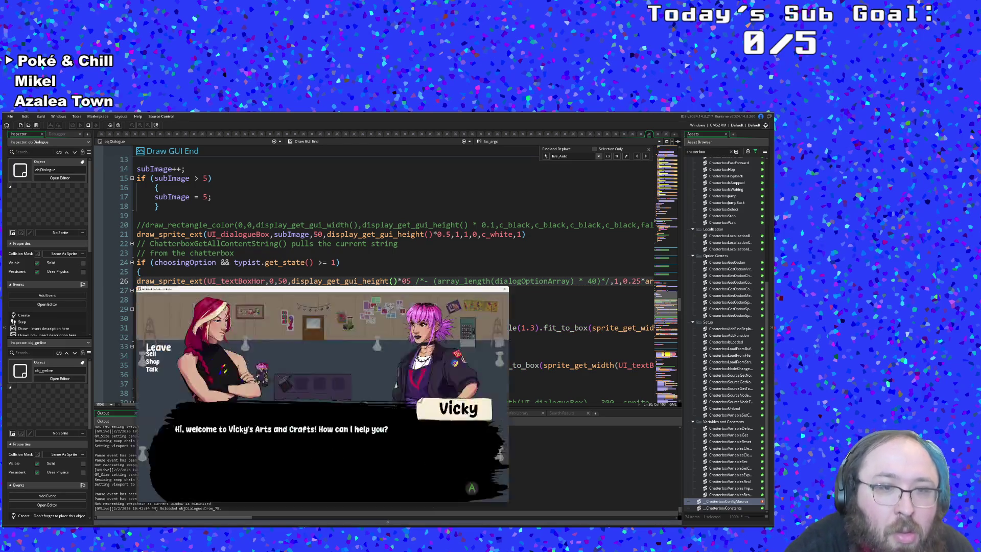
pyautogui.hotkey('alt', 'Tab')
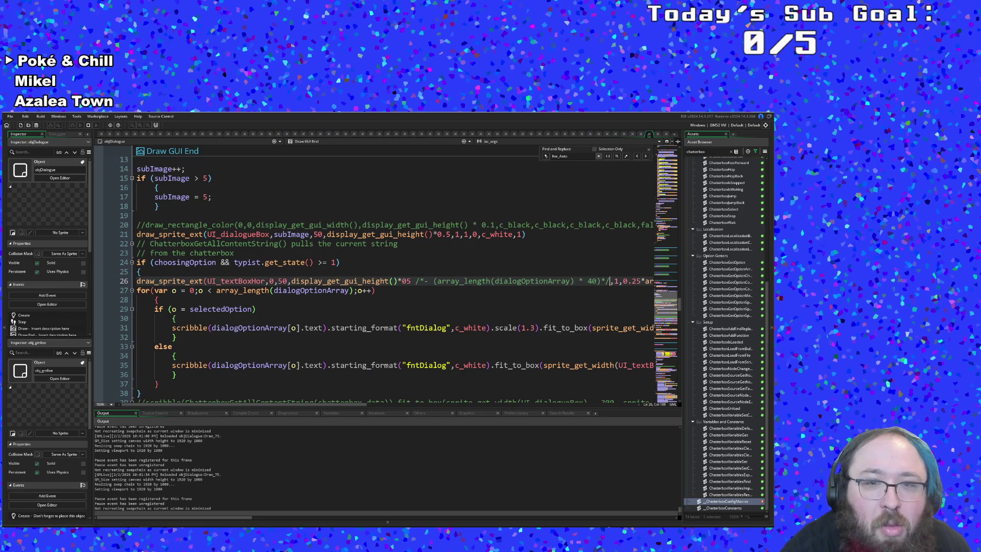
pyautogui.scroll(-4, 398, 275)
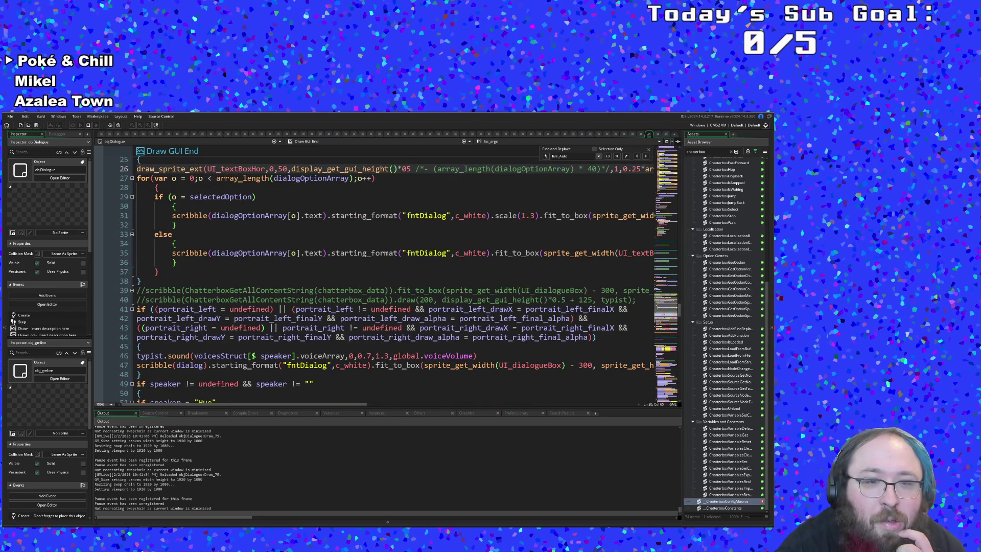
pyautogui.scroll(2, 398, 275)
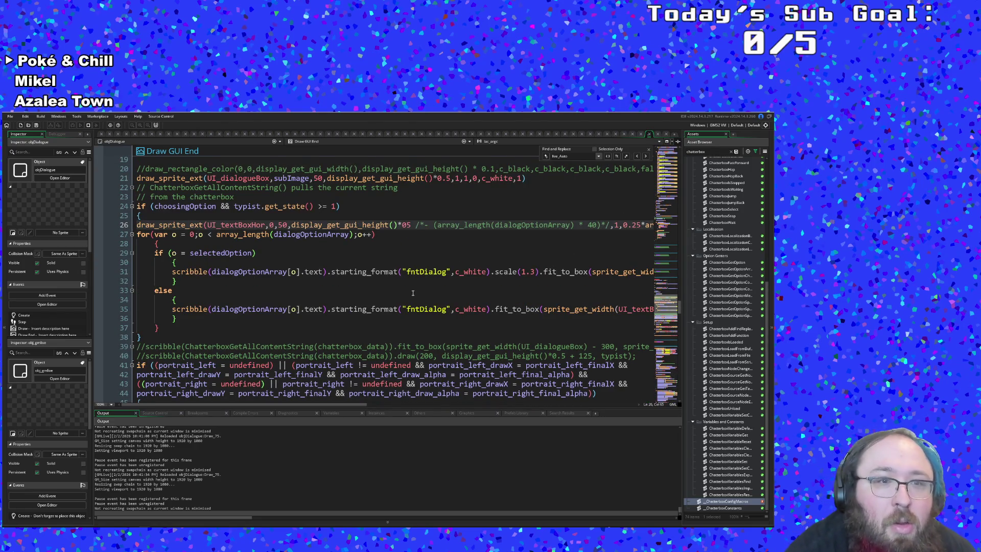
pyautogui.scroll(-4, 398, 275)
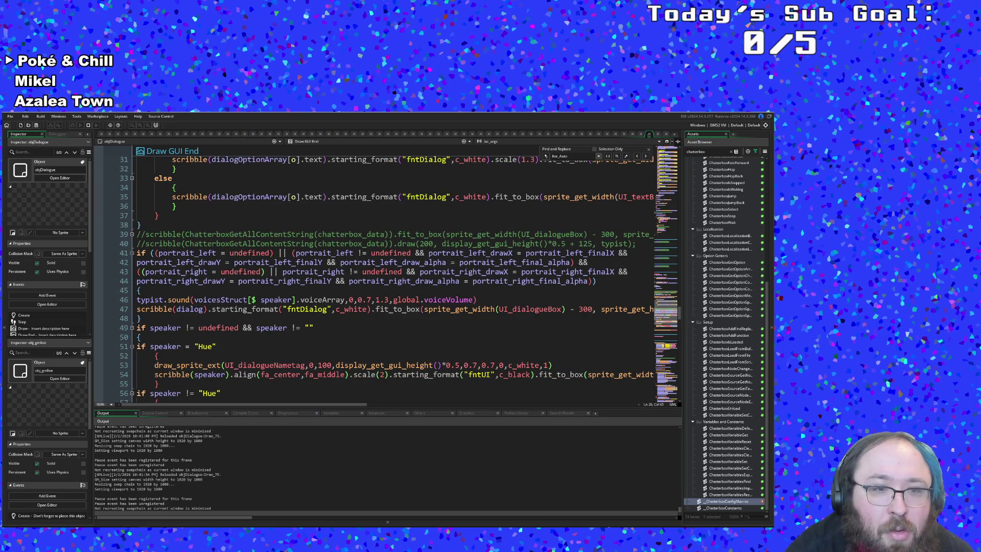
pyautogui.scroll(6, 399, 274)
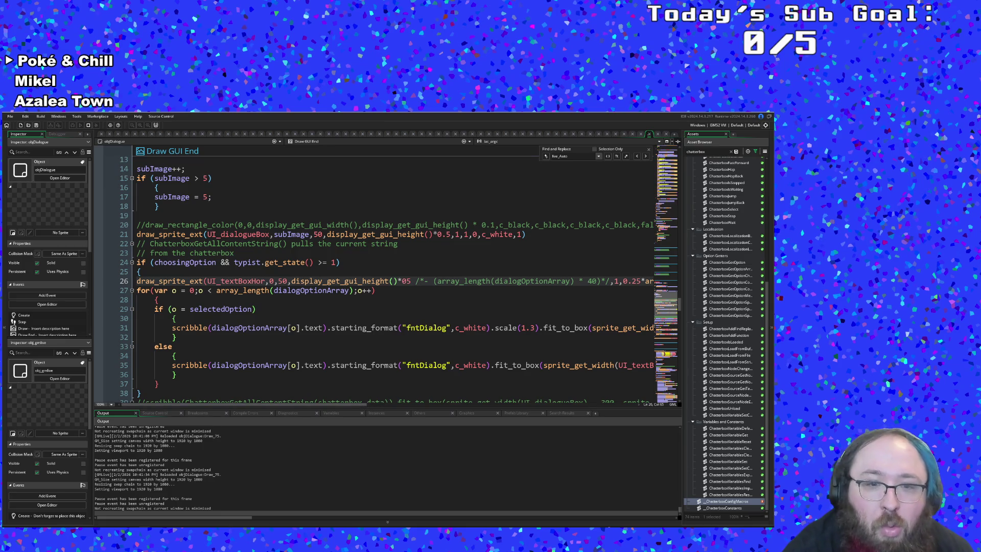
pyautogui.moveTo(345, 405)
pyautogui.mouseDown()
pyautogui.moveTo(451, 407)
pyautogui.moveTo(312, 408)
pyautogui.mouseUp()
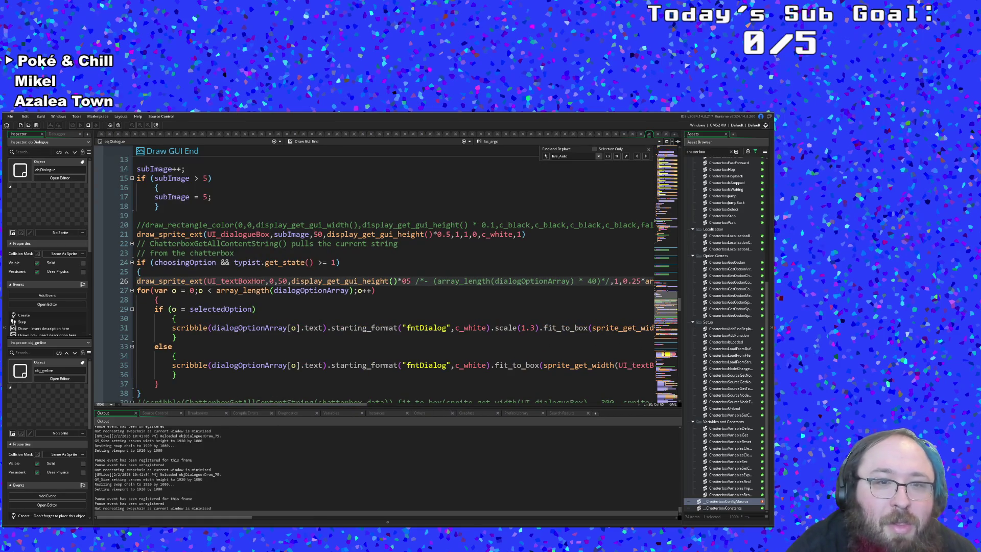
pyautogui.write(',')
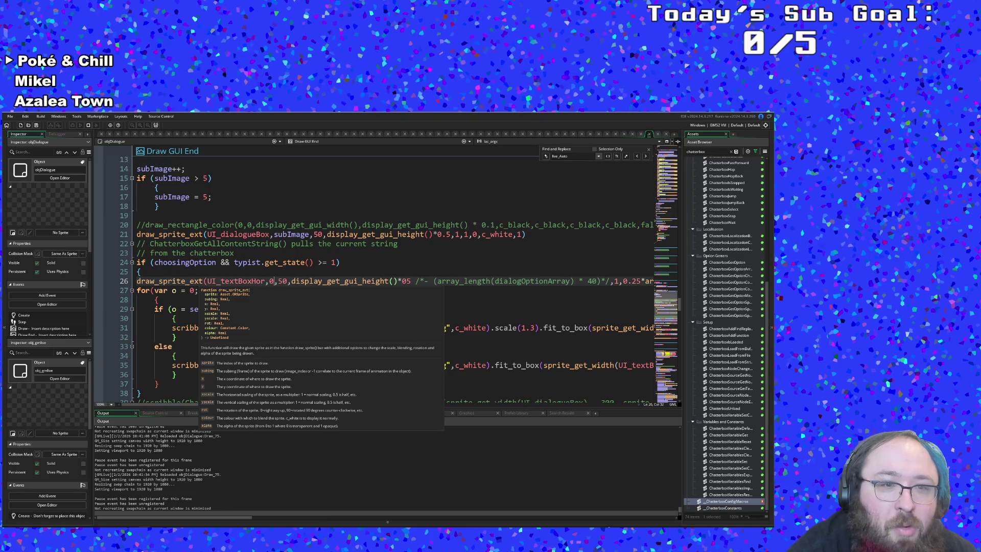
pyautogui.moveTo(238, 282)
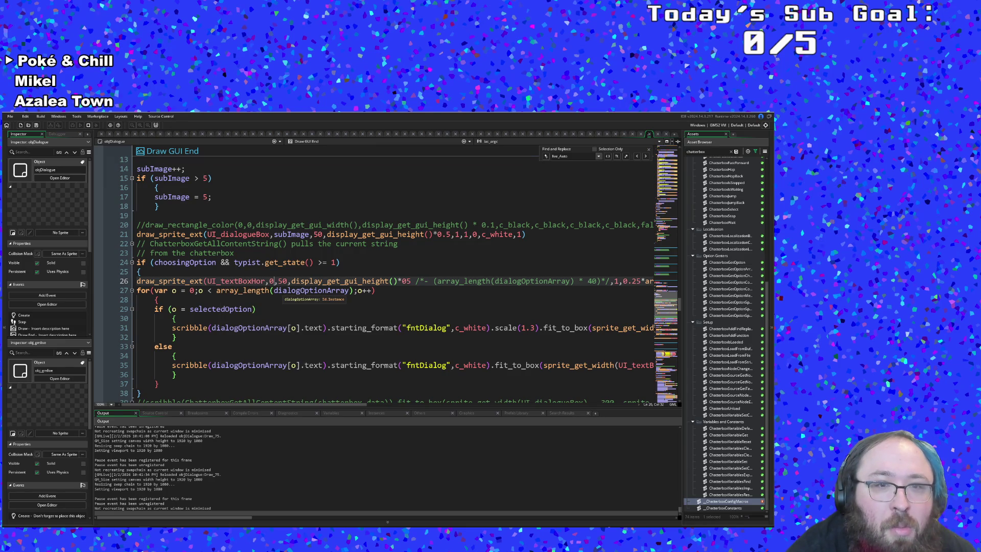
pyautogui.press('Down')
pyautogui.click(269, 281)
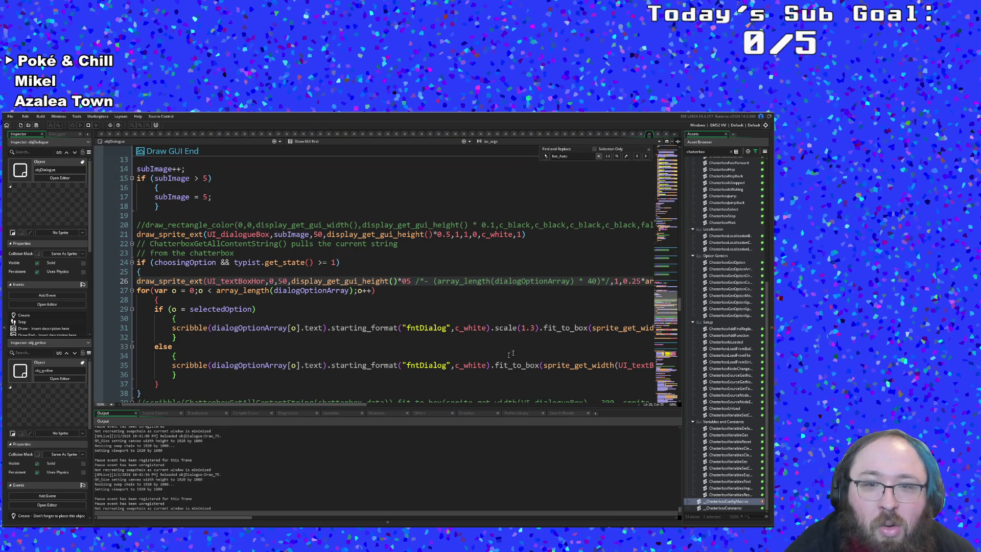
pyautogui.moveTo(363, 406); pyautogui.dragTo(475, 407)
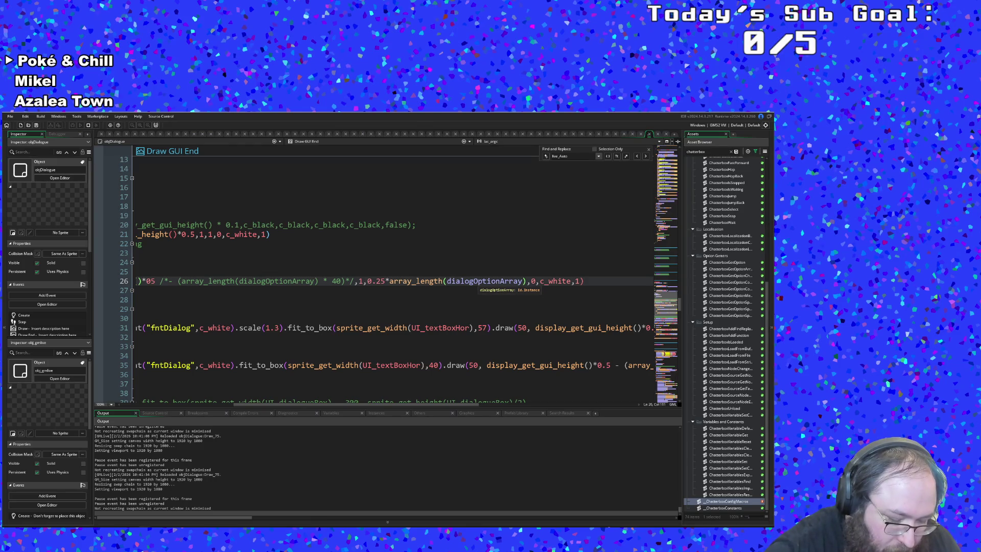
# Comment out 0.25*array_length(dialogOptionArray), add 1 as the yscale, and check the game
pyautogui.write('/*')
pyautogui.press('Right')
pyautogui.hotkey('ctrl', 'Right')
pyautogui.write('*/1')
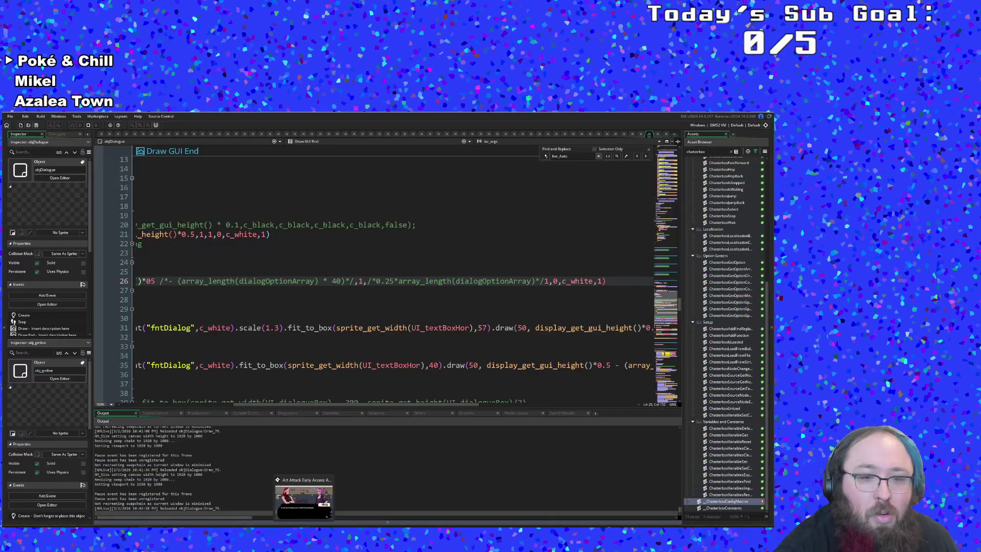
pyautogui.click(277, 495)
pyautogui.hotkey('alt', 'Tab')
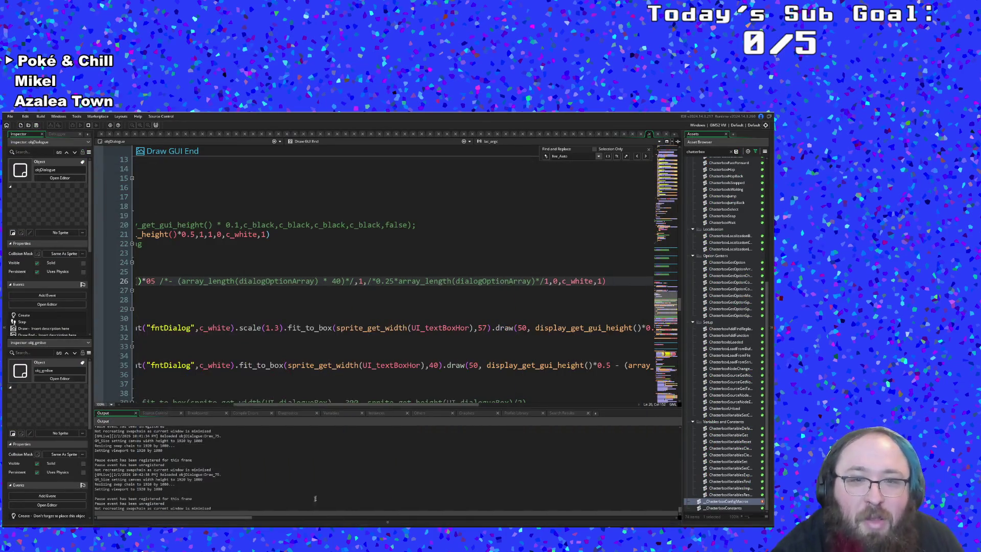
pyautogui.click(137, 300)
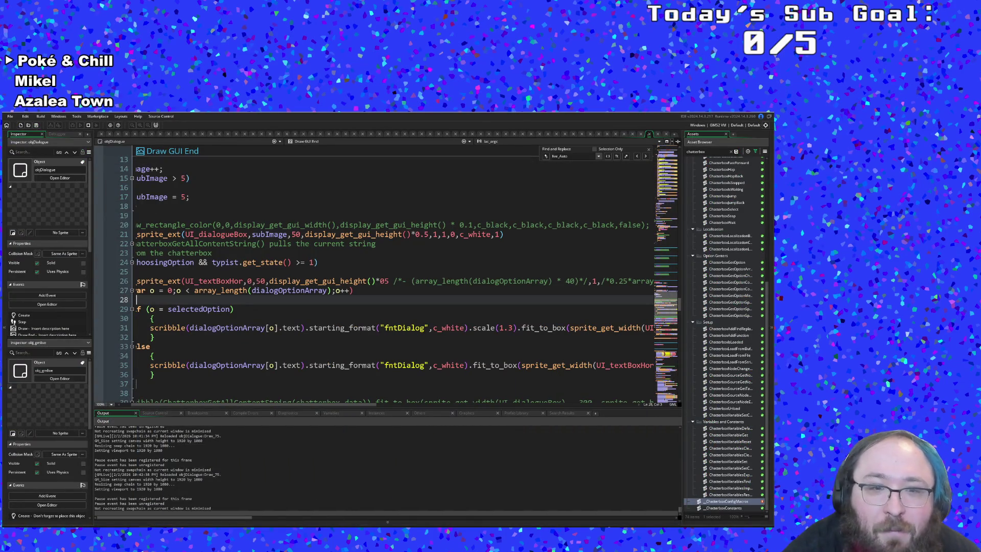
pyautogui.moveTo(307, 404)
pyautogui.mouseDown()
pyautogui.moveTo(423, 397)
pyautogui.moveTo(276, 394)
pyautogui.mouseUp()
pyautogui.click(244, 281)
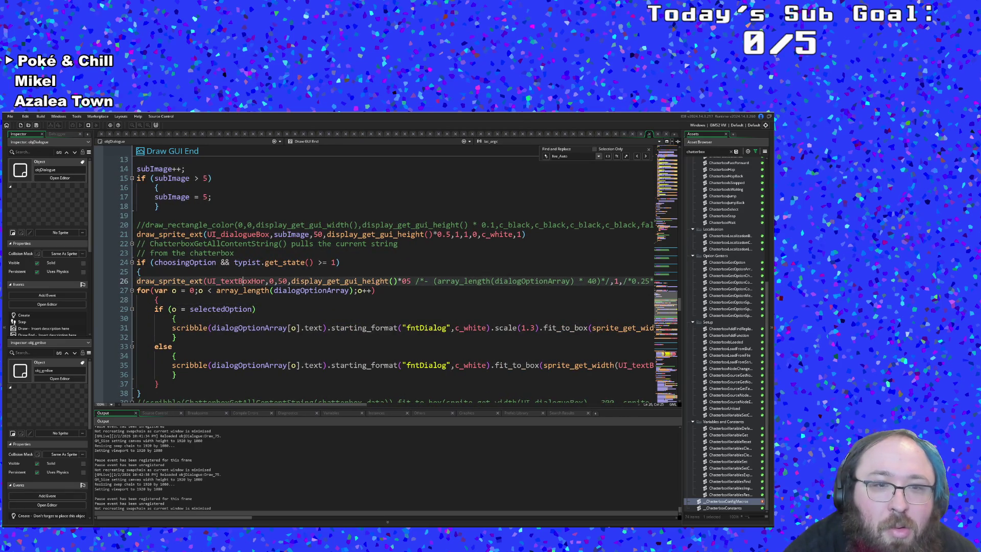
pyautogui.middleClick(243, 281)
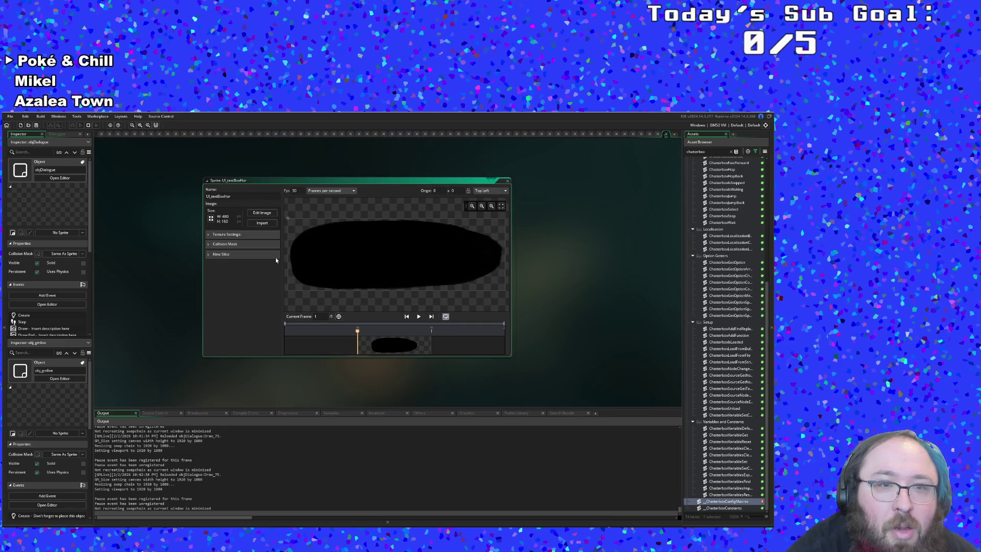
pyautogui.click(508, 182)
pyautogui.click(667, 135)
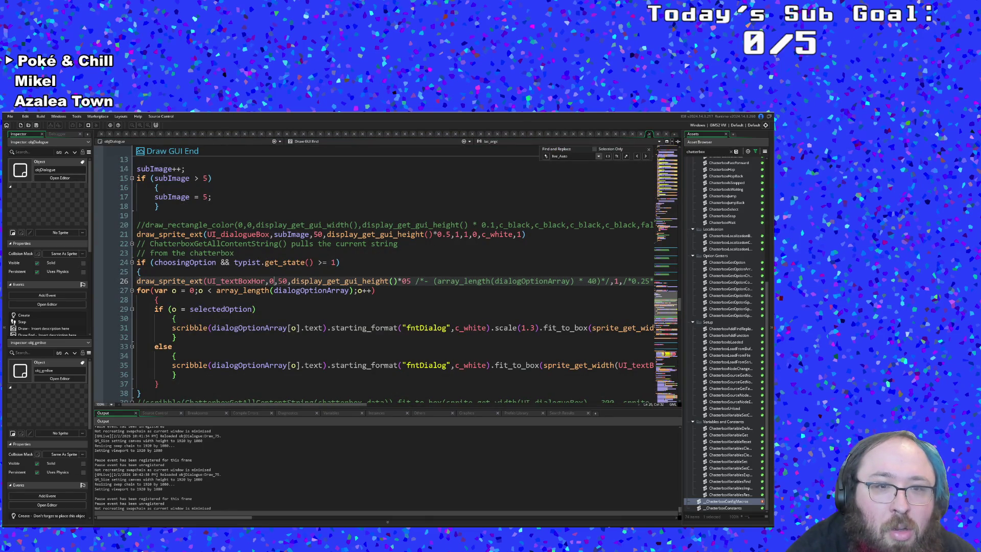
pyautogui.press('BackSpace')
pyautogui.write('-1,')
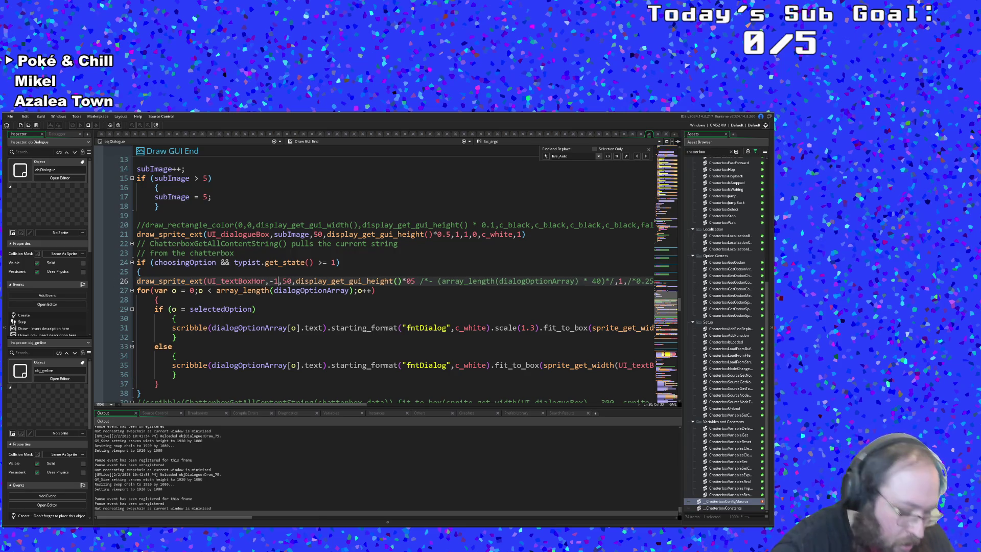
pyautogui.hotkey('ctrl', 's')
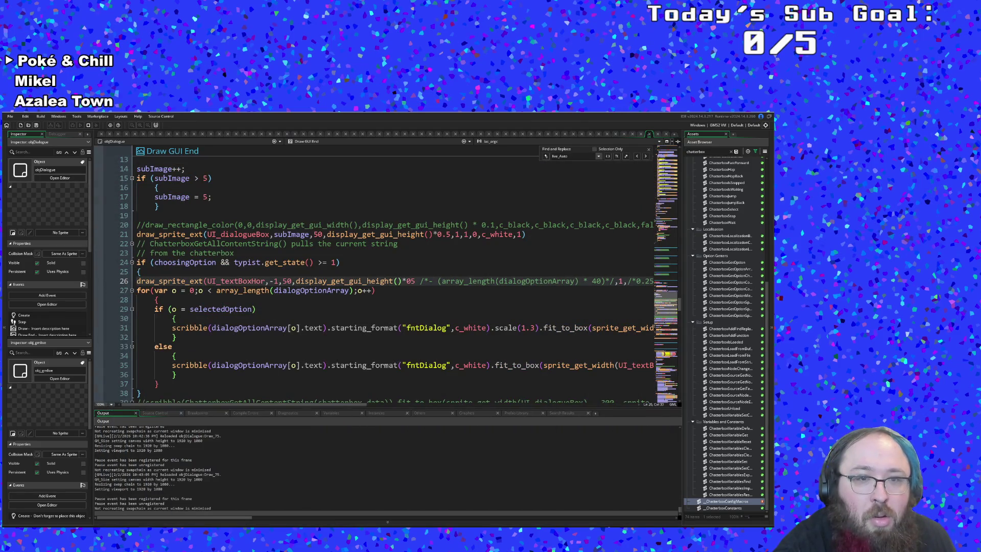
pyautogui.click(274, 281)
pyautogui.press('BackSpace')
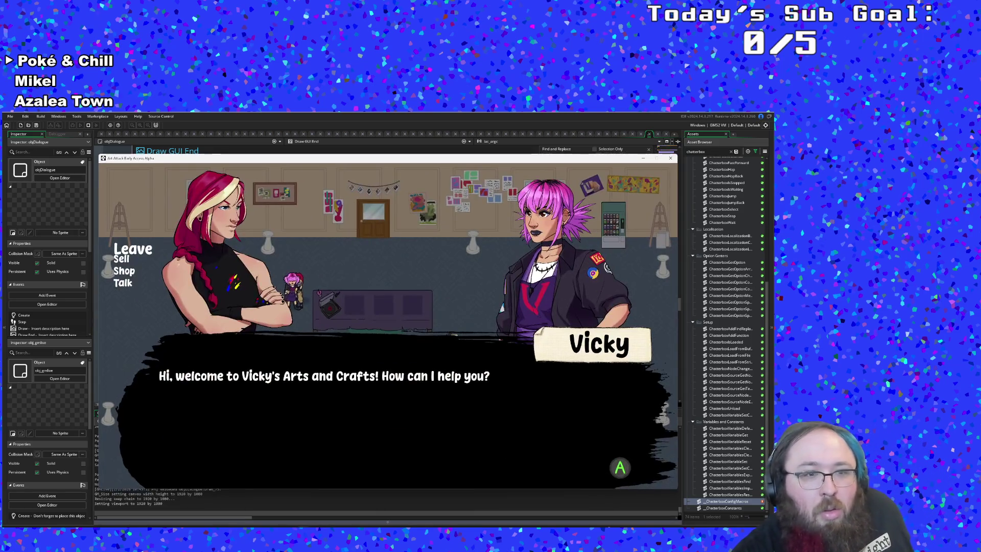
pyautogui.click(643, 158)
pyautogui.click(255, 310)
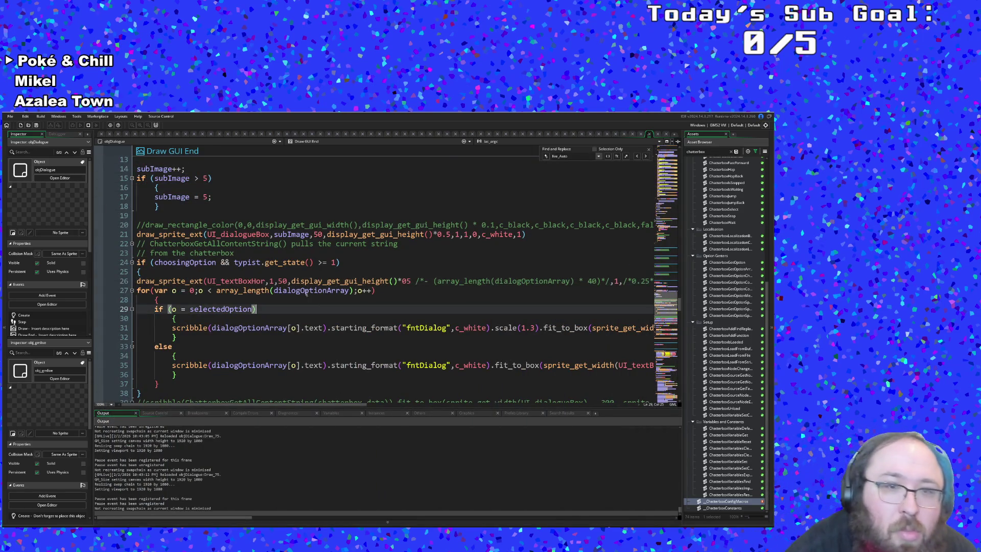
pyautogui.click(278, 281)
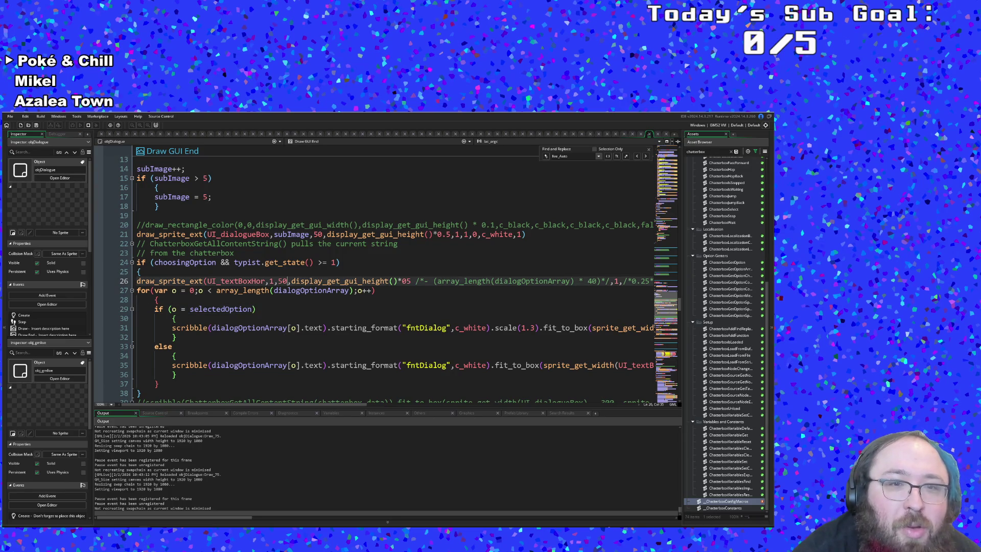
pyautogui.doubleClick(283, 281)
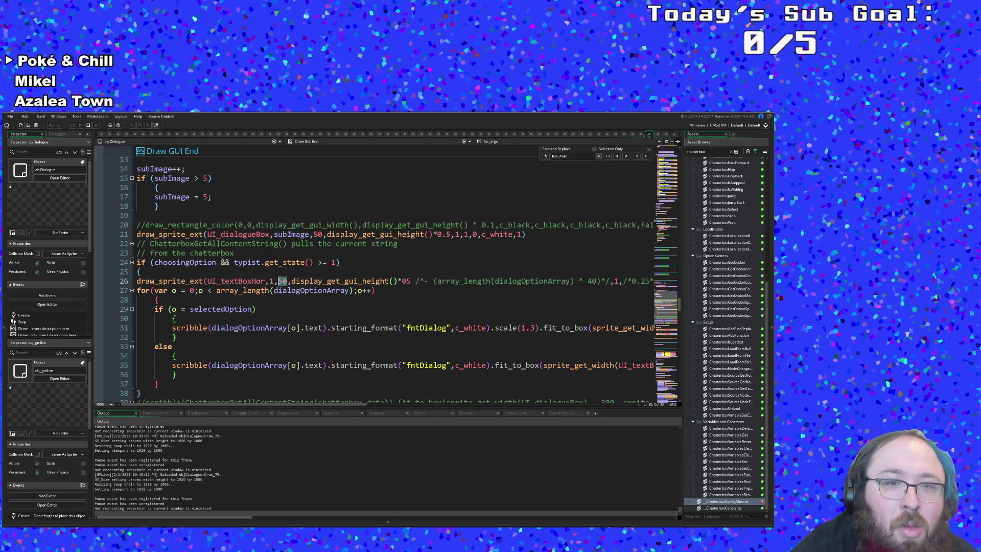
pyautogui.write('100')
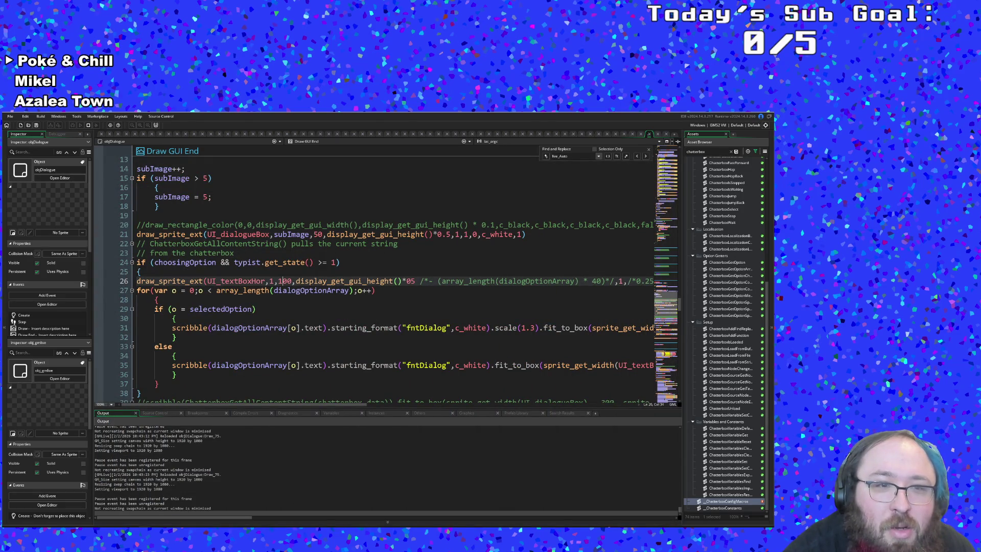
pyautogui.click(280, 281)
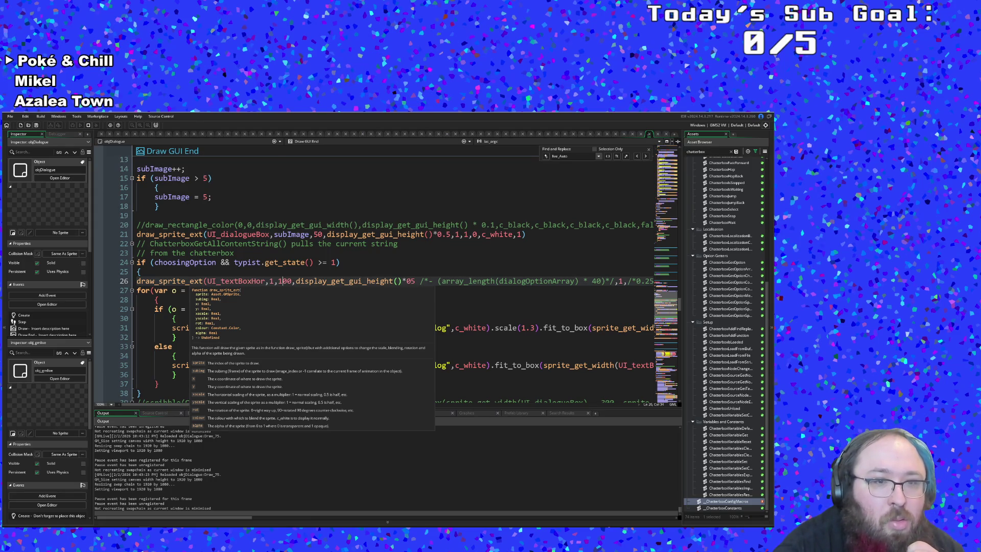
pyautogui.click(190, 281)
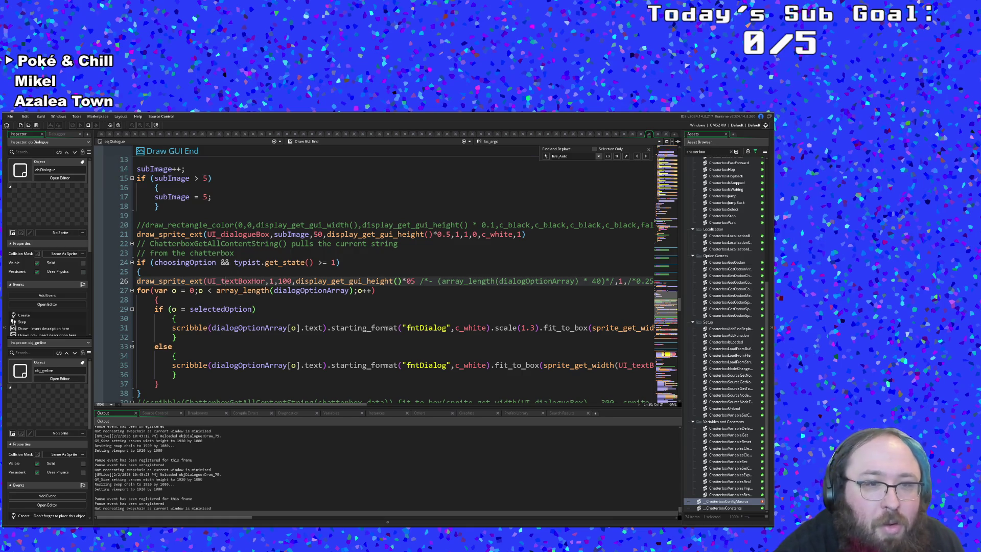
pyautogui.middleClick(228, 281)
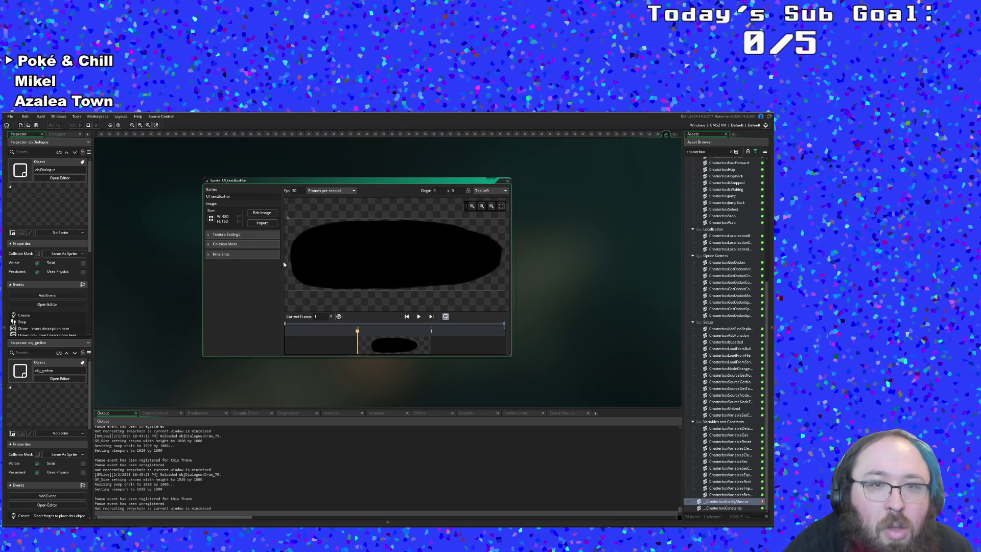
pyautogui.click(508, 182)
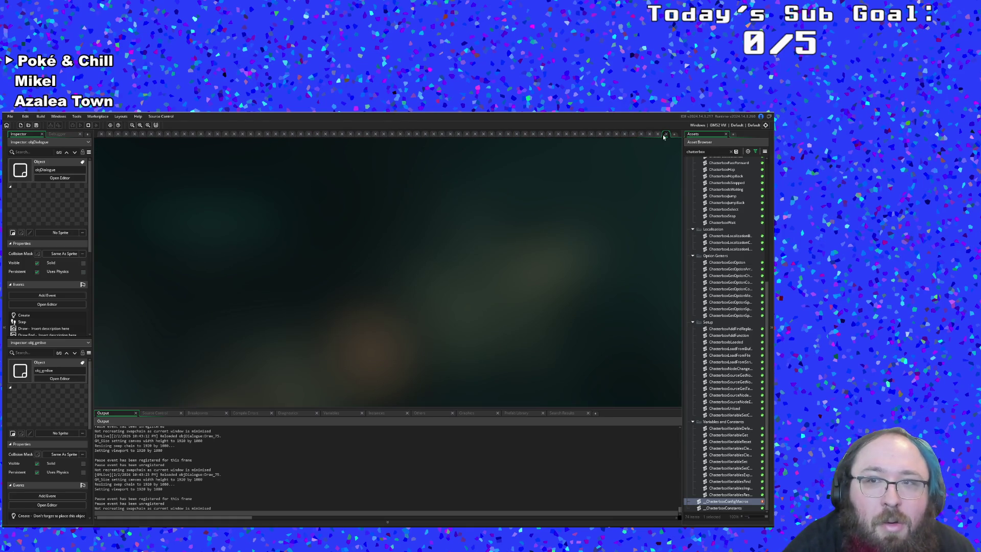
pyautogui.click(665, 134)
pyautogui.click(331, 291)
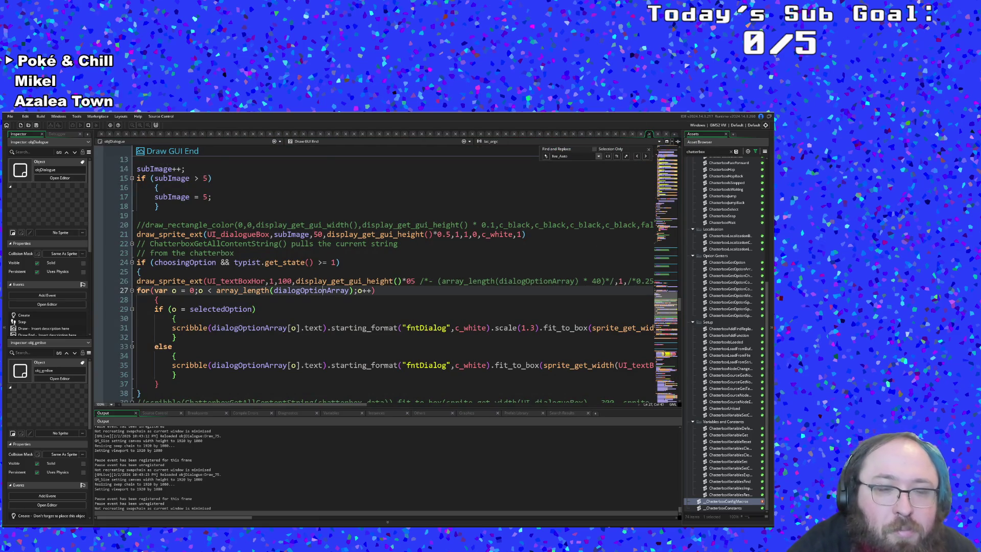
# Change the option text box's subimage on line 26 from 1 to 0
pyautogui.click(300, 281)
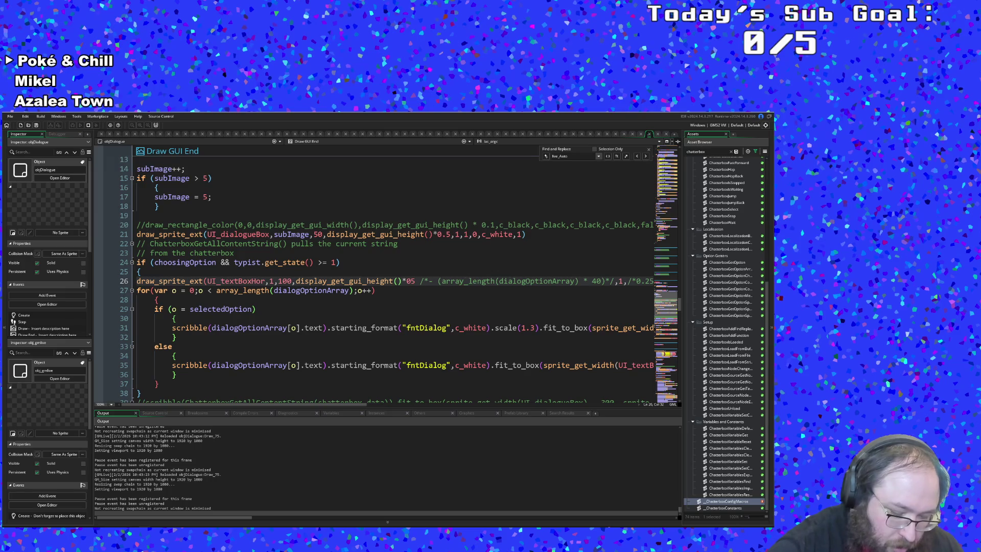
pyautogui.press('BackSpace')
pyautogui.write('0')
pyautogui.press('Up')
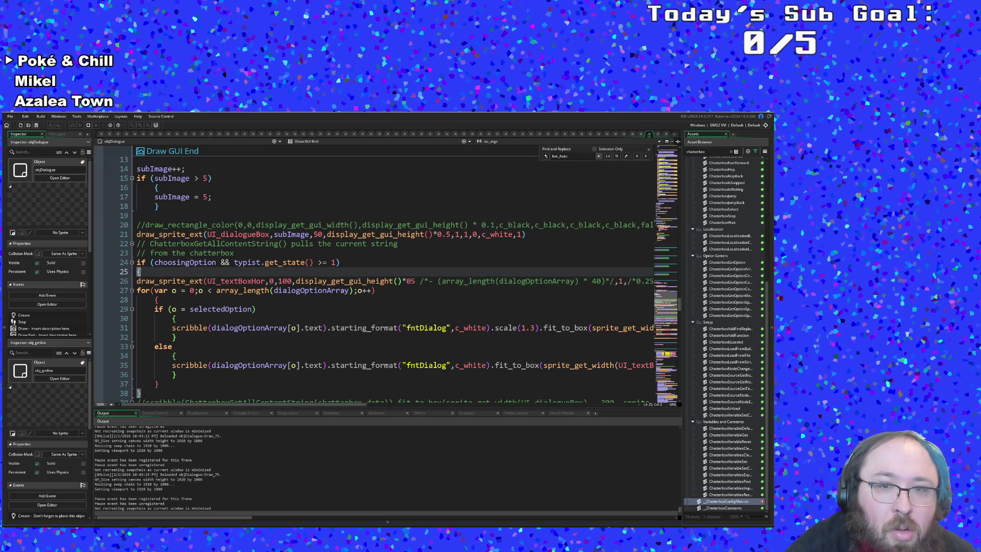
# Fix the height multiplier *05 to *0.5 and check the game
pyautogui.moveTo(232, 403); pyautogui.dragTo(289, 401)
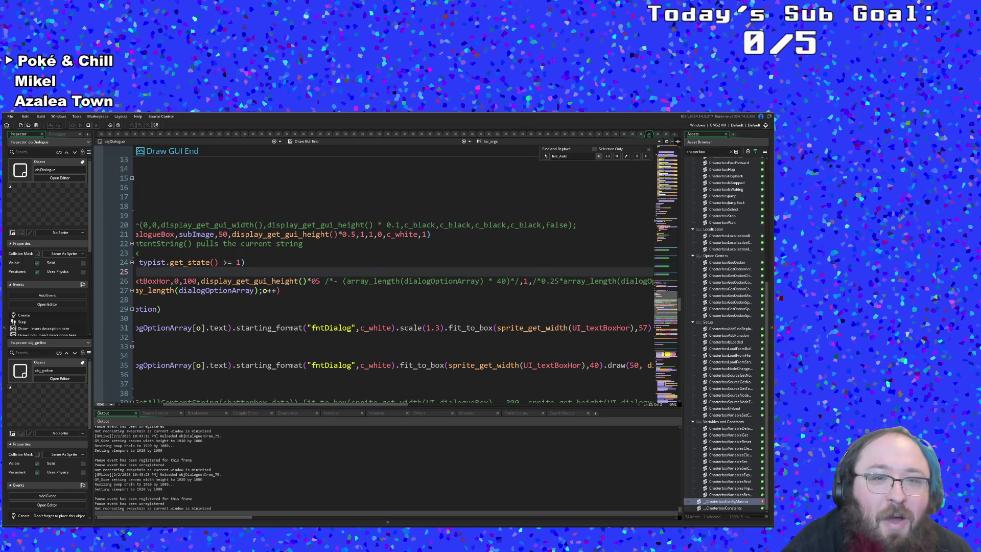
pyautogui.click(320, 279)
pyautogui.write('.')
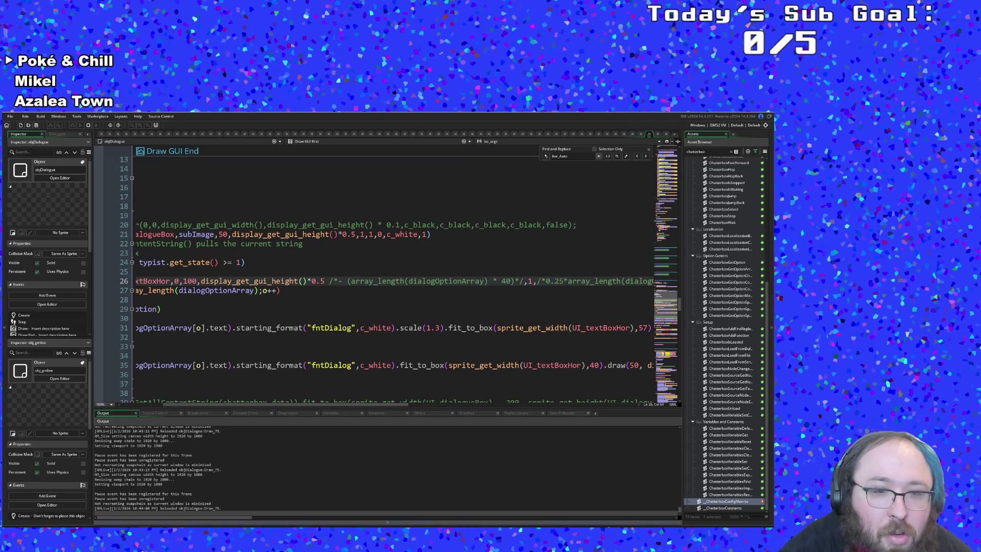
pyautogui.hotkey('alt', 'Tab')
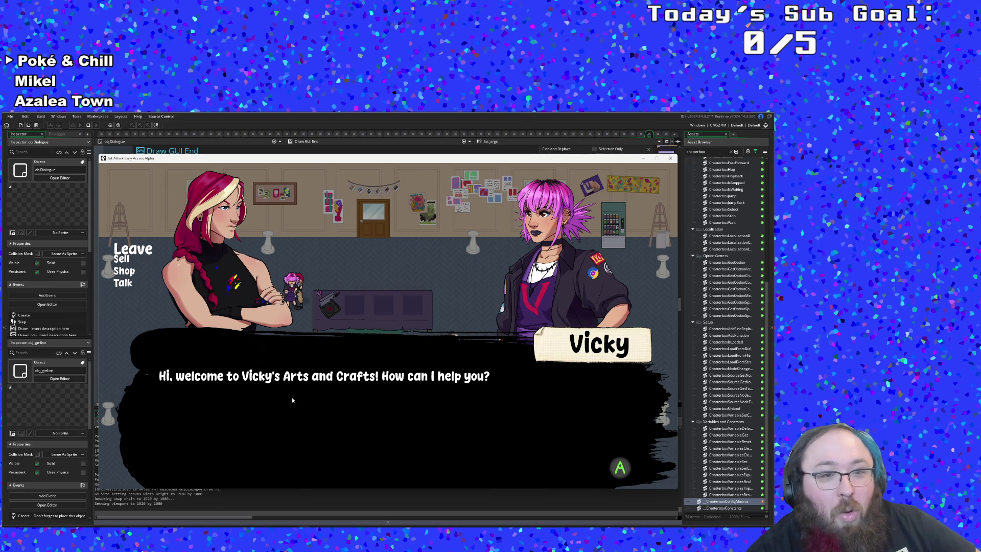
pyautogui.hotkey('alt', 'Tab')
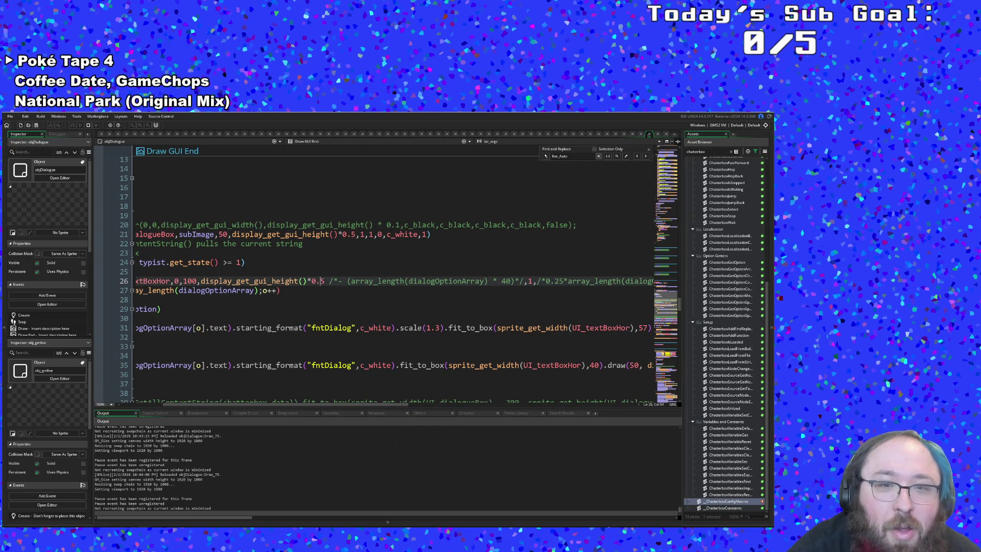
# Remove the /* before '- (array_length(dialogOptionArray) * 40)' to reactivate the offset
pyautogui.press('F12')
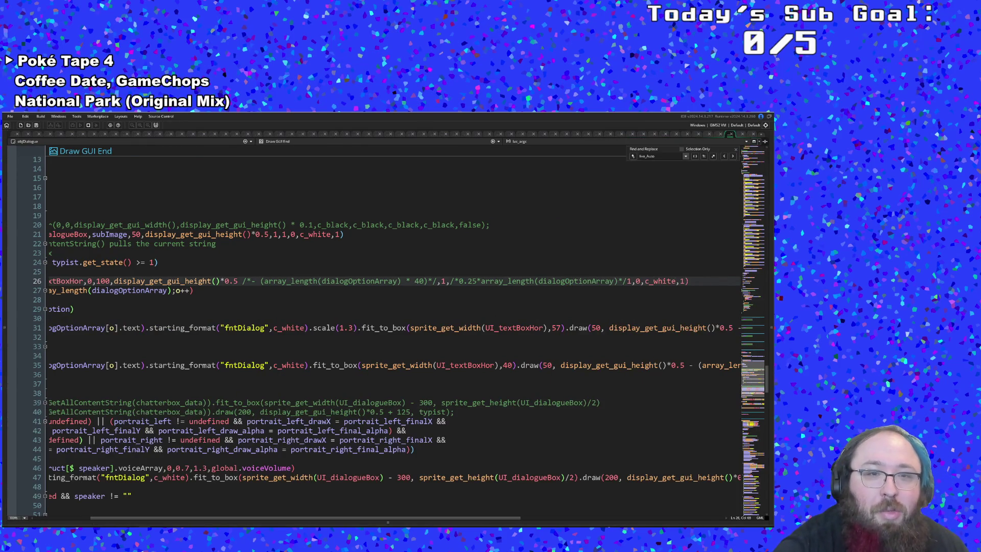
pyautogui.press('F12')
pyautogui.press('BackSpace')
pyautogui.press('BackSpace')
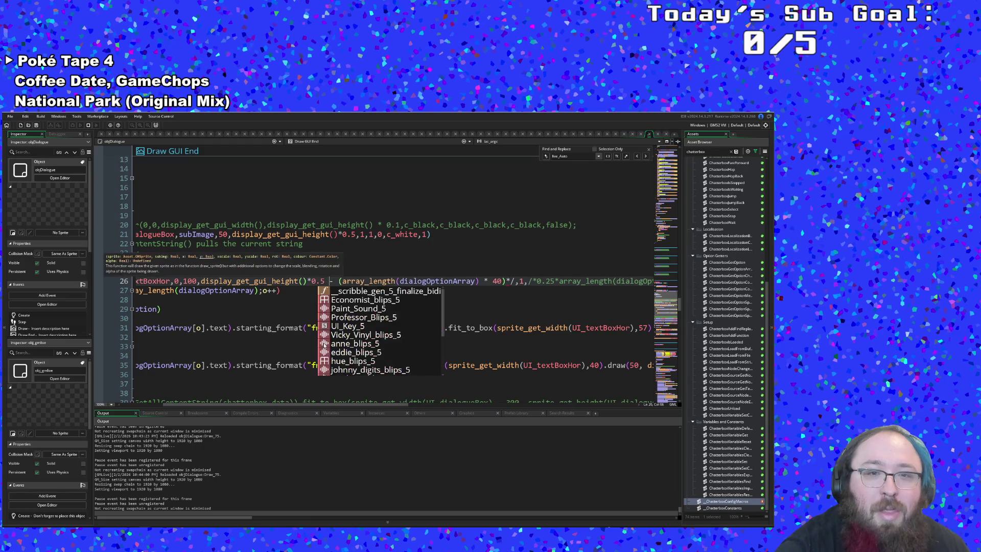
pyautogui.click(307, 318)
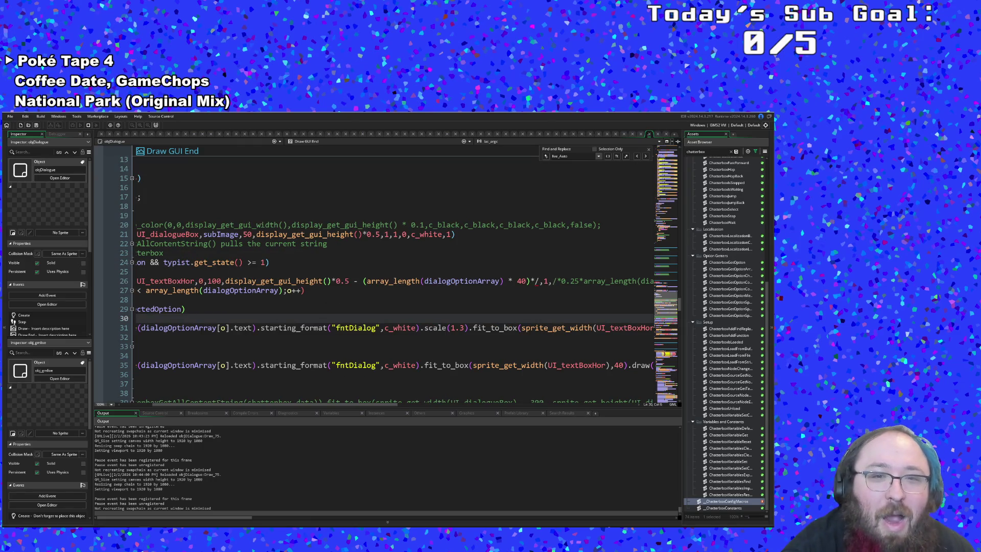
# Restore the text box's 0.25 width scale and clear the stray height-scale characters
pyautogui.click(363, 281)
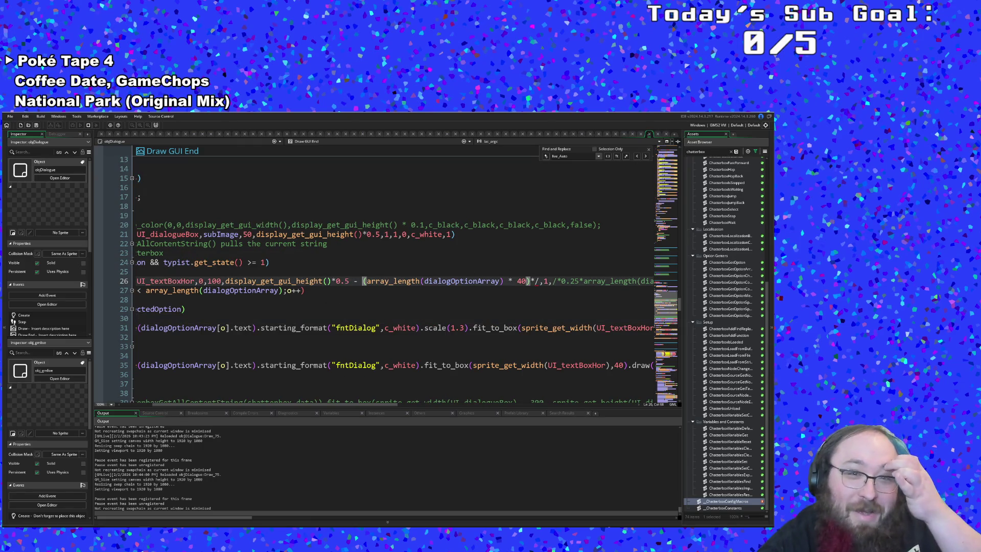
pyautogui.hotkey('ctrl', 'z')
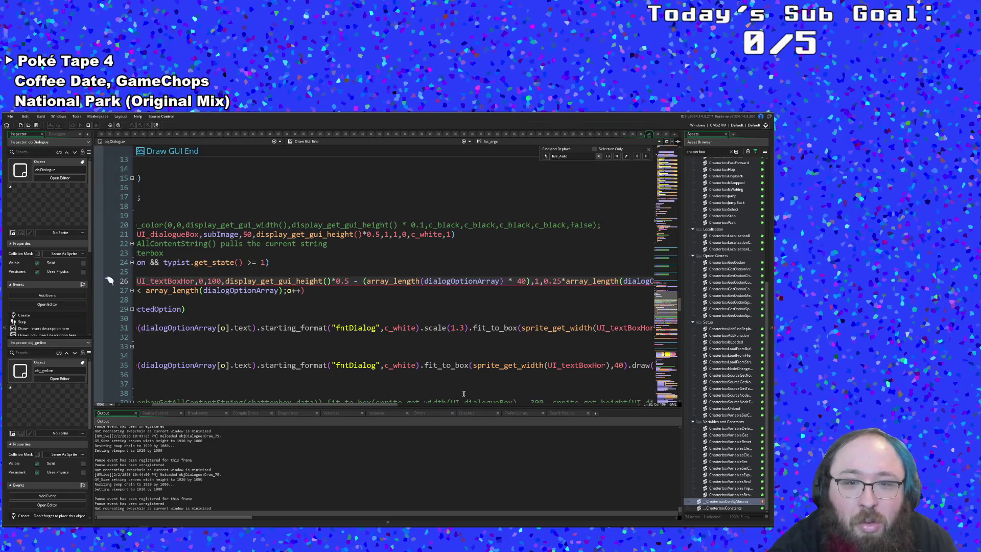
pyautogui.moveTo(389, 407); pyautogui.dragTo(481, 407)
pyautogui.click(500, 281)
pyautogui.press('BackSpace')
pyautogui.press('Delete')
pyautogui.press('BackSpace')
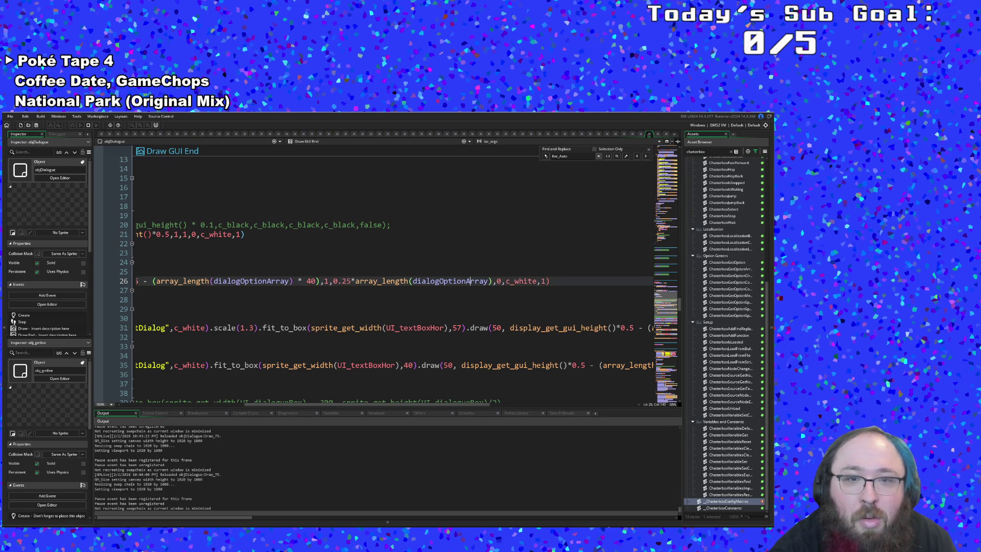
# Save the project and run the game to check the text box, then return to the code
pyautogui.click(9, 116)
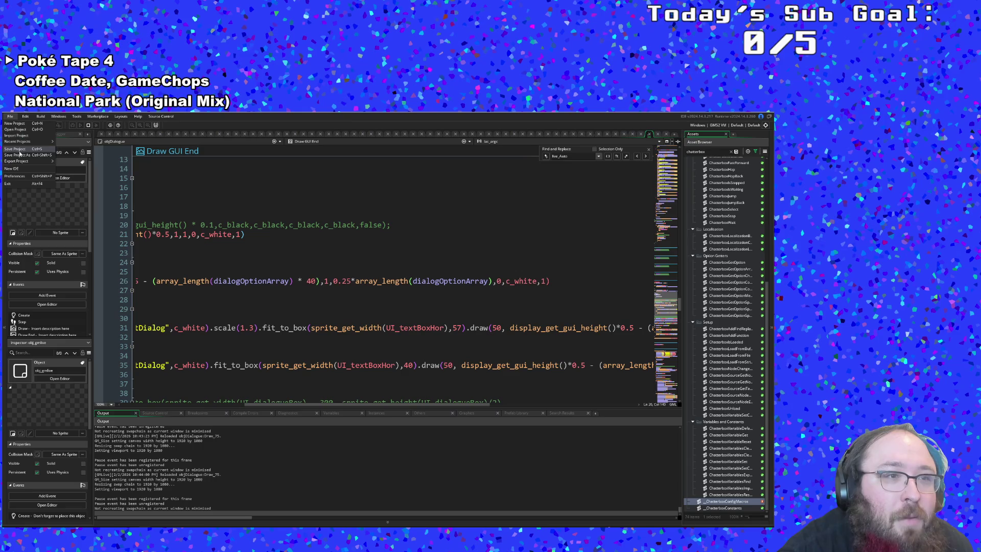
pyautogui.click(18, 150)
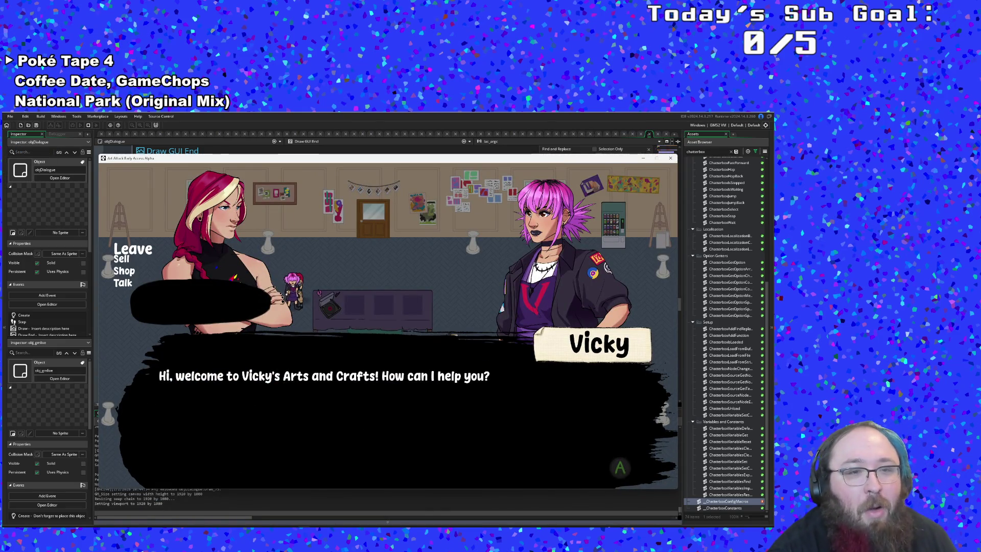
pyautogui.click(311, 509)
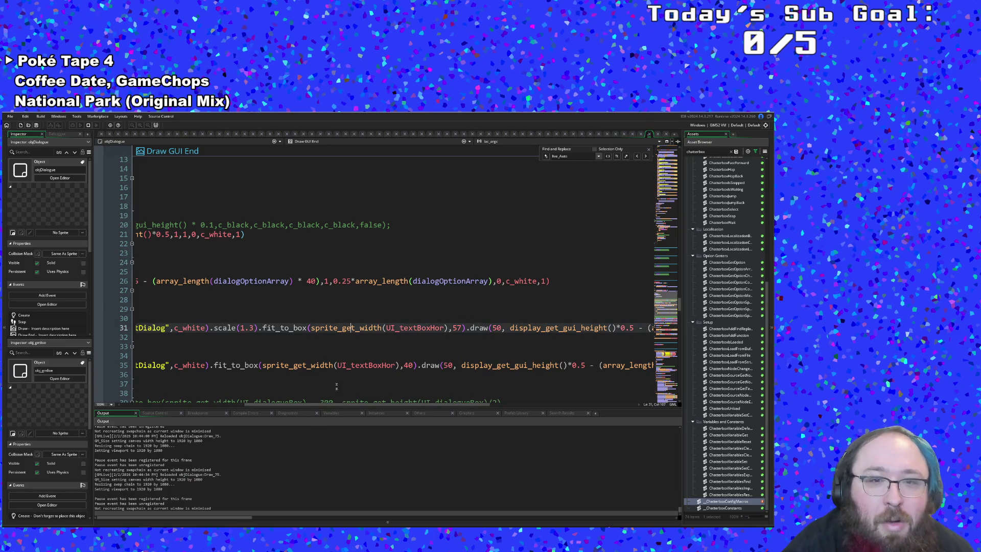
pyautogui.moveTo(332, 404)
pyautogui.mouseDown()
pyautogui.moveTo(212, 413)
pyautogui.moveTo(278, 406)
pyautogui.mouseUp()
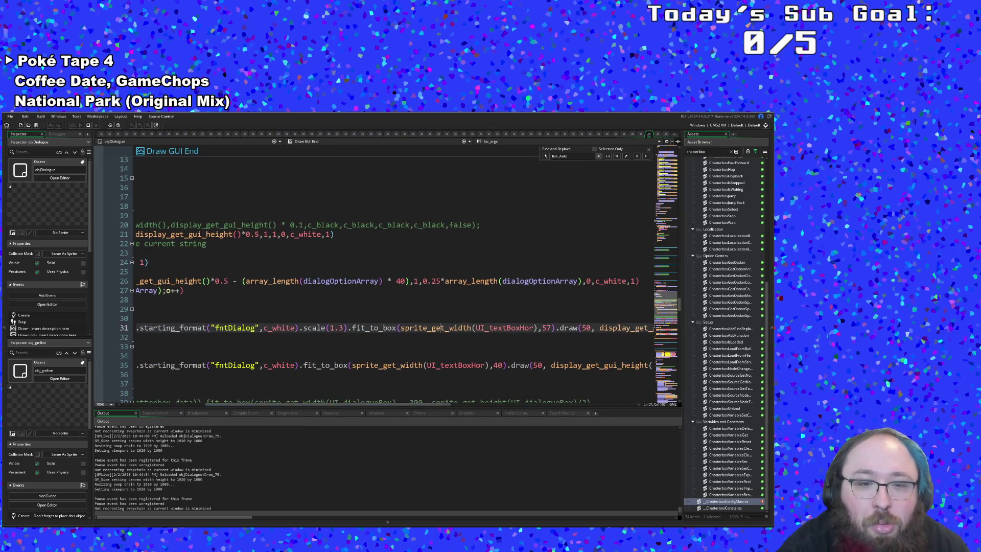
pyautogui.hotkey('alt', 'Tab')
pyautogui.click(314, 513)
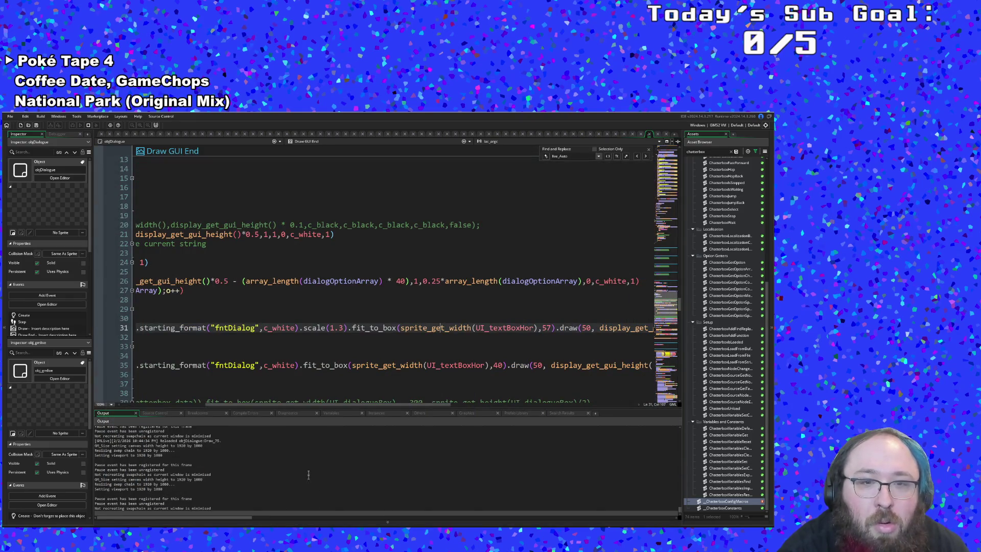
pyautogui.moveTo(345, 405)
pyautogui.mouseDown()
pyautogui.moveTo(390, 404)
pyautogui.moveTo(287, 409)
pyautogui.moveTo(461, 428)
pyautogui.moveTo(486, 392)
pyautogui.mouseUp()
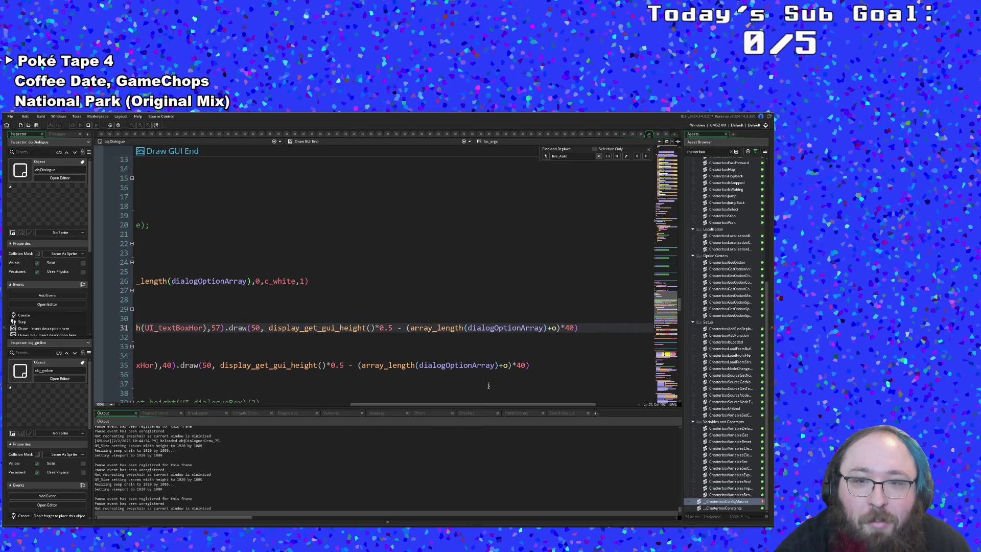
# Change the text box's x position from 100 and save to test it in the game
pyautogui.click(486, 355)
pyautogui.moveTo(382, 413)
pyautogui.mouseDown()
pyautogui.moveTo(538, 404)
pyautogui.moveTo(401, 412)
pyautogui.moveTo(327, 429)
pyautogui.mouseUp()
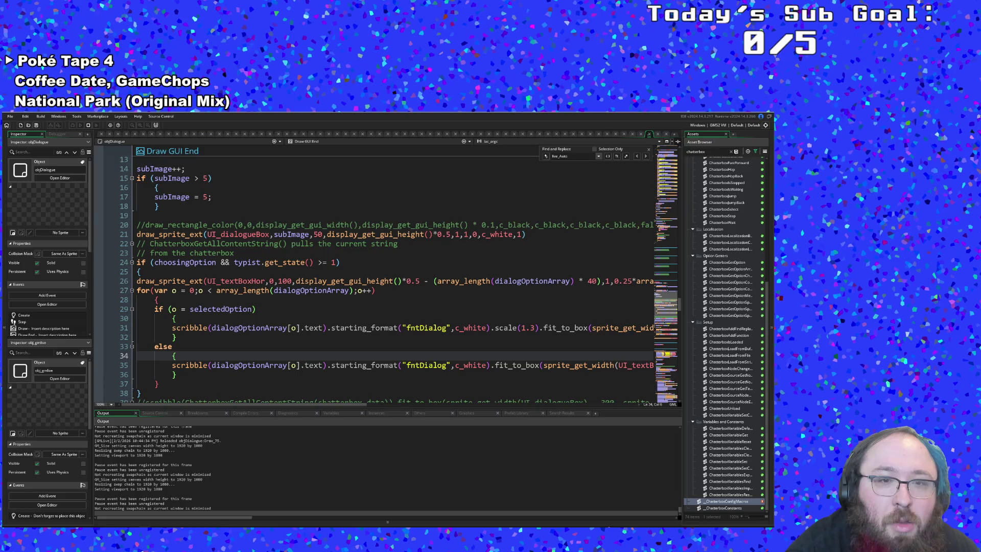
pyautogui.click(278, 281)
pyautogui.press('Delete')
pyautogui.press('Delete')
pyautogui.write('5')
pyautogui.hotkey('ctrl', 's')
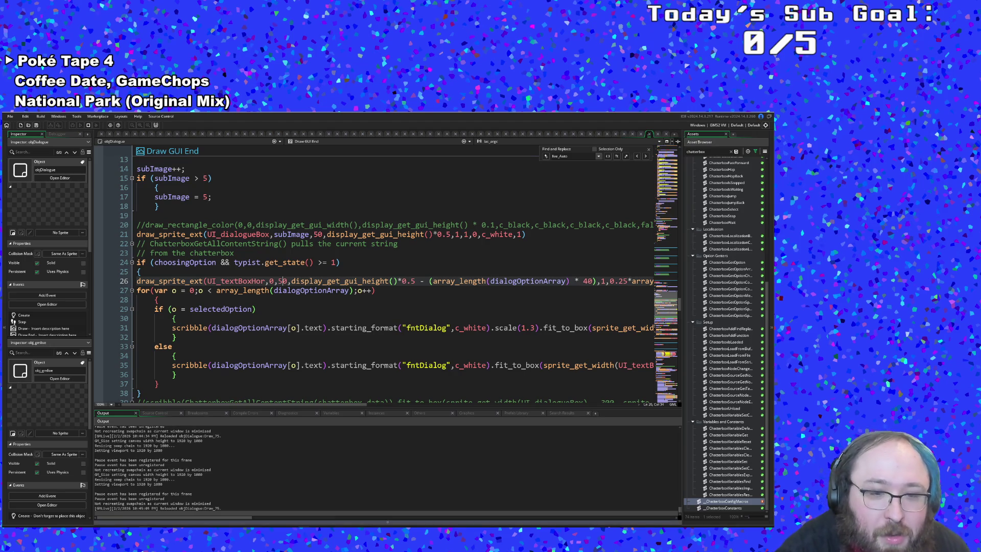
pyautogui.press('super+Down')
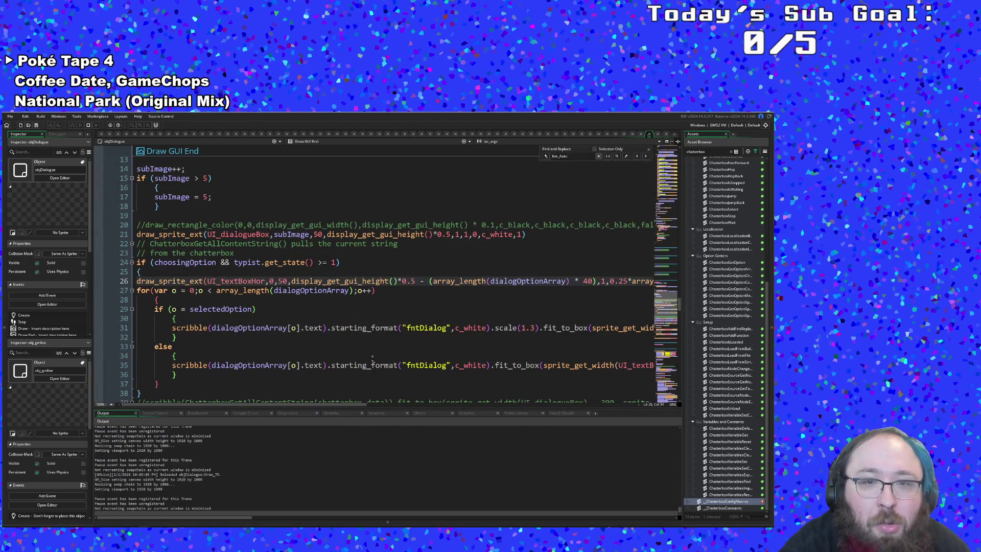
# Move the selected and unselected option text from x 50 to x 75
pyautogui.click(154, 300)
pyautogui.moveTo(325, 404); pyautogui.dragTo(572, 414)
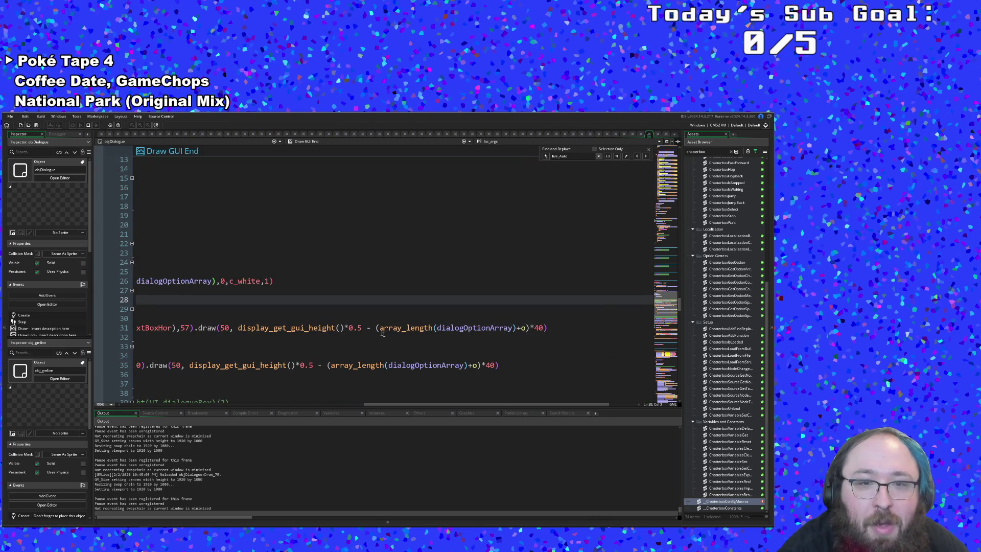
pyautogui.click(358, 328)
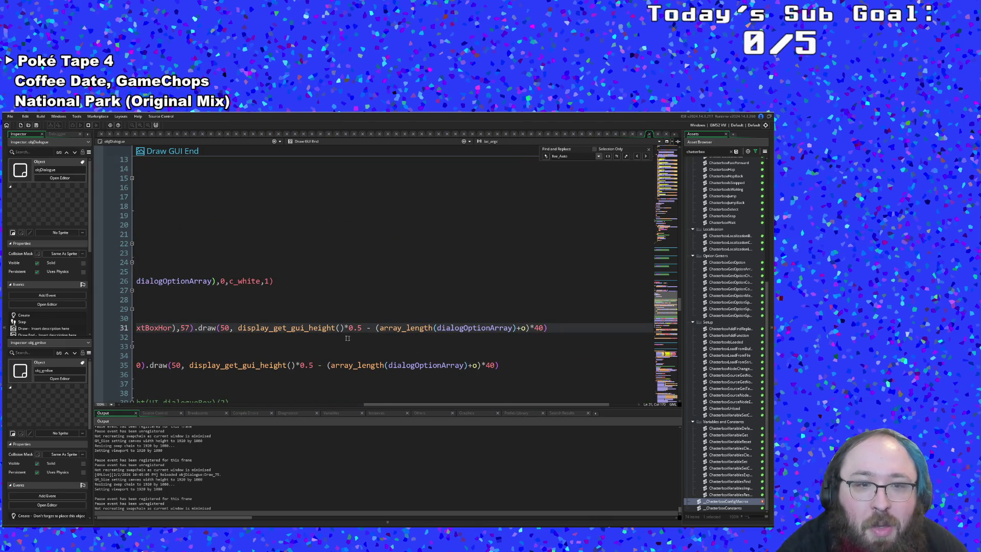
pyautogui.click(220, 328)
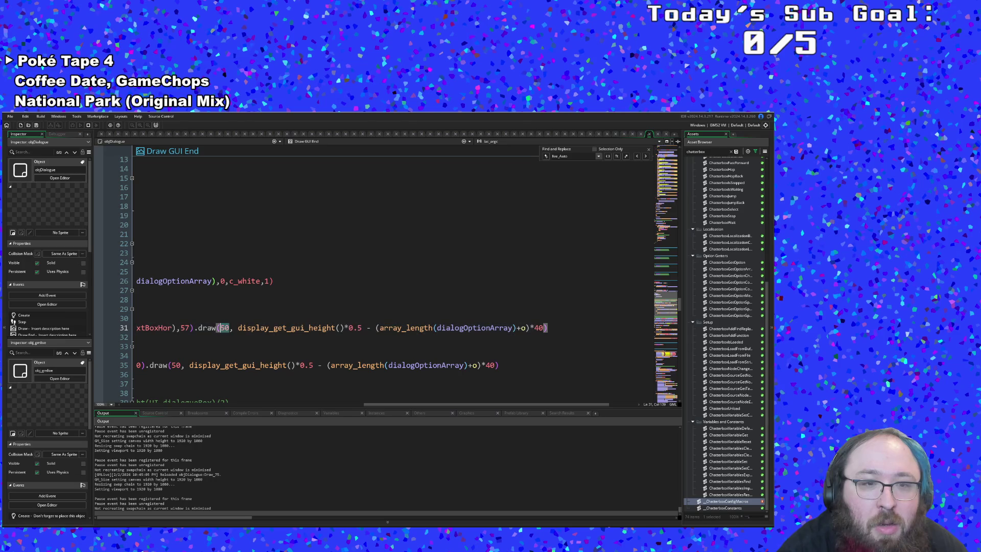
pyautogui.press('Delete')
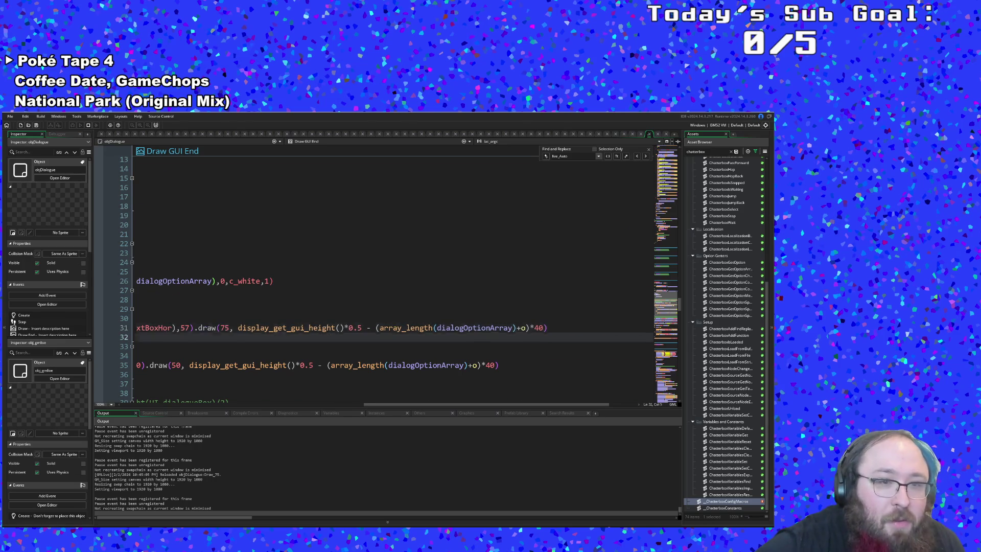
pyautogui.press('Down')
pyautogui.press('Down')
pyautogui.press('Down')
pyautogui.press('Down')
pyautogui.press('End')
pyautogui.click(547, 364)
pyautogui.click(605, 365)
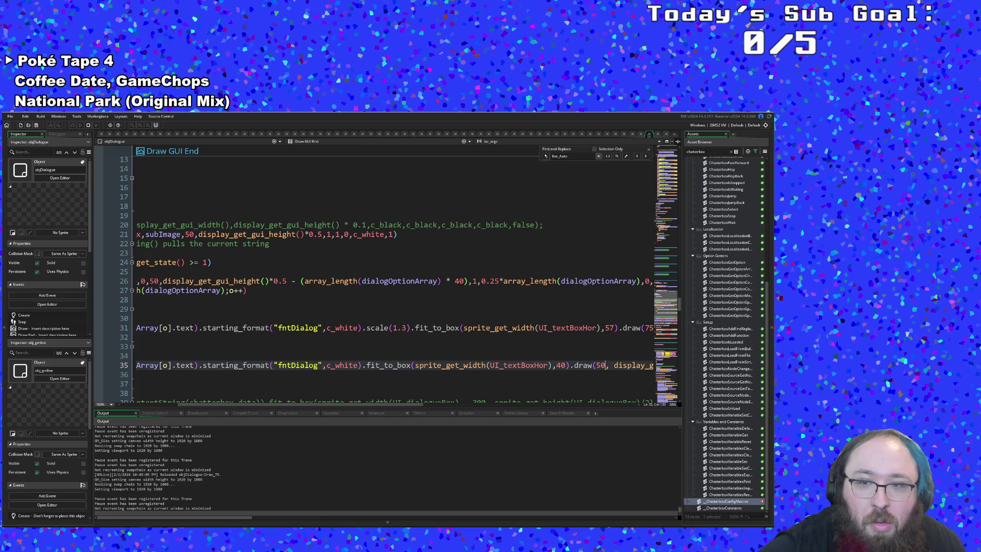
pyautogui.press('BackSpace')
pyautogui.press('BackSpace')
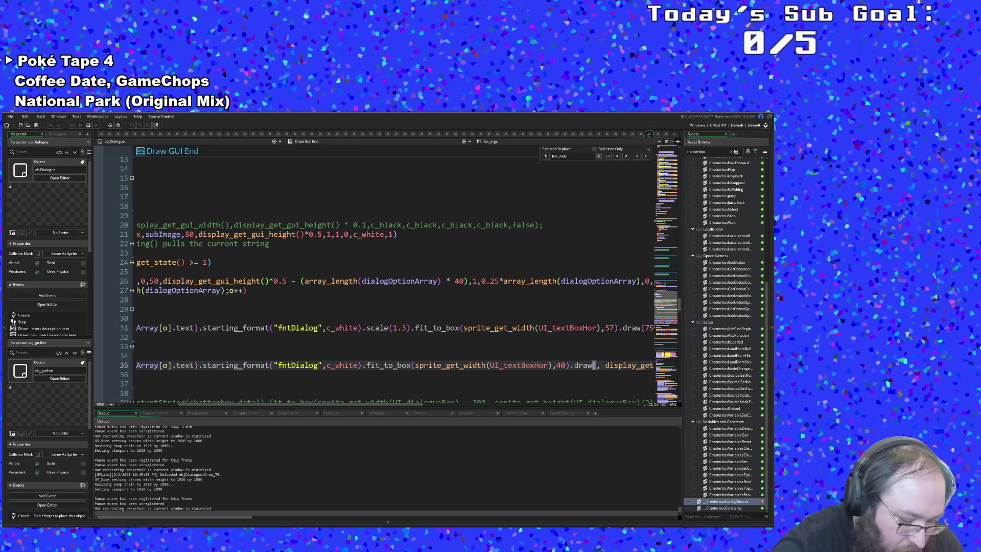
pyautogui.write('75')
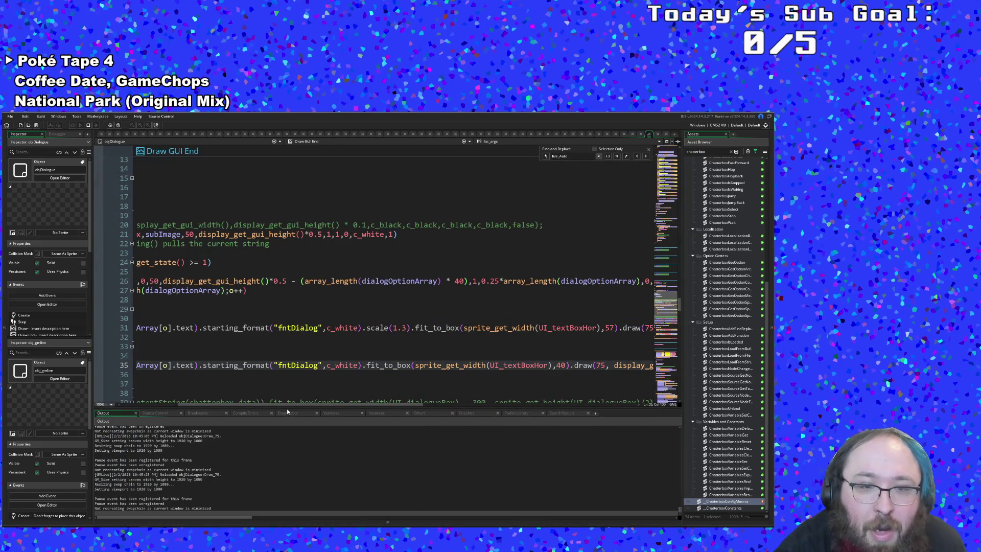
# Change the minus before (array_length on line 31 to a plus
pyautogui.moveTo(284, 405)
pyautogui.mouseDown()
pyautogui.moveTo(470, 424)
pyautogui.moveTo(442, 408)
pyautogui.moveTo(380, 412)
pyautogui.moveTo(462, 415)
pyautogui.mouseUp()
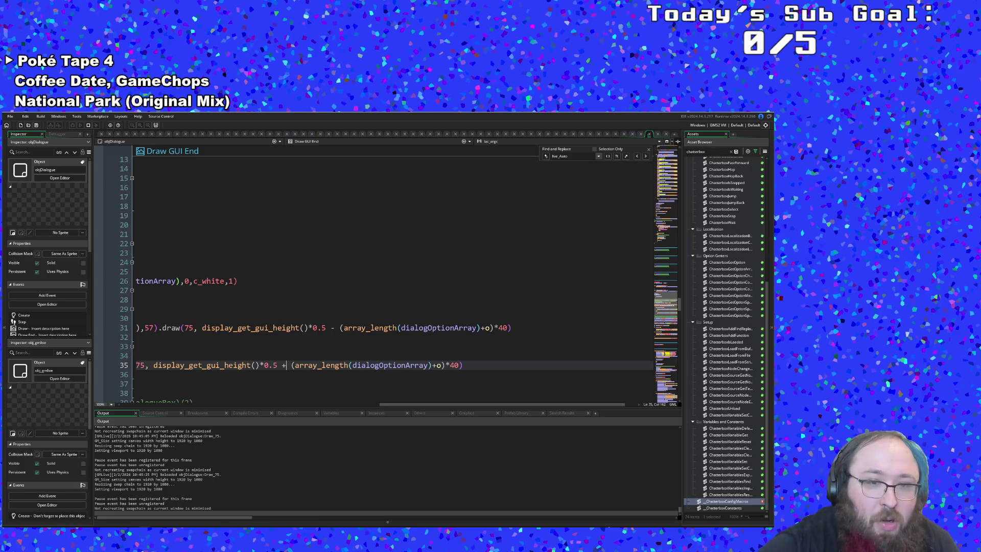
pyautogui.press('Up')
pyautogui.press('Up')
pyautogui.press('Up')
pyautogui.press('Up')
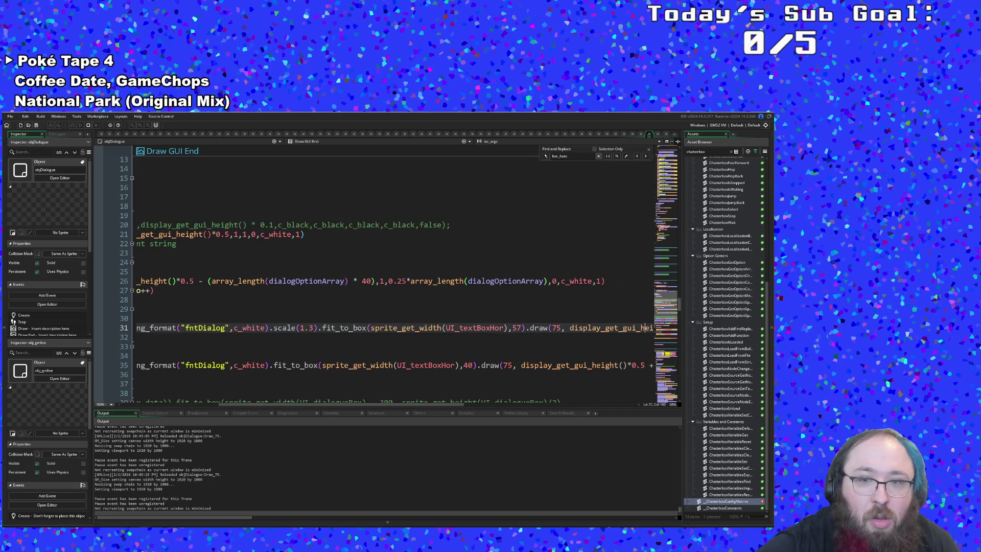
pyautogui.press('Right')
pyautogui.press('Right')
pyautogui.press('Right')
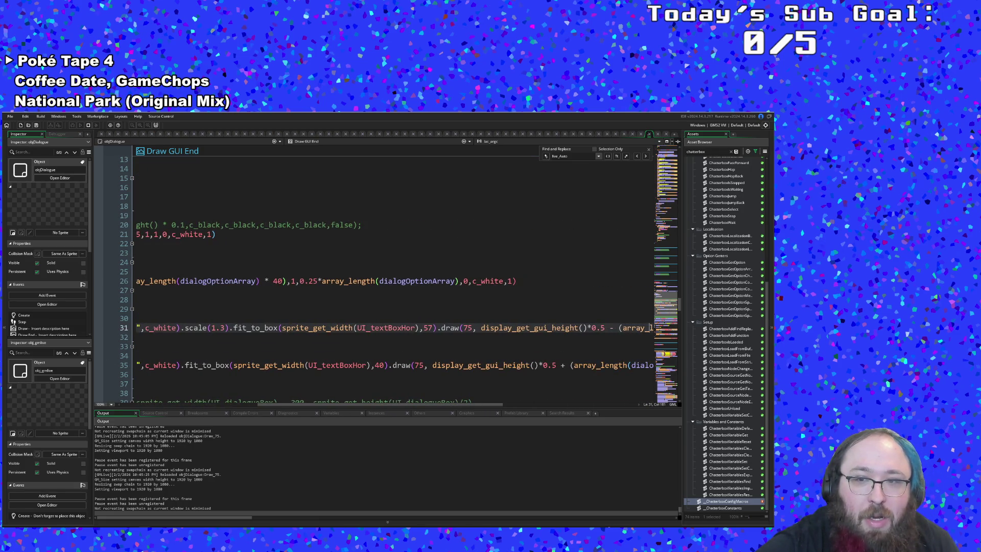
pyautogui.press('Left')
pyautogui.press('Left')
pyautogui.press('Left')
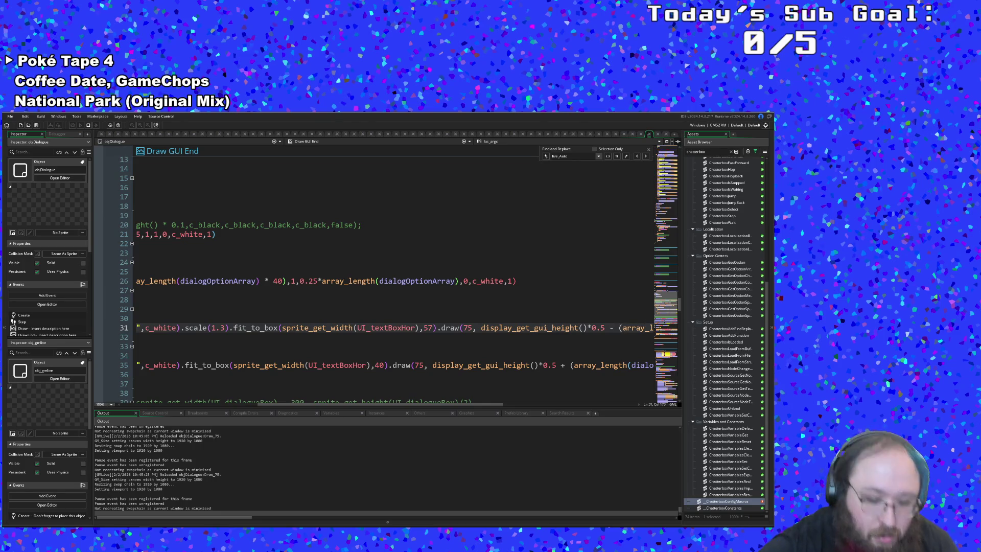
pyautogui.press('BackSpace')
pyautogui.write('+')
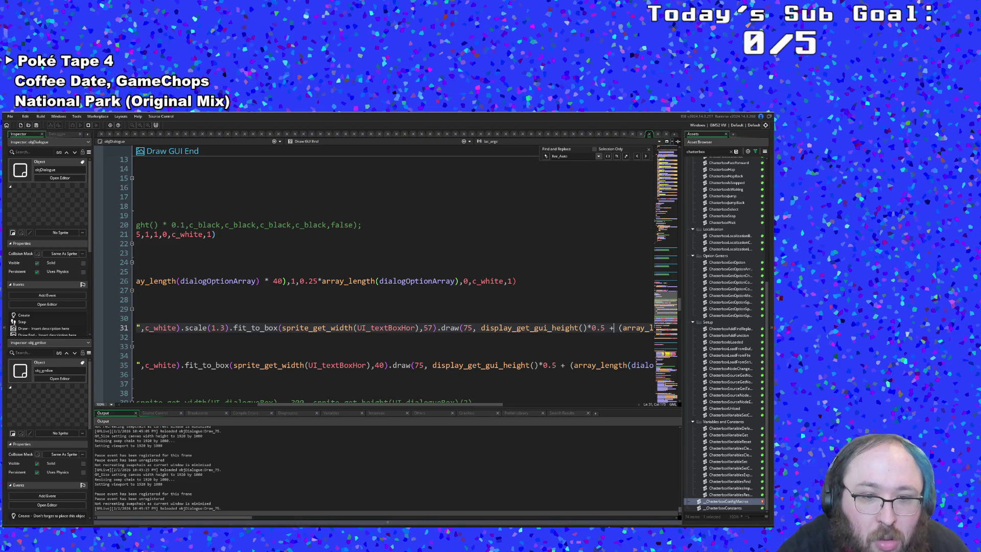
pyautogui.hotkey('alt', 'Tab')
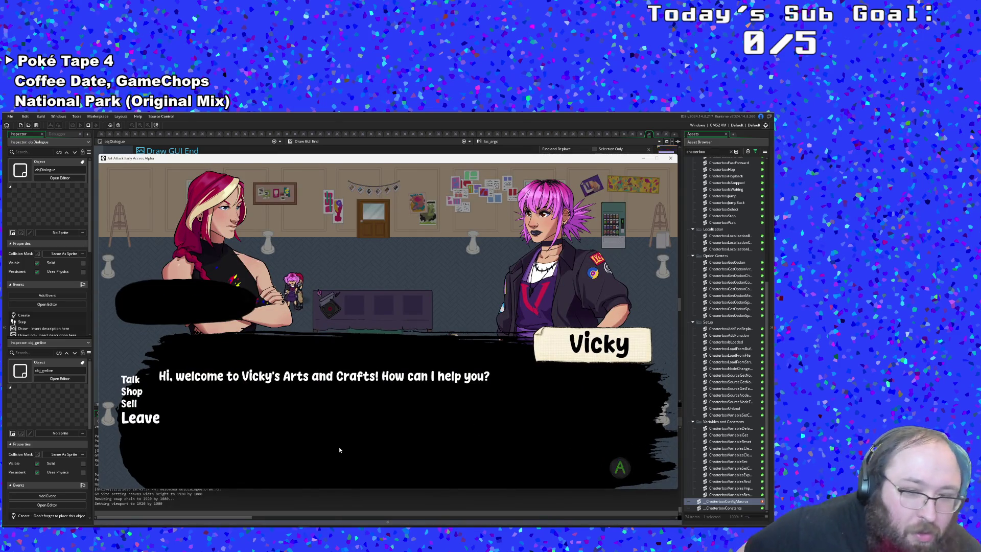
pyautogui.press('Up')
pyautogui.press('Up')
pyautogui.press('Up')
pyautogui.press('Up')
pyautogui.press('Down')
pyautogui.press('Down')
pyautogui.press('Down')
pyautogui.press('Down')
pyautogui.press('Down')
pyautogui.press('Down')
pyautogui.press('Down')
pyautogui.press('Down')
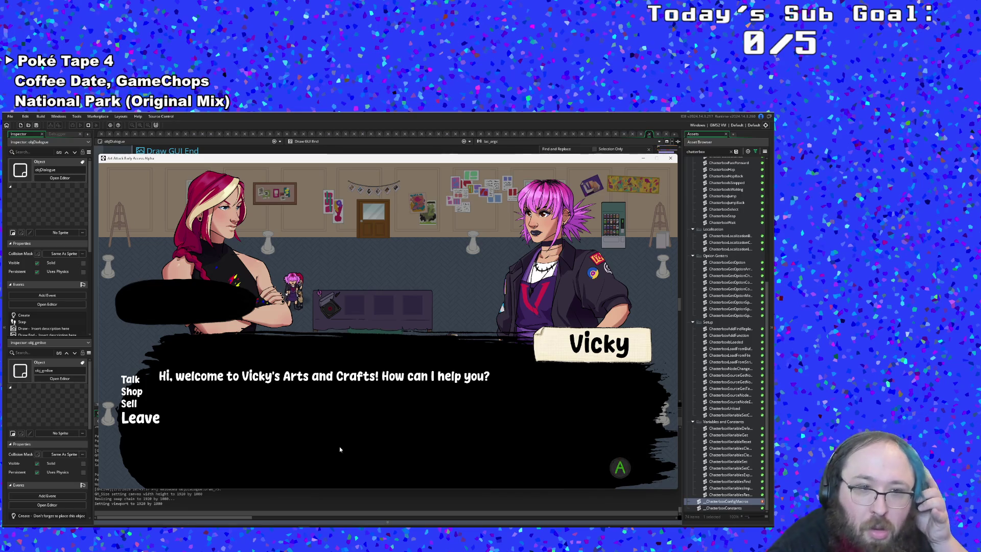
pyautogui.press('Escape')
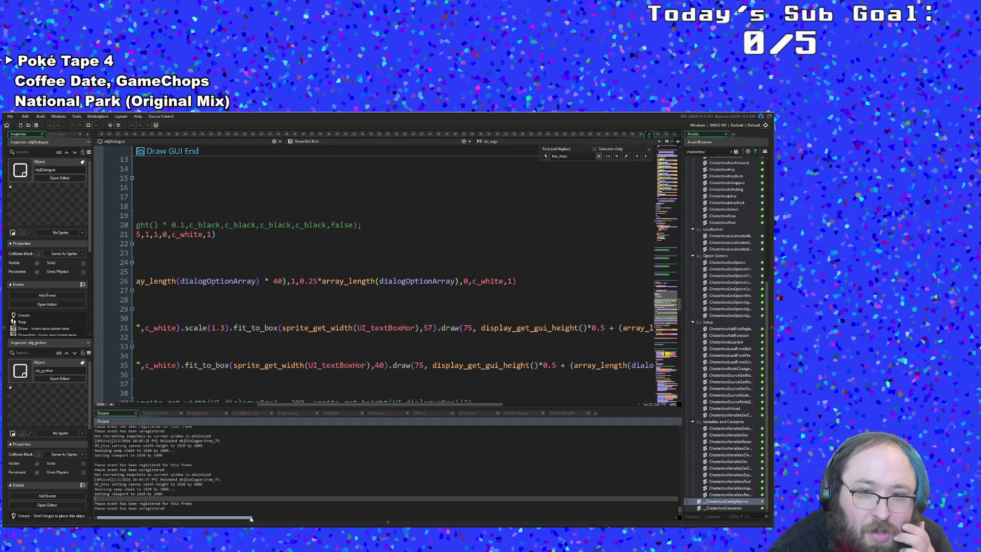
pyautogui.click(294, 405)
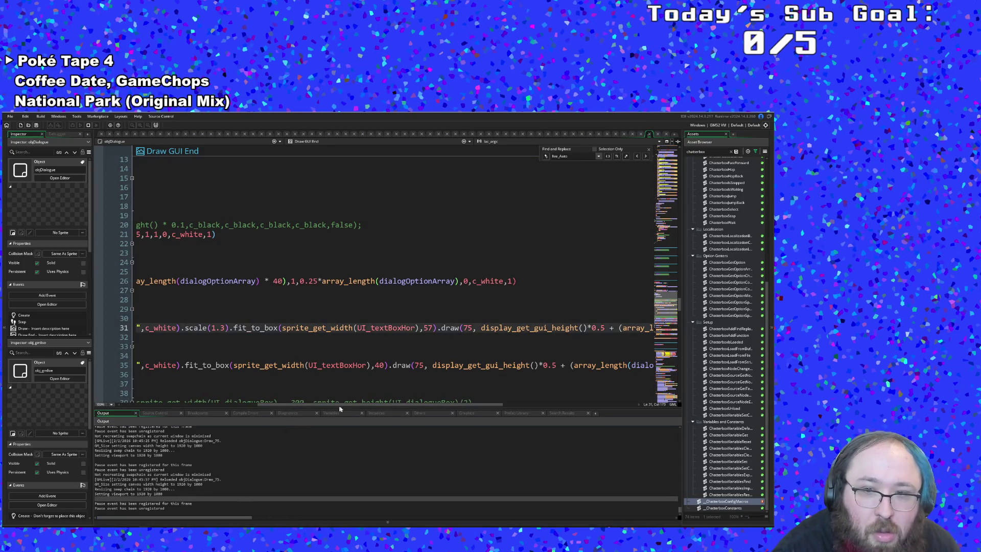
pyautogui.moveTo(336, 406); pyautogui.dragTo(464, 406)
pyautogui.click(401, 365)
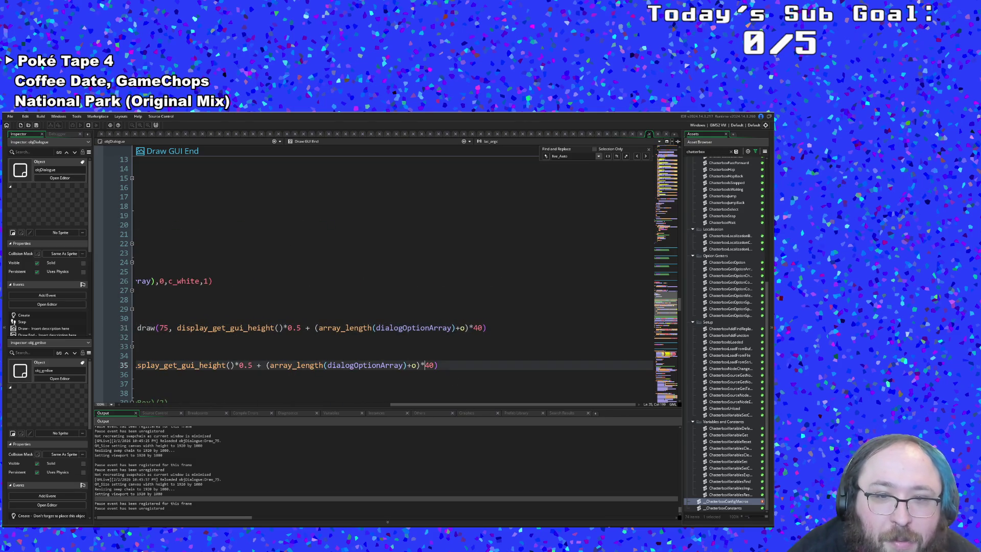
pyautogui.click(349, 365)
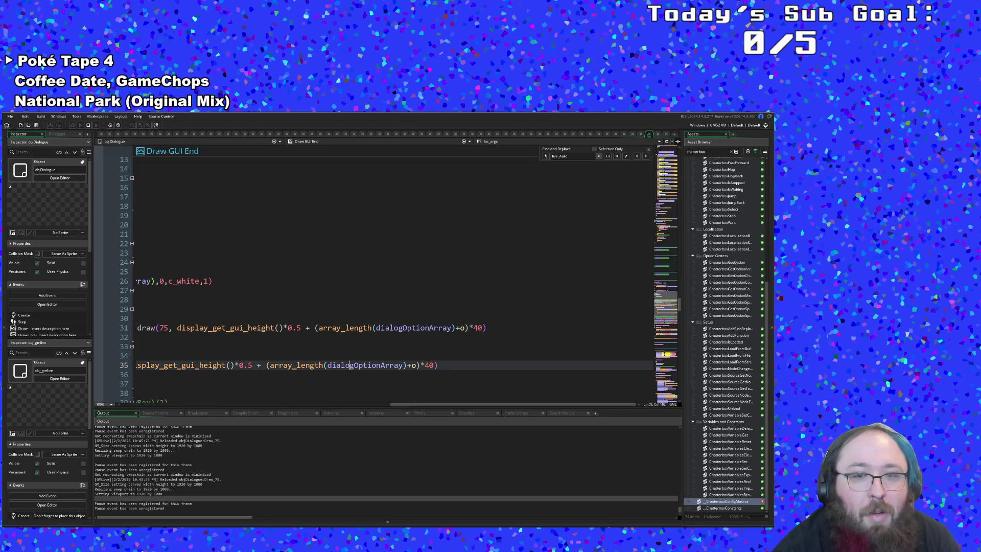
pyautogui.moveTo(407, 406); pyautogui.dragTo(163, 397)
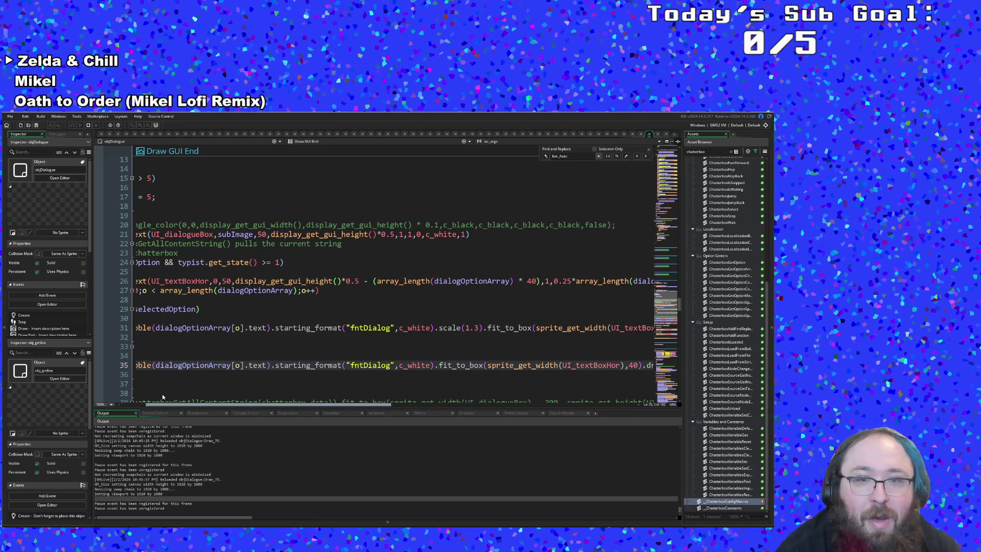
pyautogui.moveTo(161, 394)
pyautogui.mouseDown()
pyautogui.moveTo(352, 407)
pyautogui.moveTo(255, 422)
pyautogui.mouseUp()
pyautogui.moveTo(330, 281); pyautogui.dragTo(156, 281)
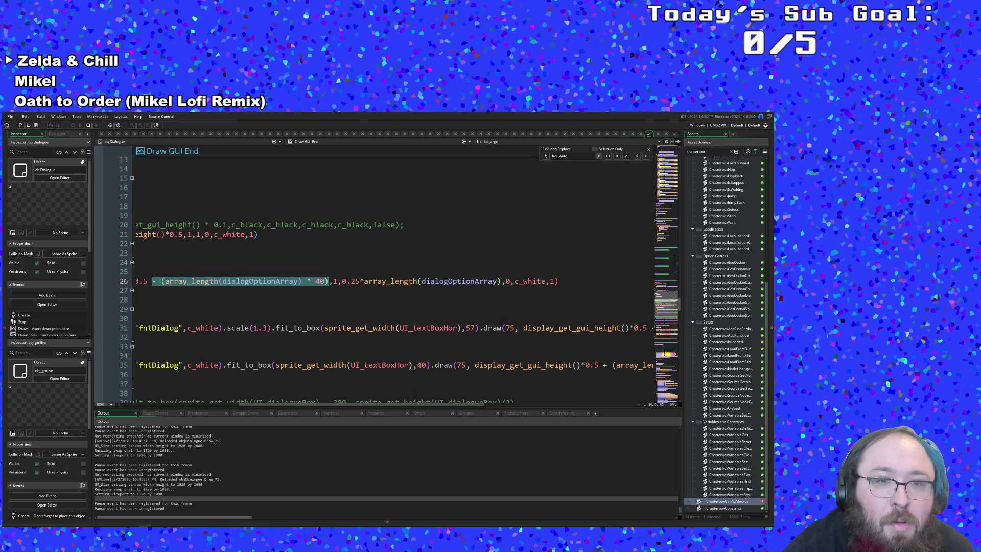
# Copy line 26's '- (array_length(dialogOptionArray) * 40)' and paste it after *0.5 on lines 35 and 31
pyautogui.rightClick(169, 282)
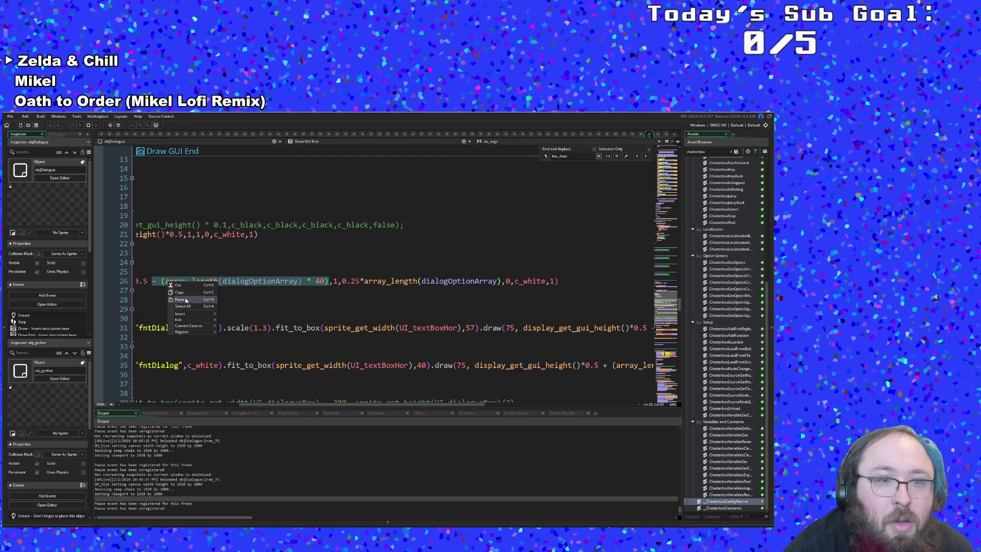
pyautogui.click(186, 294)
pyautogui.moveTo(286, 405); pyautogui.dragTo(401, 418)
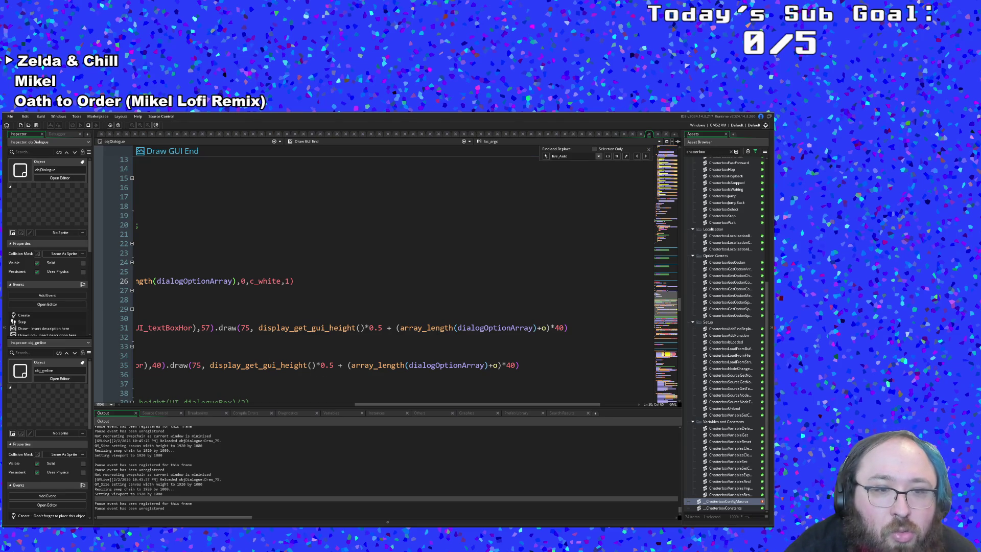
pyautogui.click(206, 365)
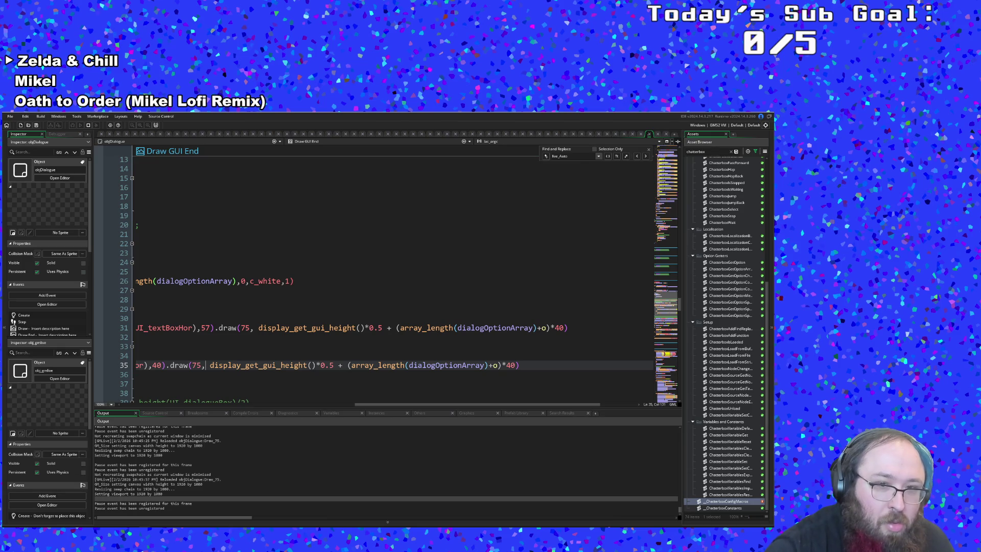
pyautogui.click(322, 365)
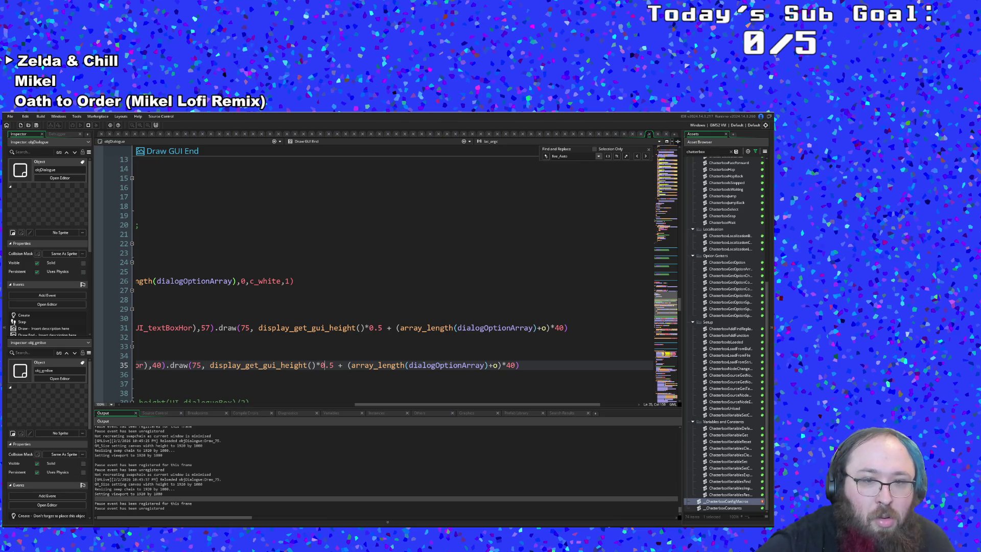
pyautogui.hotkey('ctrl', 'v')
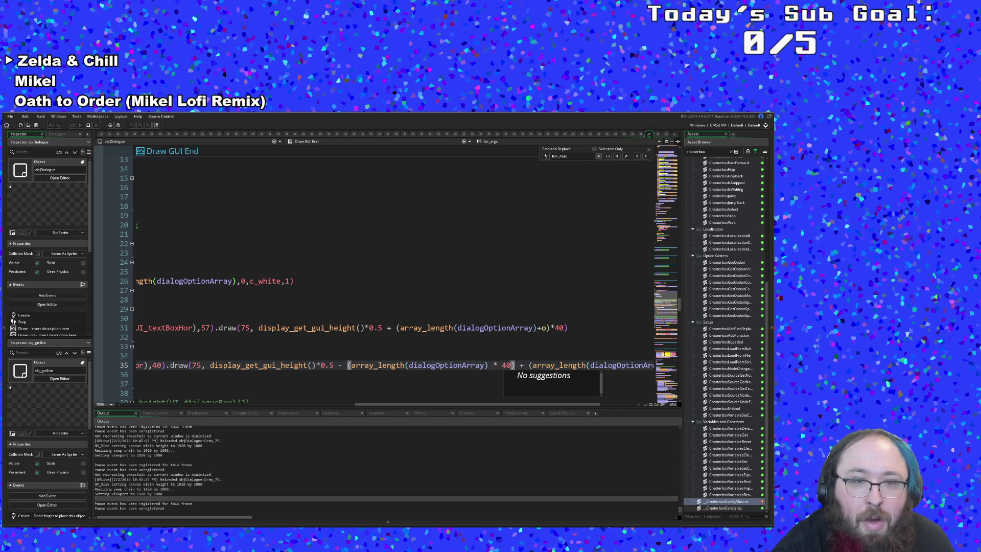
pyautogui.click(387, 328)
pyautogui.hotkey('ctrl', 'v')
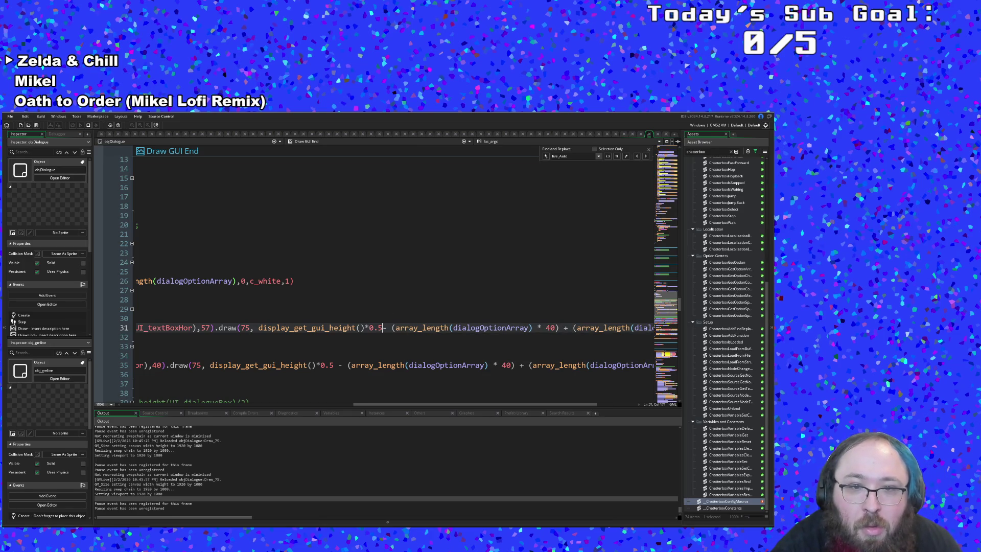
# Save the edits so the running game live-reloads, and bring the game forward
pyautogui.click(136, 384)
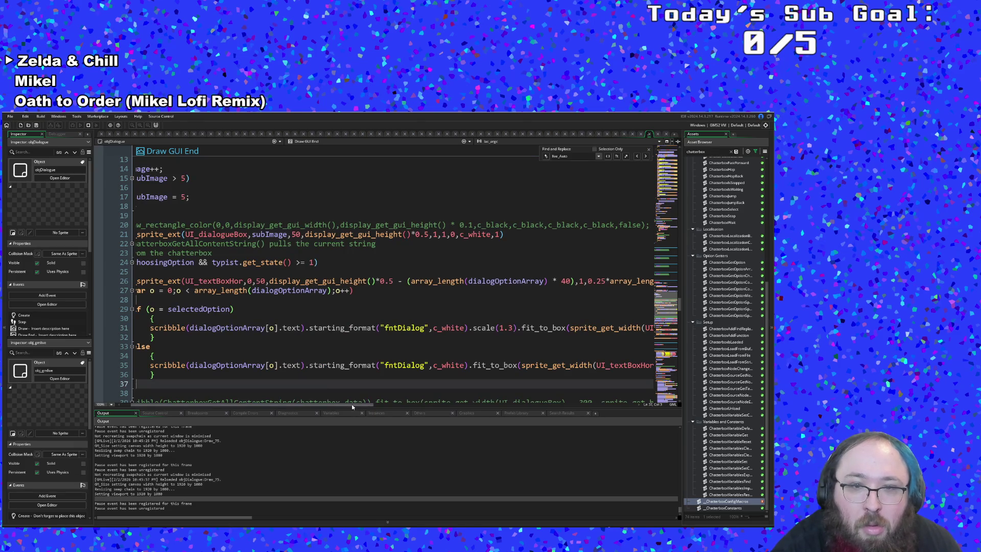
pyautogui.moveTo(350, 404); pyautogui.dragTo(611, 407)
pyautogui.click(609, 356)
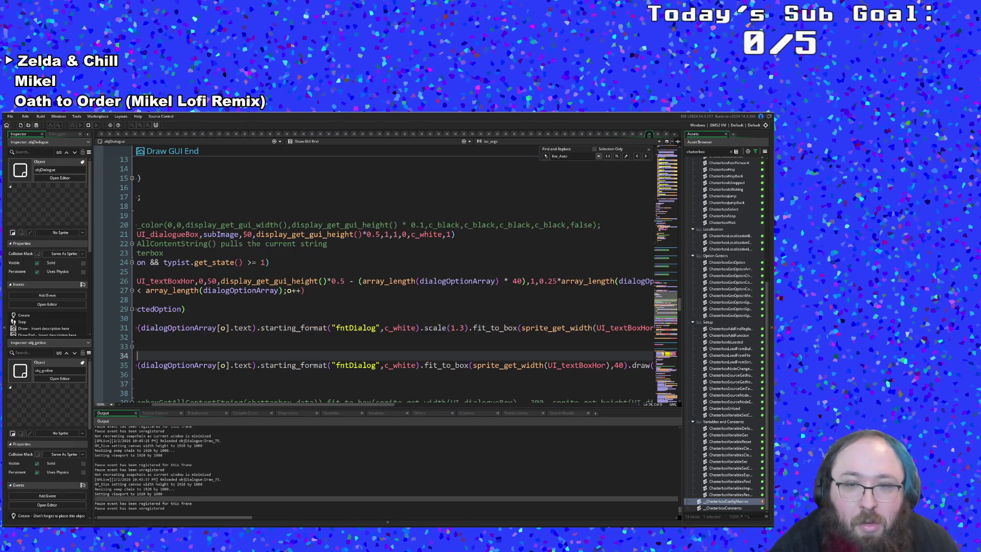
pyautogui.hotkey('ctrl', 's')
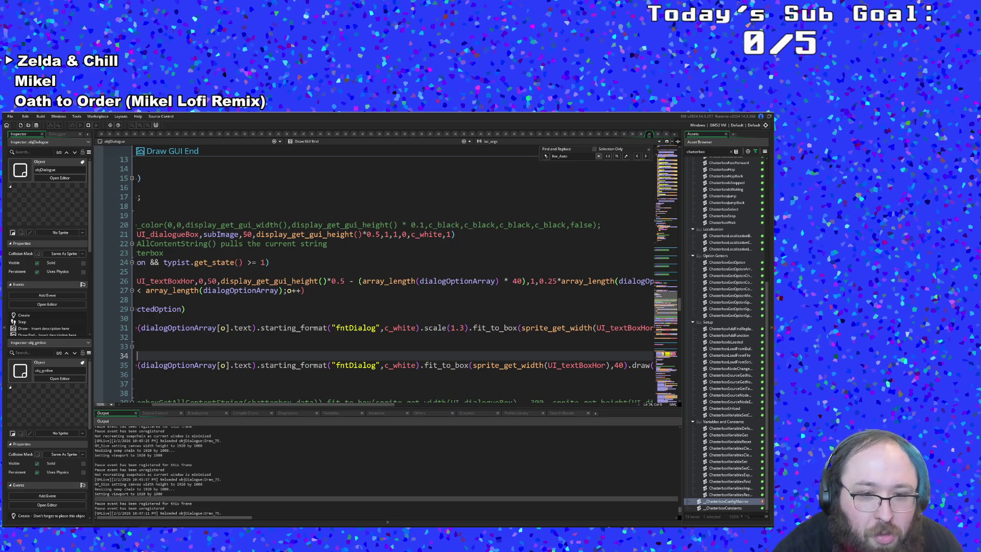
pyautogui.click(313, 522)
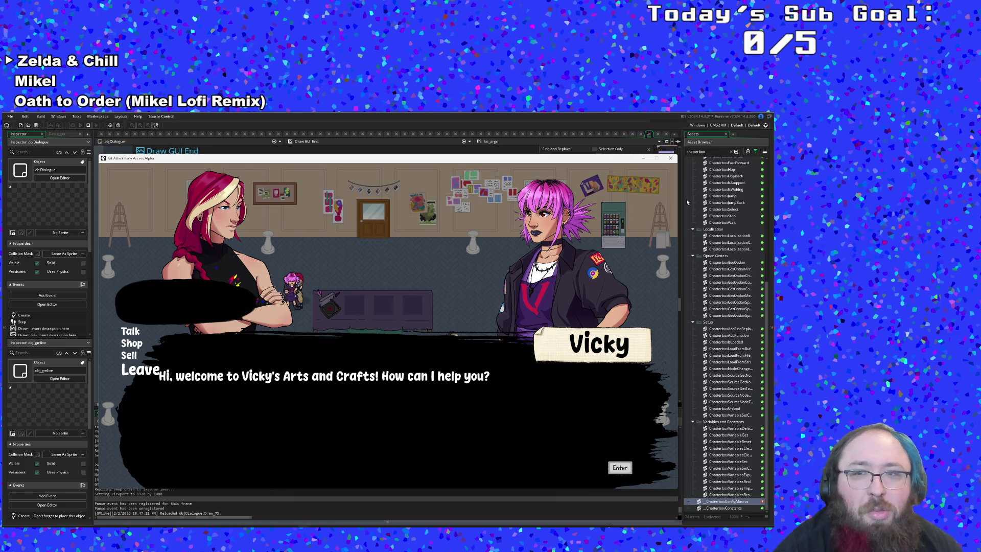
# Leave the game preview for the Draw GUI End code and scroll the editor right
pyautogui.click(373, 522)
pyautogui.moveTo(350, 411); pyautogui.dragTo(546, 421)
pyautogui.hscroll(5, 546, 423)
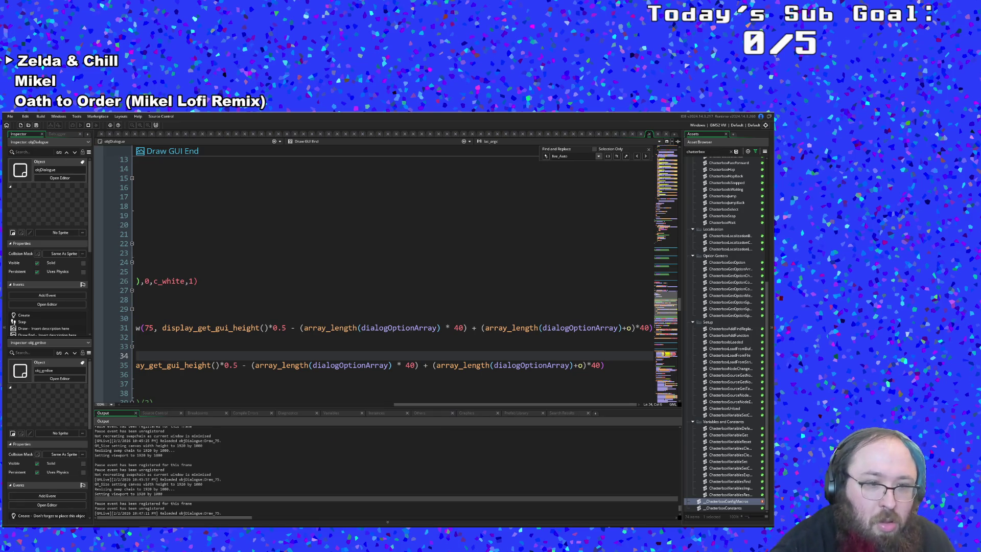
# Check the running game briefly and return to the Draw GUI End code
pyautogui.click(607, 306)
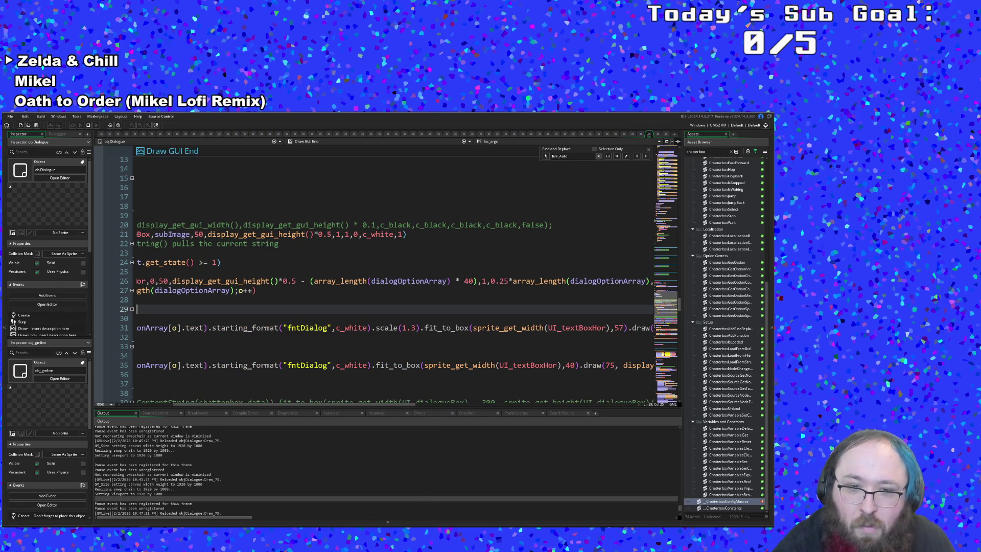
pyautogui.hotkey('alt', 'Tab')
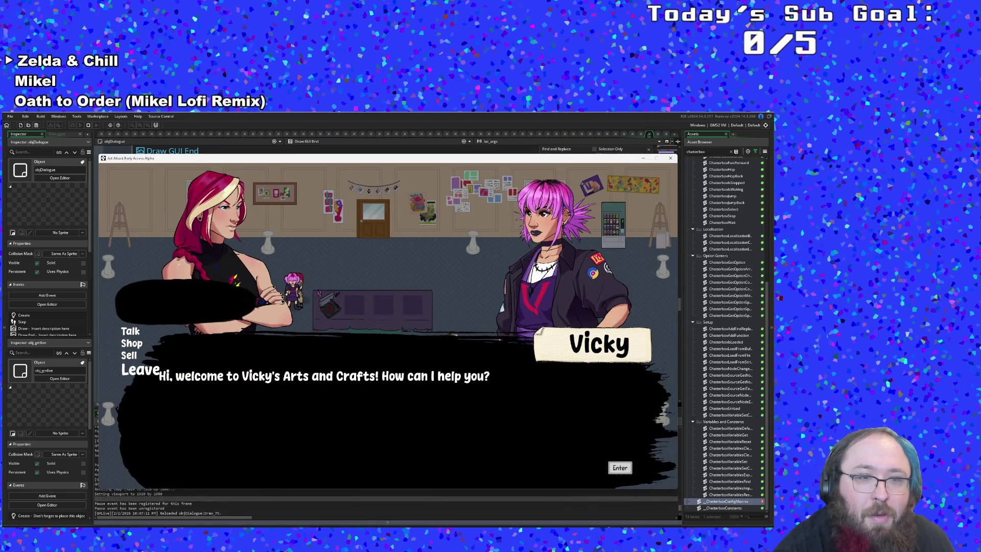
pyautogui.hotkey('alt', 'Tab')
pyautogui.moveTo(382, 403); pyautogui.dragTo(322, 405)
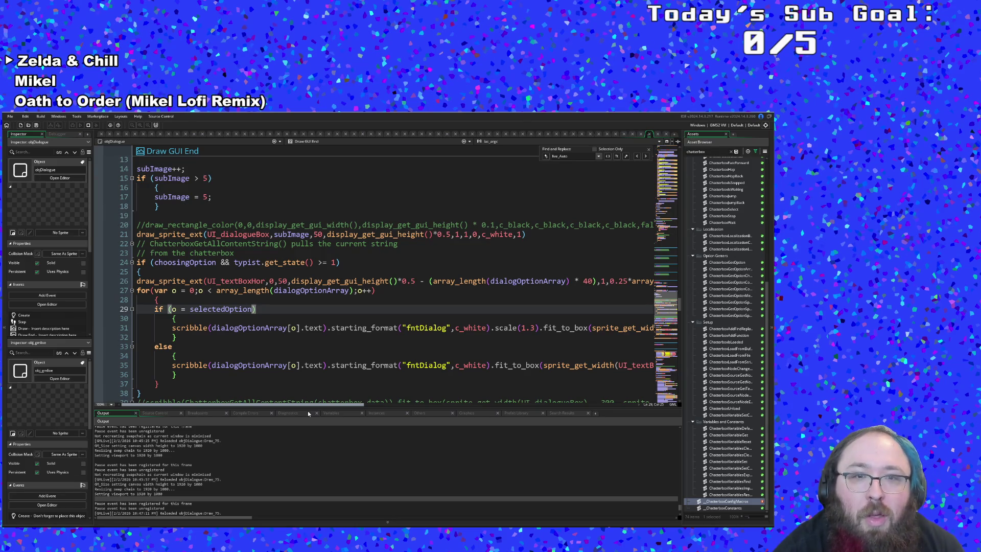
pyautogui.moveTo(309, 405)
pyautogui.mouseDown()
pyautogui.moveTo(495, 415)
pyautogui.moveTo(410, 425)
pyautogui.moveTo(603, 423)
pyautogui.mouseUp()
# Remove the stray bracket after o in line 35's y expression
pyautogui.click(573, 365)
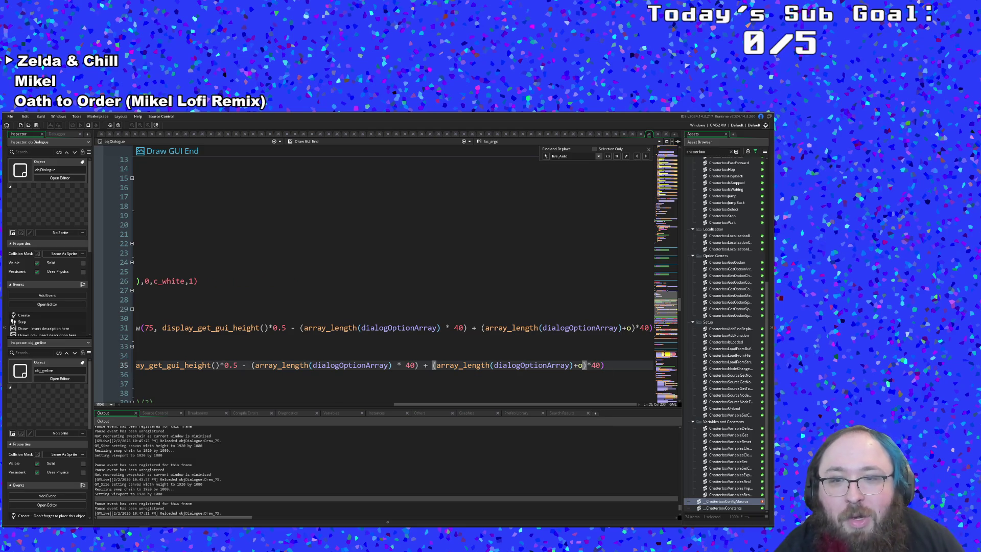
pyautogui.click(578, 365)
pyautogui.click(573, 365)
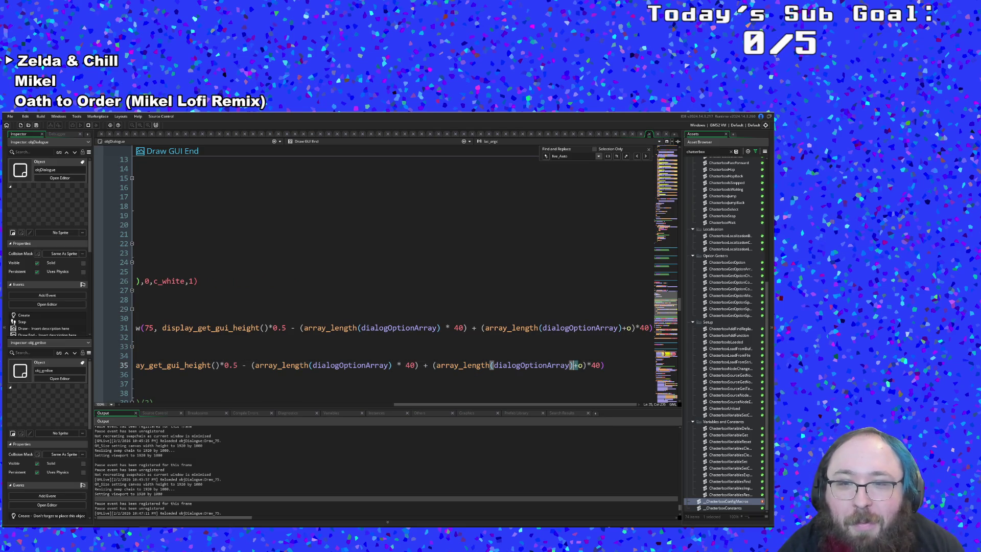
pyautogui.click(585, 365)
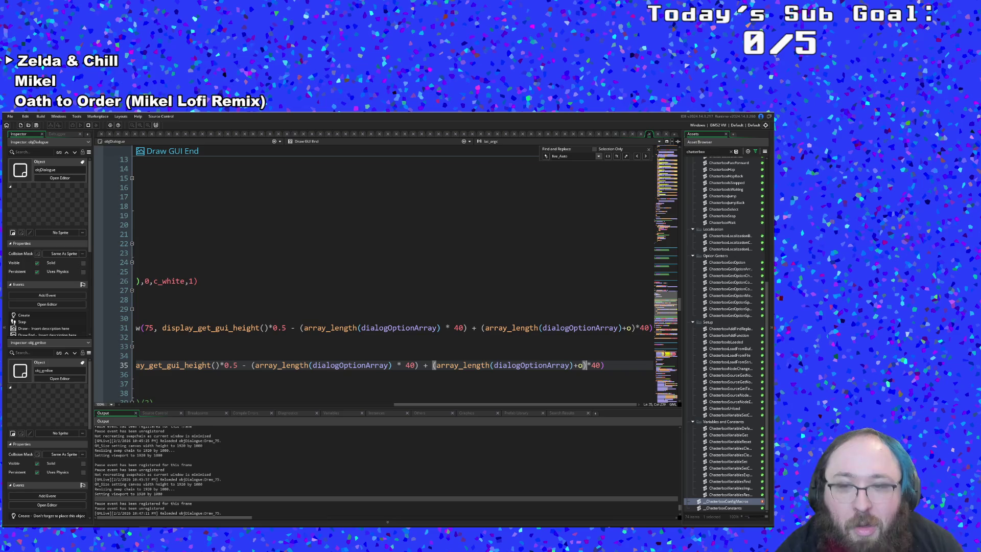
pyautogui.press('BackSpace')
pyautogui.moveTo(573, 365); pyautogui.dragTo(138, 356)
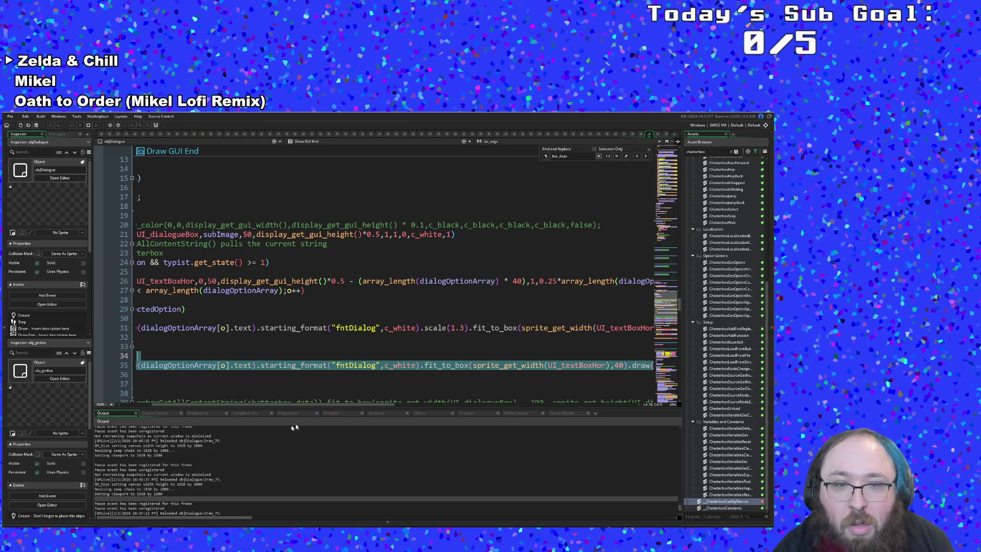
pyautogui.moveTo(291, 404); pyautogui.dragTo(511, 405)
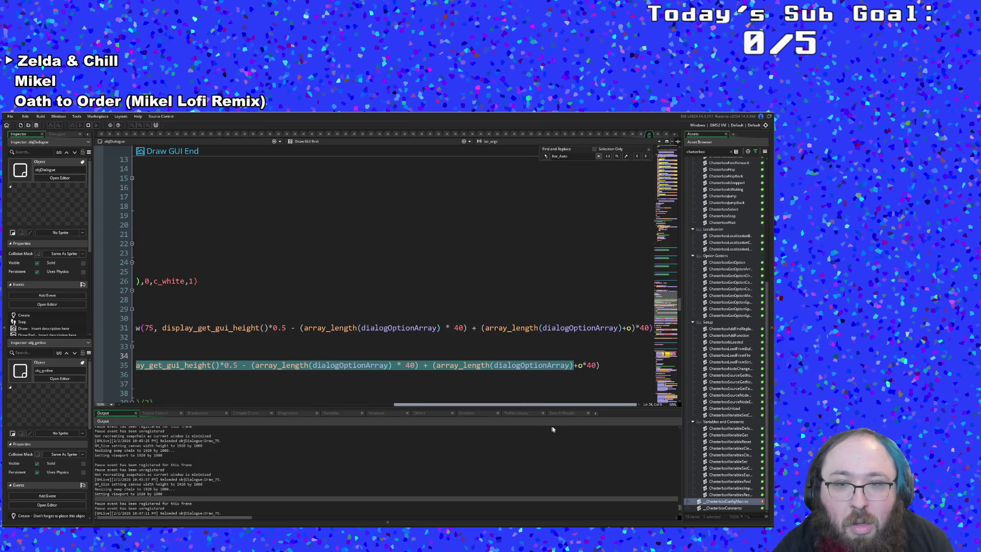
pyautogui.click(566, 366)
# Replace line 35's offset after display_get_gui_height()*0.5 - with (o*40)
pyautogui.press('Home')
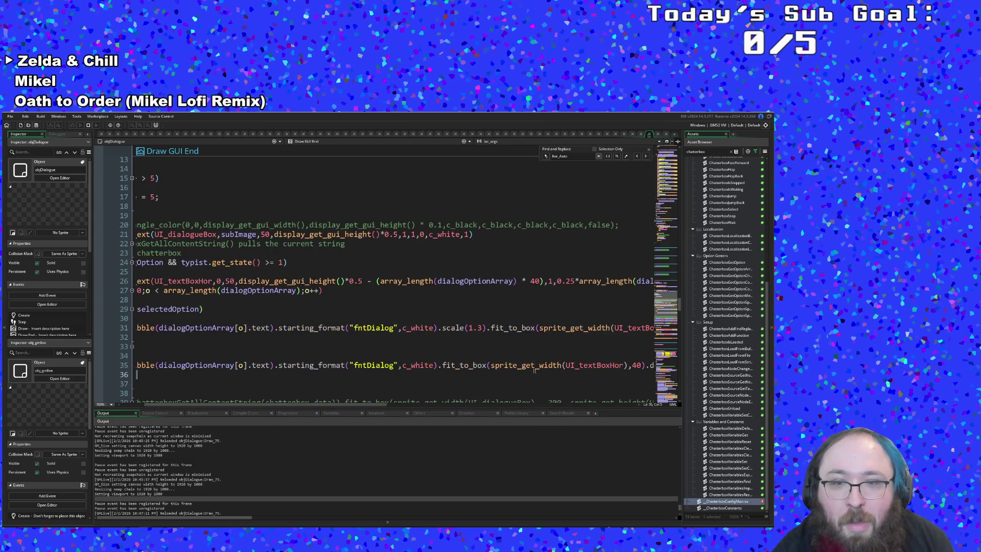
pyautogui.press('End')
pyautogui.hscroll(-5, 388, 307)
pyautogui.click(648, 365)
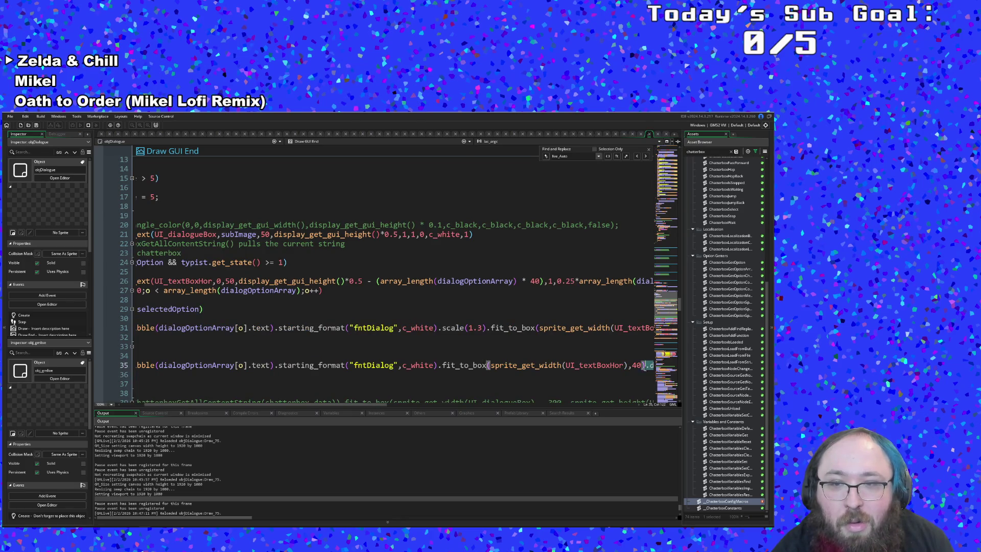
pyautogui.press('End')
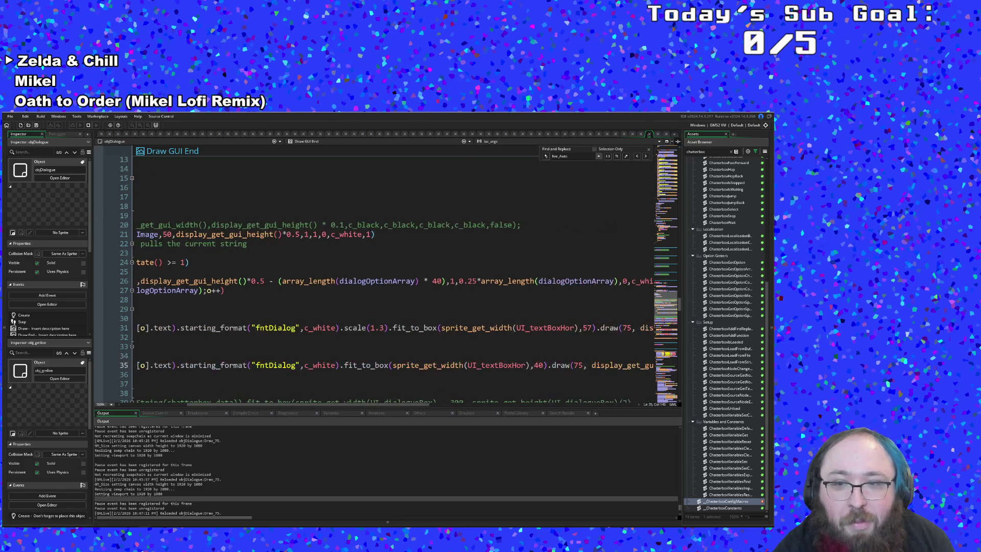
pyautogui.hotkey('ctrl', 'Left')
pyautogui.hotkey('ctrl', 'Left')
pyautogui.hotkey('ctrl', 'Left')
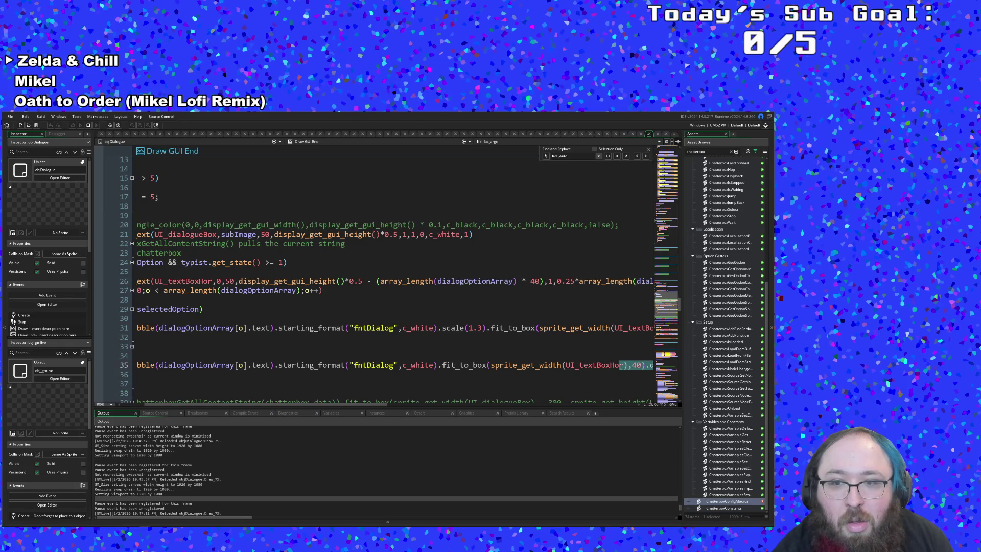
pyautogui.press('Right')
pyautogui.press('Right')
pyautogui.press('Right')
pyautogui.press('Right')
pyautogui.press('Right')
pyautogui.press('Right')
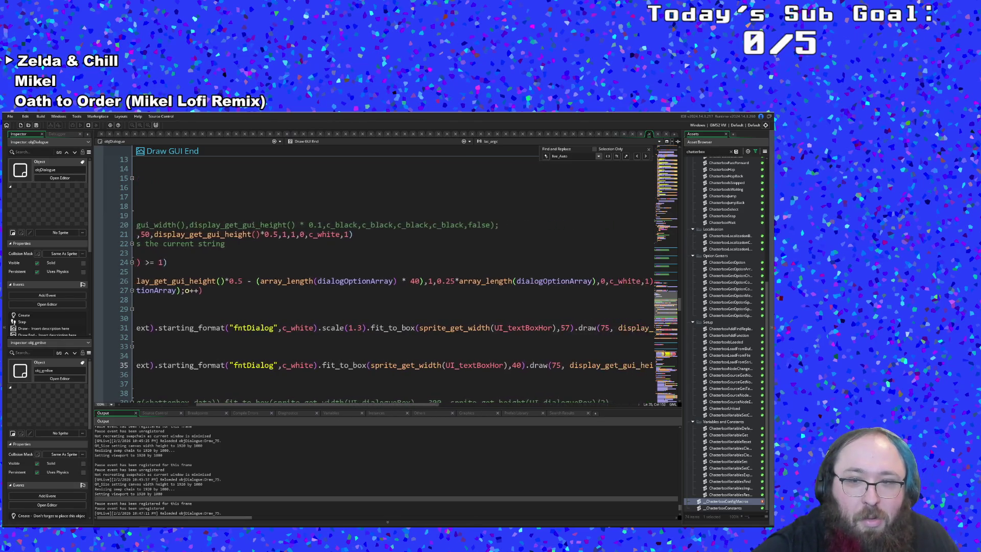
pyautogui.hotkey('ctrl', 'shift', 'Left')
pyautogui.hotkey('ctrl', 'shift', 'Left')
pyautogui.hotkey('ctrl', 'shift', 'Left')
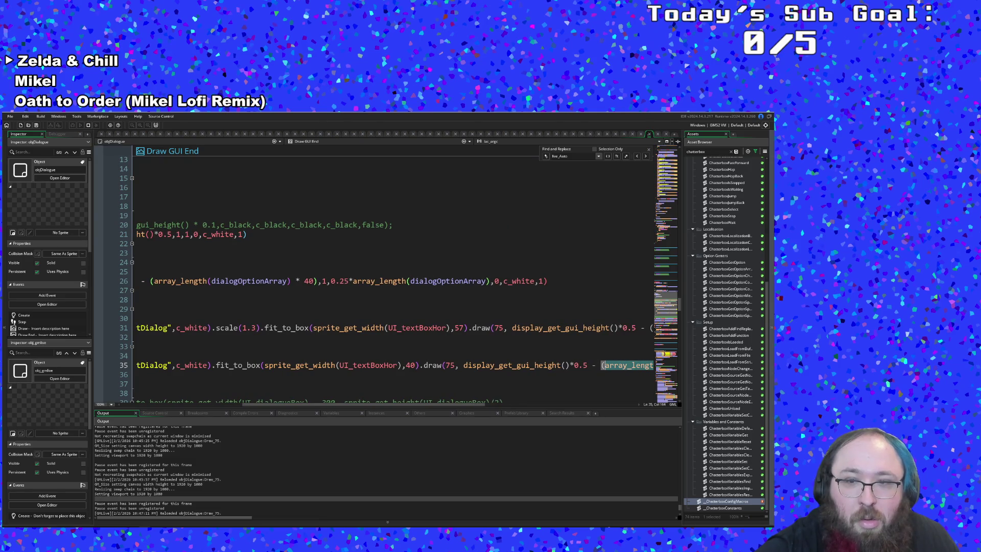
pyautogui.write('o*40')
pyautogui.press('Right')
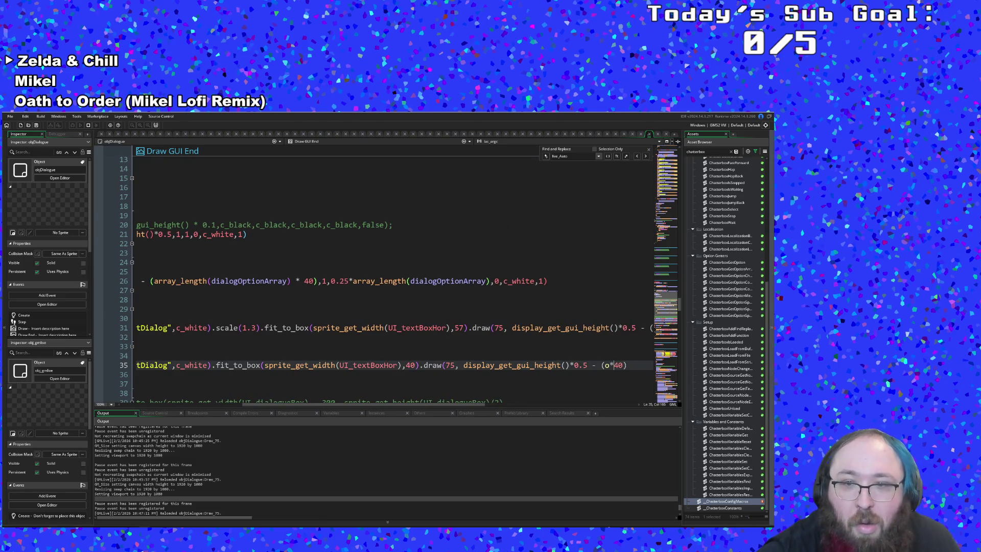
pyautogui.press('Left')
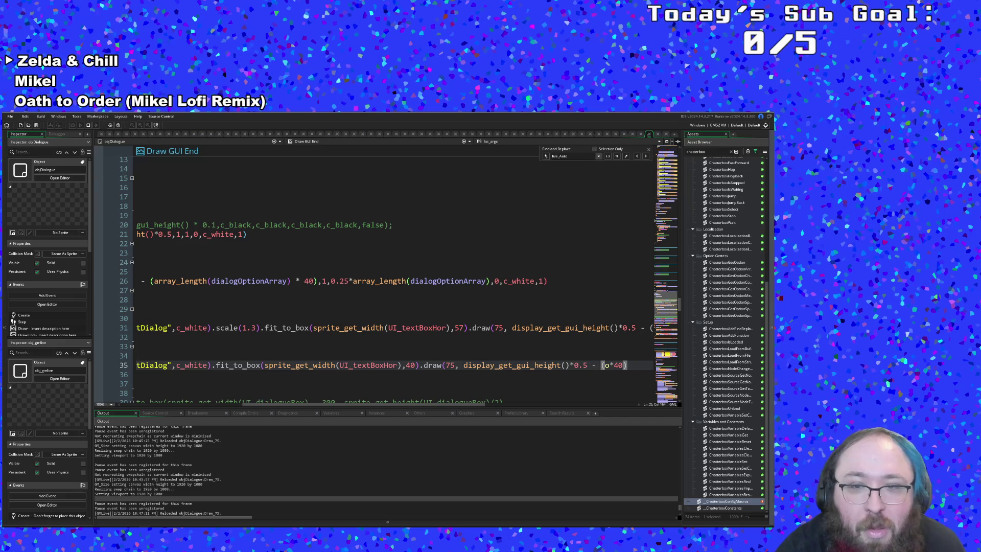
pyautogui.press('Up')
pyautogui.press('Up')
pyautogui.press('Up')
# Save so the game reloads the change, then bring up the GMLive console
pyautogui.click(11, 117)
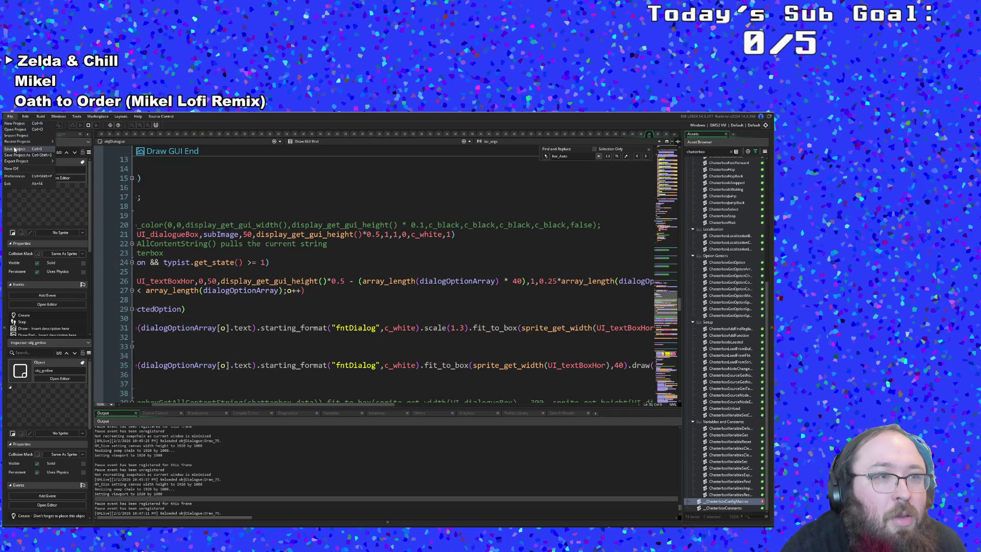
pyautogui.hotkey('alt', 'Tab')
pyautogui.hotkey('alt', 'Tab')
pyautogui.click(327, 328)
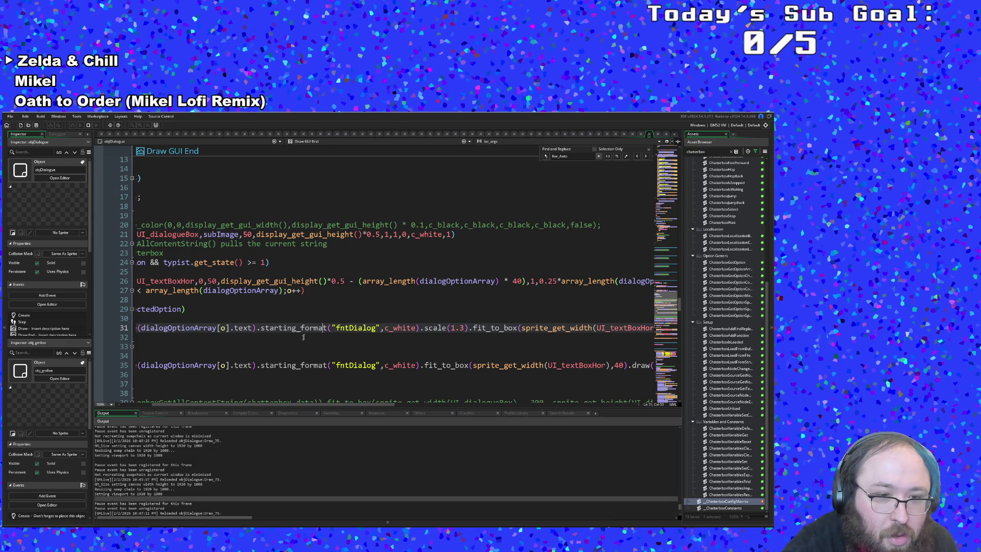
pyautogui.press('Down')
pyautogui.click(146, 375)
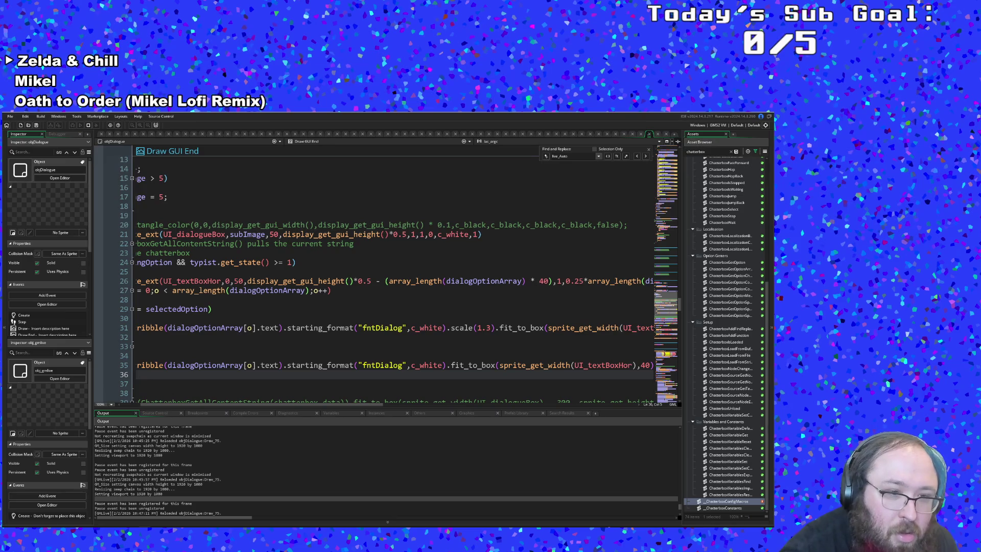
pyautogui.hotkey('alt', 'Tab')
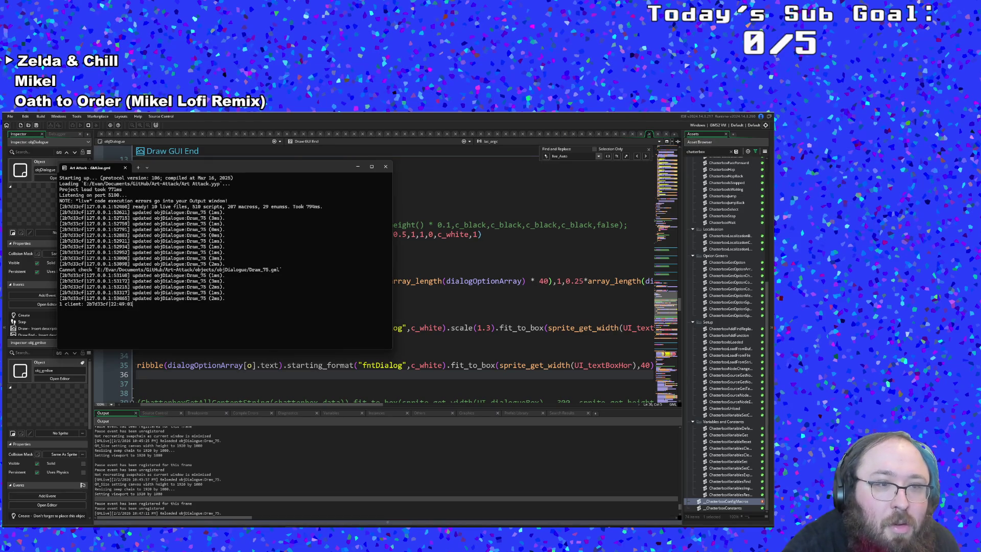
# Check the Talk/Shop/Sell/Leave list in the running game, then go back to the code
pyautogui.hotkey('alt', 'Tab')
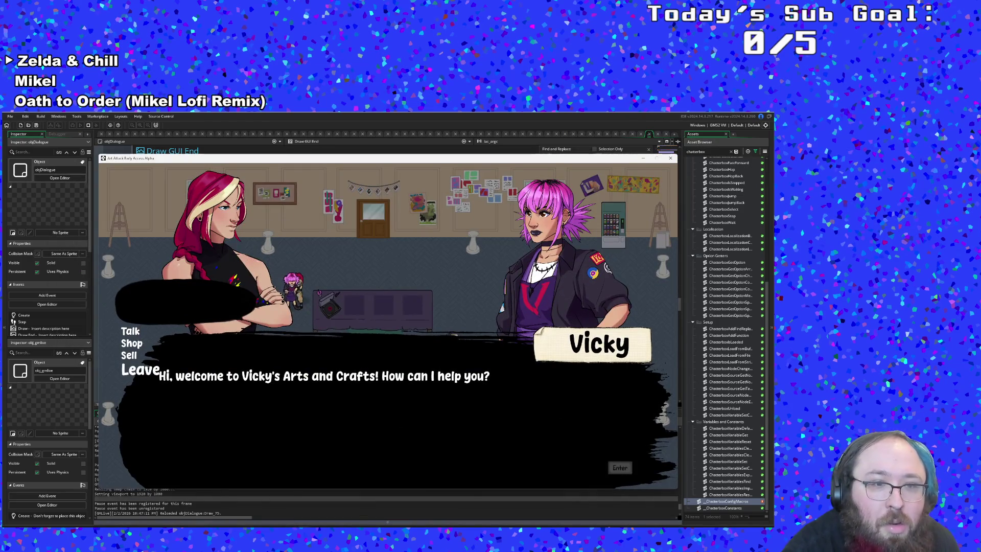
pyautogui.hotkey('alt', 'Tab')
pyautogui.moveTo(329, 404)
pyautogui.mouseDown()
pyautogui.moveTo(600, 403)
pyautogui.moveTo(487, 432)
pyautogui.moveTo(331, 413)
pyautogui.moveTo(595, 381)
pyautogui.moveTo(519, 397)
pyautogui.moveTo(225, 409)
pyautogui.mouseUp()
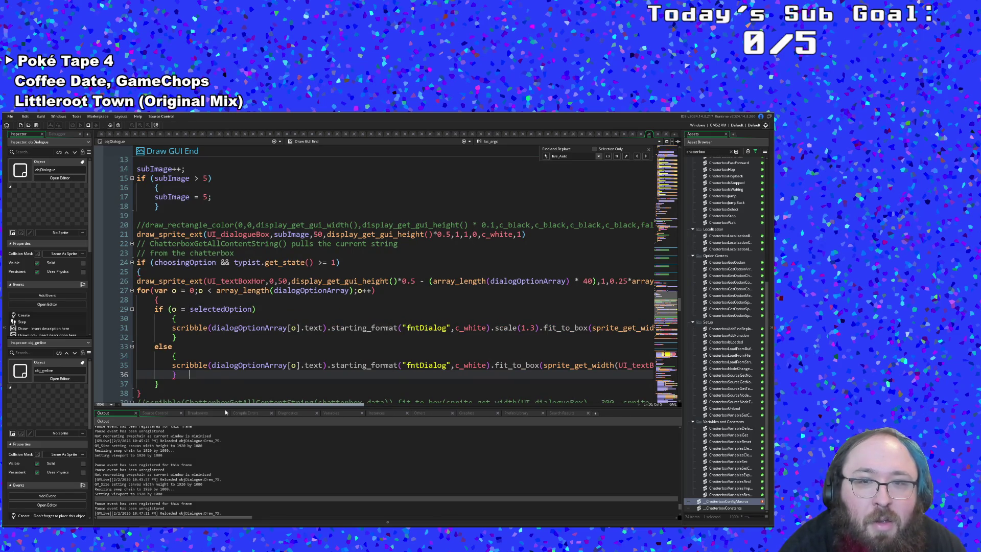
# Delete 'array_length(dialogOptionArray)+' and the extra bracket after o on line 31
pyautogui.moveTo(300, 418)
pyautogui.mouseDown()
pyautogui.moveTo(496, 380)
pyautogui.moveTo(506, 381)
pyautogui.moveTo(385, 413)
pyautogui.moveTo(587, 403)
pyautogui.mouseUp()
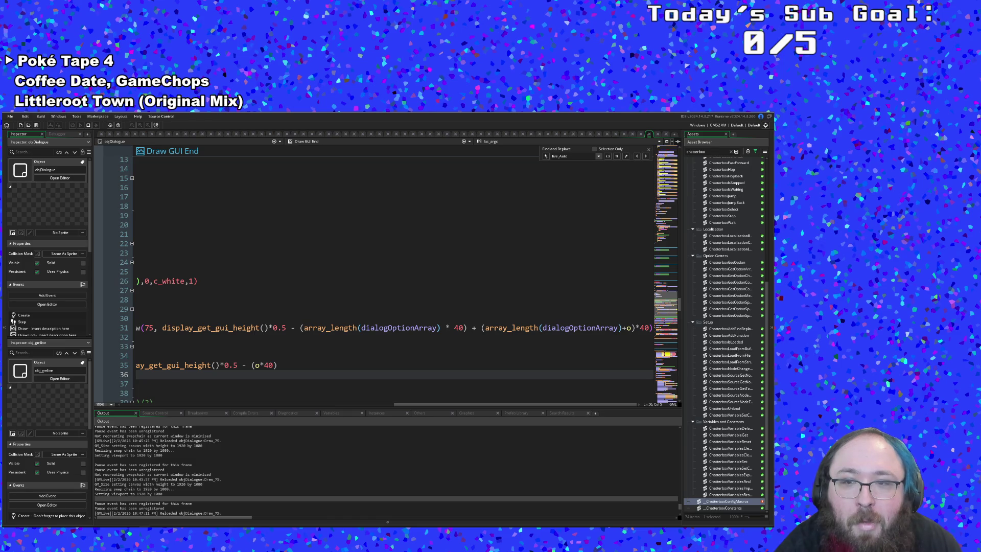
pyautogui.moveTo(627, 328); pyautogui.dragTo(483, 328)
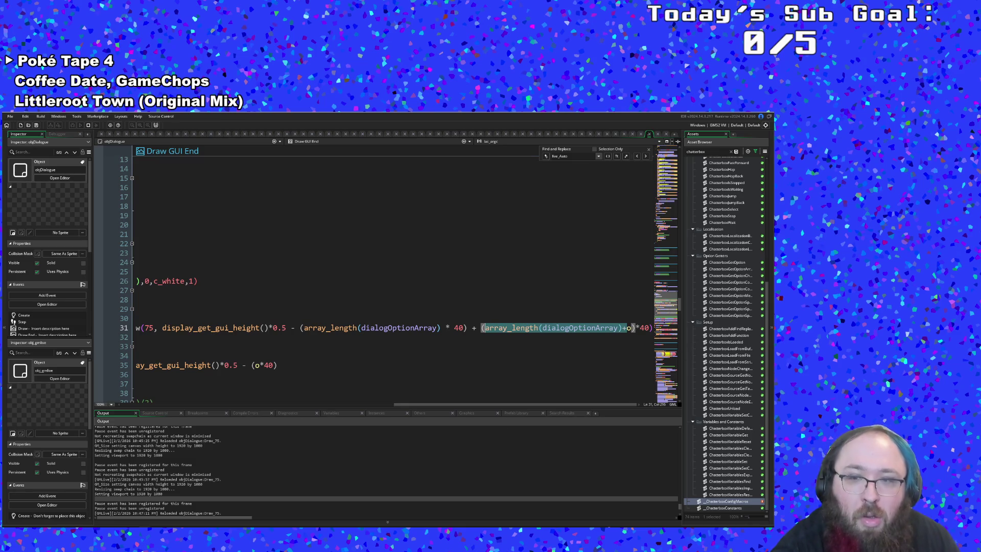
pyautogui.press('BackSpace')
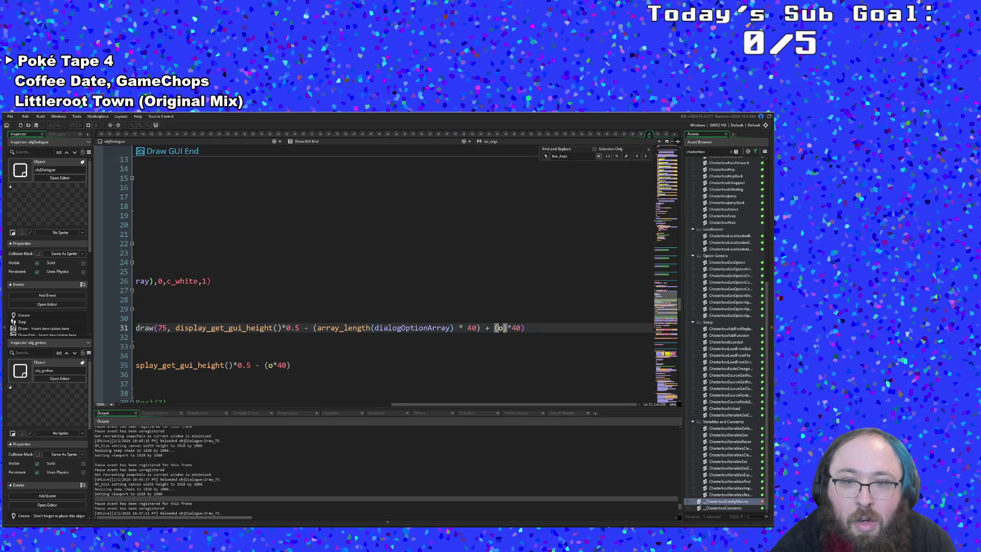
pyautogui.press('Delete')
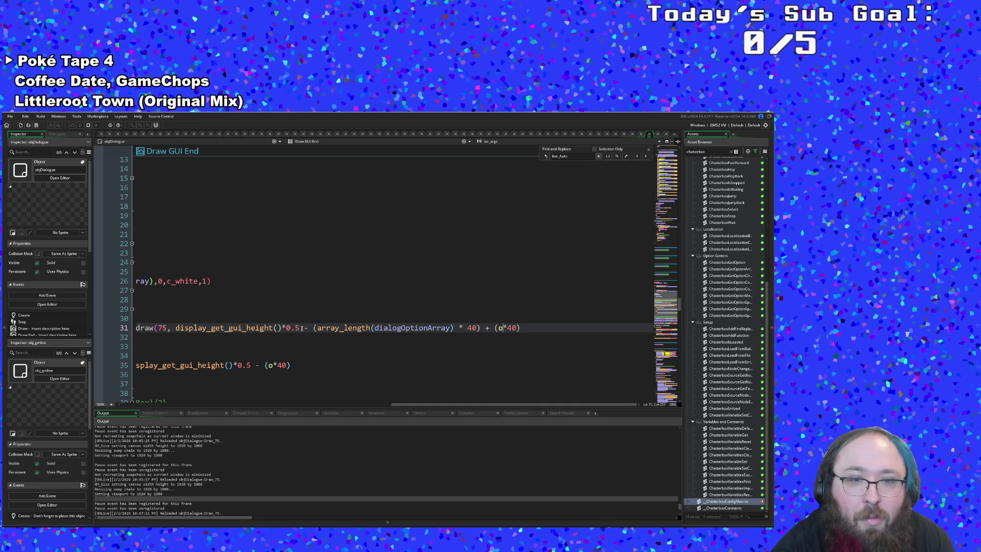
# Copy '- (array_length(dialogOptionArray) * 40) +' from line 31 into line 35 before (o*40)
pyautogui.moveTo(300, 328); pyautogui.dragTo(328, 328)
pyautogui.moveTo(414, 328); pyautogui.dragTo(489, 327)
pyautogui.rightClick(489, 327)
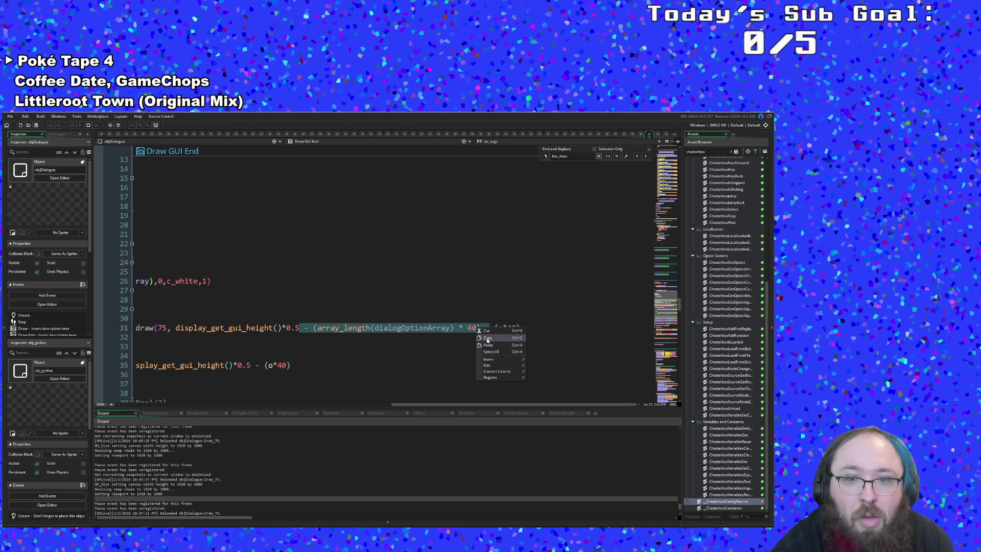
pyautogui.click(488, 341)
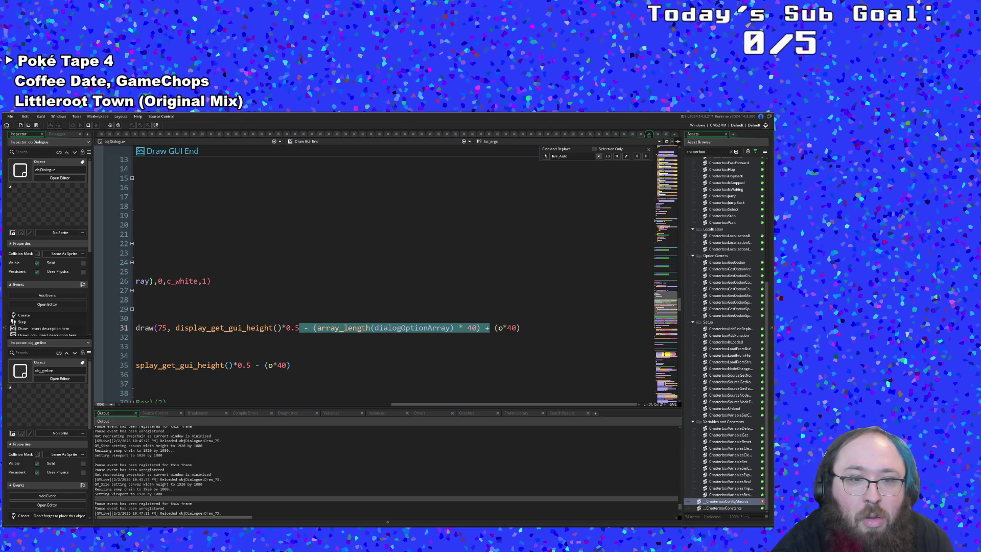
pyautogui.click(259, 365)
pyautogui.hotkey('ctrl', 'v')
pyautogui.click(428, 365)
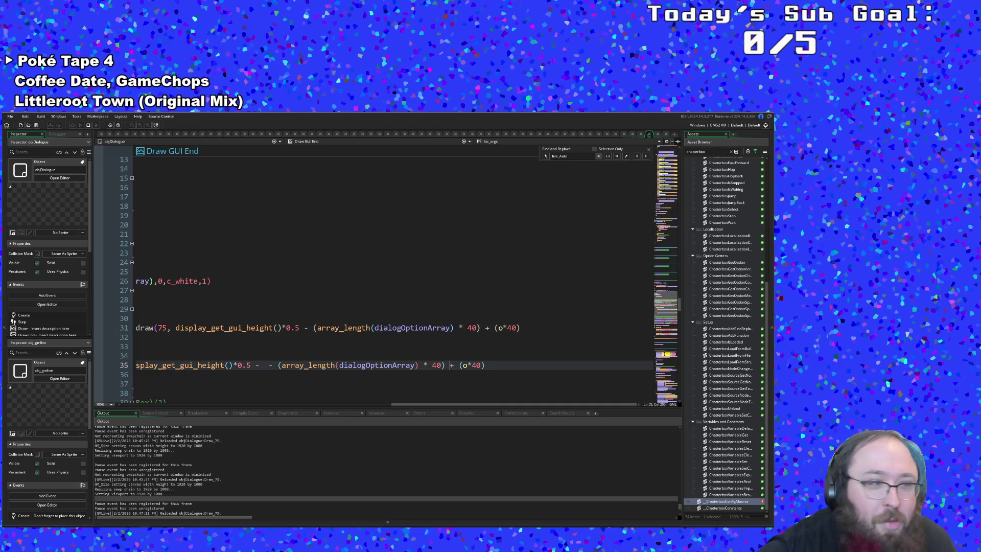
pyautogui.click(278, 365)
pyautogui.press('BackSpace')
pyautogui.press('BackSpace')
pyautogui.press('BackSpace')
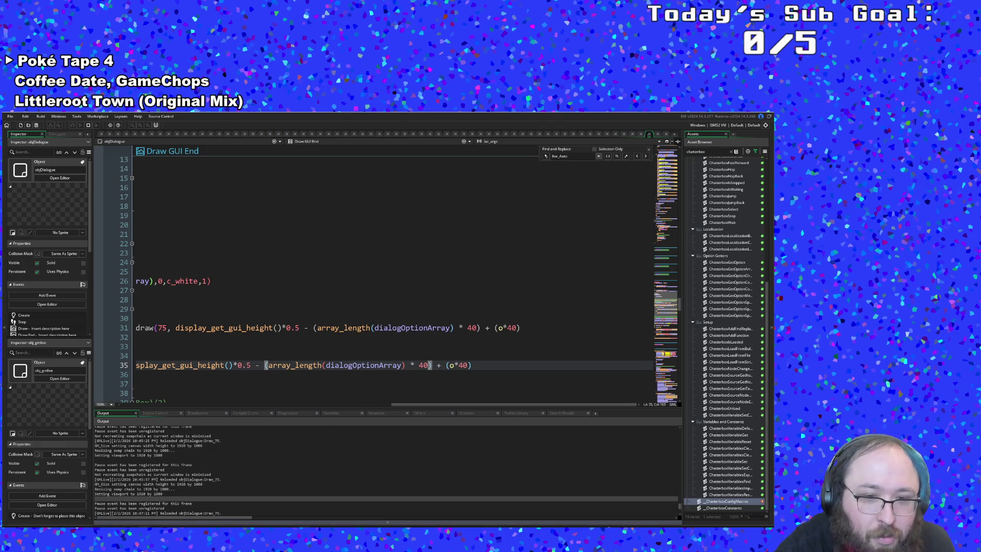
# Save so the running game reloads the change
pyautogui.hotkey('alt', 'Tab')
pyautogui.hotkey('alt', 'Tab')
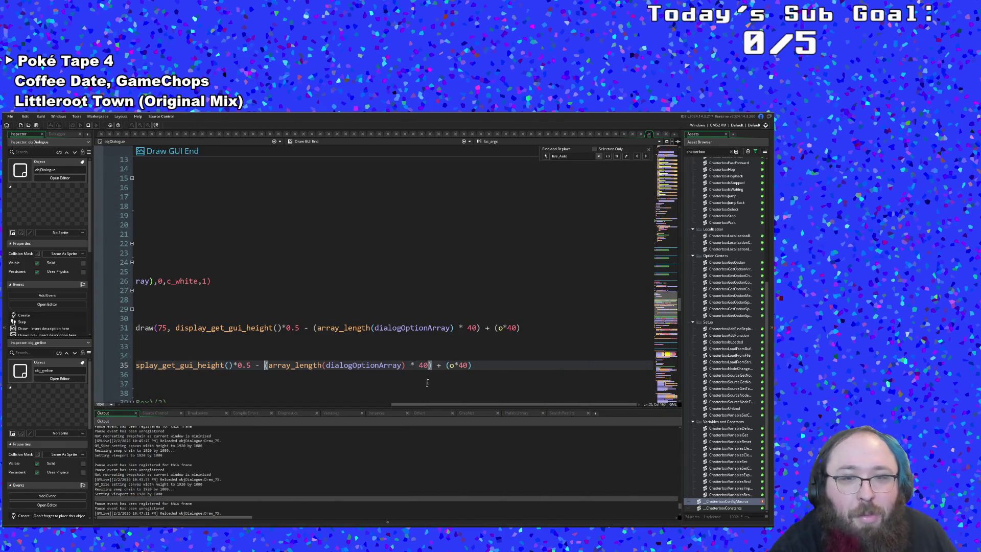
pyautogui.press('Down')
pyautogui.moveTo(372, 405)
pyautogui.mouseDown()
pyautogui.moveTo(450, 424)
pyautogui.moveTo(611, 422)
pyautogui.mouseUp()
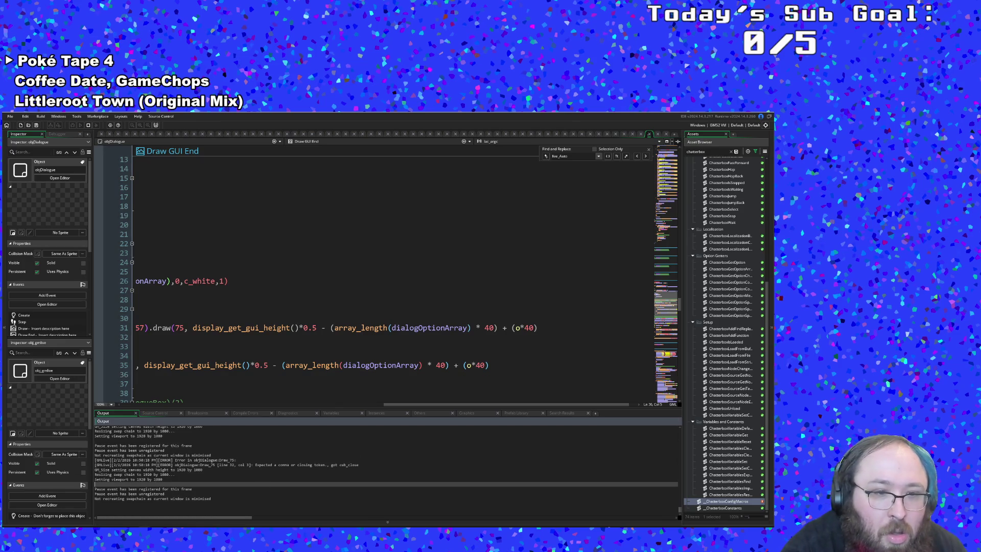
# Add a closing ')' after (o*40) on lines 35 and 31, then run the game
pyautogui.click(251, 480)
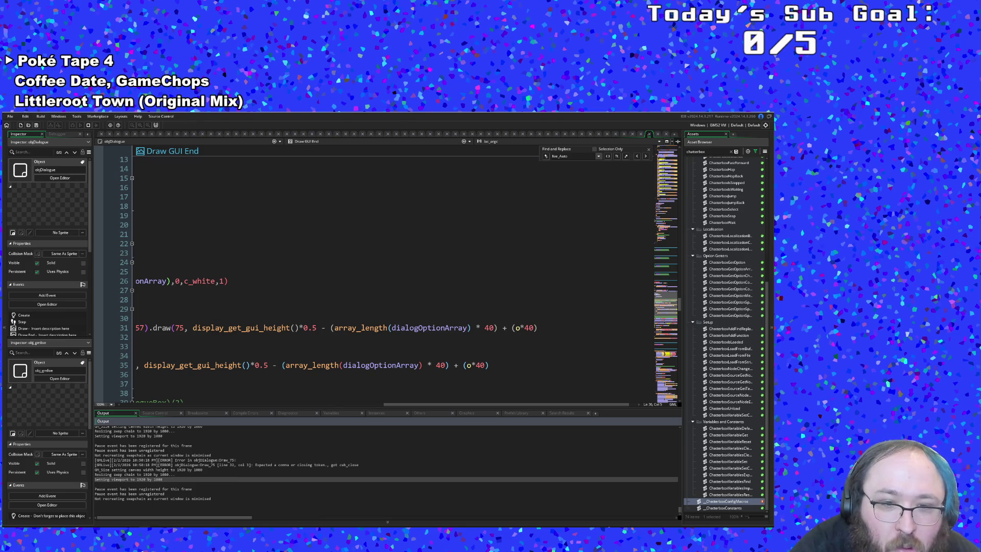
pyautogui.click(504, 366)
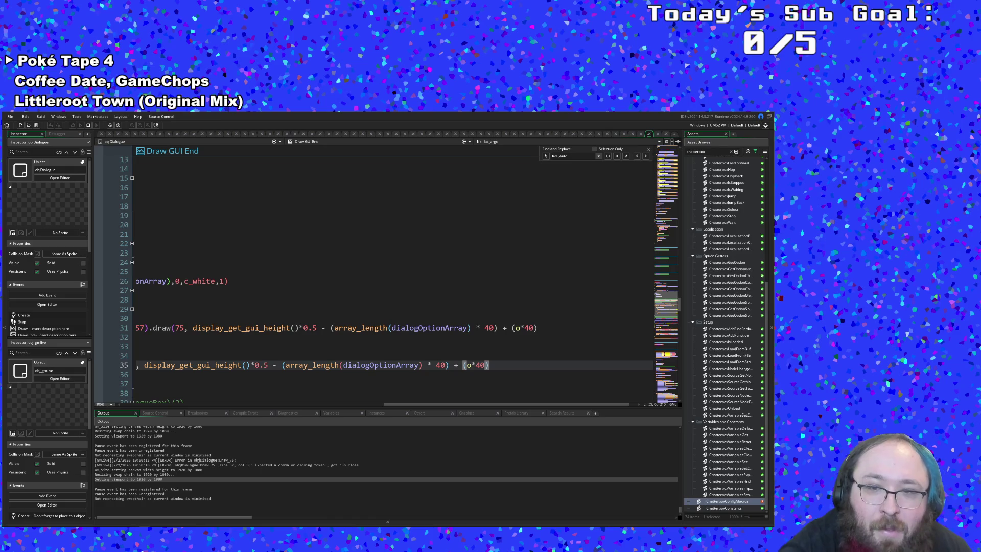
pyautogui.write(')')
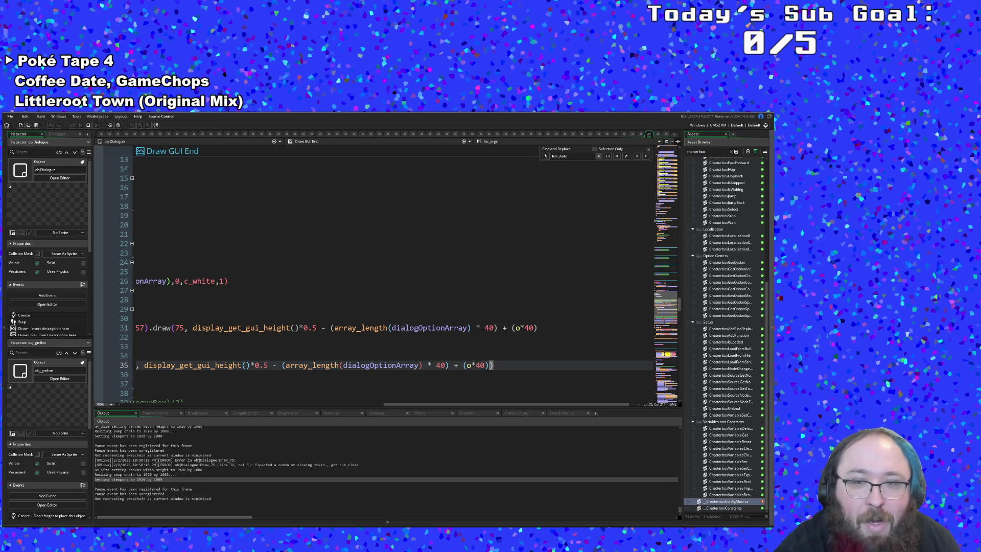
pyautogui.click(547, 328)
pyautogui.write(')')
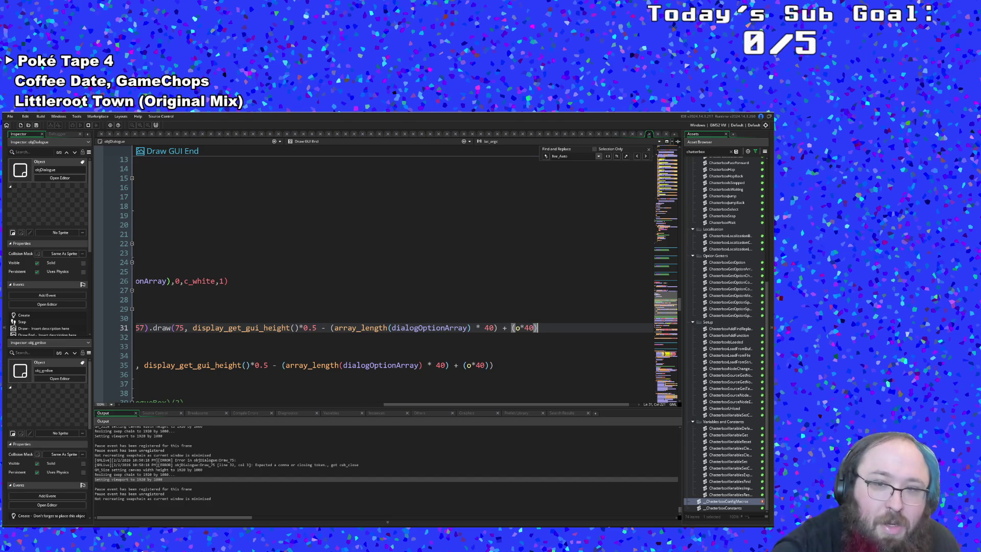
pyautogui.click(137, 338)
pyautogui.press('Up')
pyautogui.press('End')
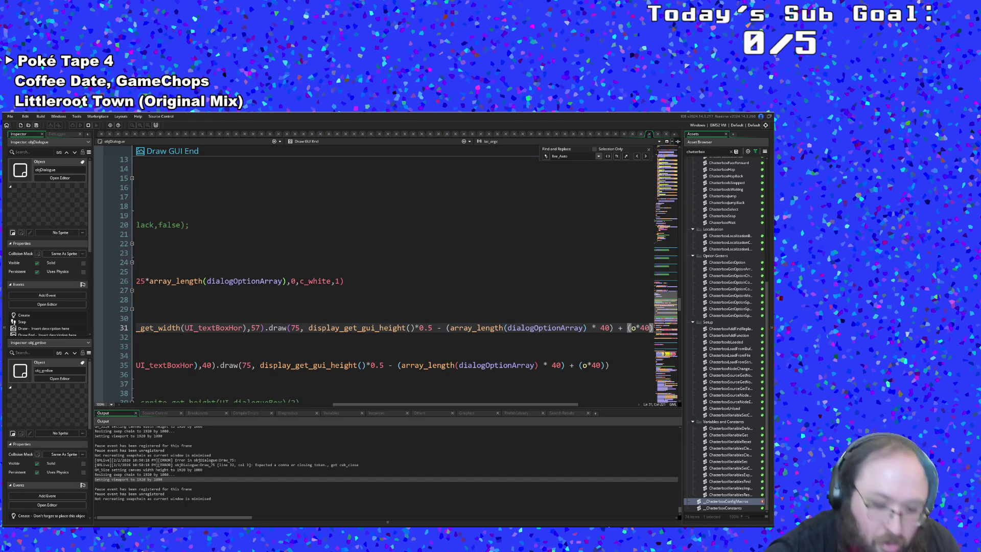
pyautogui.press('Down')
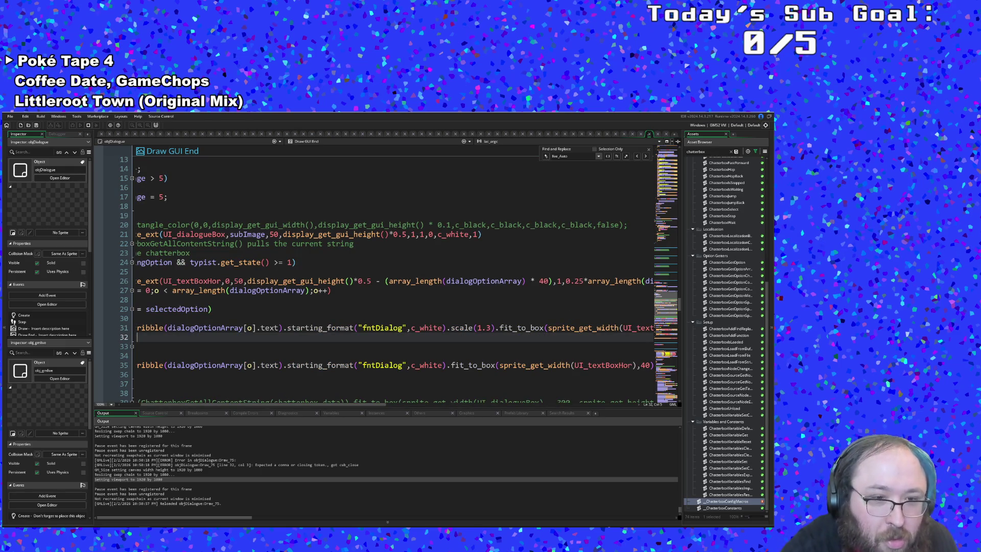
pyautogui.hotkey('alt', 'Tab')
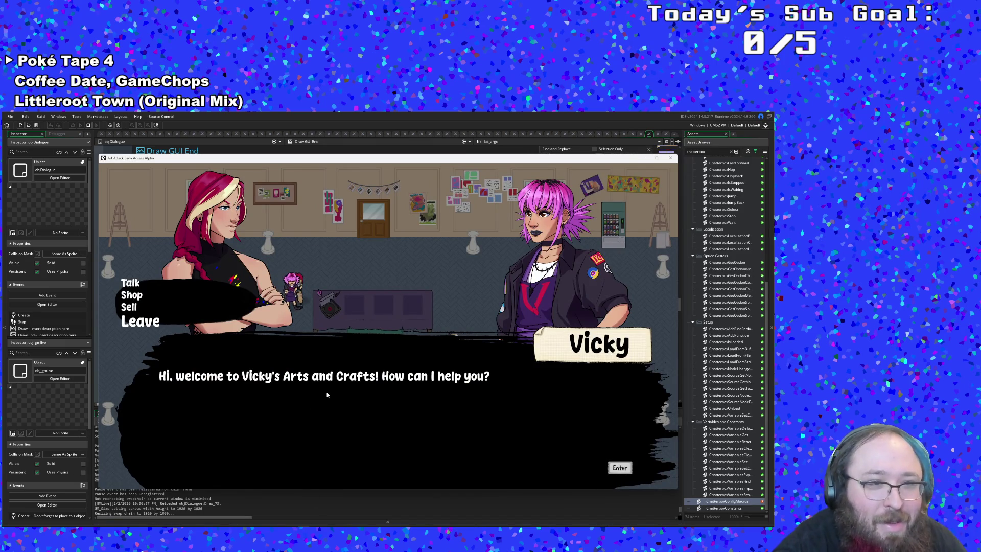
# Cycle through the Talk, Shop, Sell and Leave options with Up, then close the game with Escape
pyautogui.press('Up')
pyautogui.press('Up')
pyautogui.press('Up')
pyautogui.press('Up')
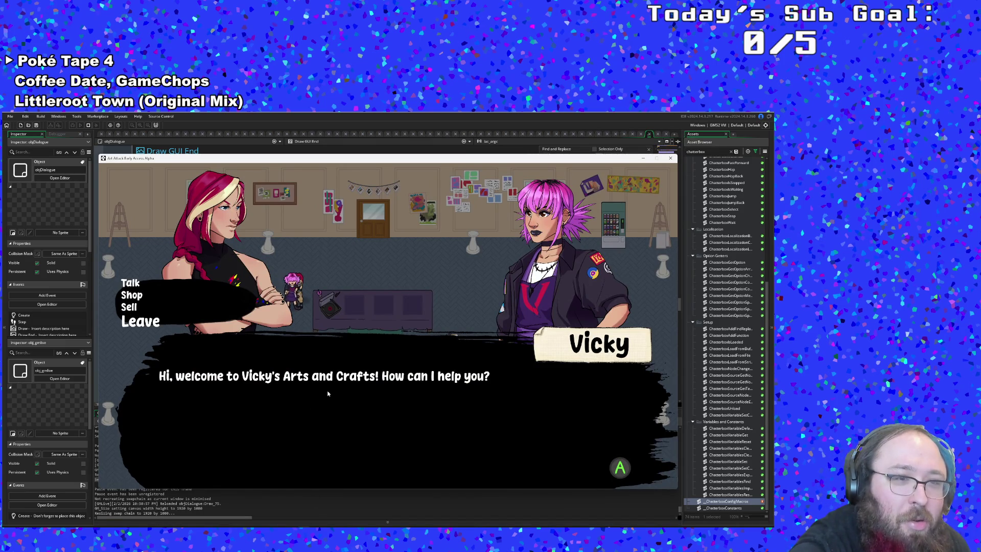
pyautogui.press('Up')
pyautogui.press('Up')
pyautogui.press('Up')
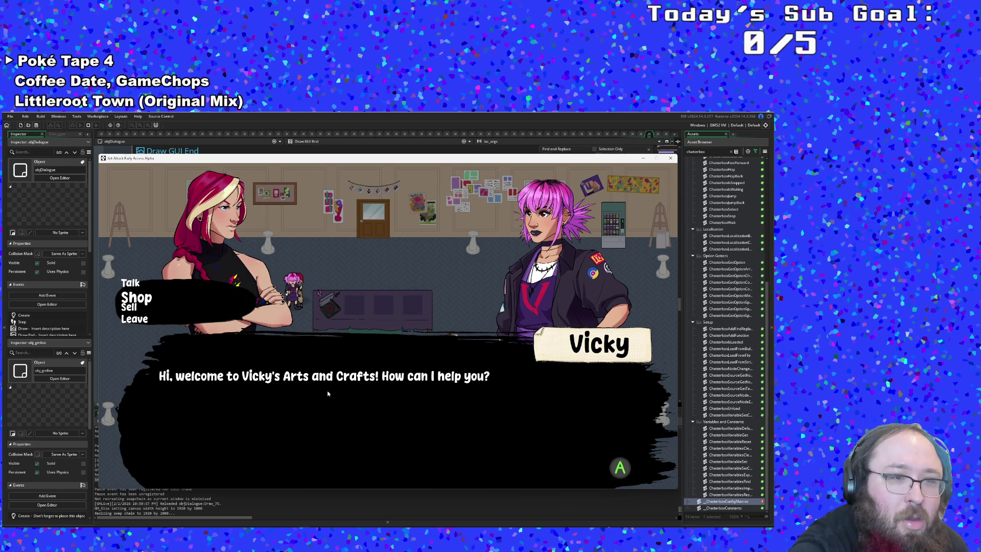
pyautogui.press('Up')
pyautogui.press('Up')
pyautogui.press('Up')
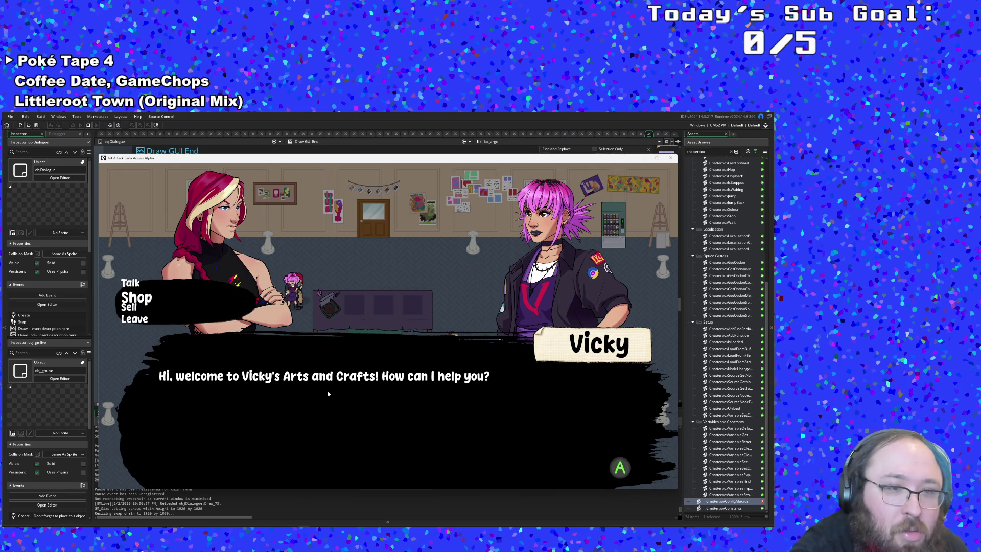
pyautogui.press('Up')
pyautogui.press('Up')
pyautogui.press('Up')
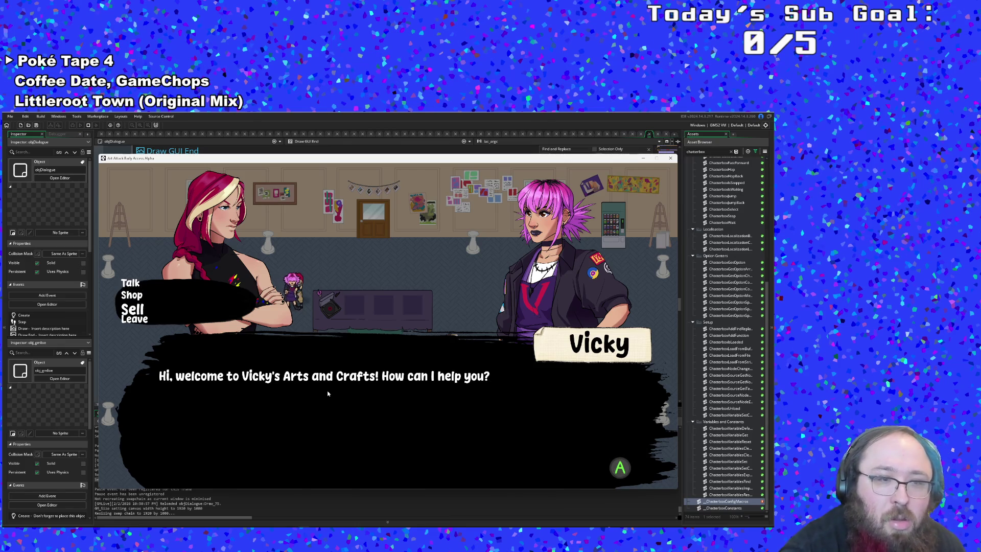
pyautogui.press('Escape')
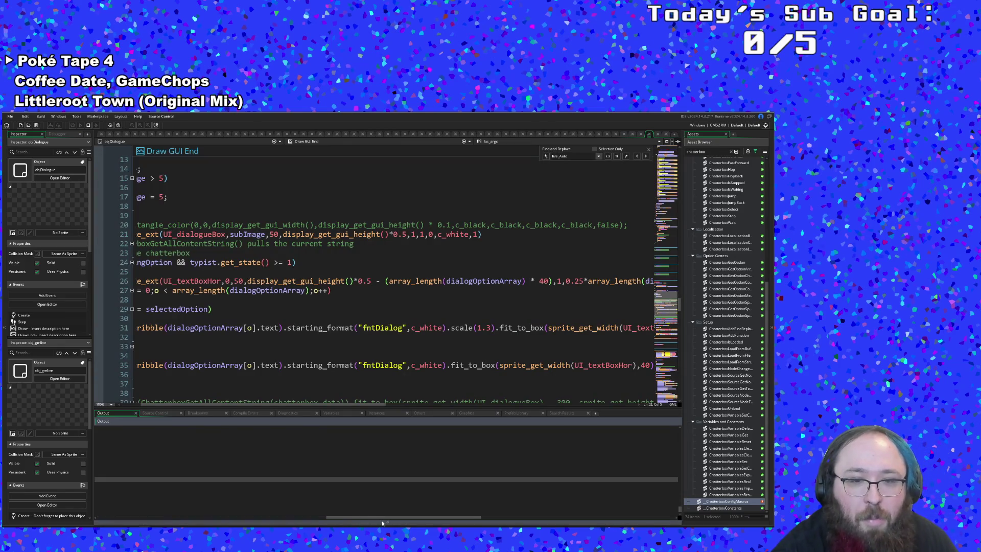
pyautogui.moveTo(381, 516); pyautogui.dragTo(616, 512)
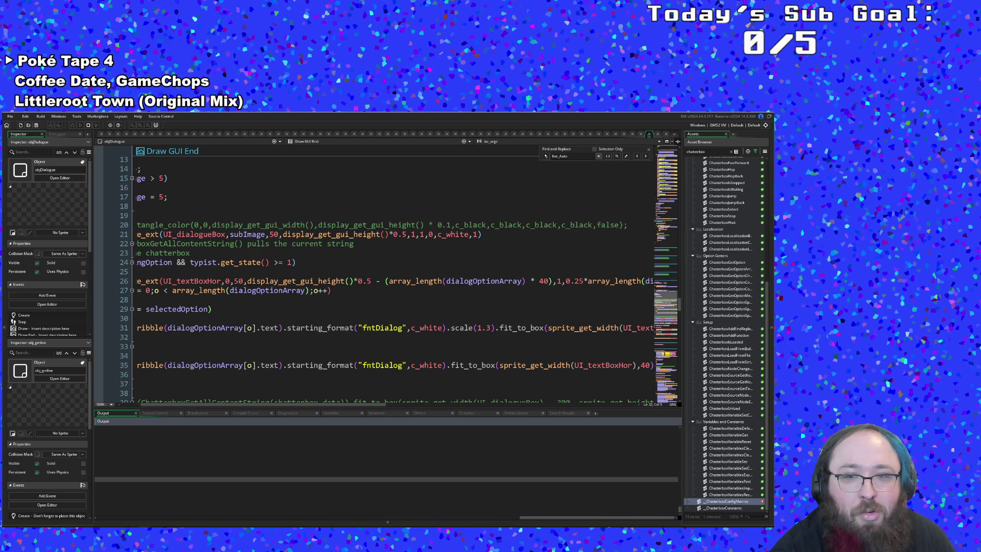
pyautogui.moveTo(376, 406); pyautogui.dragTo(580, 400)
pyautogui.click(511, 365)
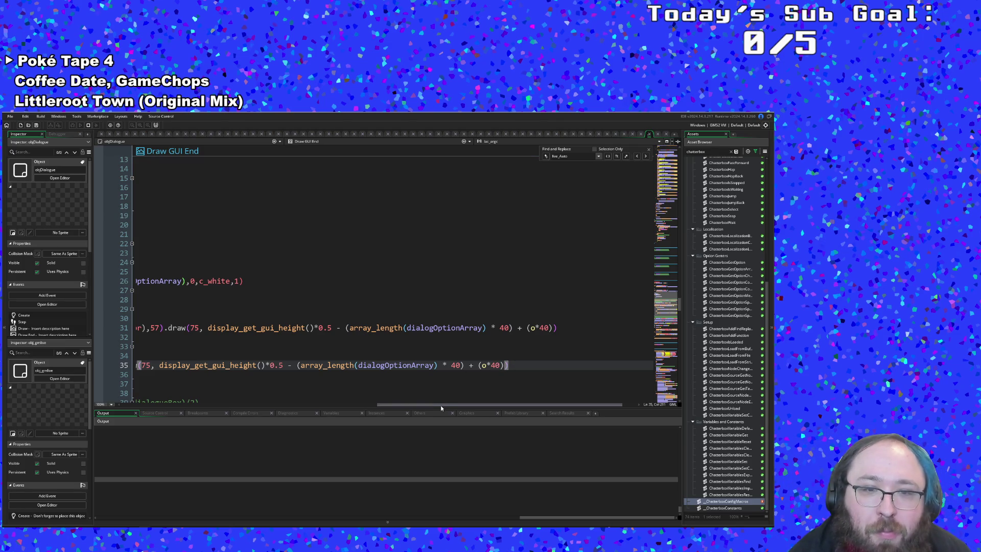
pyautogui.moveTo(441, 406)
pyautogui.mouseDown()
pyautogui.moveTo(344, 424)
pyautogui.moveTo(150, 422)
pyautogui.mouseUp()
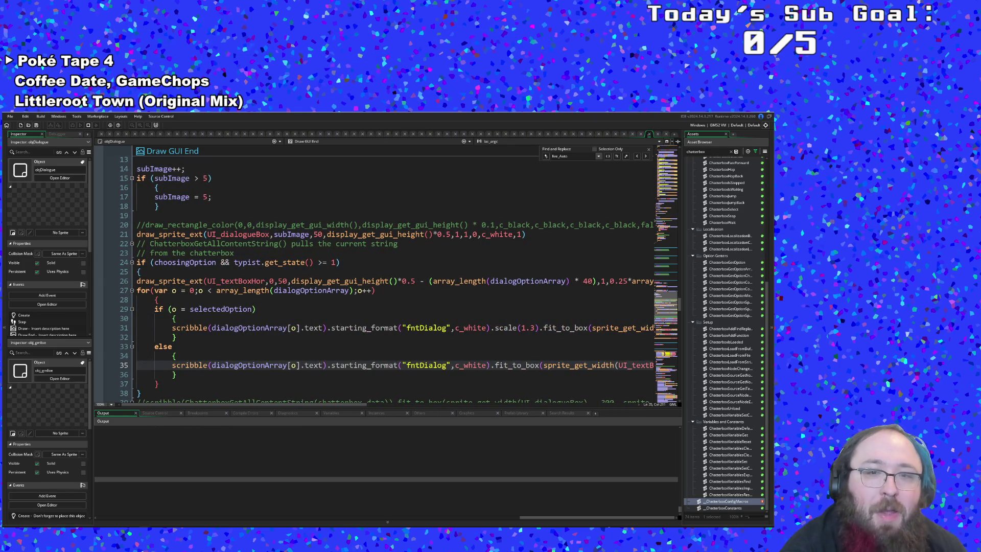
pyautogui.click(194, 310)
pyautogui.click(367, 290)
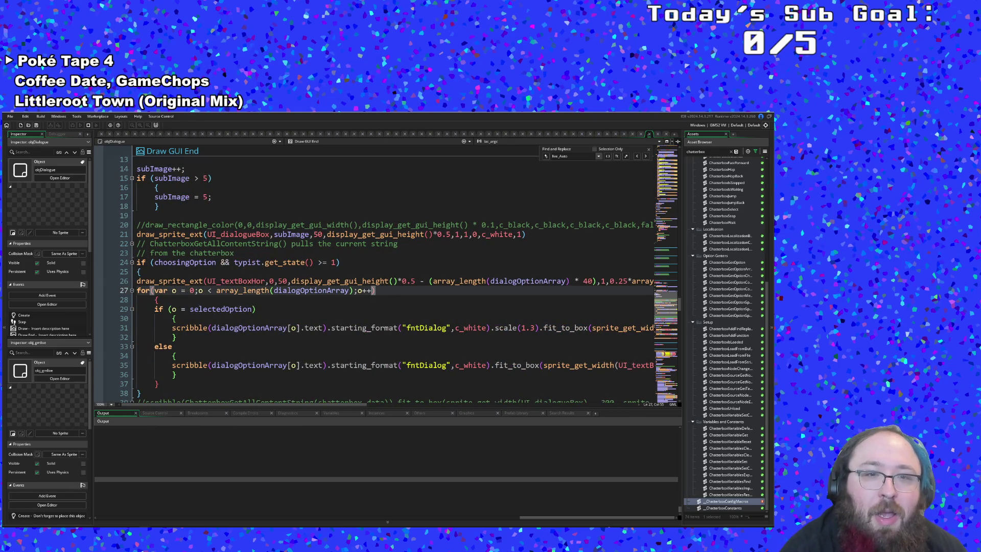
pyautogui.press('End')
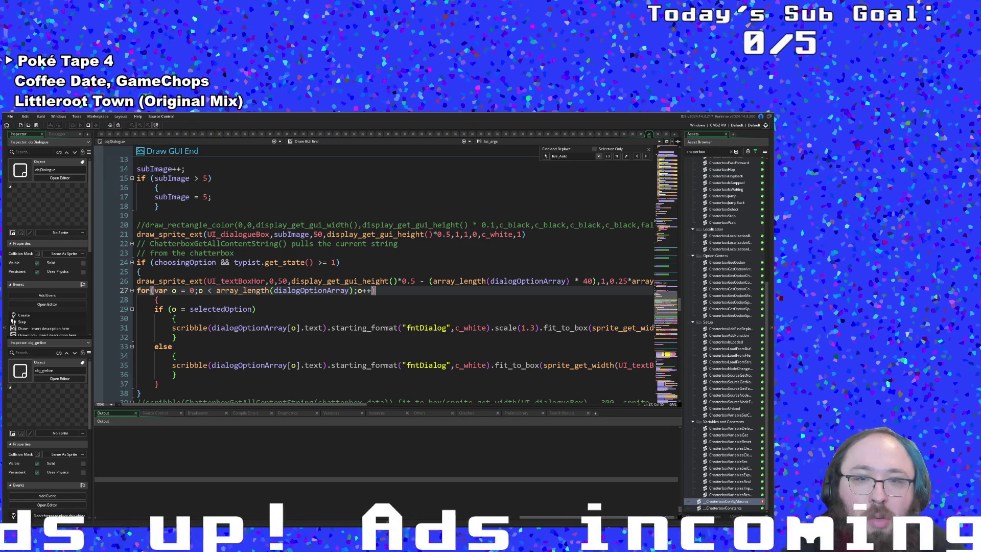
pyautogui.click(419, 281)
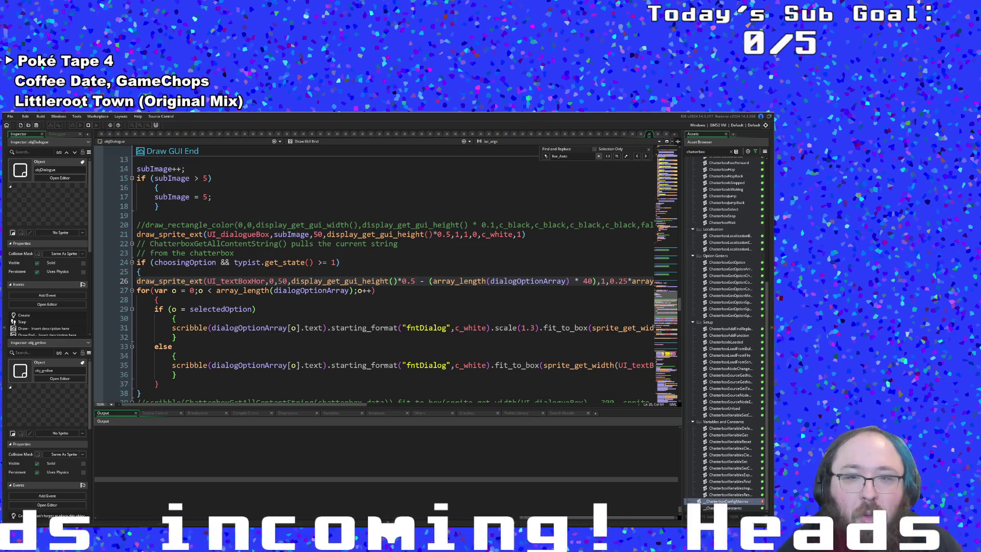
pyautogui.moveTo(353, 404)
pyautogui.mouseDown()
pyautogui.moveTo(424, 413)
pyautogui.moveTo(492, 405)
pyautogui.mouseUp()
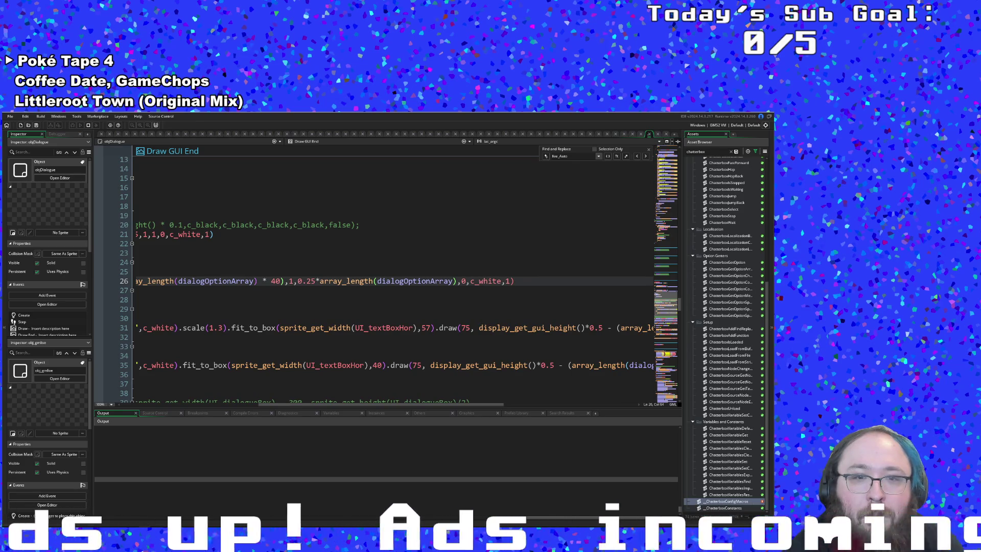
pyautogui.click(456, 281)
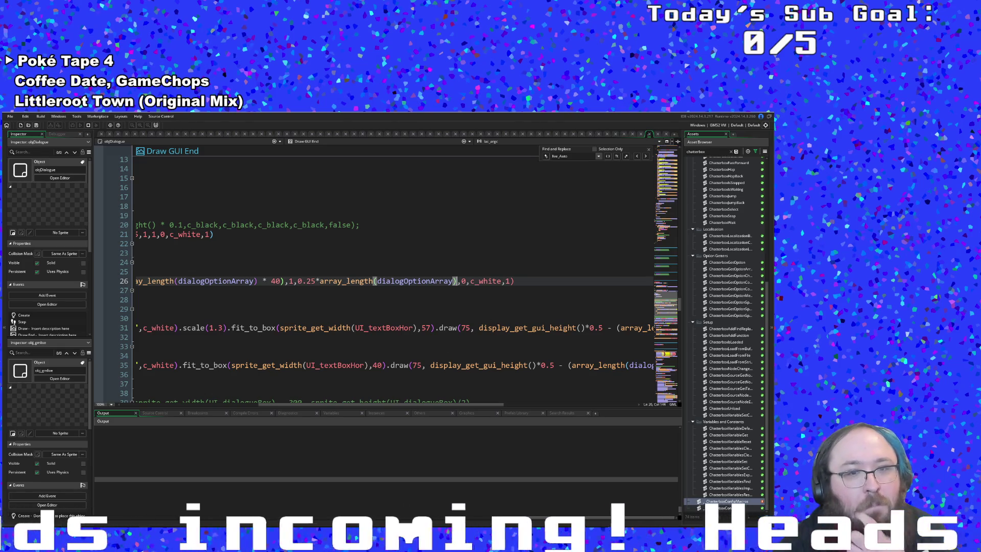
pyautogui.moveTo(360, 405)
pyautogui.mouseDown()
pyautogui.moveTo(258, 401)
pyautogui.moveTo(247, 388)
pyautogui.mouseUp()
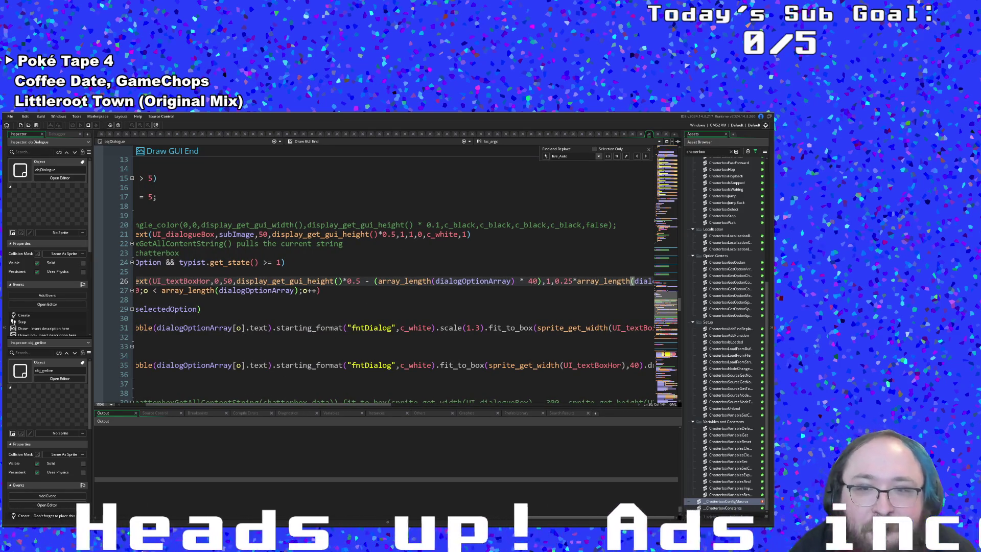
pyautogui.click(543, 281)
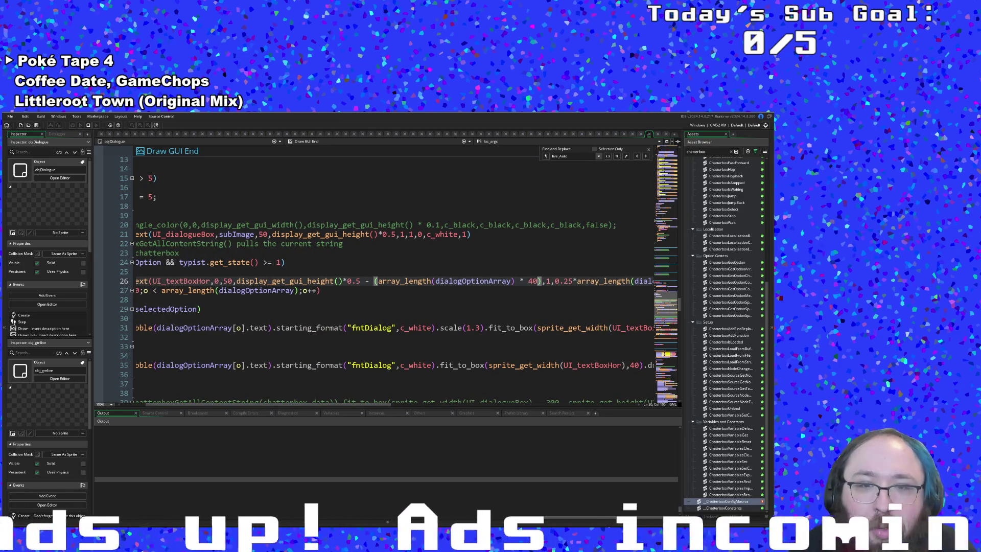
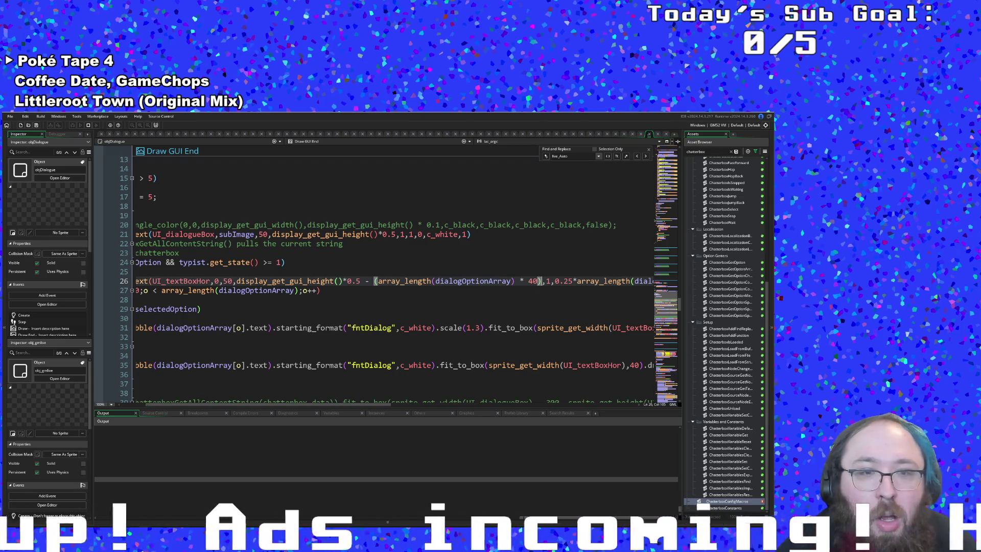
# Adjust the line 26 multiplier and append '- 40' after '* 40)' to raise the option box
pyautogui.click(362, 281)
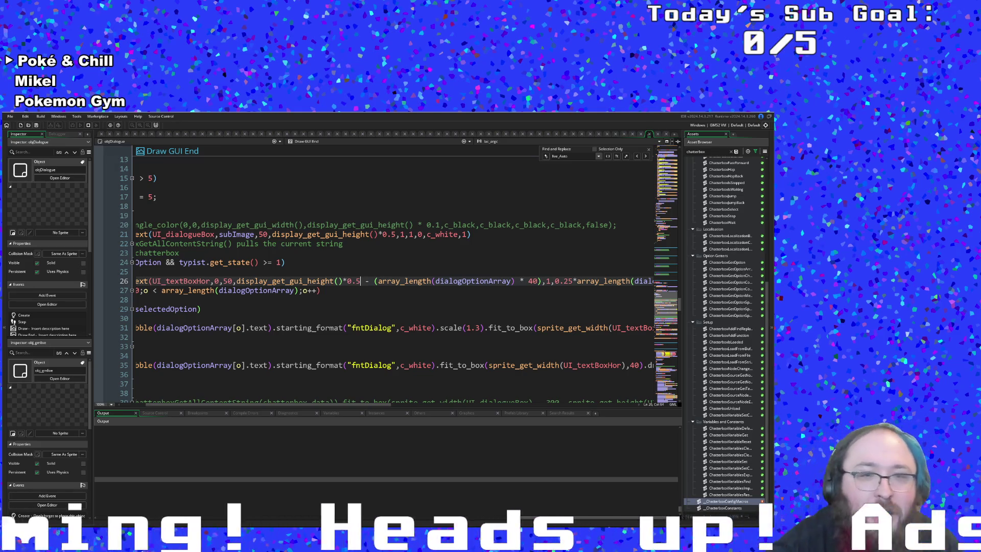
pyautogui.press('BackSpace')
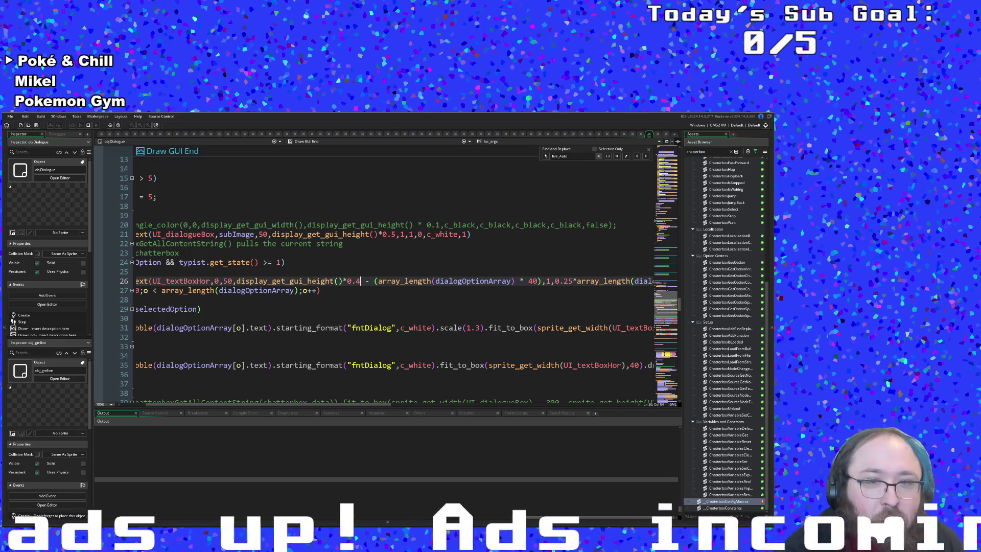
pyautogui.write('5')
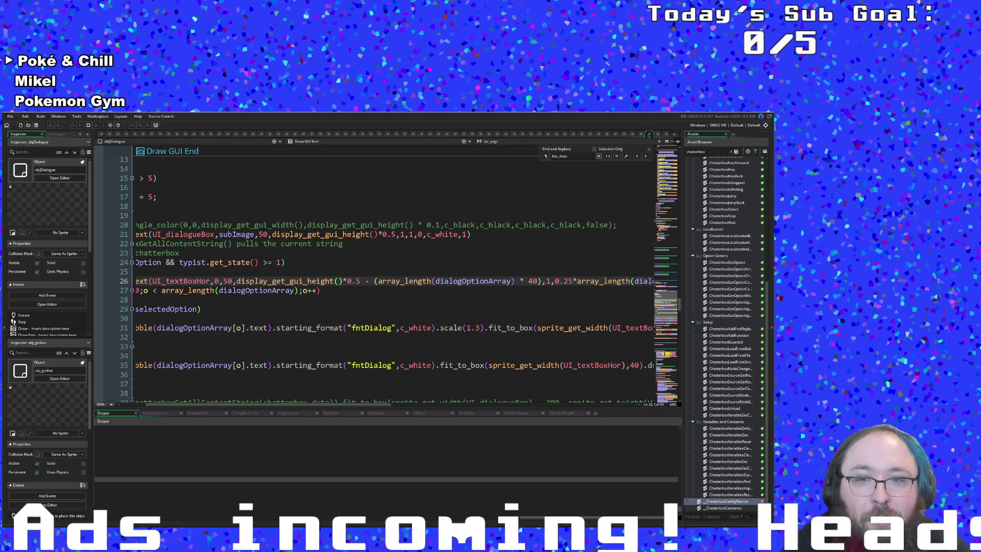
pyautogui.click(539, 281)
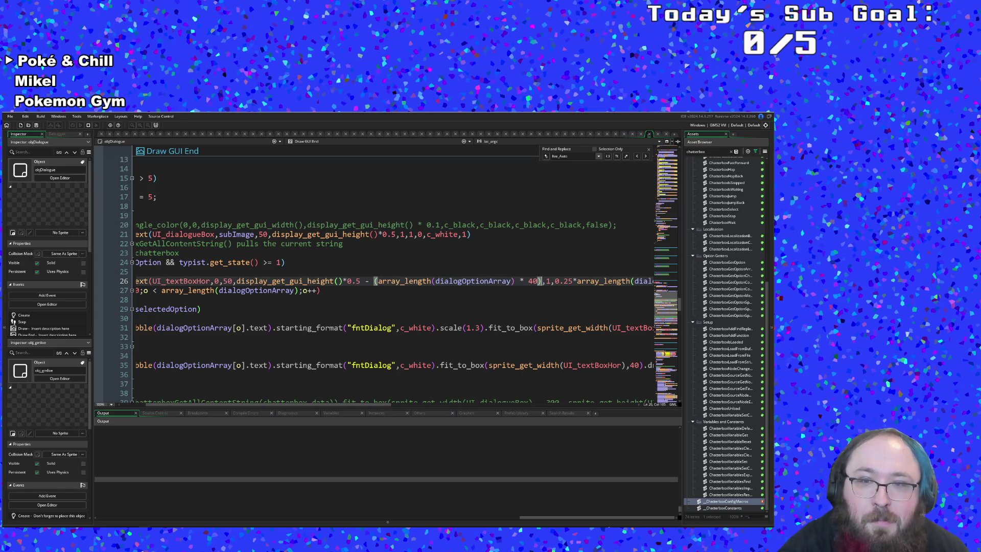
pyautogui.write('- 3')
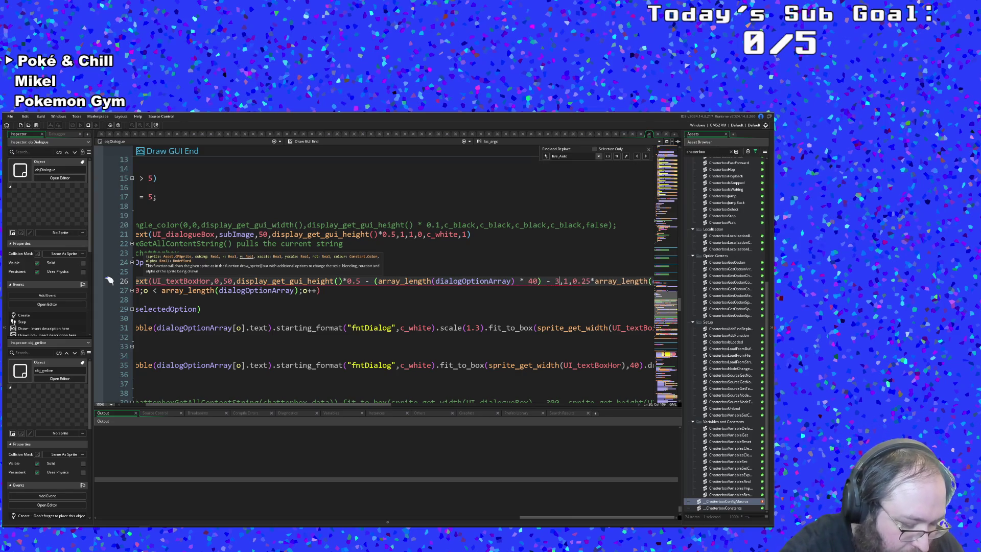
pyautogui.write('0')
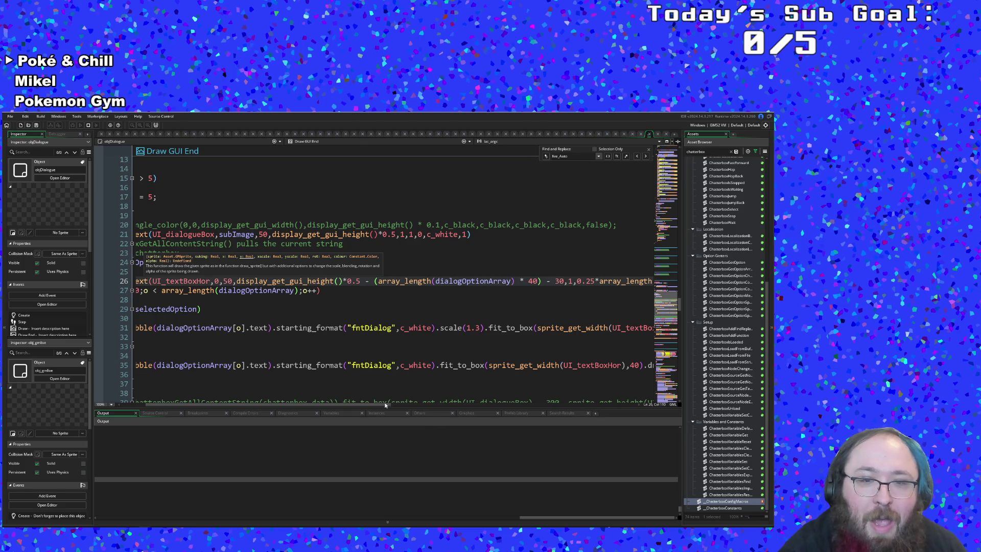
pyautogui.moveTo(399, 406)
pyautogui.mouseDown()
pyautogui.moveTo(462, 401)
pyautogui.moveTo(390, 415)
pyautogui.mouseUp()
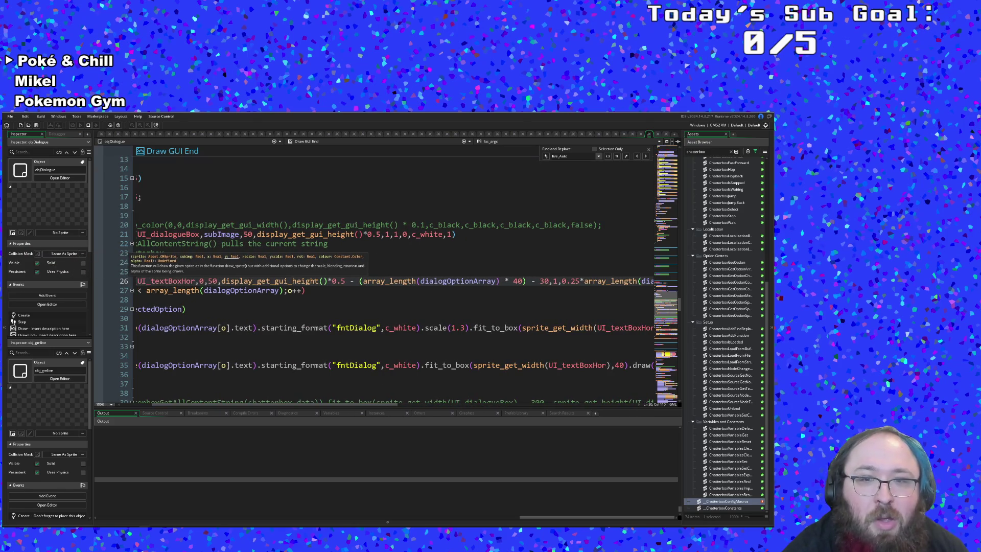
pyautogui.click(518, 282)
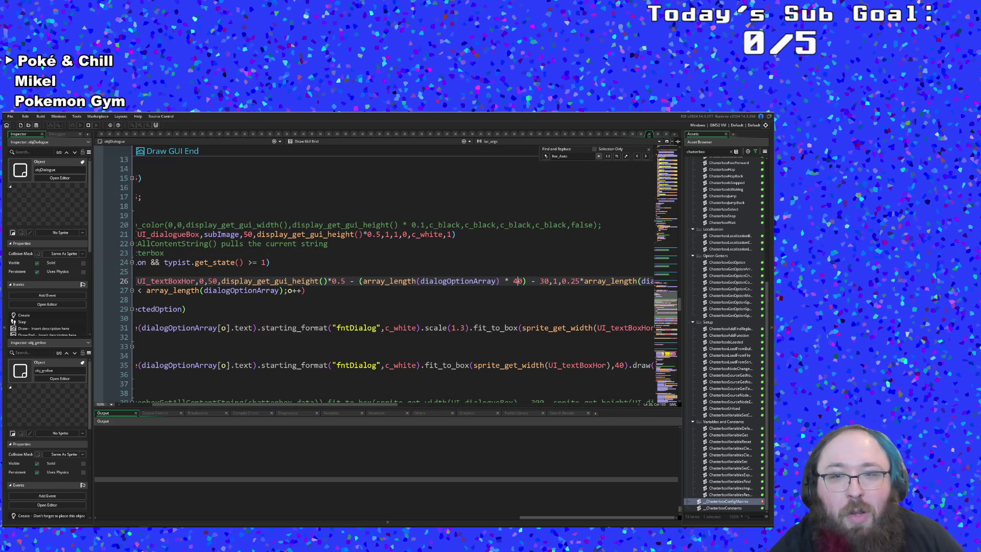
pyautogui.press('BackSpace')
pyautogui.write('4')
pyautogui.moveTo(369, 408)
pyautogui.mouseDown()
pyautogui.moveTo(526, 388)
pyautogui.moveTo(459, 395)
pyautogui.mouseUp()
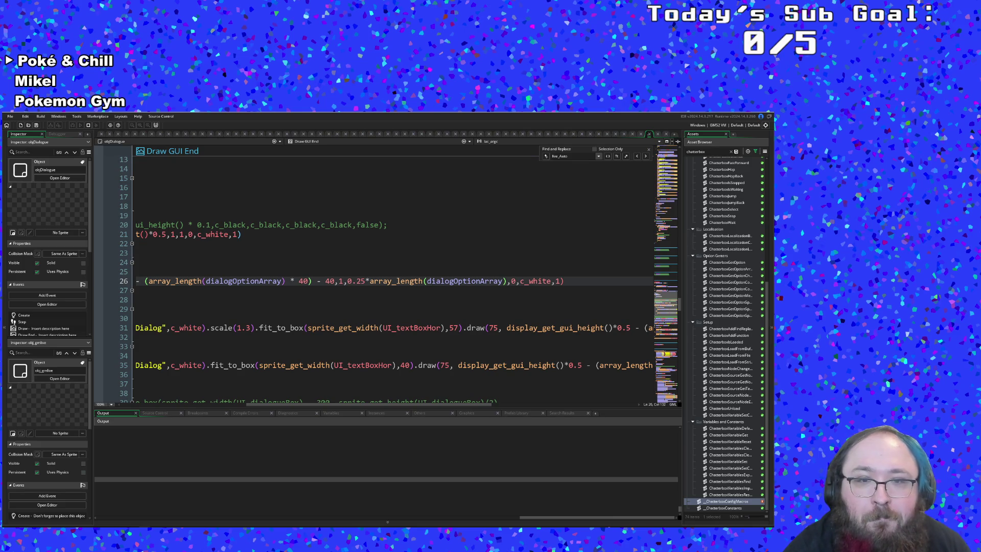
# Change the vertical scale to '(0.25*array_length(dialogOptionArray))+0.25' and test-run the game
pyautogui.click(388, 281)
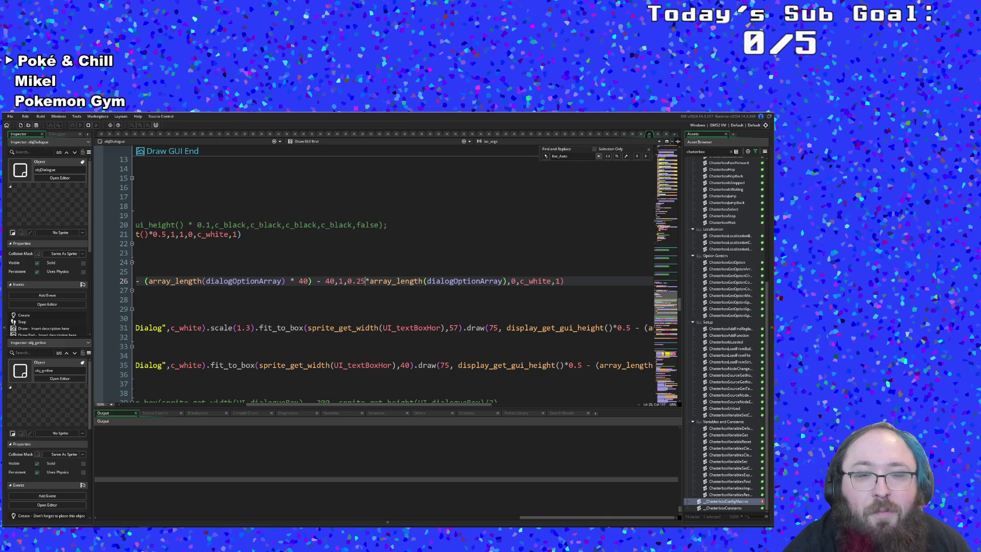
pyautogui.click(504, 281)
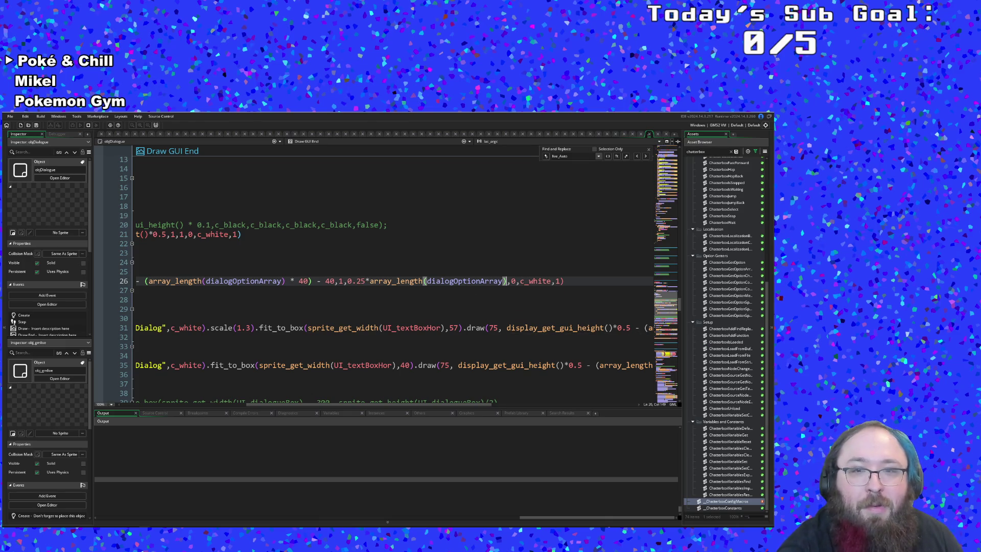
pyautogui.write('+0.25')
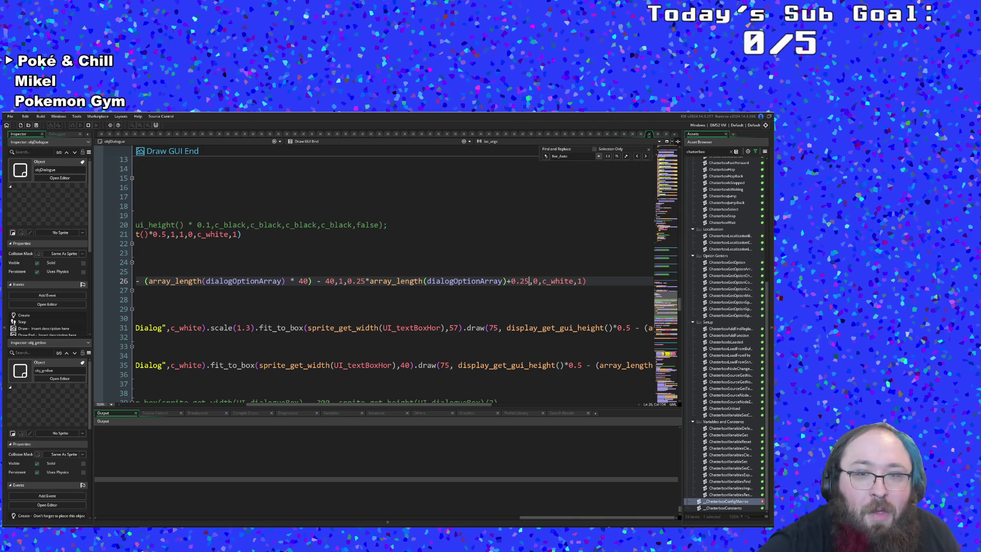
pyautogui.write(')')
pyautogui.press('Left')
pyautogui.press('Left')
pyautogui.press('Left')
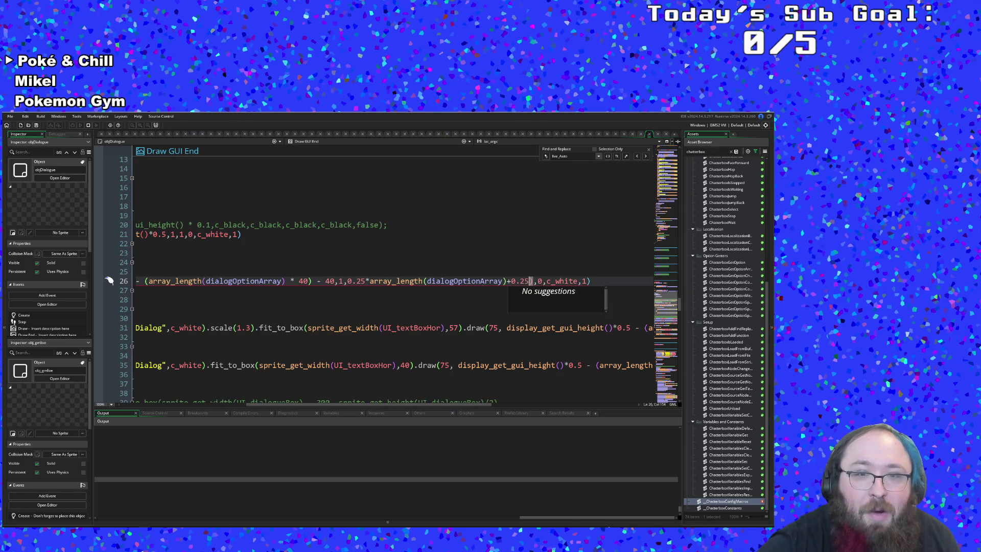
pyautogui.press('Left')
pyautogui.press('Left')
pyautogui.press('Left')
pyautogui.write('(')
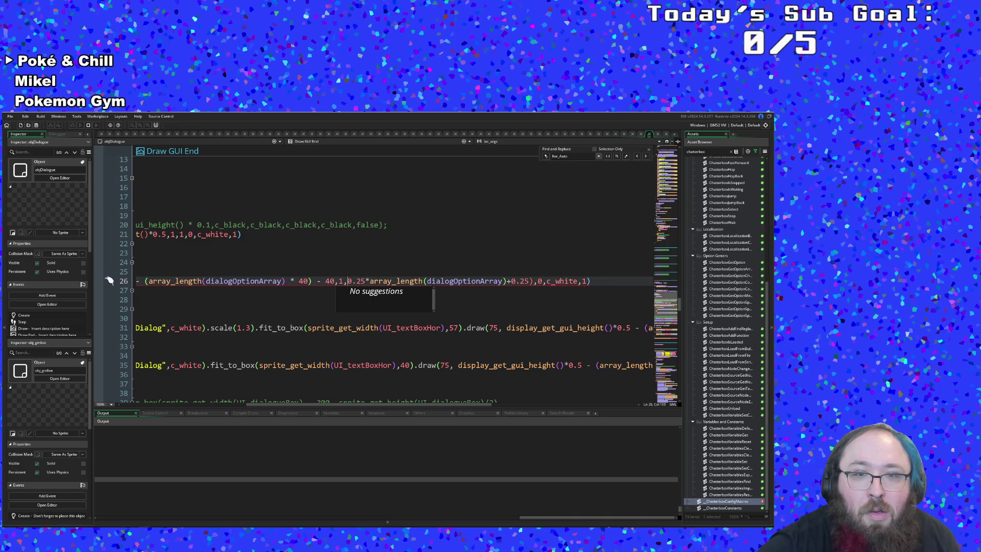
pyautogui.press('Right')
pyautogui.press('Right')
pyautogui.press('Right')
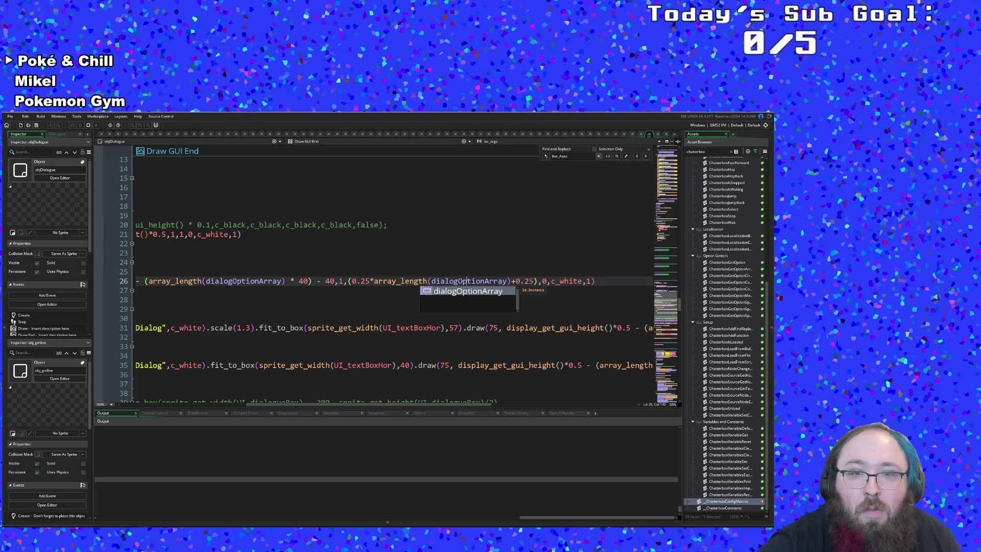
pyautogui.press('Right')
pyautogui.press('Right')
pyautogui.press('BackSpace')
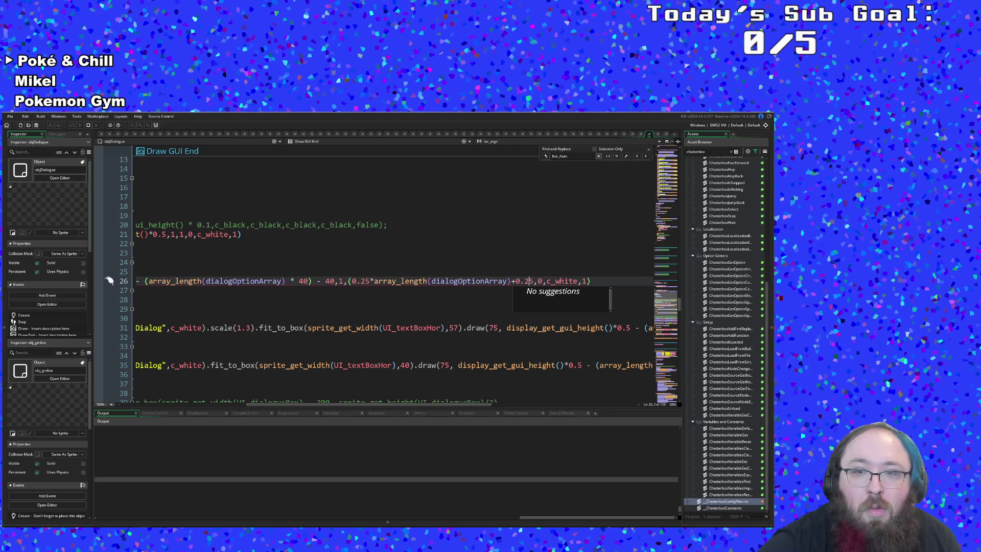
pyautogui.press('Left')
pyautogui.press('Left')
pyautogui.press('Left')
pyautogui.press('Left')
pyautogui.write(')')
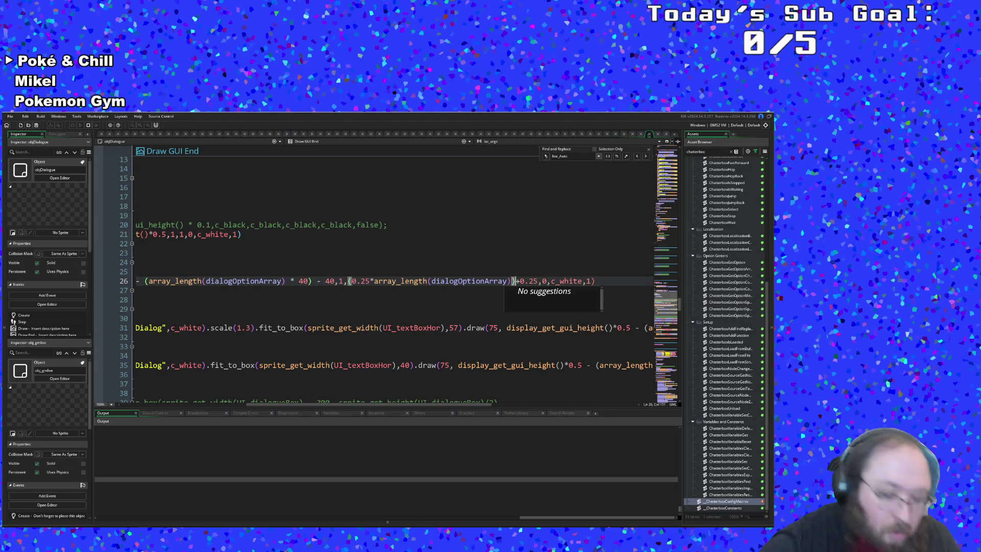
pyautogui.press('F5')
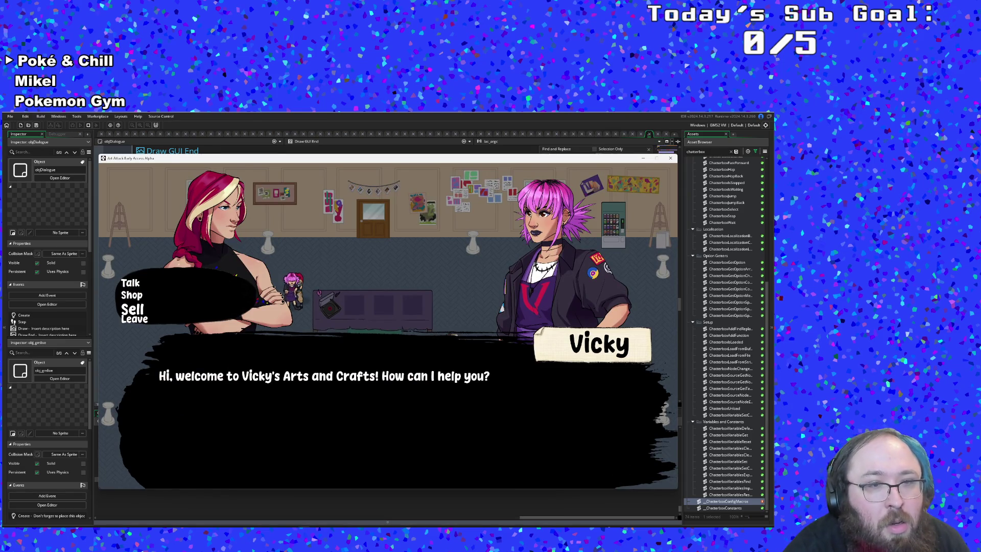
pyautogui.press('Escape')
pyautogui.click(136, 271)
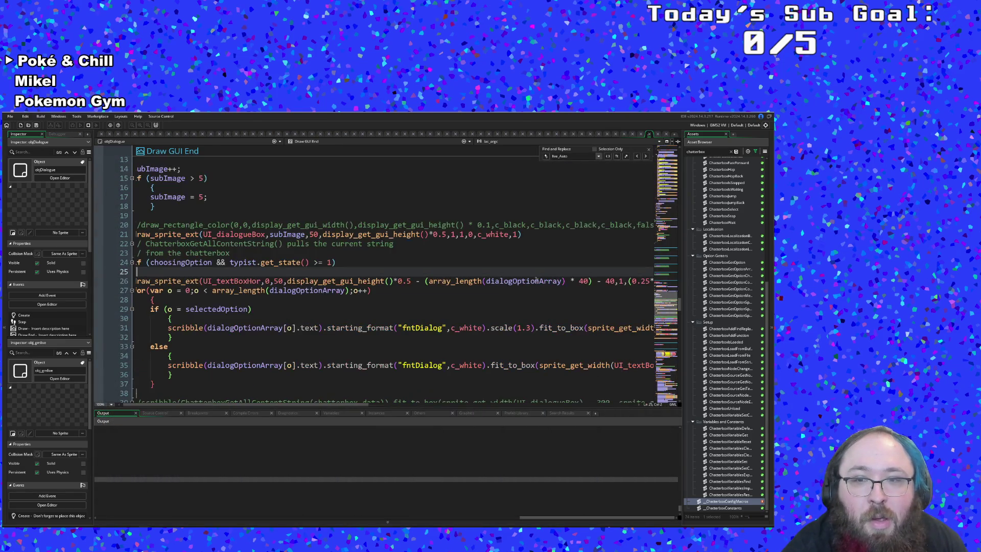
pyautogui.hscroll(5, 341, 405)
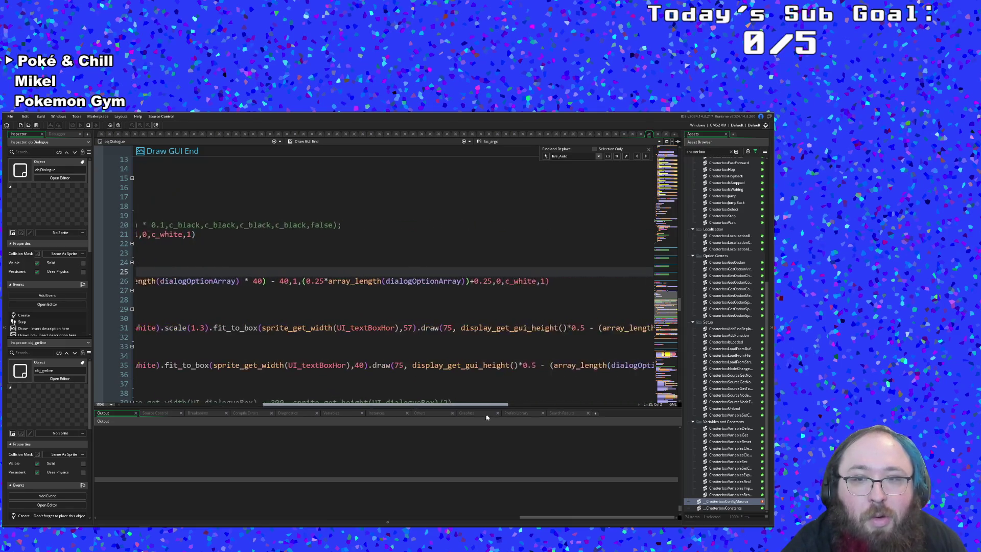
pyautogui.click(445, 281)
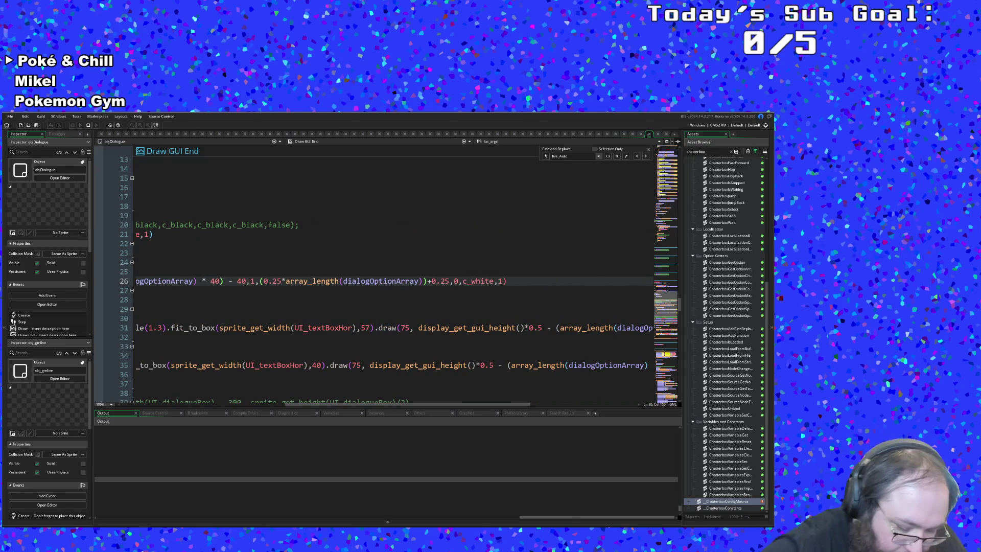
pyautogui.write('30')
pyautogui.press('Down')
pyautogui.press('Down')
pyautogui.press('Down')
pyautogui.hscroll(-5, 238, 350)
pyautogui.scroll(-15, 237, 350)
pyautogui.scroll(7, 239, 336)
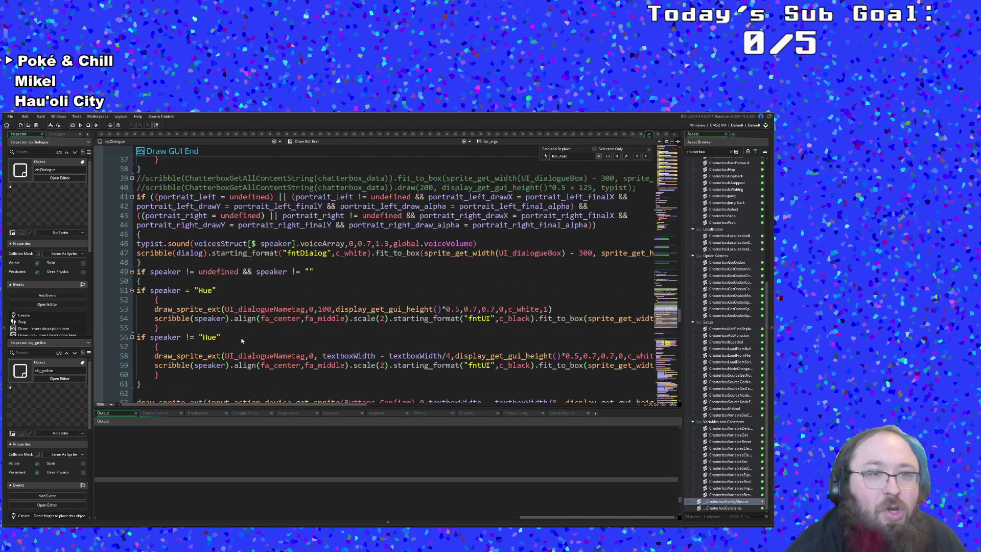
pyautogui.scroll(12, 242, 341)
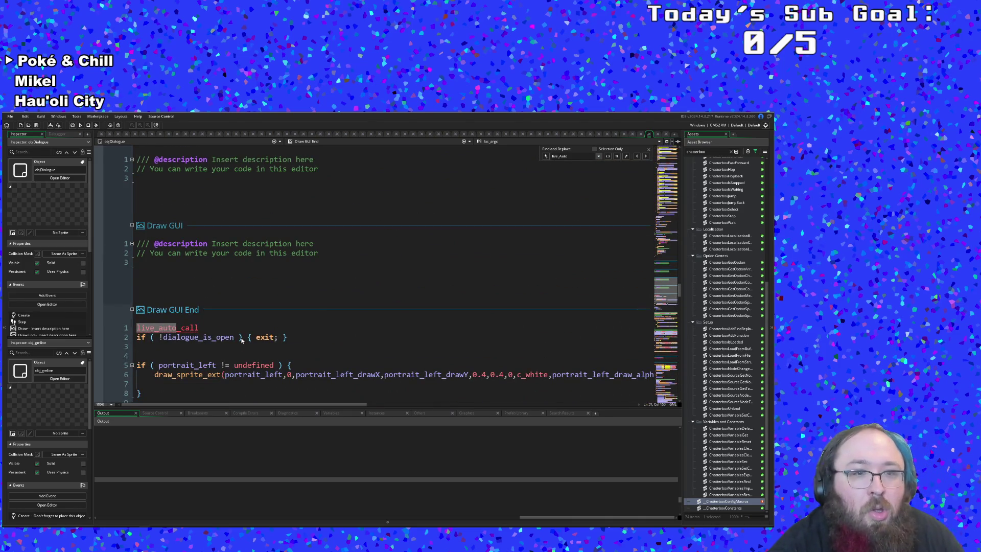
pyautogui.scroll(15, 242, 341)
pyautogui.scroll(4, 242, 341)
pyautogui.scroll(-6, 242, 341)
pyautogui.click(243, 337)
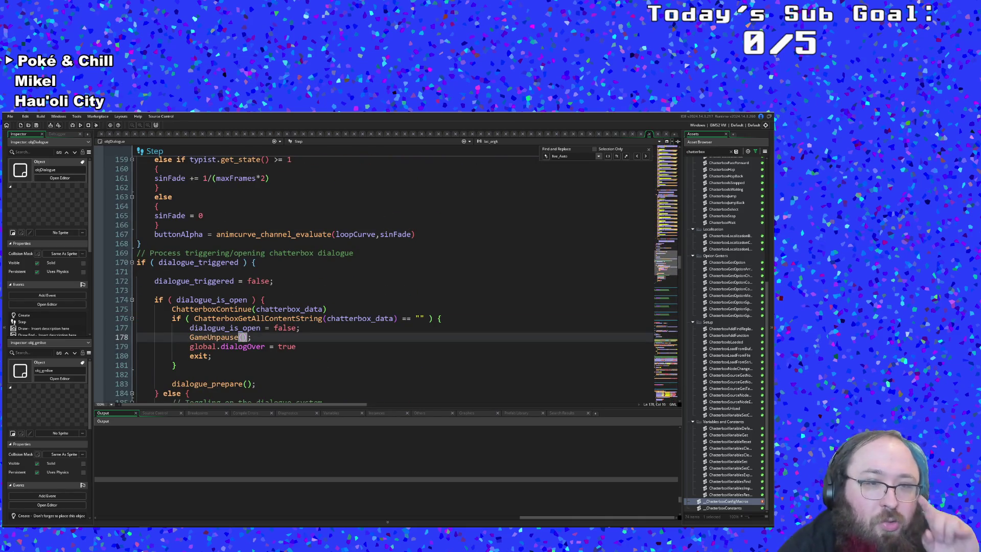
pyautogui.scroll(-2, 242, 341)
pyautogui.scroll(-2, 174, 336)
pyautogui.click(174, 336)
pyautogui.scroll(10, 174, 336)
pyautogui.click(173, 337)
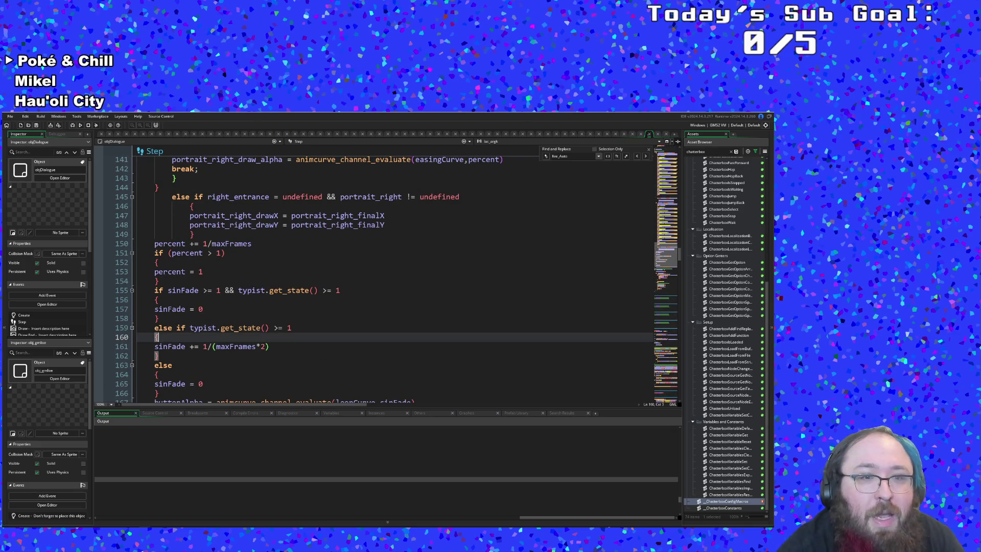
pyautogui.scroll(20, 252, 342)
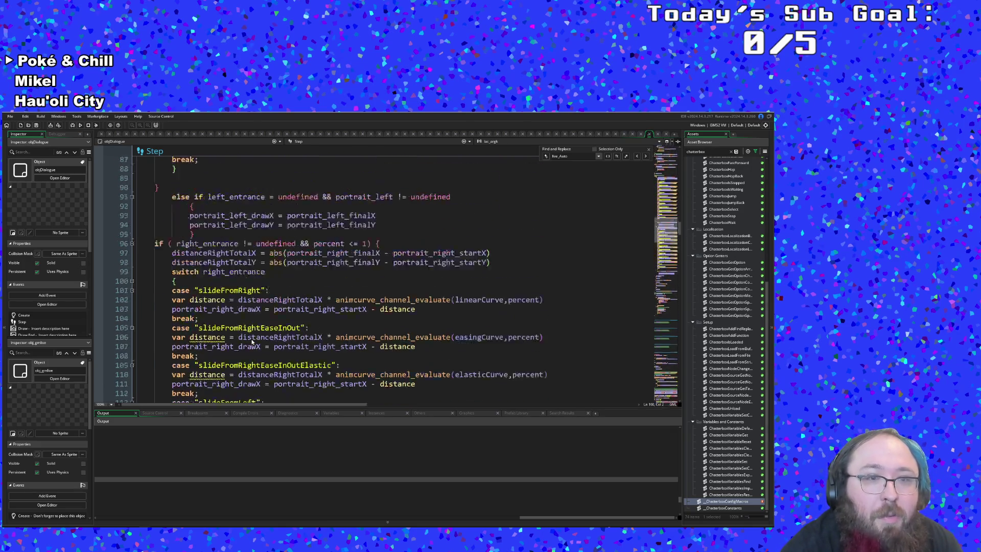
pyautogui.scroll(20, 251, 342)
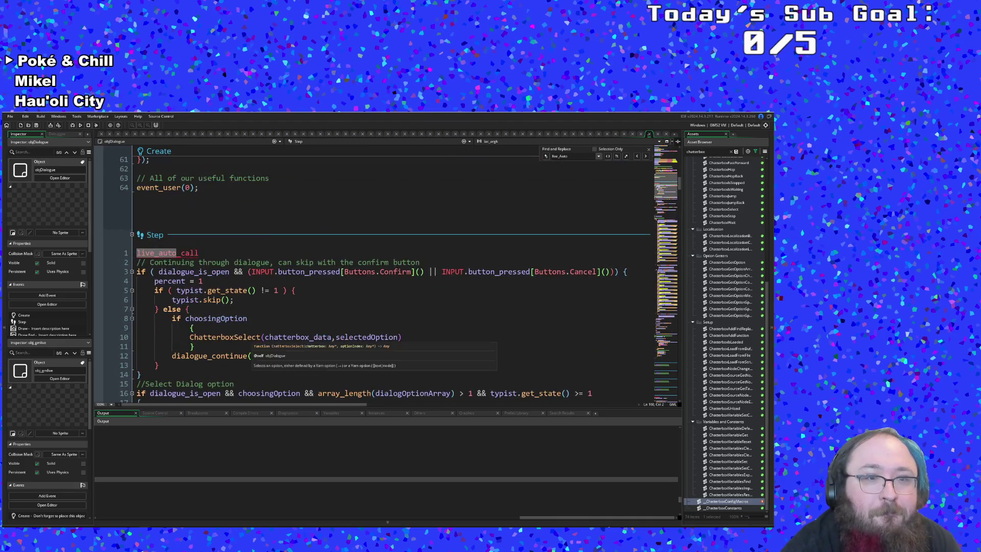
pyautogui.click(251, 346)
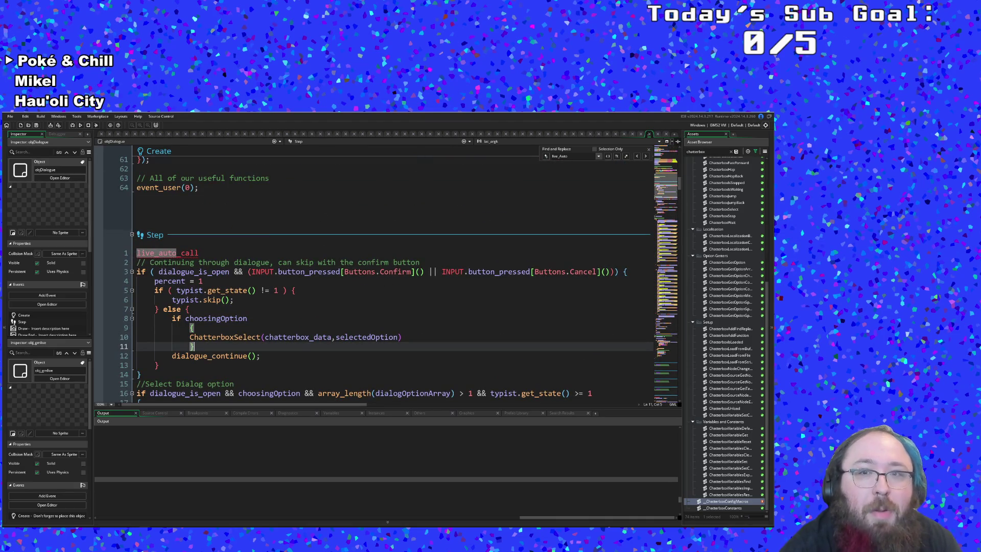
pyautogui.scroll(-20, 384, 276)
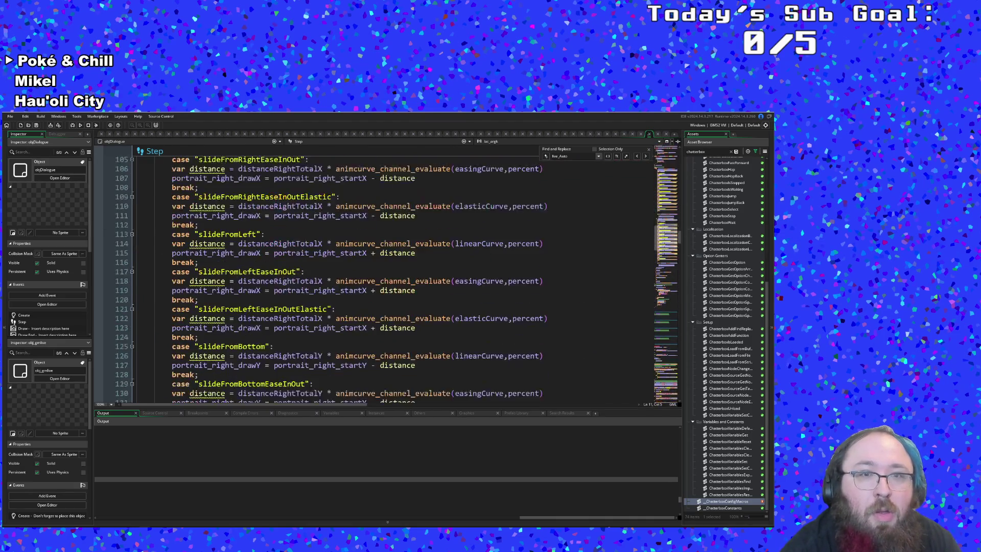
pyautogui.scroll(-20, 400, 259)
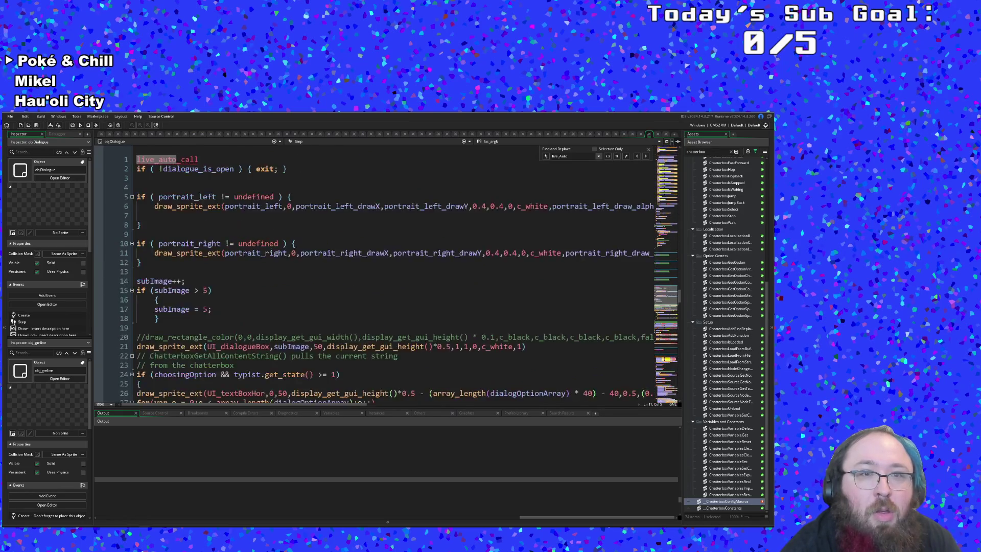
pyautogui.scroll(-20, 400, 260)
pyautogui.scroll(16, 398, 259)
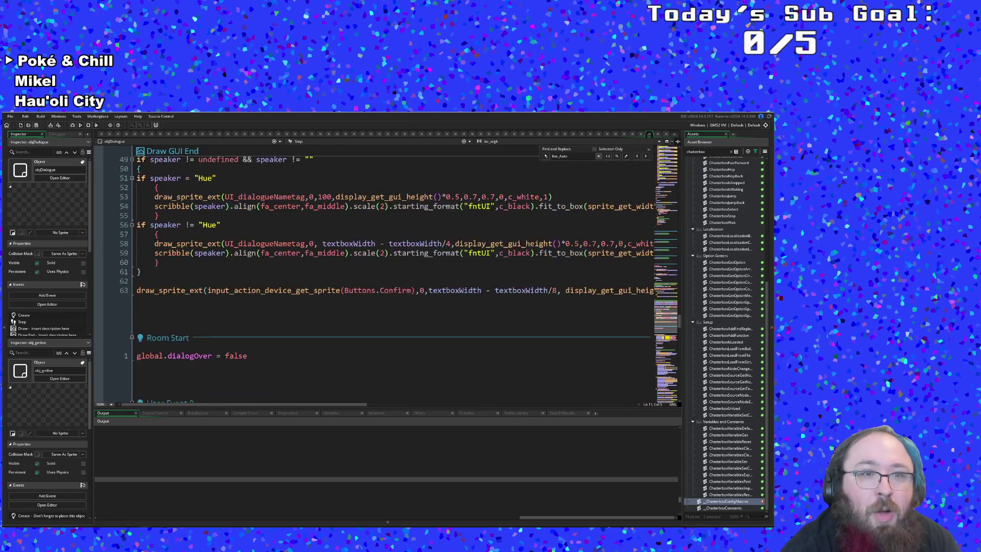
pyautogui.click(305, 309)
pyautogui.scroll(-2, 305, 308)
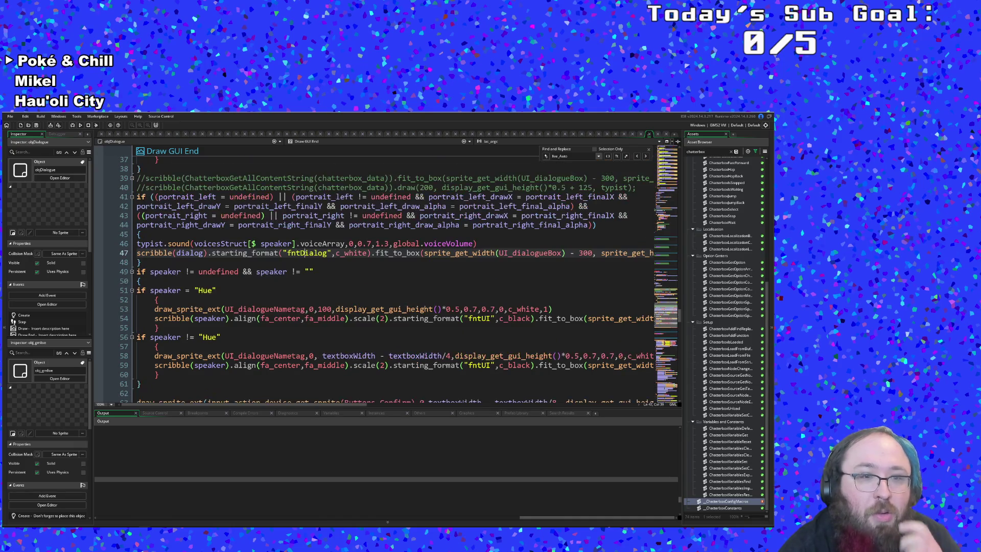
pyautogui.scroll(8, 305, 253)
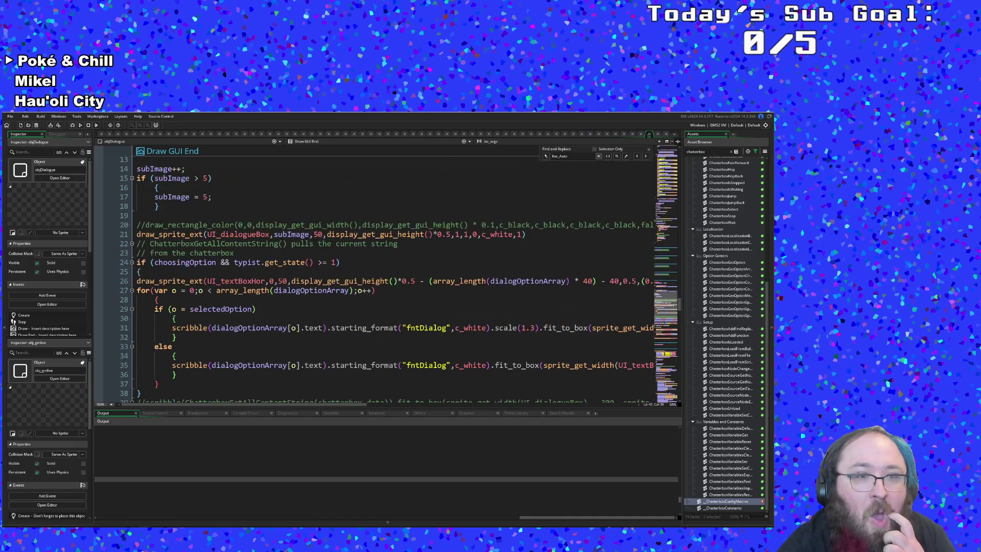
pyautogui.click(292, 281)
pyautogui.click(141, 272)
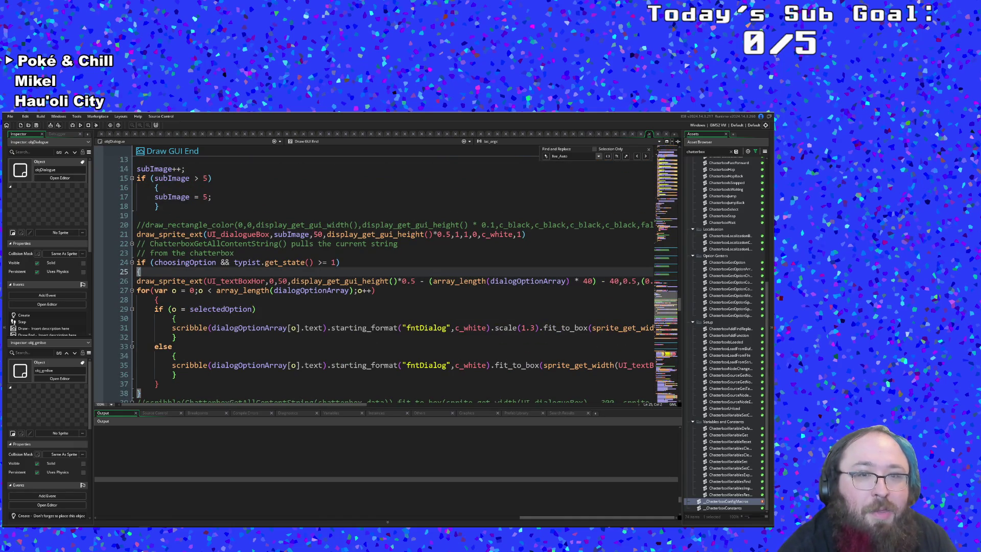
pyautogui.press('Left')
pyautogui.press('Left')
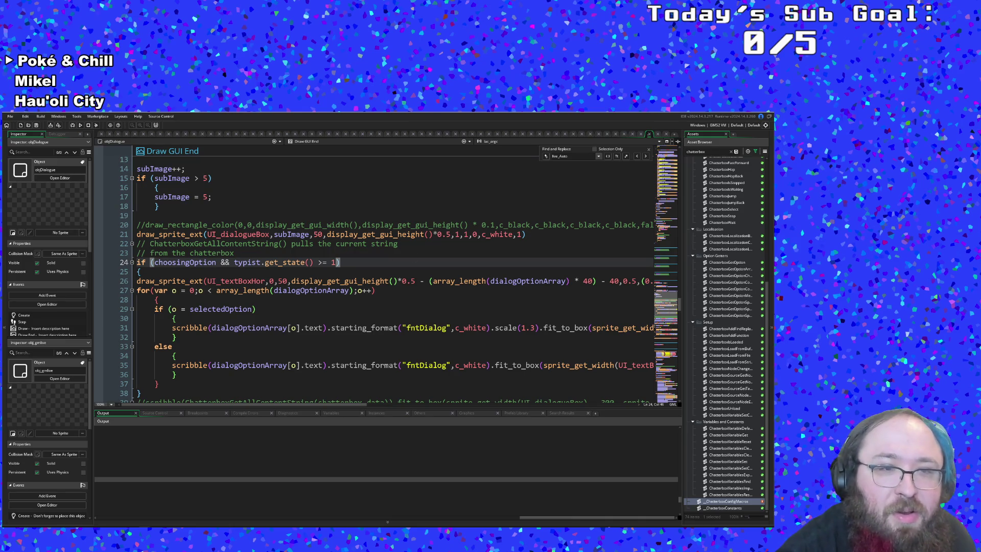
# Insert 'percent = 1 &&' before choosingOption in the line 24 if condition
pyautogui.click(215, 263)
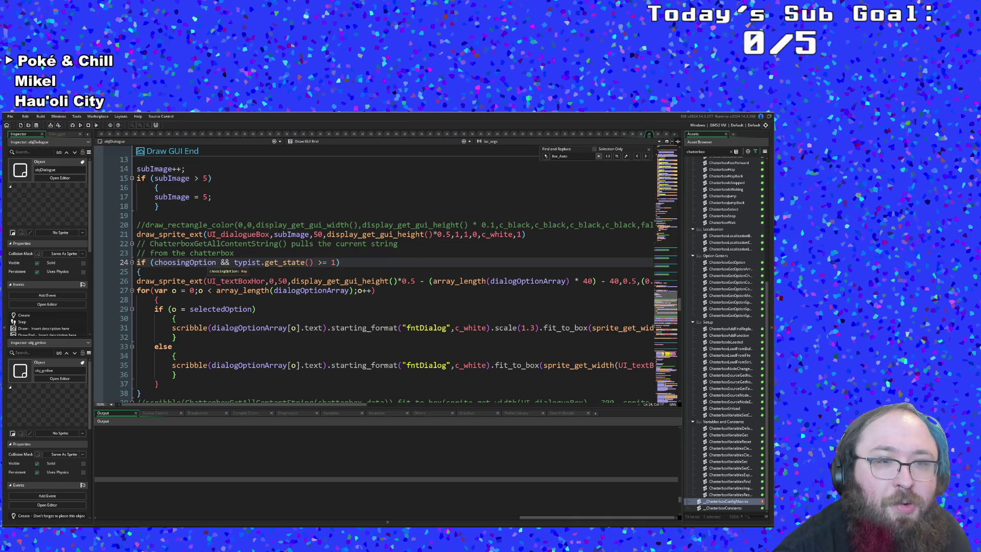
pyautogui.hotkey('ctrl', 'Left')
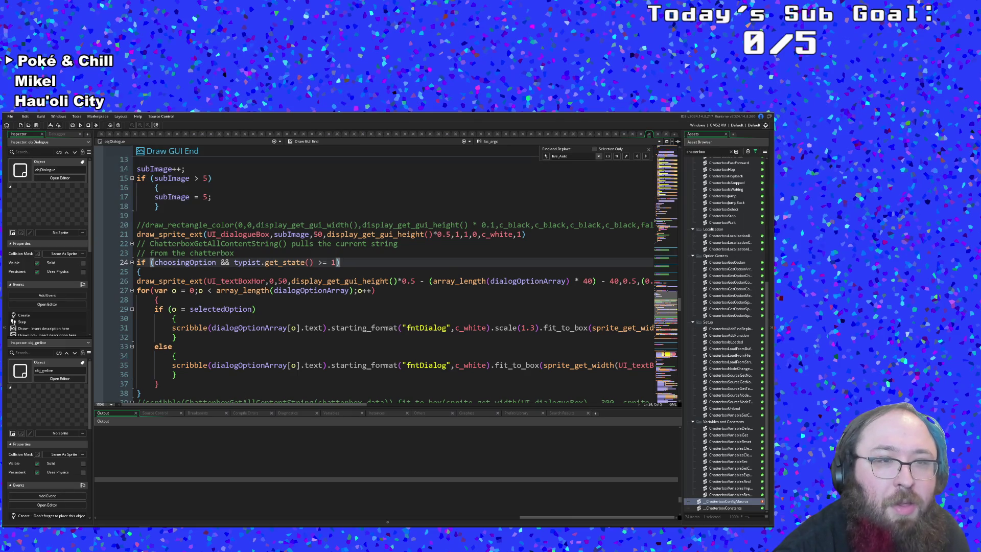
pyautogui.scroll(15, 241, 389)
pyautogui.scroll(15, 241, 389)
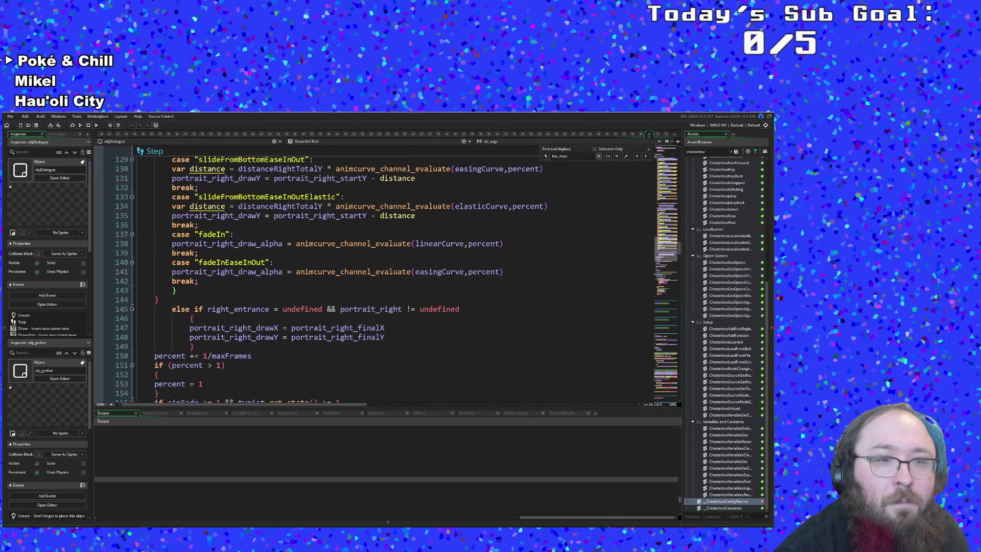
pyautogui.scroll(-4, 389, 278)
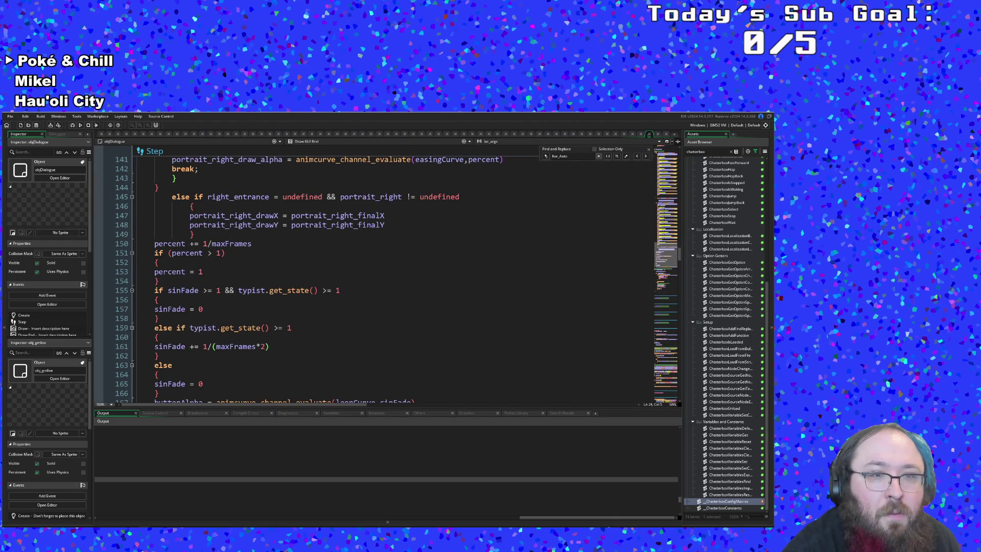
pyautogui.scroll(4, 388, 279)
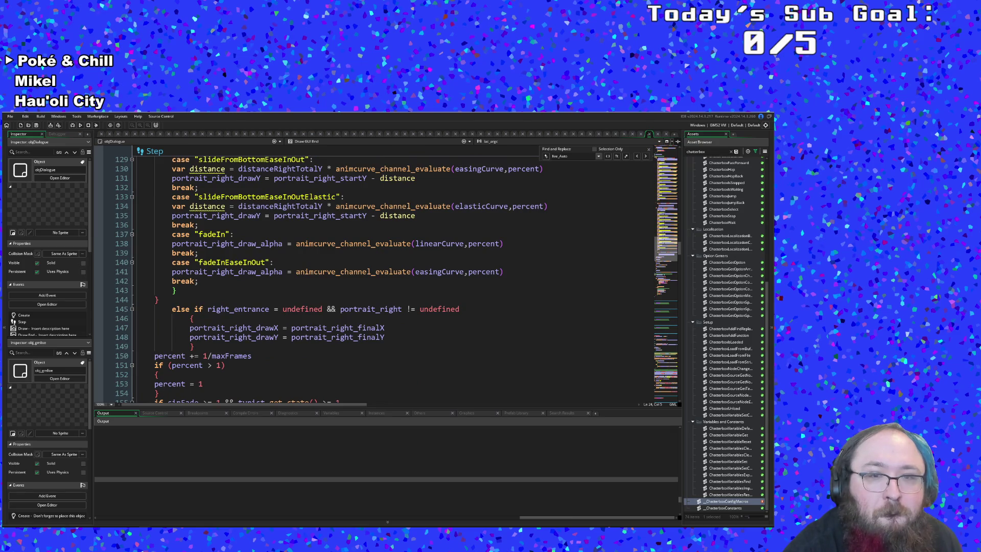
pyautogui.scroll(-20, 243, 352)
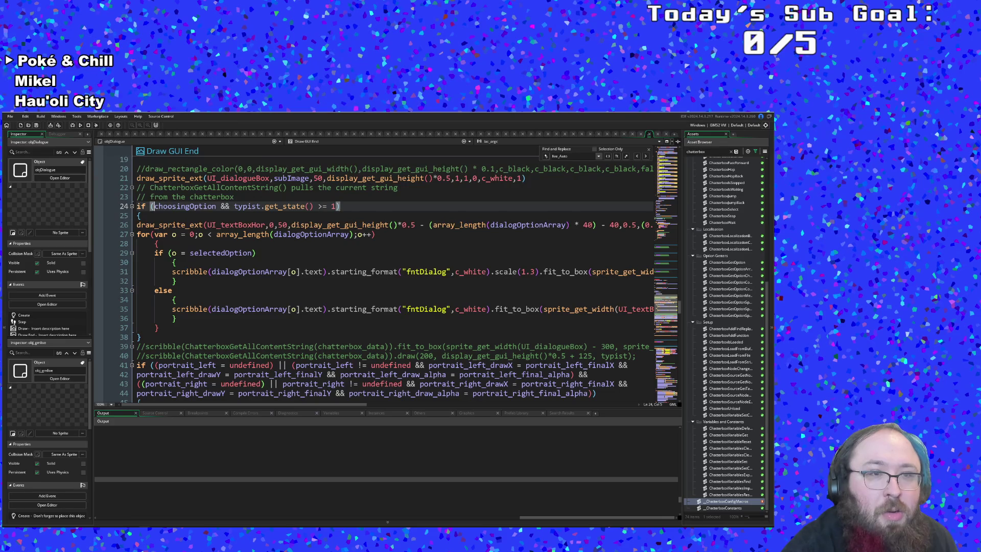
pyautogui.write('per')
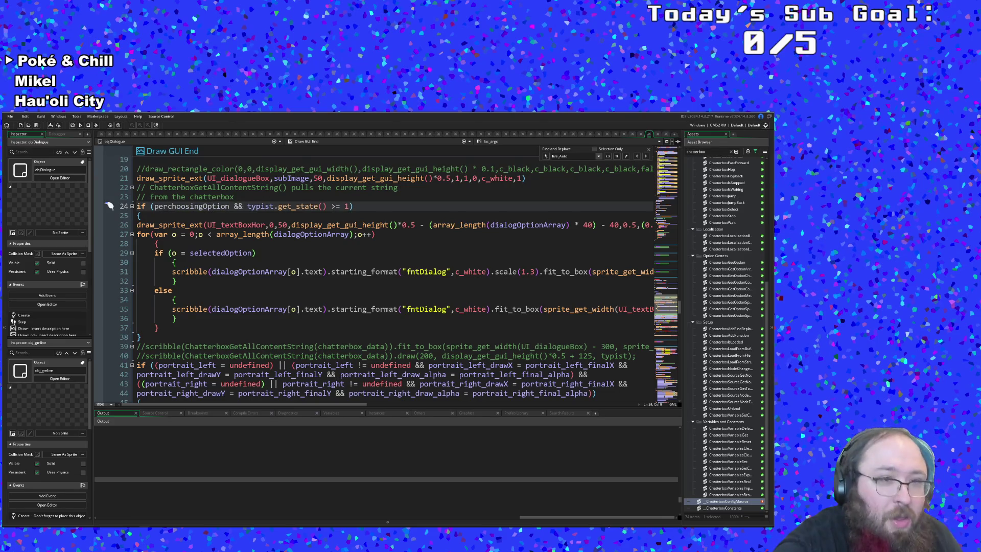
pyautogui.write('cent = 1')
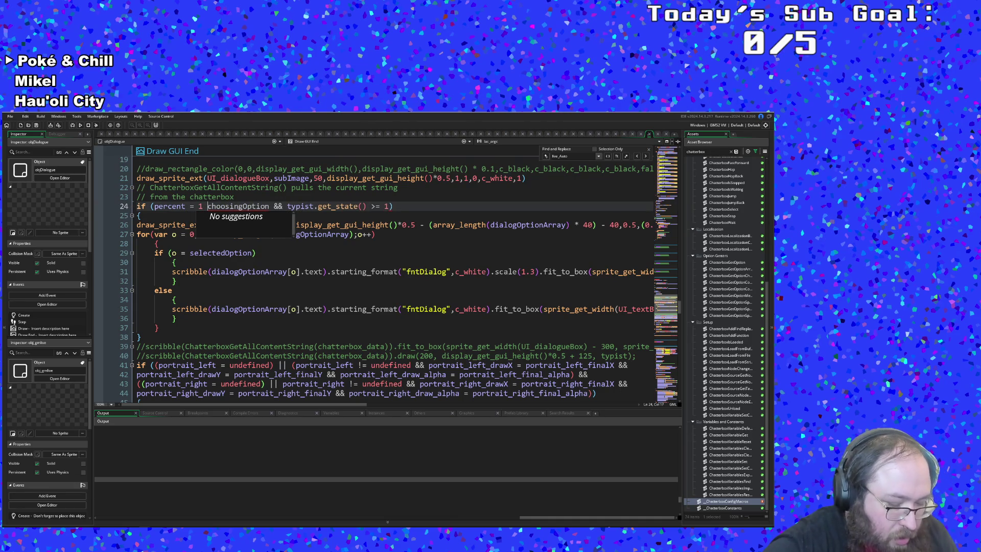
pyautogui.write(' &&')
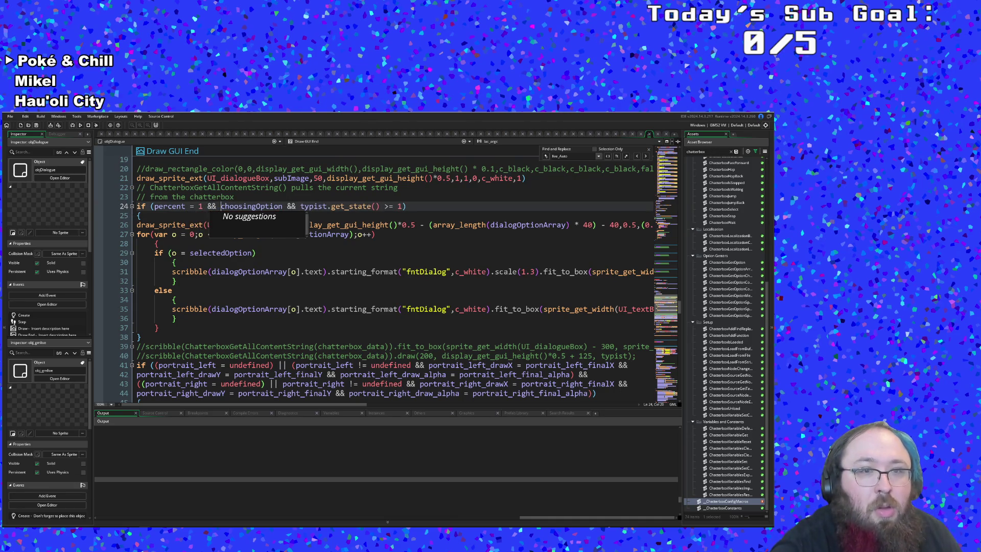
pyautogui.press('Escape')
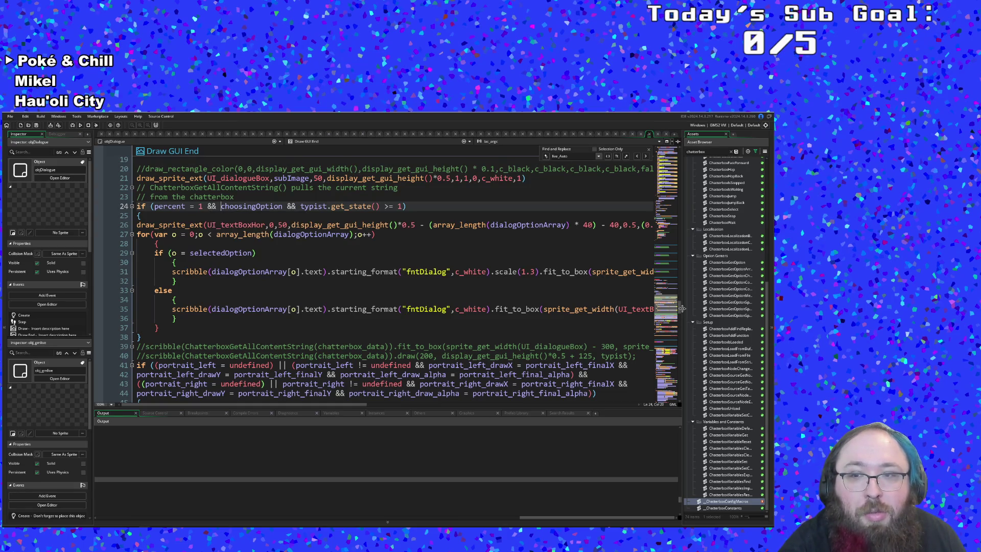
# Review the objDialogue Step event's dialogue continue and option selection input code
pyautogui.moveTo(679, 310); pyautogui.dragTo(679, 166)
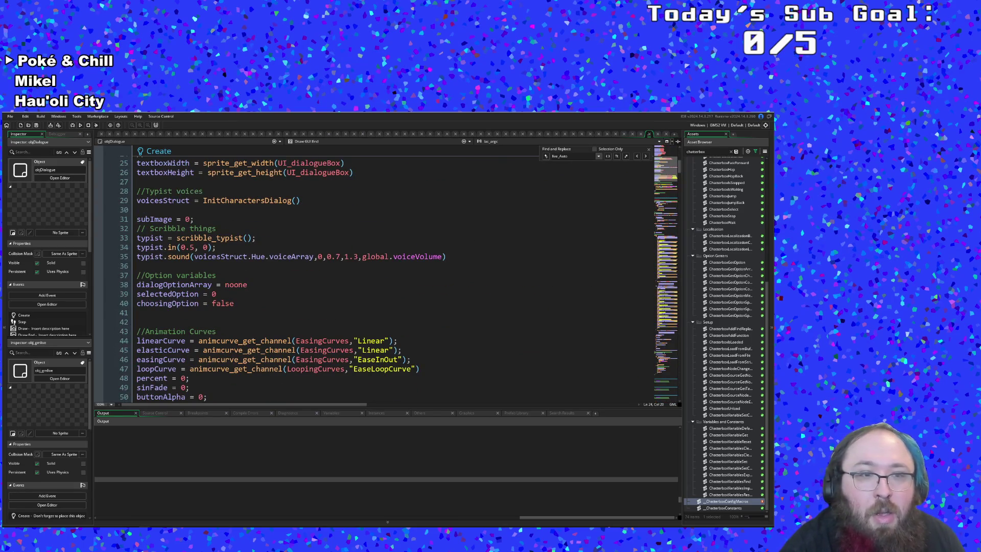
pyautogui.scroll(-8, 428, 281)
pyautogui.scroll(-4, 427, 280)
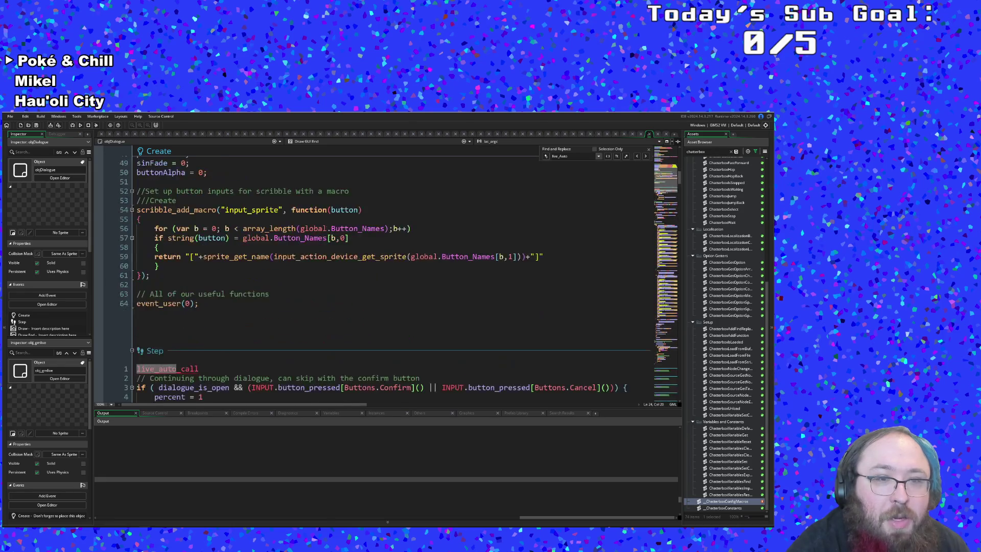
pyautogui.click(213, 285)
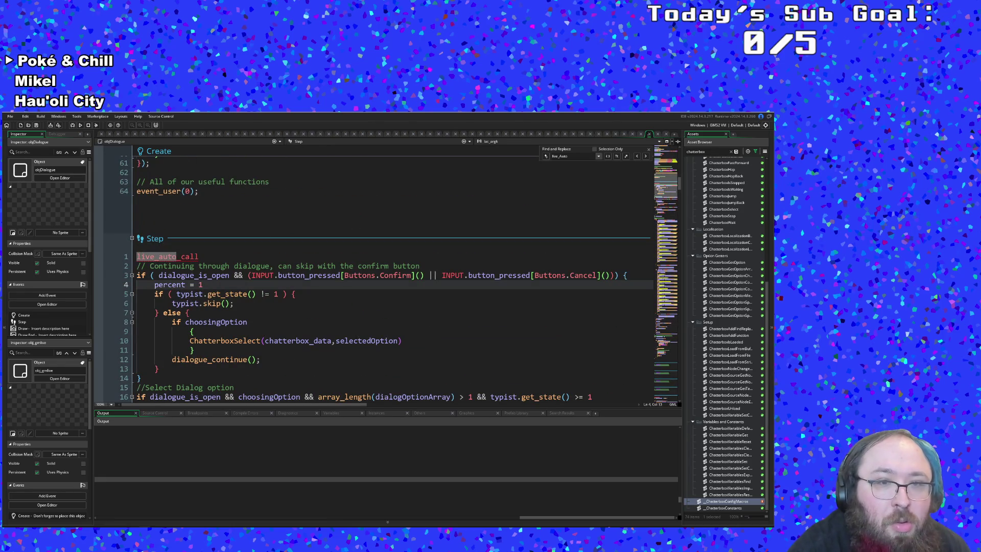
pyautogui.scroll(-2, 388, 276)
pyautogui.click(251, 303)
pyautogui.click(237, 284)
pyautogui.press('Up')
pyautogui.press('Up')
pyautogui.press('Up')
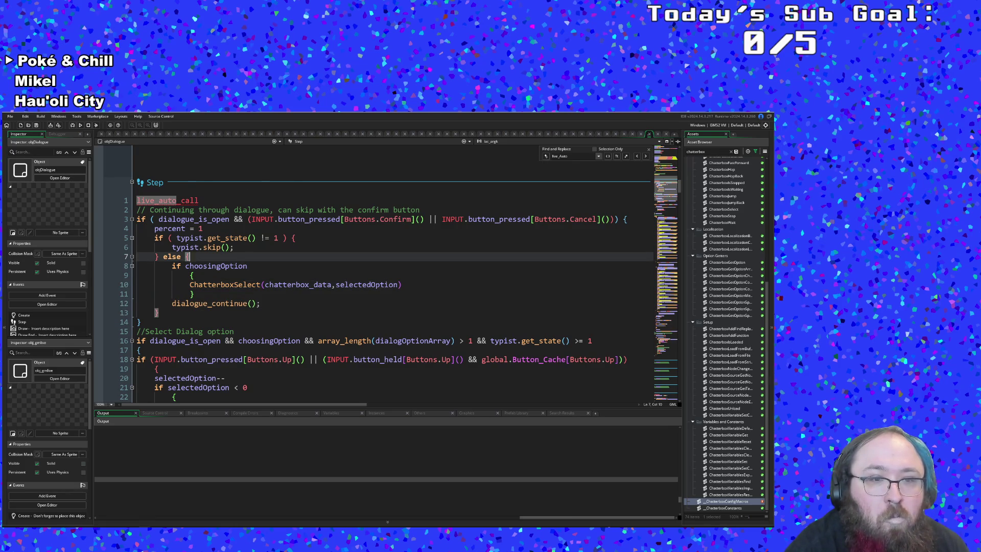
pyautogui.scroll(-4, 389, 276)
pyautogui.scroll(2, 389, 276)
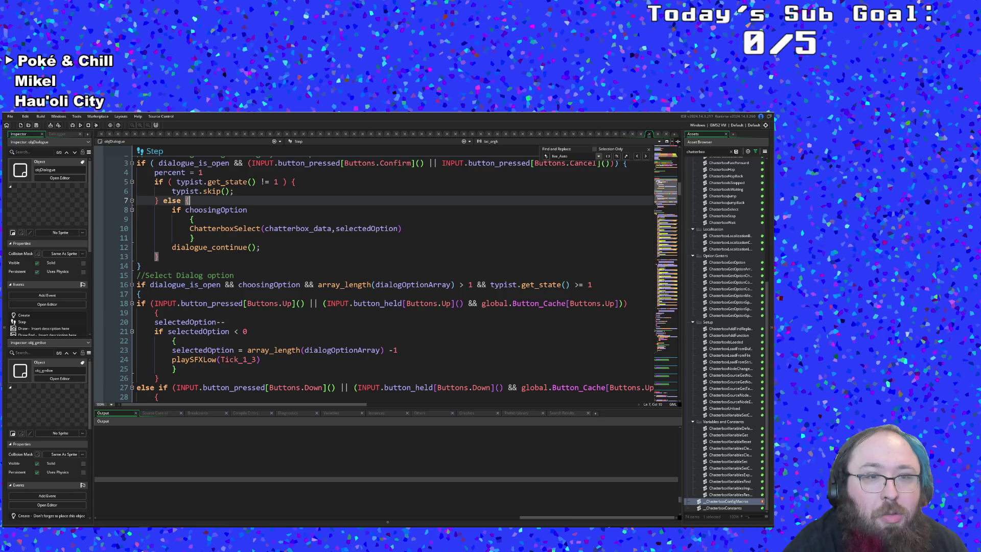
pyautogui.click(158, 313)
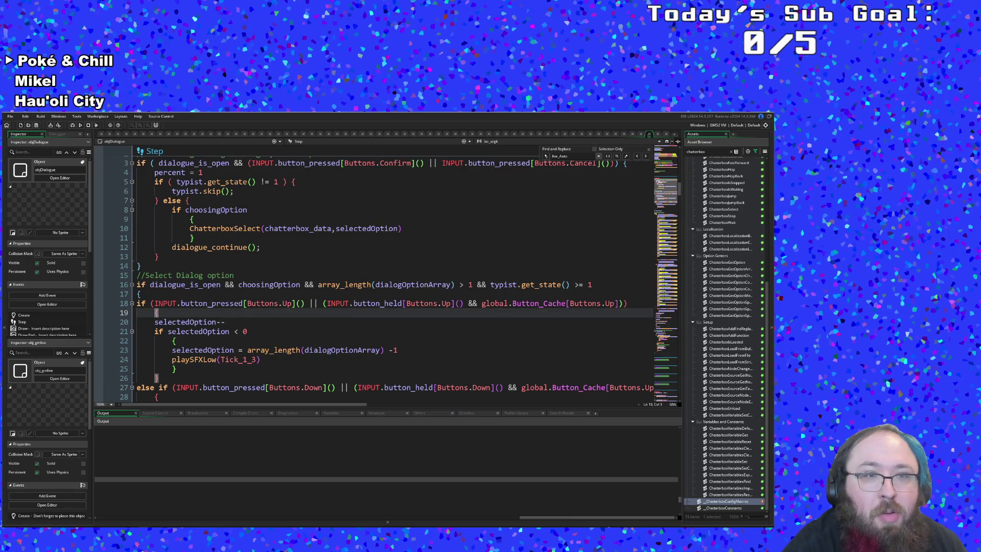
# Add 'percent = 1 &&' to the Select dialog option condition on line 16
pyautogui.click(154, 303)
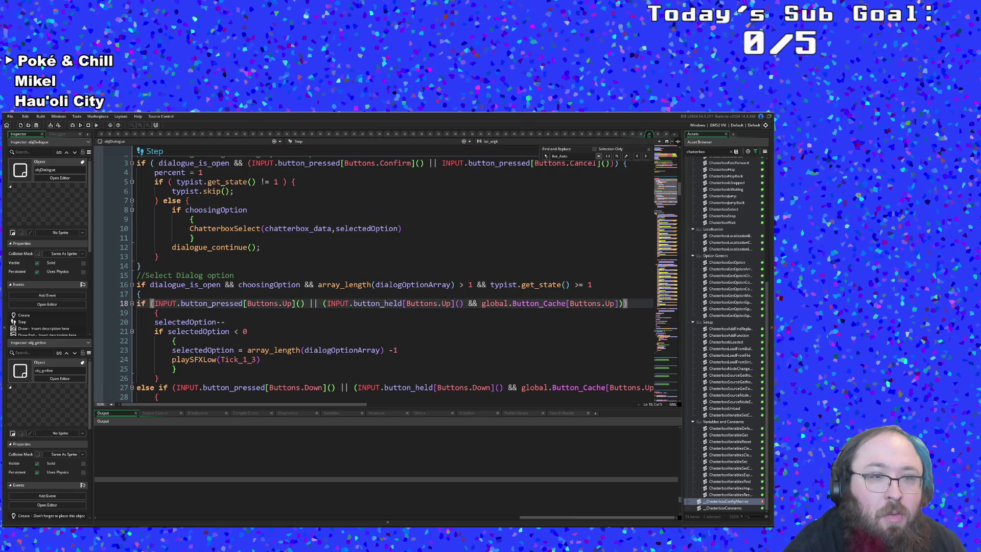
pyautogui.write('pr')
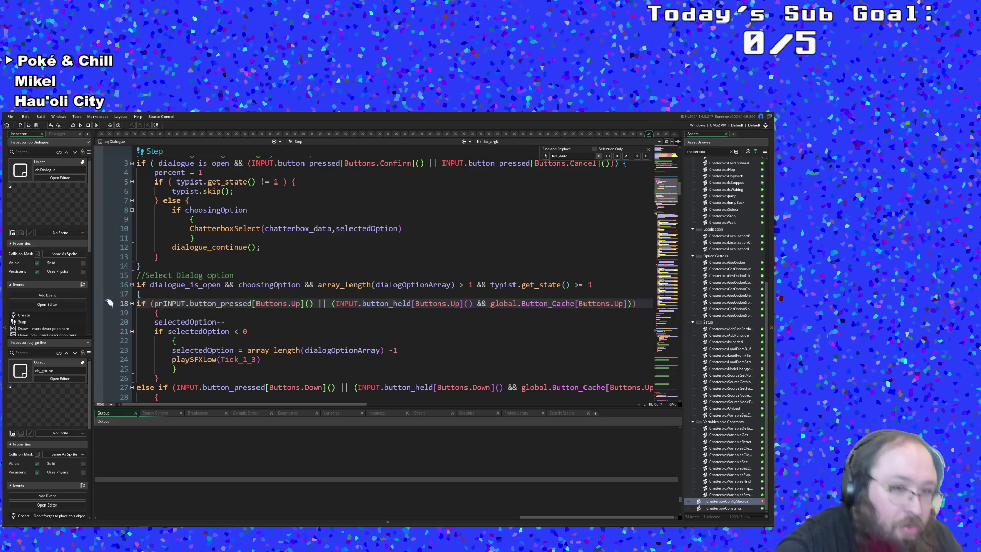
pyautogui.press('BackSpace')
pyautogui.press('BackSpace')
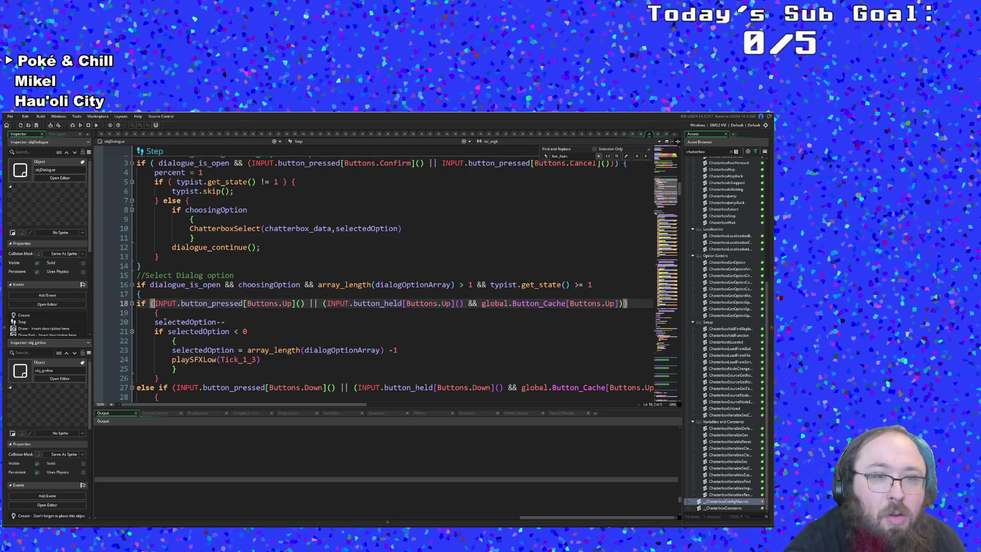
pyautogui.click(149, 285)
pyautogui.write('pre')
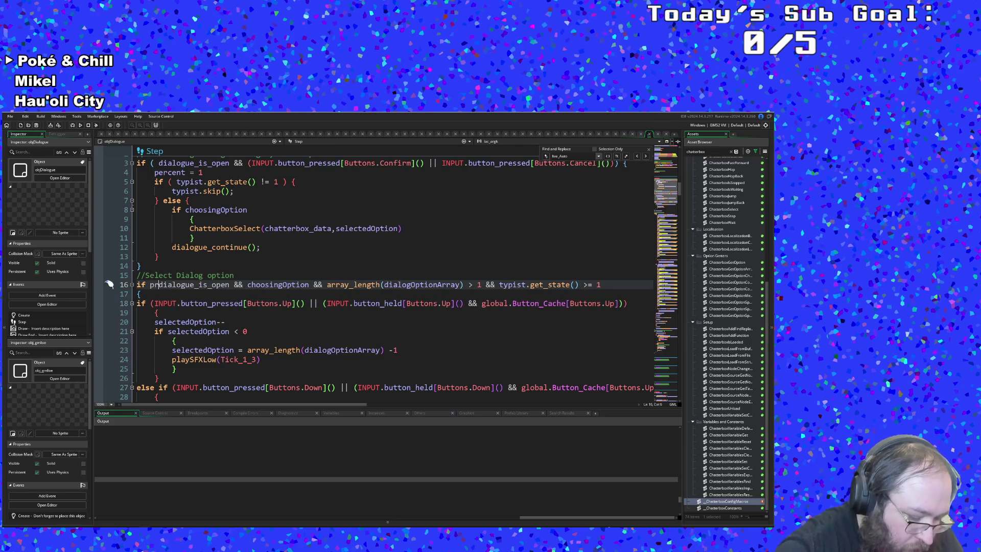
pyautogui.write('cent')
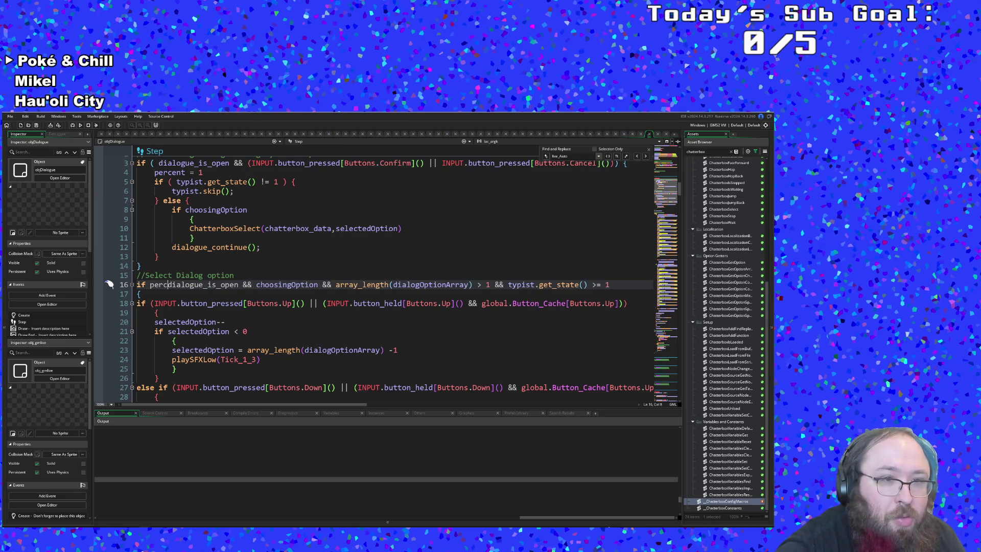
pyautogui.write(' = 1 ')
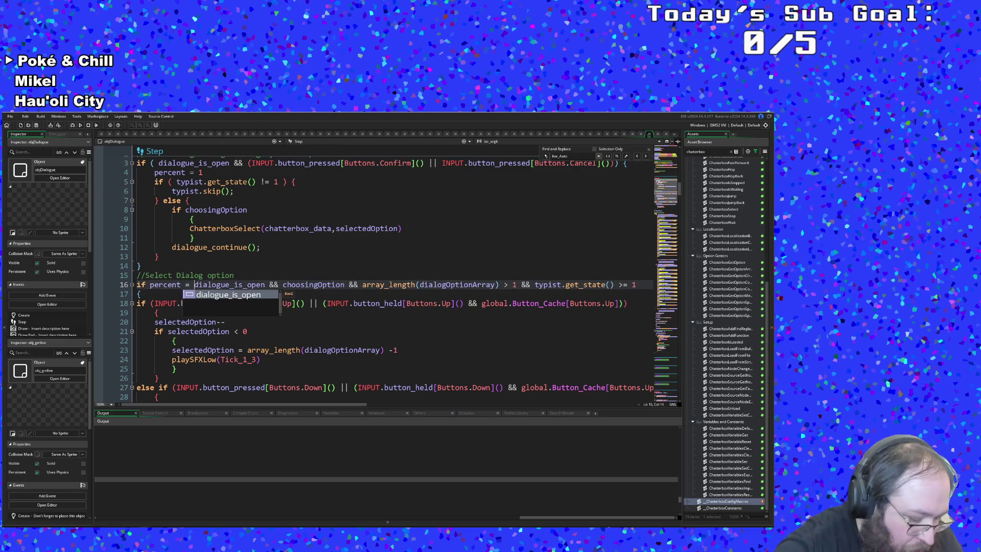
pyautogui.write('&&')
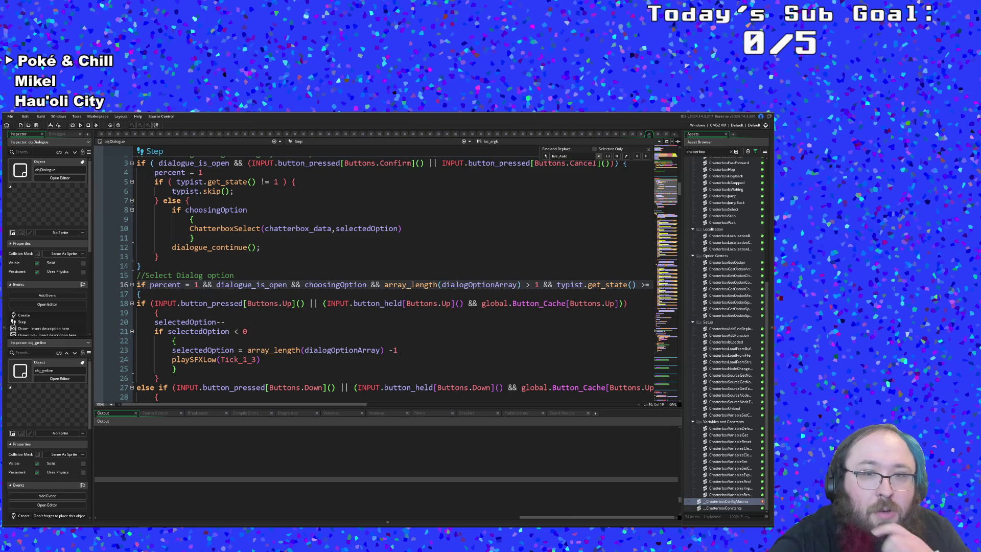
pyautogui.click(384, 303)
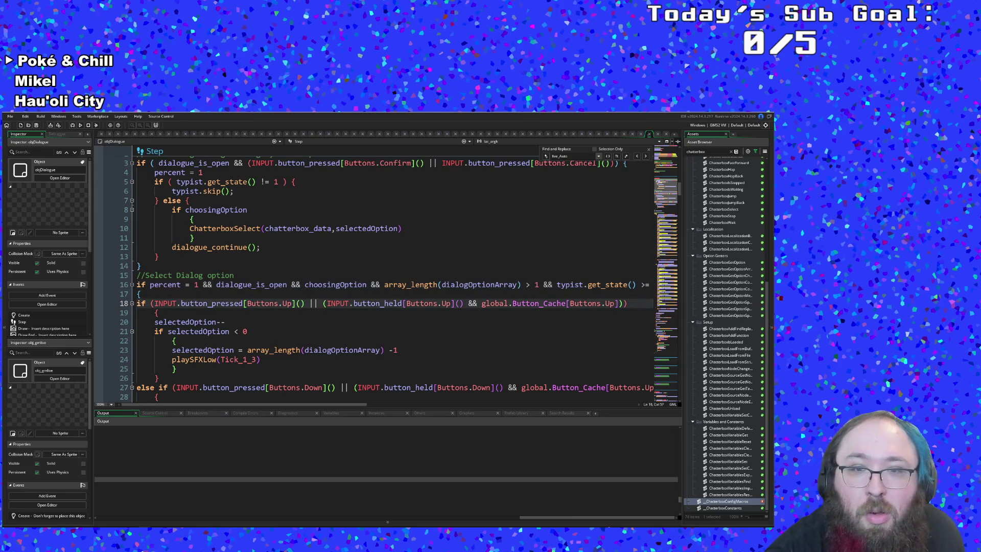
pyautogui.moveTo(333, 406)
pyautogui.mouseDown()
pyautogui.moveTo(394, 407)
pyautogui.moveTo(296, 404)
pyautogui.mouseUp()
# Look over the playSFXLow call further down, then save the project
pyautogui.click(278, 359)
pyautogui.scroll(-20, 278, 360)
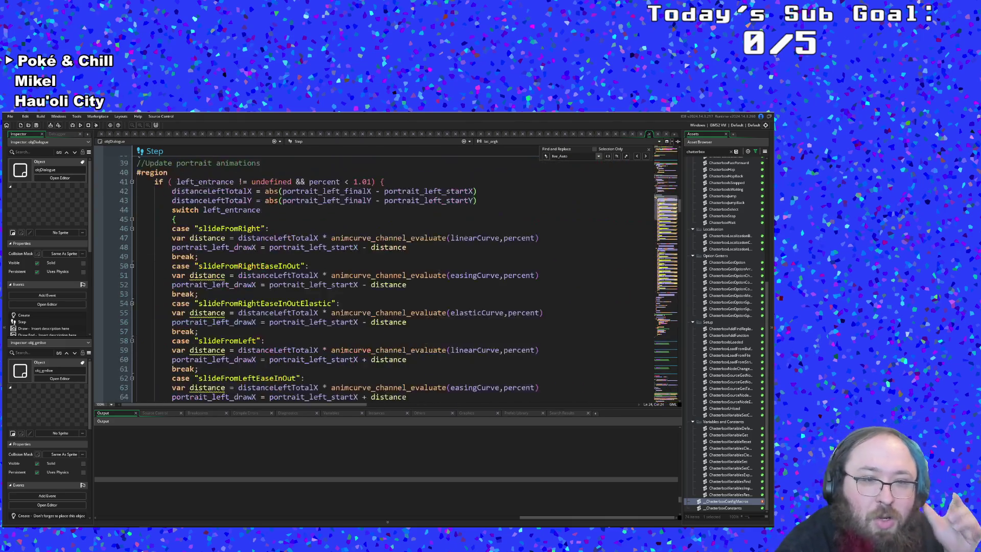
pyautogui.scroll(-6, 278, 360)
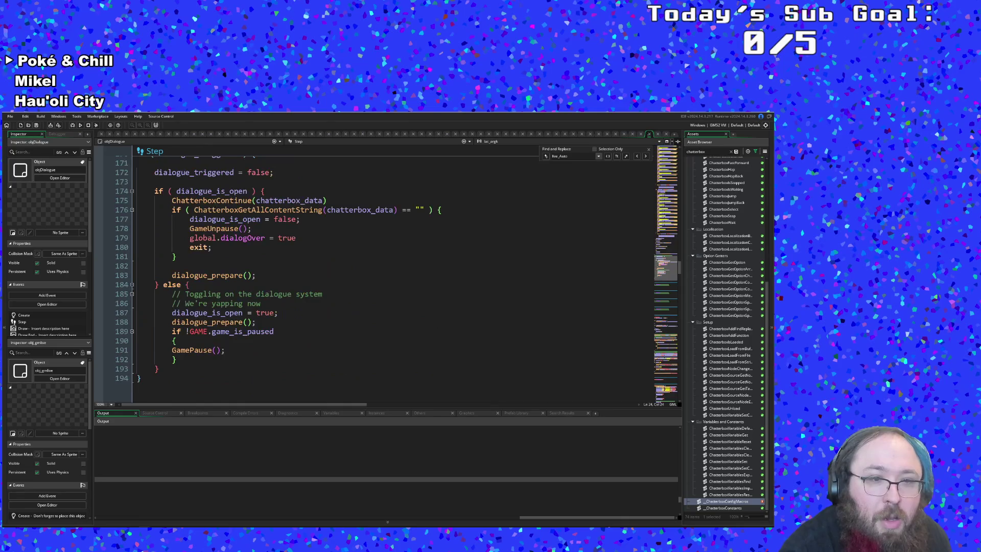
pyautogui.click(173, 341)
pyautogui.click(10, 116)
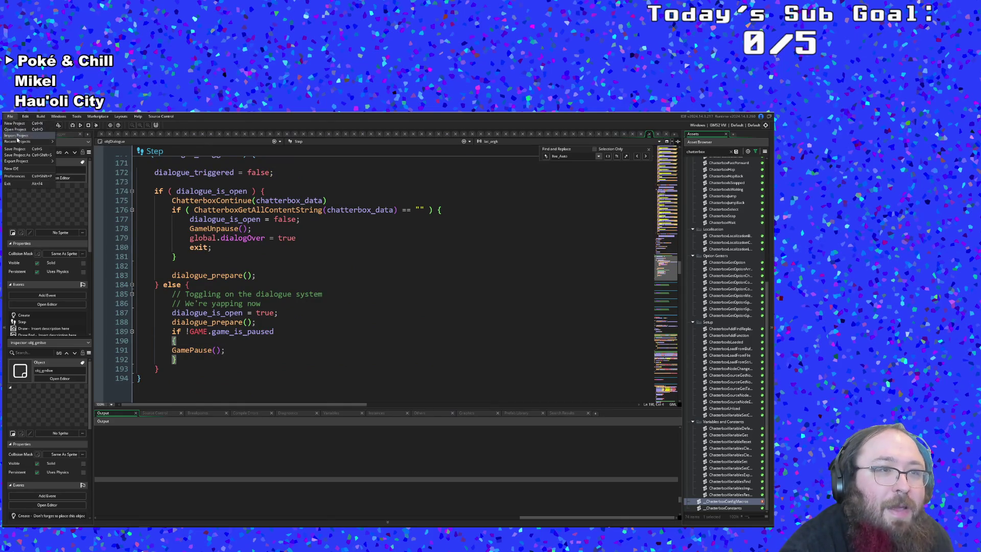
pyautogui.click(12, 149)
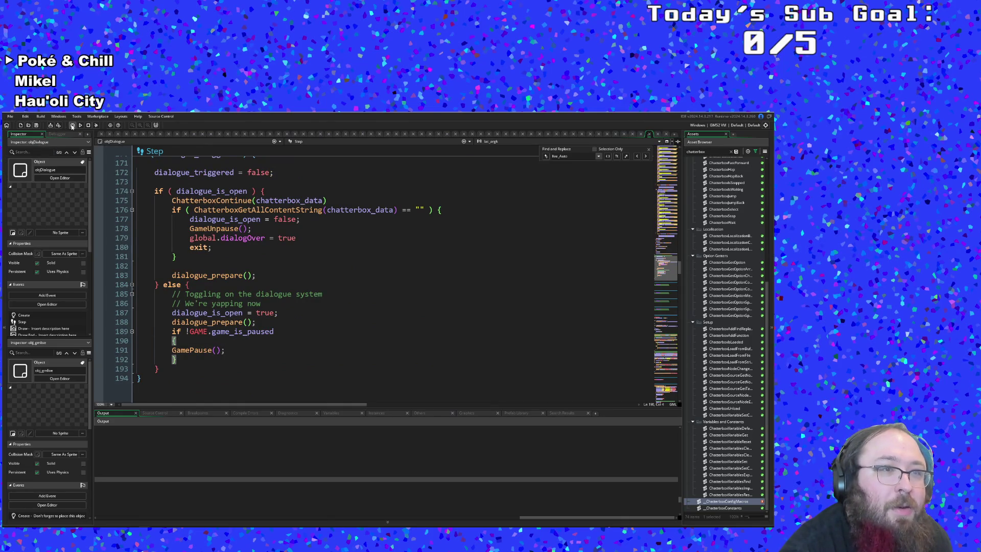
# Scroll to the playSFXHigh call in the SoundFunctions script
pyautogui.scroll(12, 357, 276)
pyautogui.scroll(20, 399, 273)
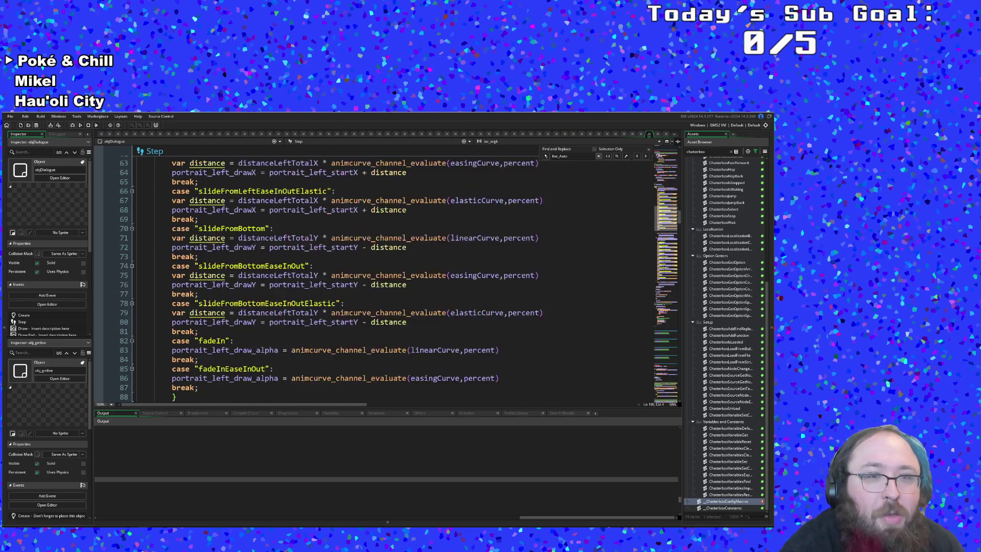
pyautogui.scroll(-2, 388, 276)
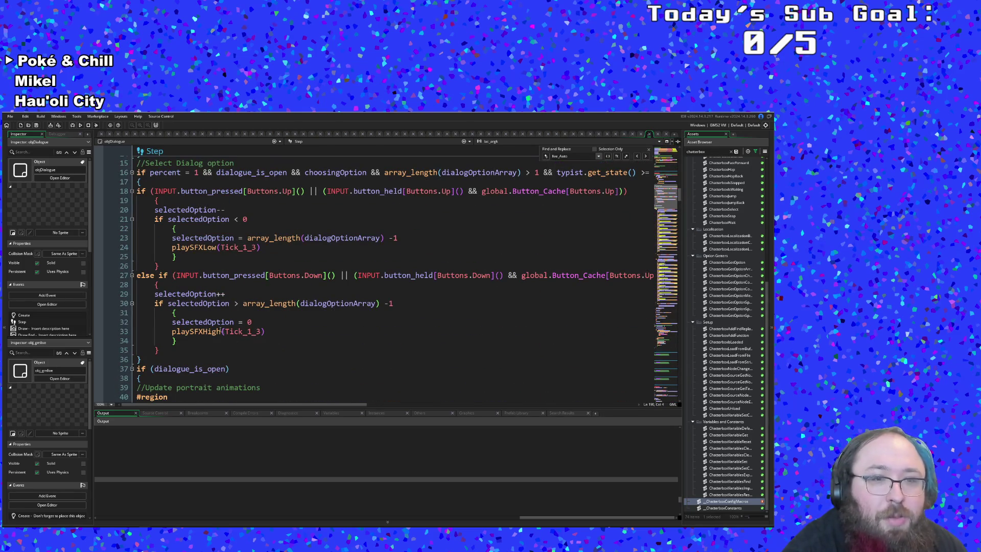
pyautogui.click(225, 332)
pyautogui.press('F12')
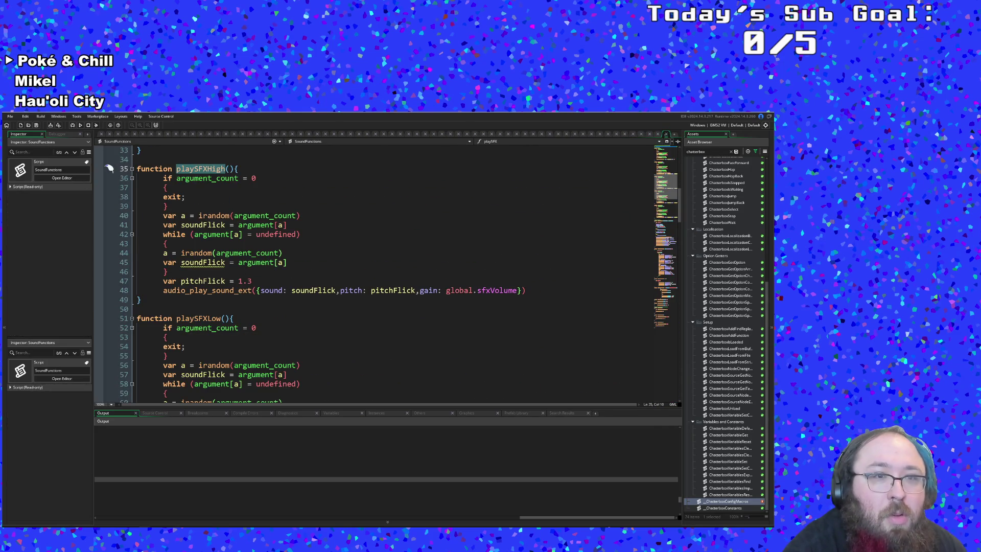
pyautogui.click(242, 275)
pyautogui.click(230, 262)
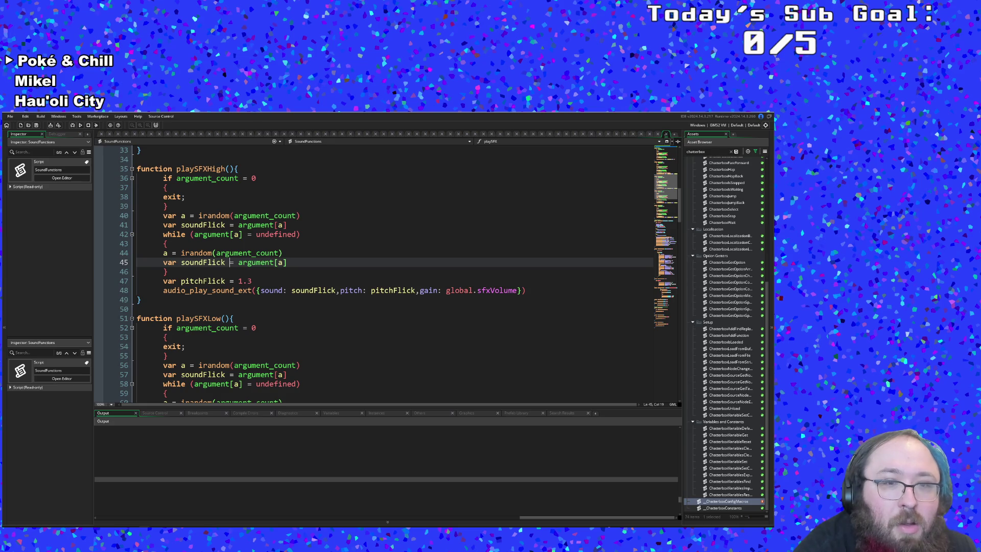
pyautogui.click(261, 290)
pyautogui.click(313, 290)
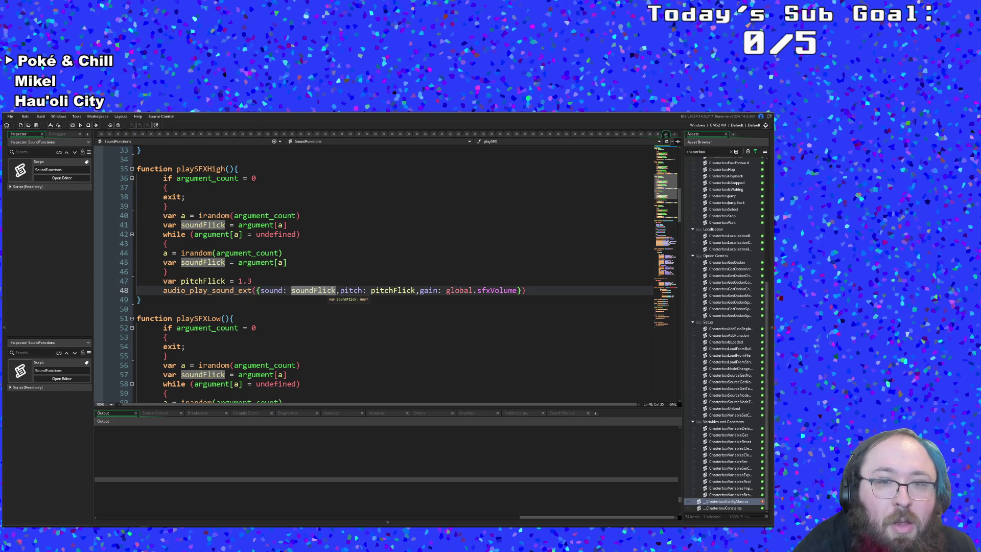
pyautogui.click(358, 291)
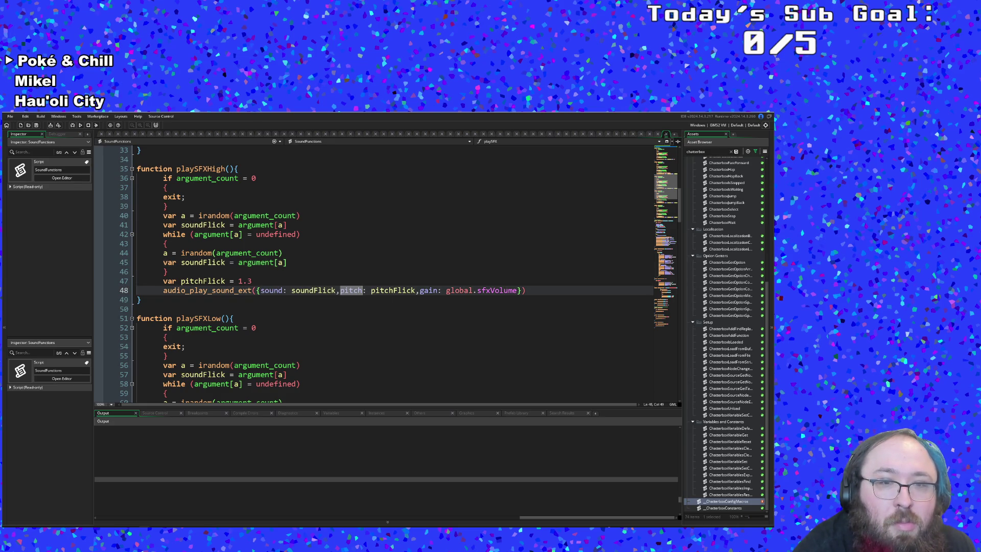
pyautogui.click(324, 291)
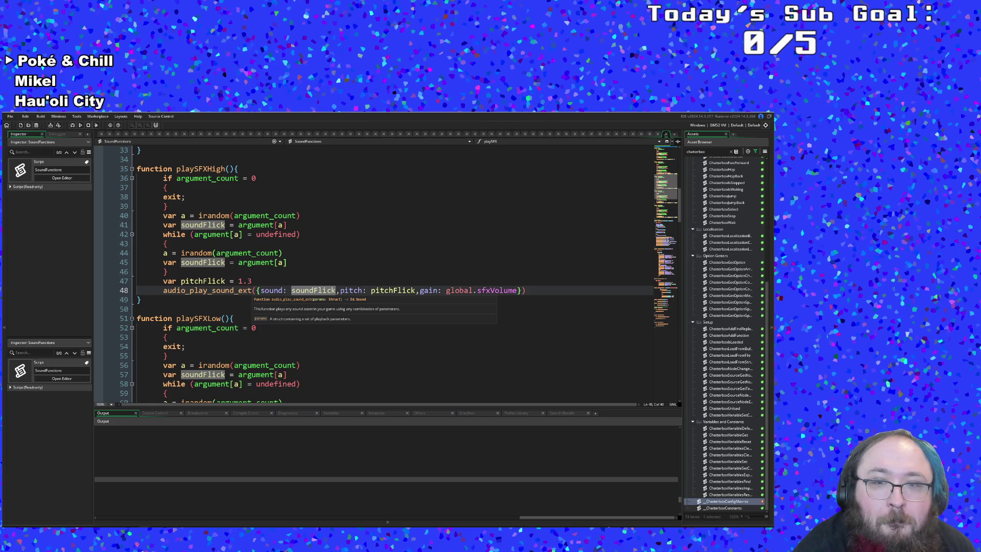
pyautogui.scroll(2, 376, 276)
pyautogui.click(240, 291)
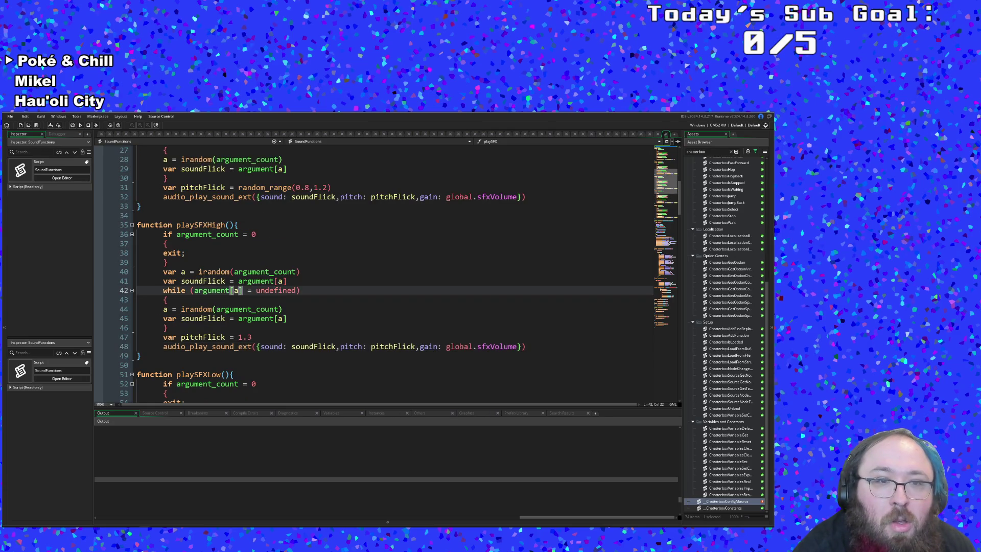
pyautogui.scroll(-2, 376, 276)
pyautogui.click(164, 271)
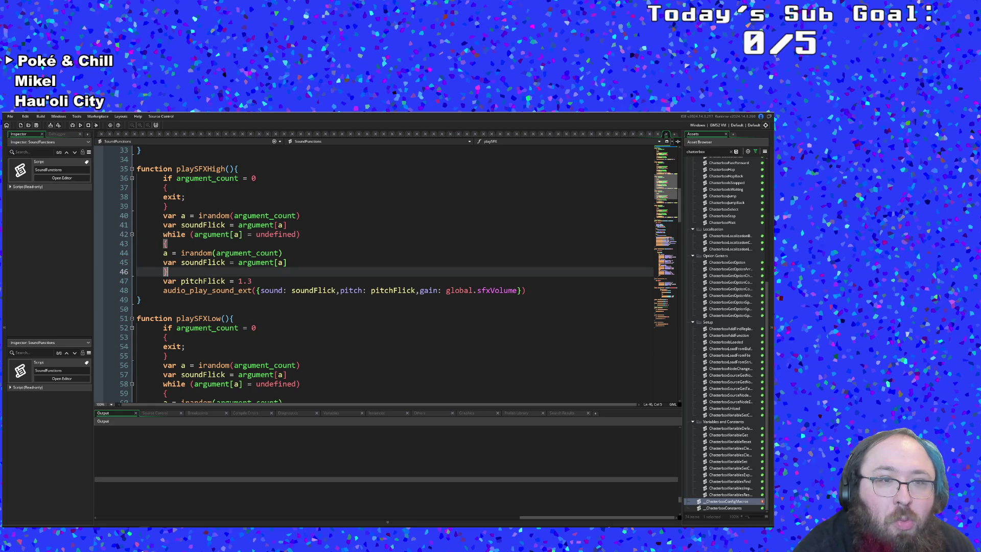
pyautogui.scroll(2, 406, 208)
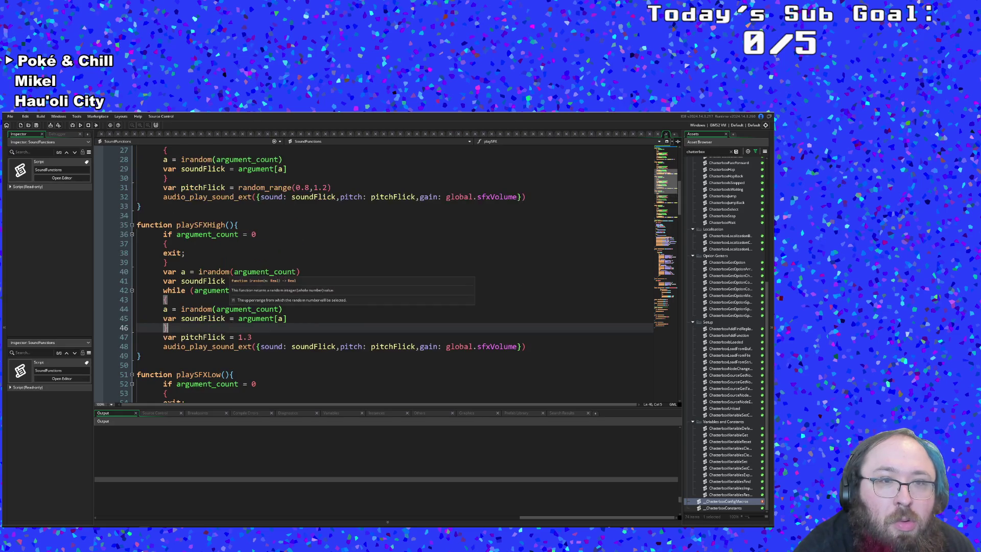
pyautogui.click(666, 134)
pyautogui.press('Up')
pyautogui.press('Up')
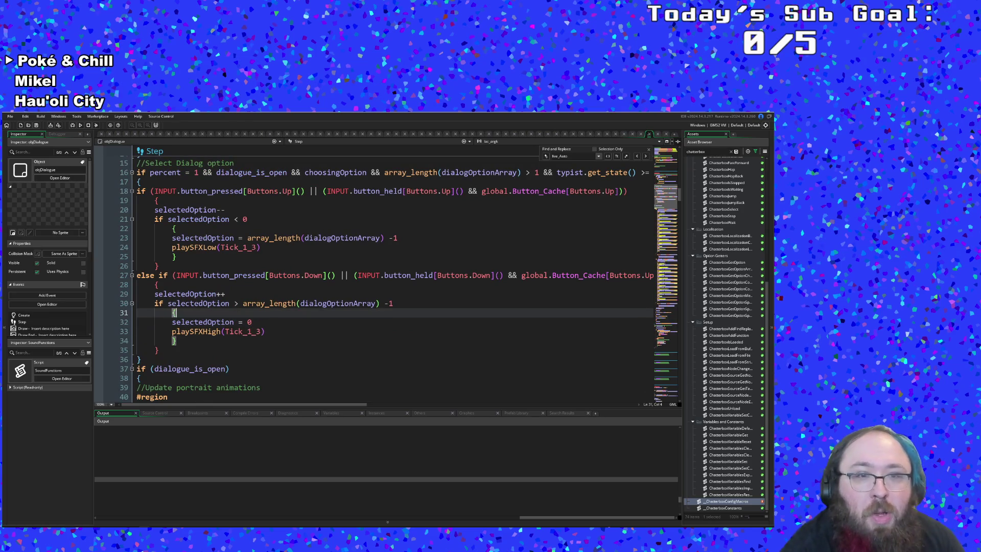
# Delete 'INPUT.button_held[Buttons.Down]() && ' on line 27 and the Up equivalent on line 18
pyautogui.click(250, 322)
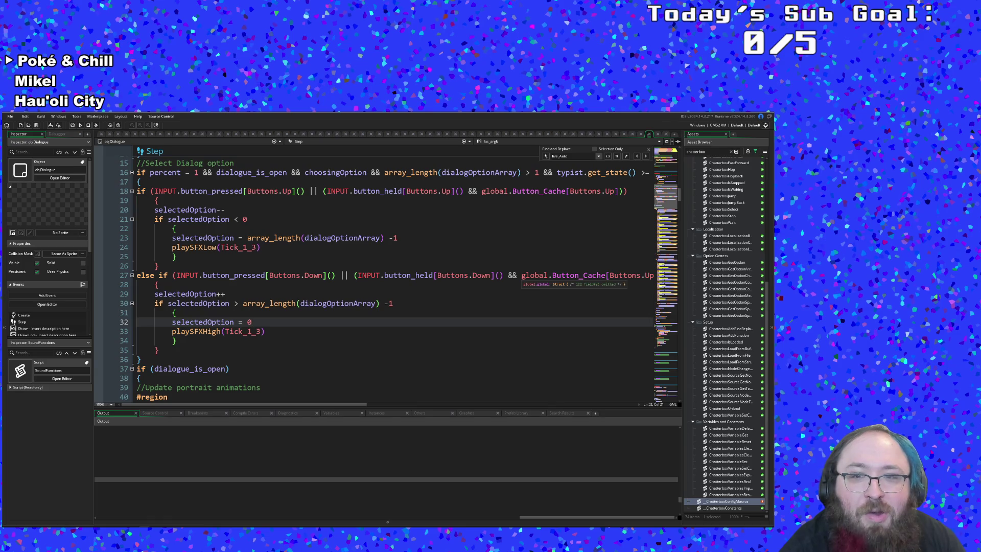
pyautogui.moveTo(520, 276)
pyautogui.mouseDown()
pyautogui.moveTo(356, 276)
pyautogui.moveTo(521, 276)
pyautogui.mouseUp()
pyautogui.click(358, 279)
pyautogui.press('BackSpace')
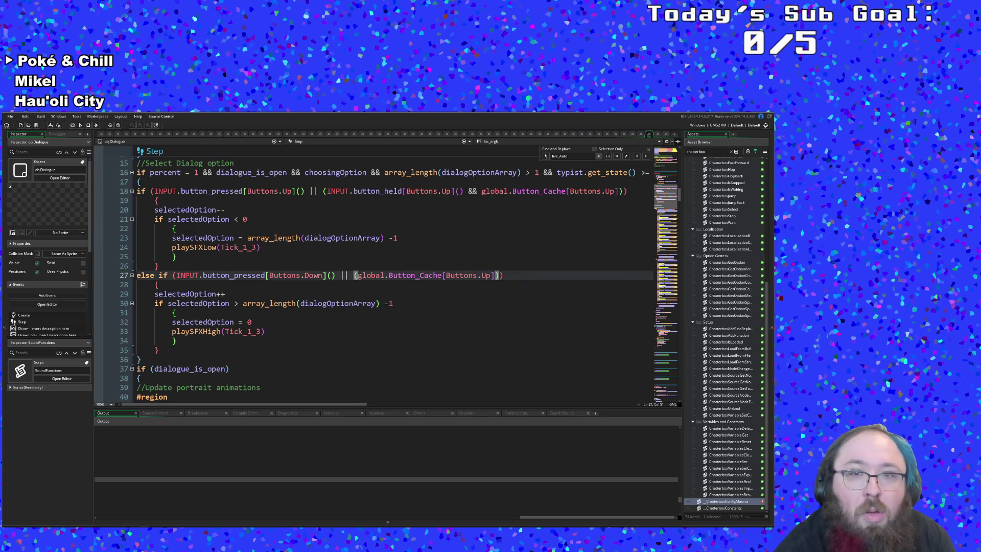
pyautogui.moveTo(481, 191); pyautogui.dragTo(325, 191)
pyautogui.press('BackSpace')
pyautogui.press('Down')
pyautogui.press('Down')
pyautogui.press('Down')
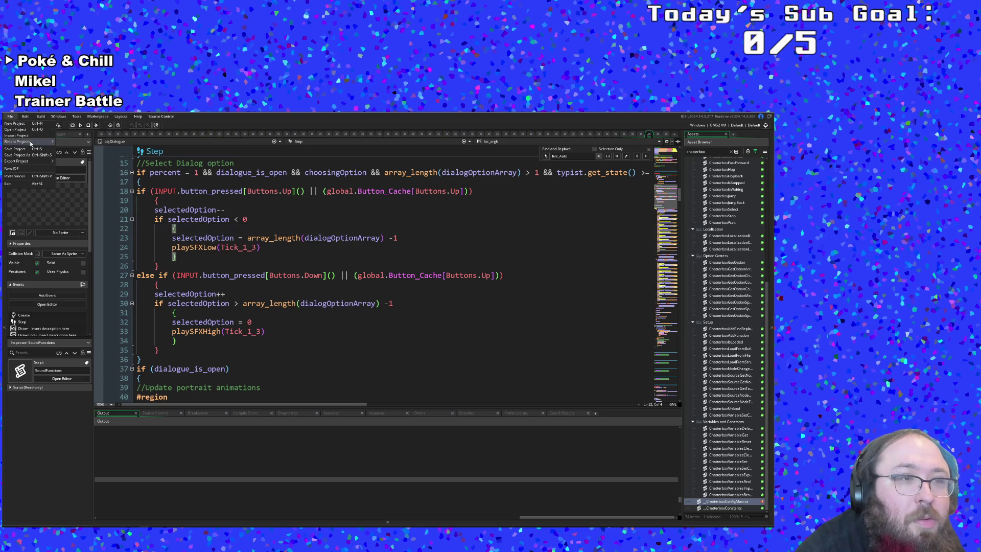
# Run the game, start from the title screen, and advance through Hue's opening dialogue
pyautogui.click(73, 125)
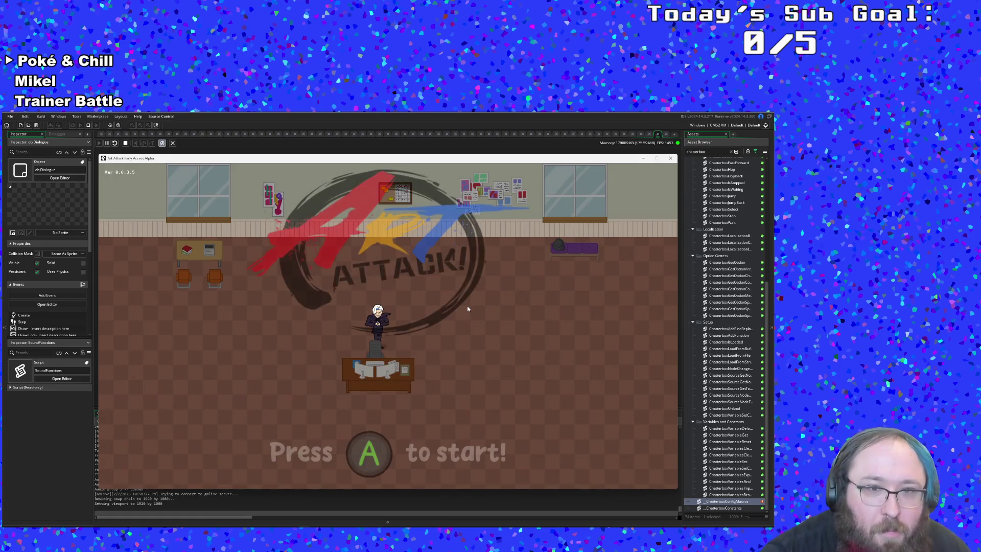
pyautogui.press('Return')
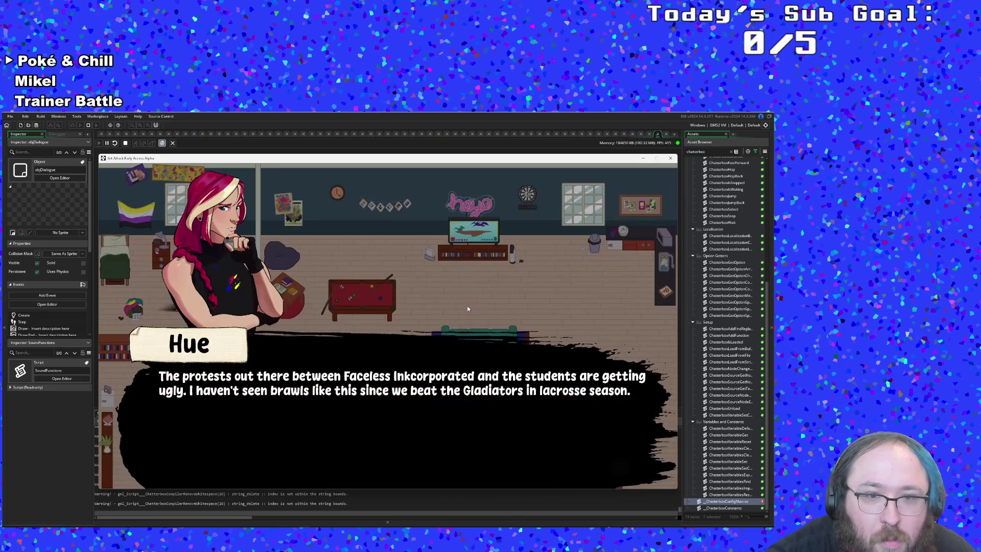
pyautogui.press('Return')
pyautogui.press('Return')
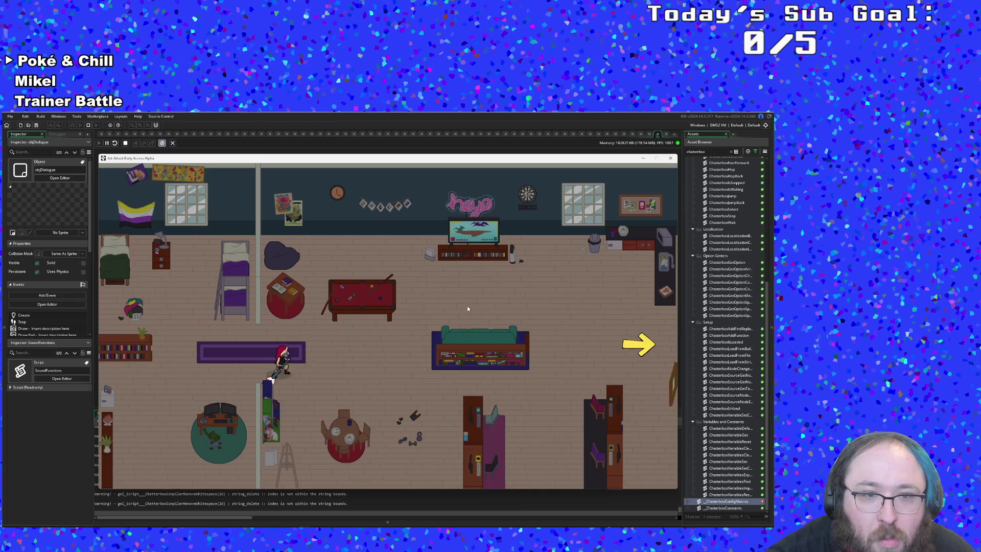
pyautogui.press('Return')
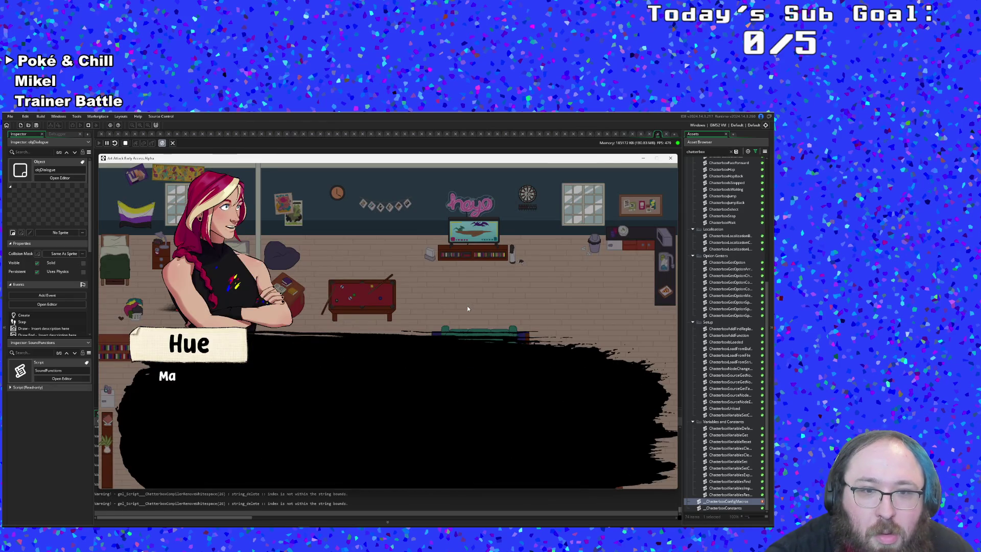
pyautogui.press('Return')
pyautogui.press('Return')
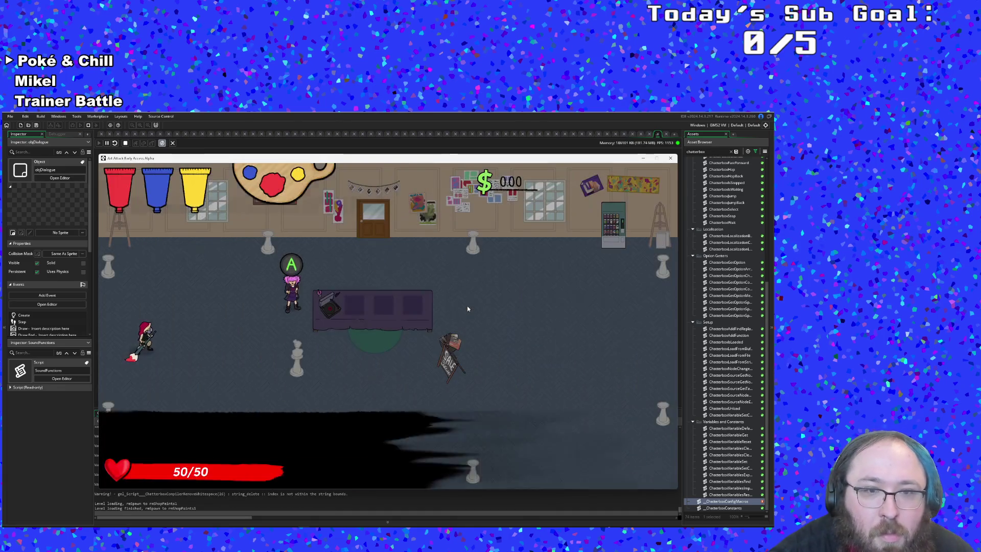
# Talk to Vicky, choose Sell, then choose Leave from the Talk/Shop/Sell/Leave menu
pyautogui.press('Return')
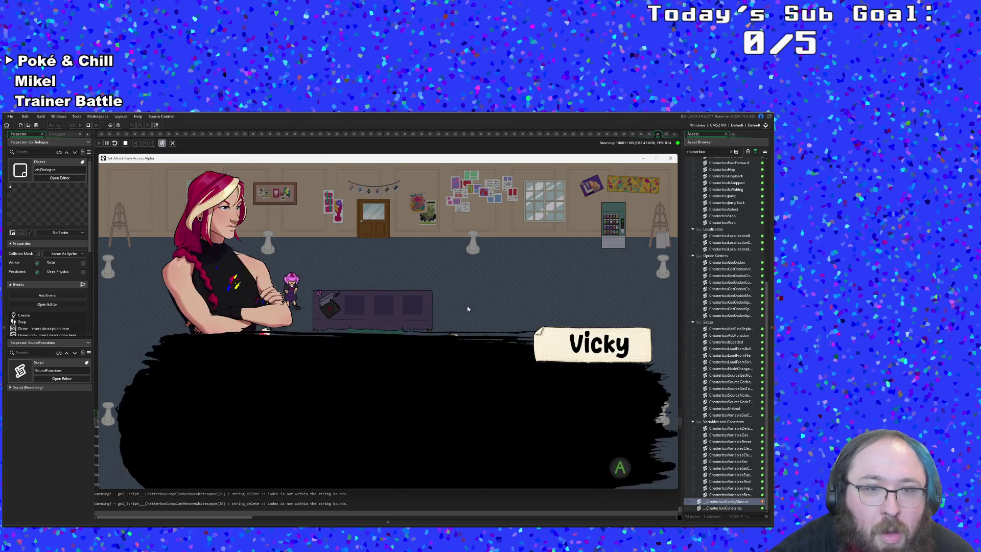
pyautogui.press('Down')
pyautogui.press('Down')
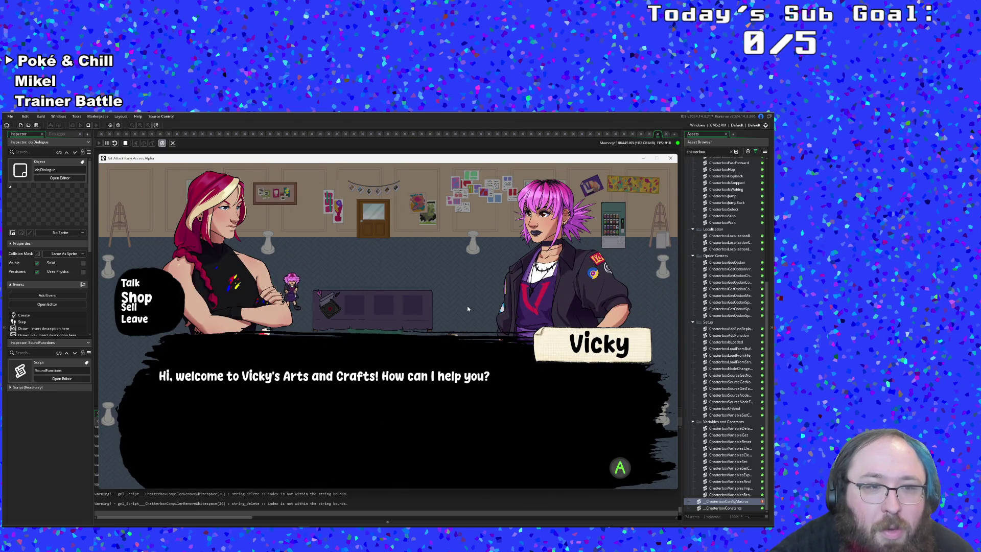
pyautogui.press('Return')
pyautogui.press('Return')
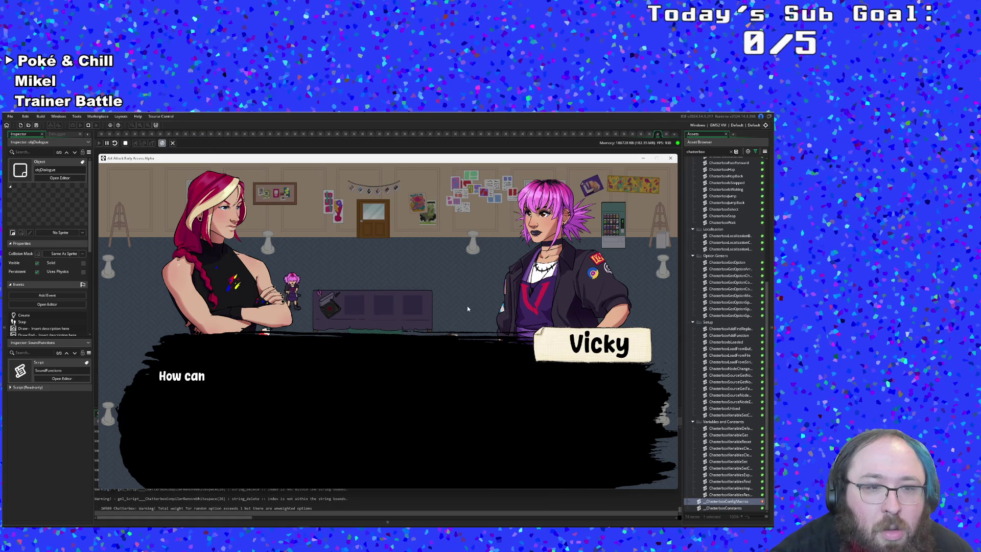
pyautogui.press('Return')
pyautogui.press('Return')
pyautogui.press('Return')
pyautogui.press('Return')
pyautogui.press('Return')
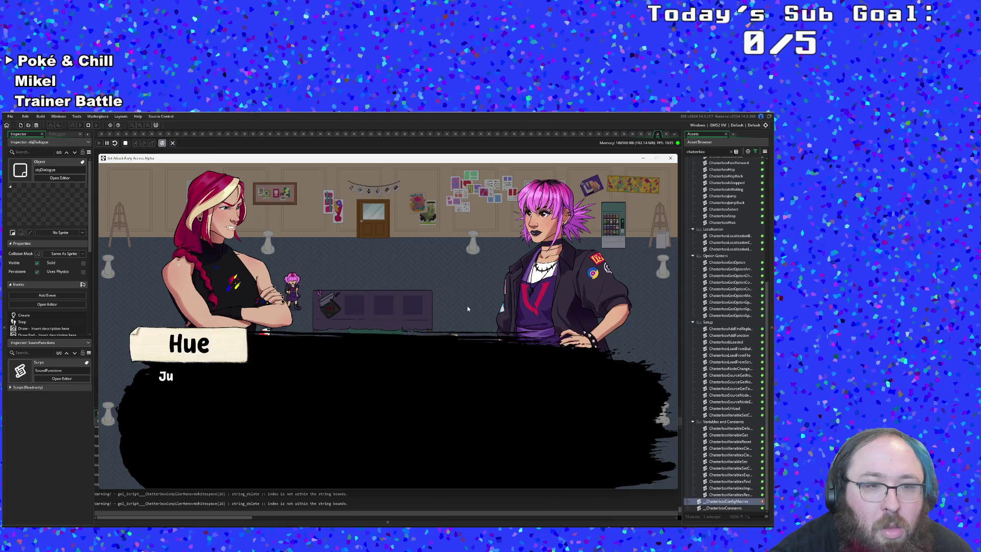
pyautogui.press('Return')
pyautogui.press('Return')
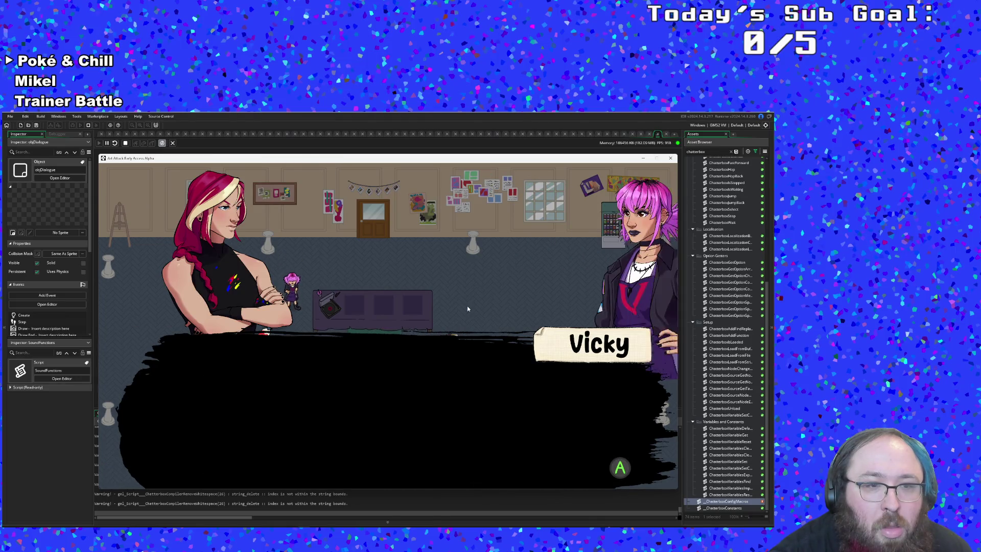
pyautogui.press('Down')
pyautogui.press('Down')
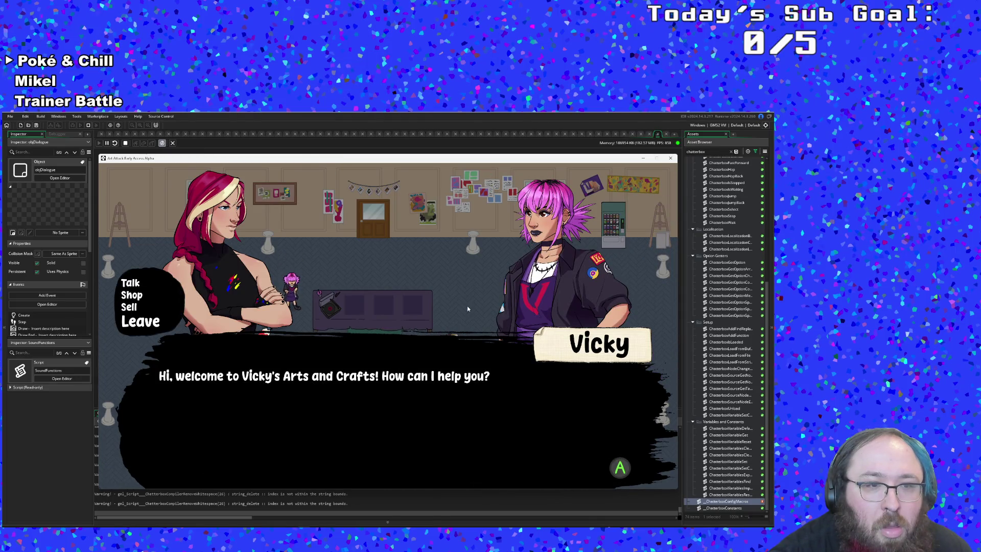
pyautogui.press('Return')
pyautogui.press('Return')
pyautogui.press('Return')
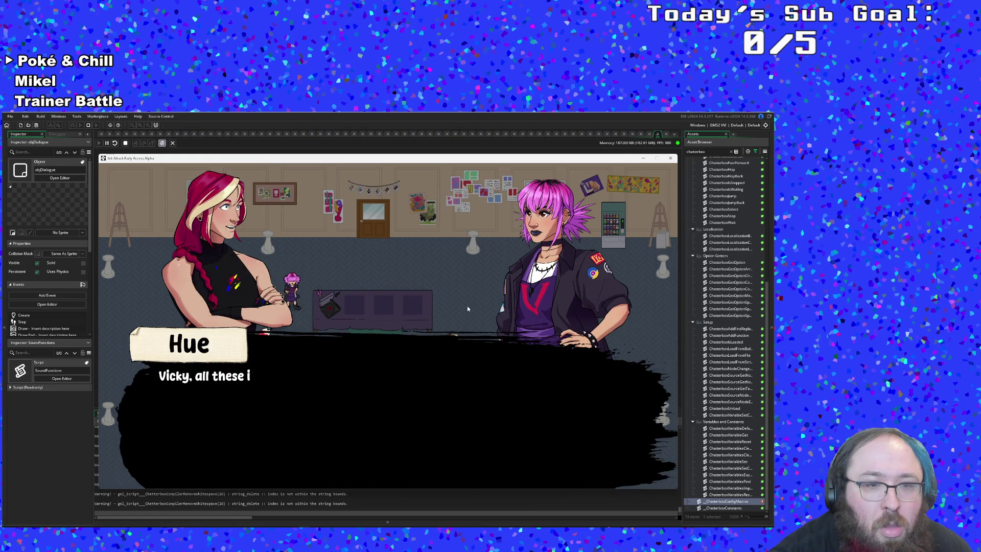
pyautogui.press('Return')
# Advance through the remaining dialogue lines and stop the running game
pyautogui.press('Return')
pyautogui.press('Return')
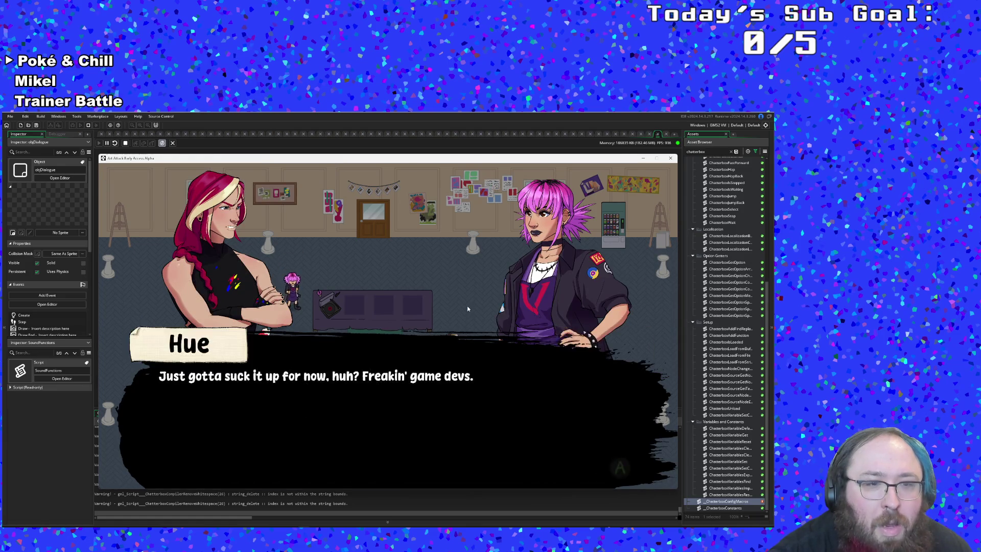
pyautogui.press('Return')
pyautogui.press('Return')
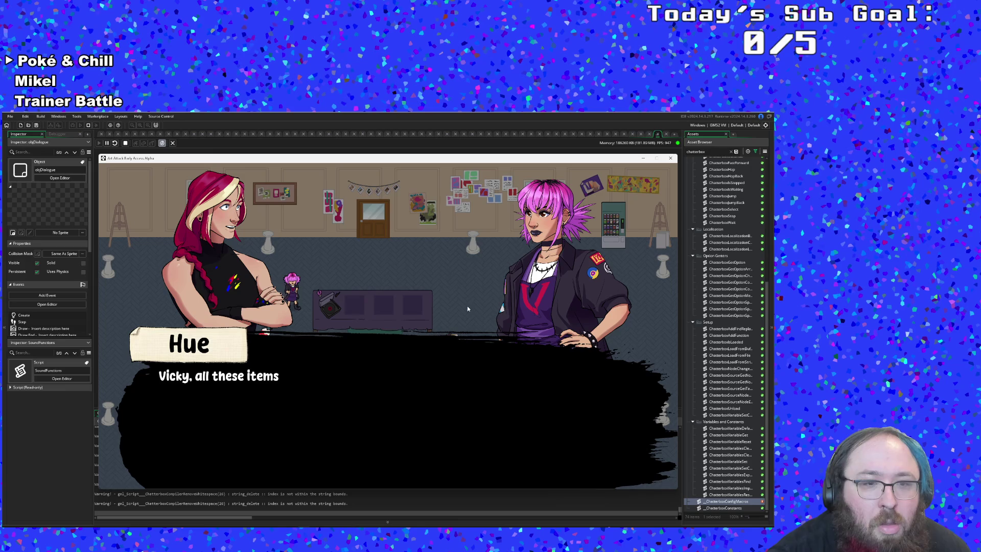
pyautogui.press('Return')
pyautogui.press('Return')
pyautogui.press('Return')
pyautogui.press('Return')
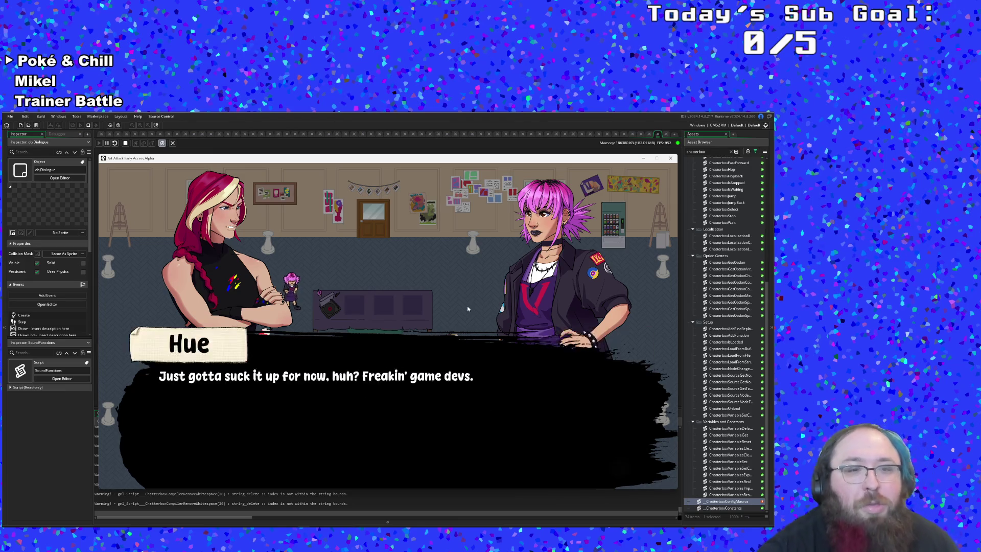
pyautogui.press('Return')
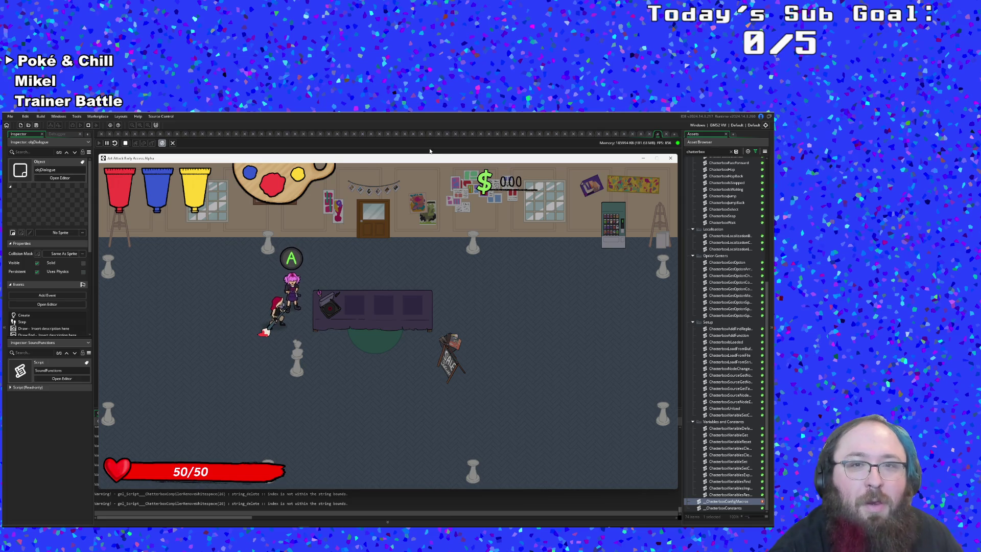
pyautogui.press('Escape')
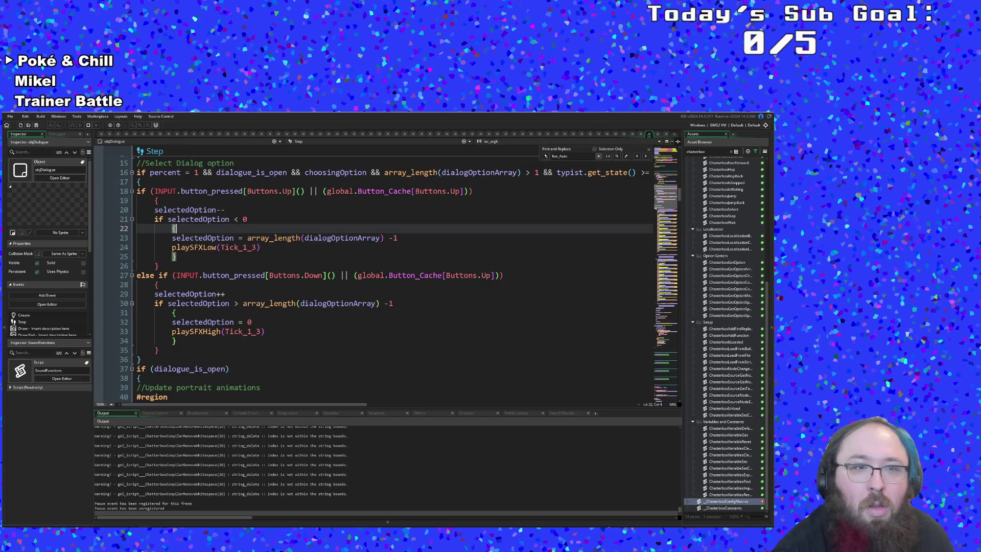
# Inspect the braces of the choosingOption / ChatterboxSelect block, its else branch and dialogue_continue call
pyautogui.click(455, 321)
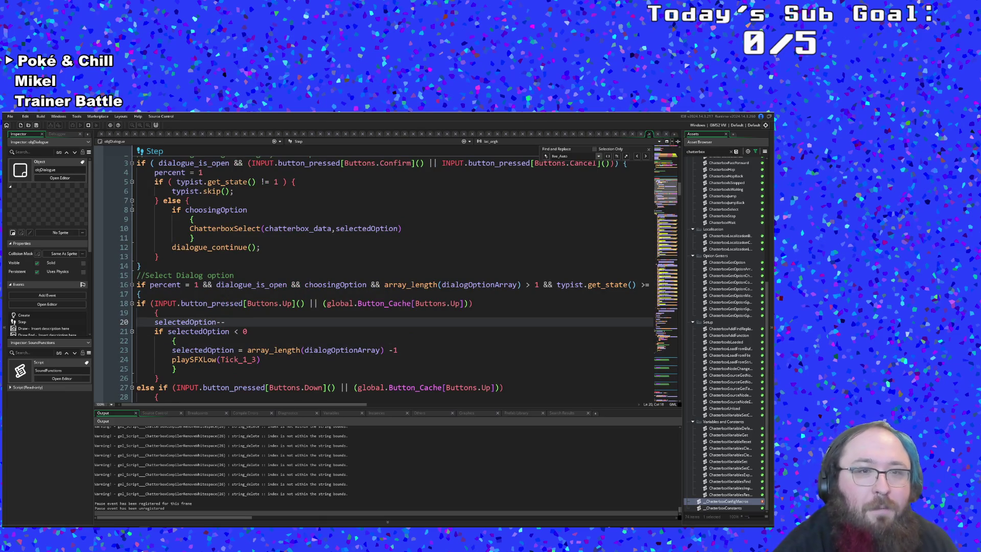
pyautogui.scroll(4, 388, 276)
pyautogui.click(187, 313)
pyautogui.click(248, 322)
pyautogui.click(195, 332)
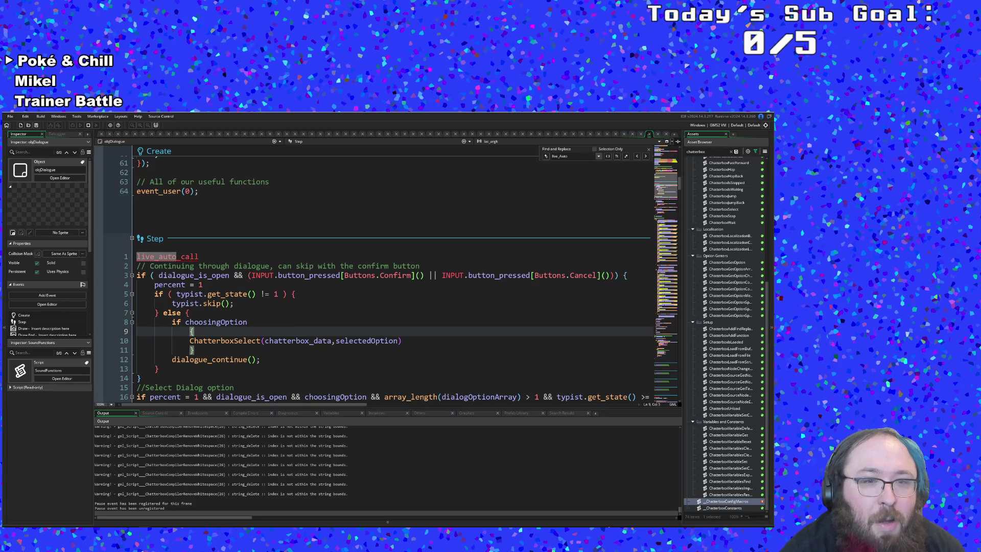
pyautogui.click(247, 322)
pyautogui.click(189, 313)
pyautogui.click(194, 332)
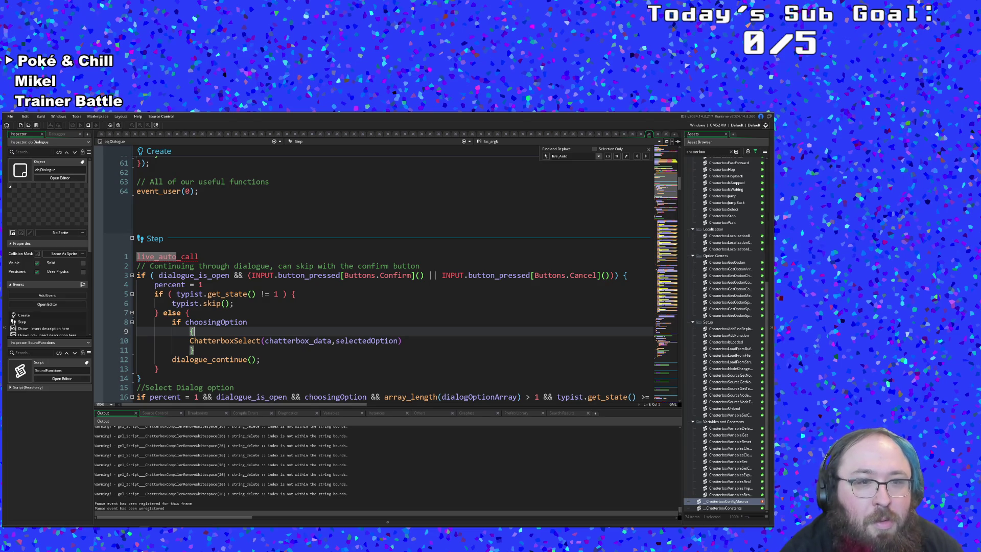
pyautogui.click(208, 359)
pyautogui.click(287, 350)
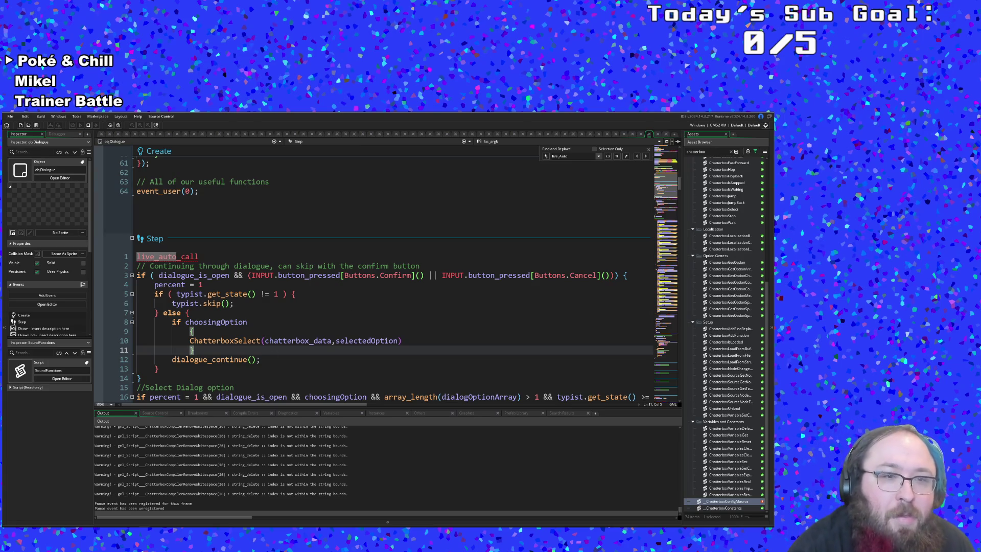
pyautogui.click(212, 322)
pyautogui.click(203, 322)
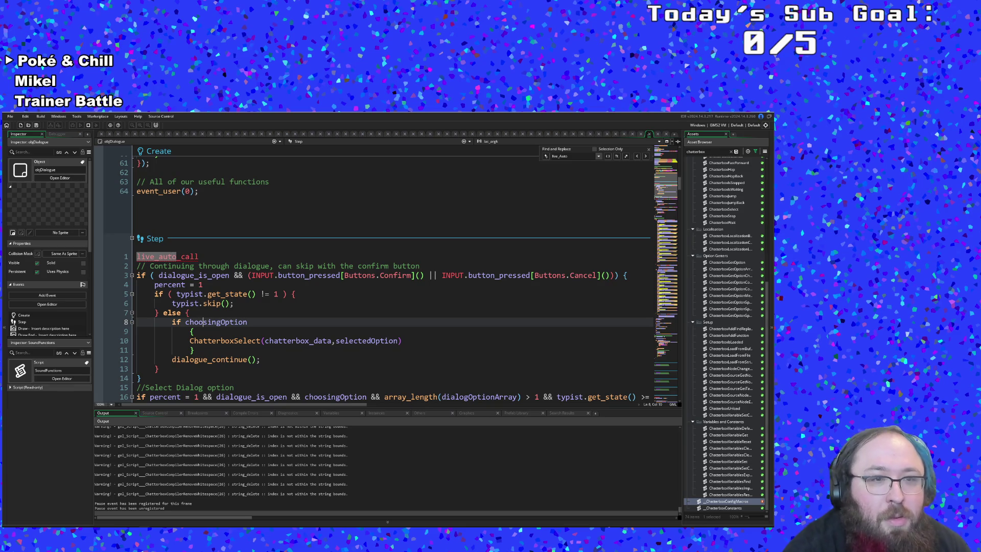
pyautogui.click(185, 313)
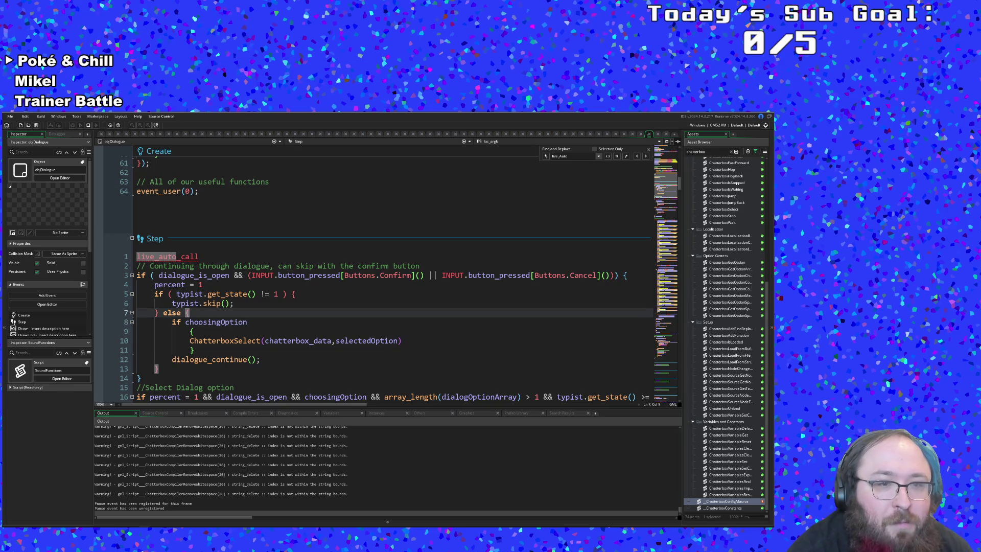
pyautogui.click(195, 350)
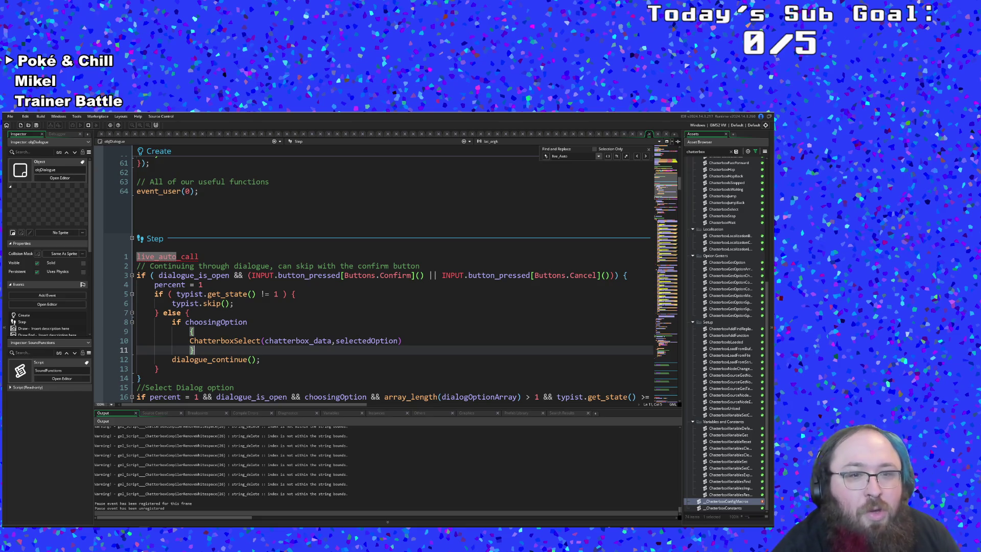
pyautogui.scroll(-20, 388, 276)
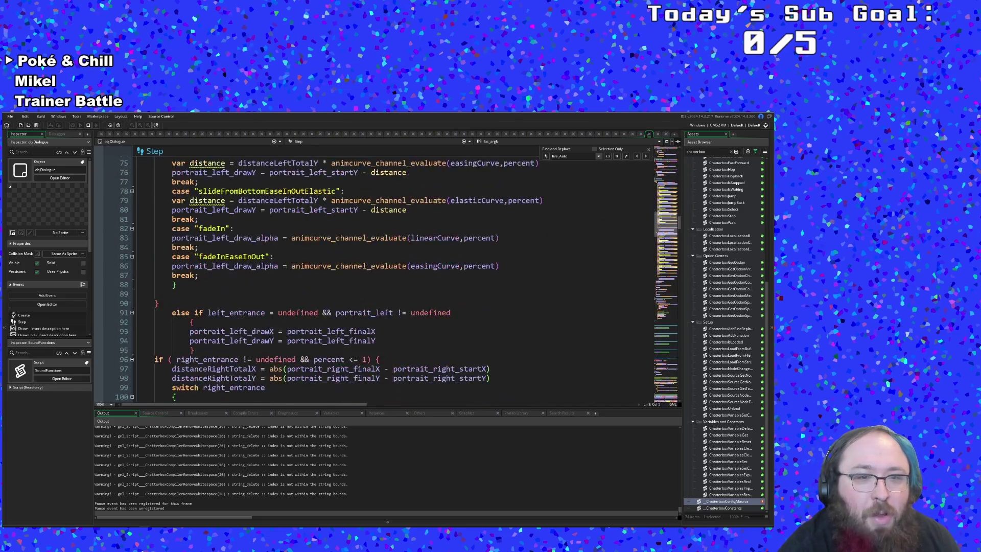
pyautogui.scroll(-20, 389, 276)
pyautogui.scroll(-15, 265, 330)
pyautogui.scroll(13, 264, 330)
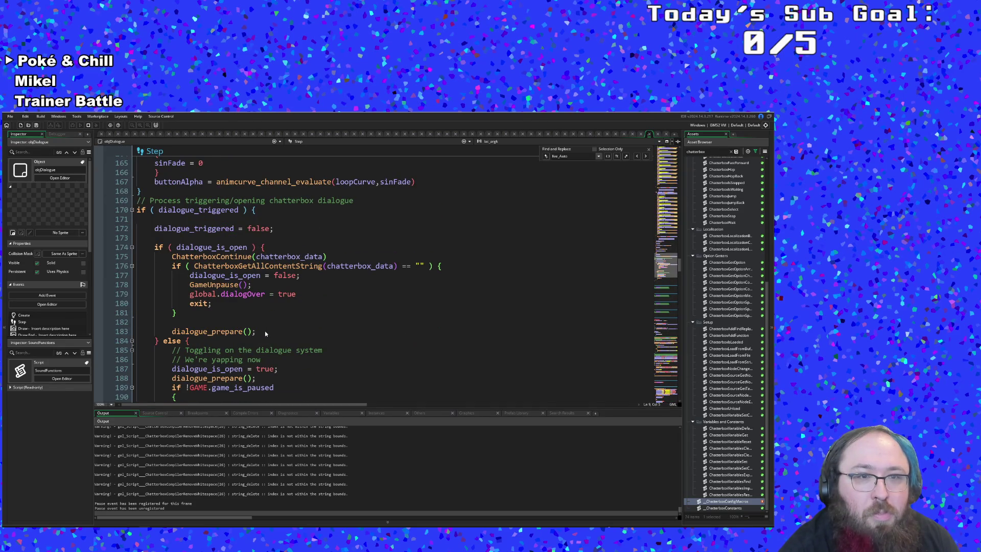
pyautogui.scroll(-20, 265, 330)
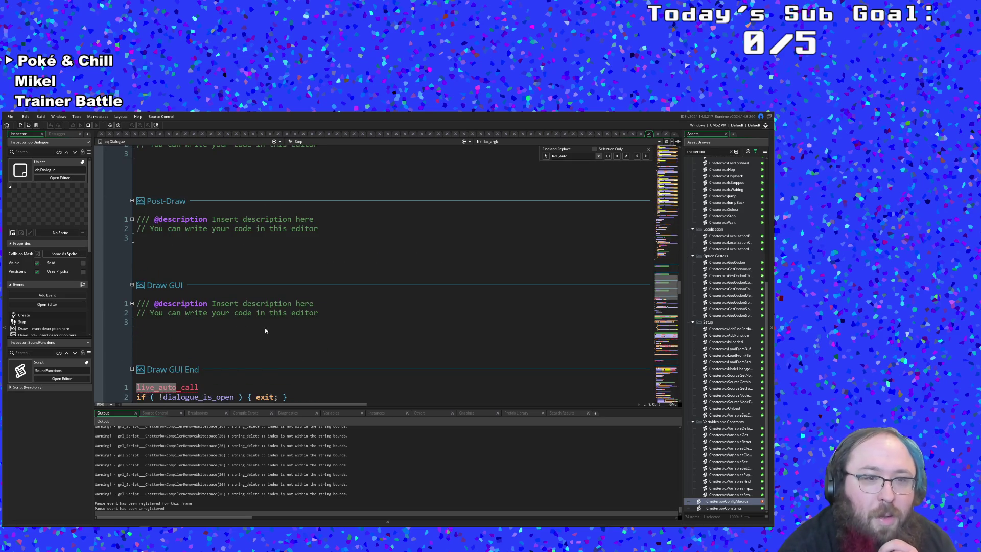
pyautogui.scroll(-18, 265, 330)
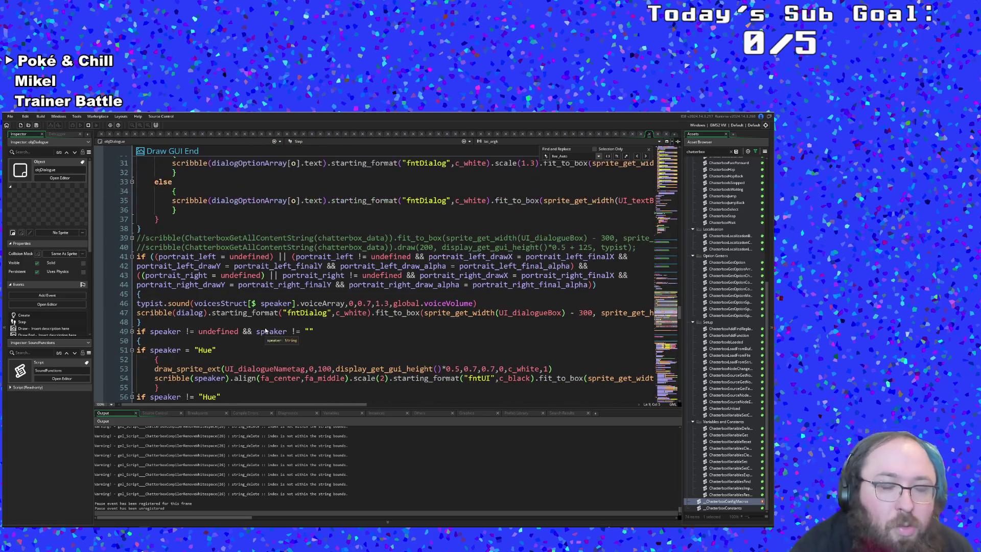
pyautogui.scroll(-2, 265, 330)
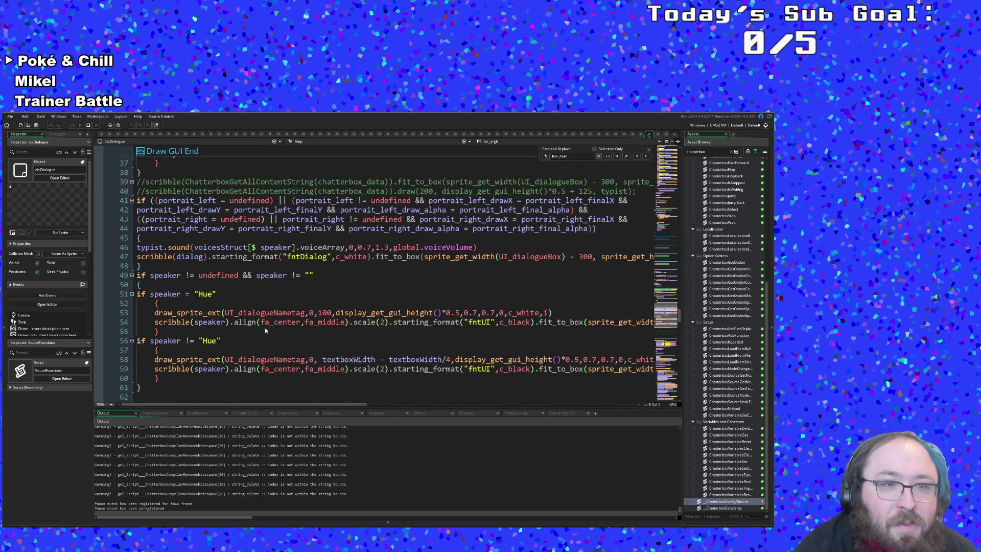
pyautogui.scroll(6, 265, 331)
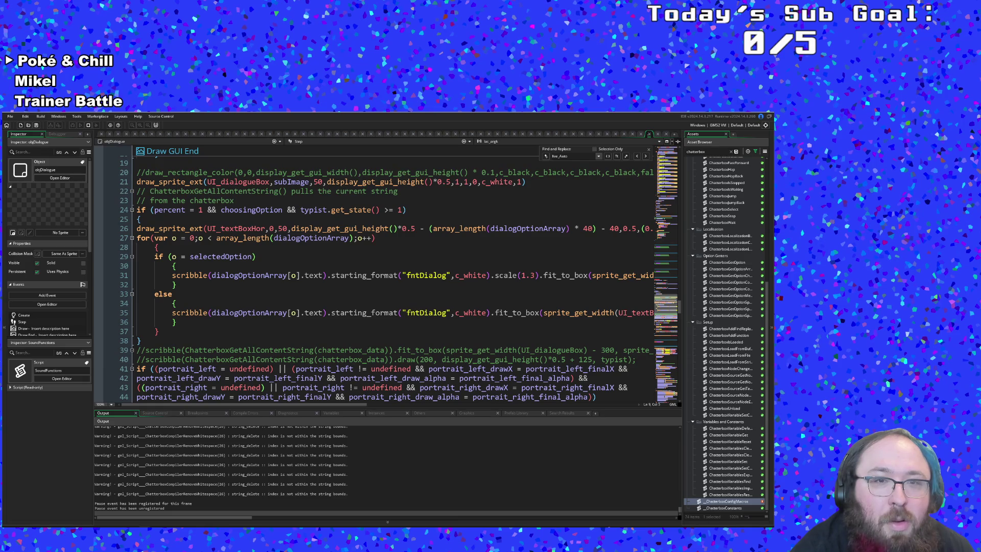
pyautogui.scroll(20, 231, 300)
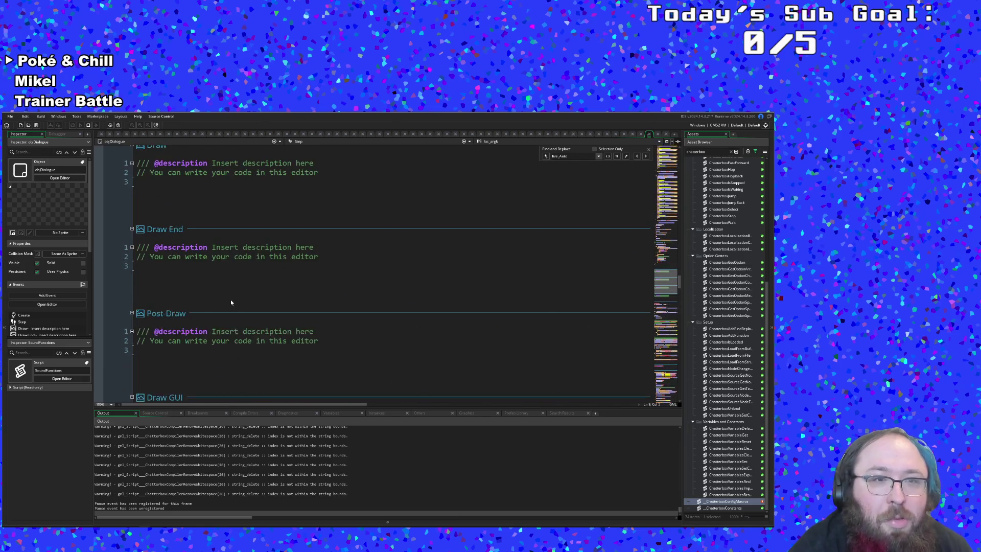
pyautogui.scroll(20, 231, 299)
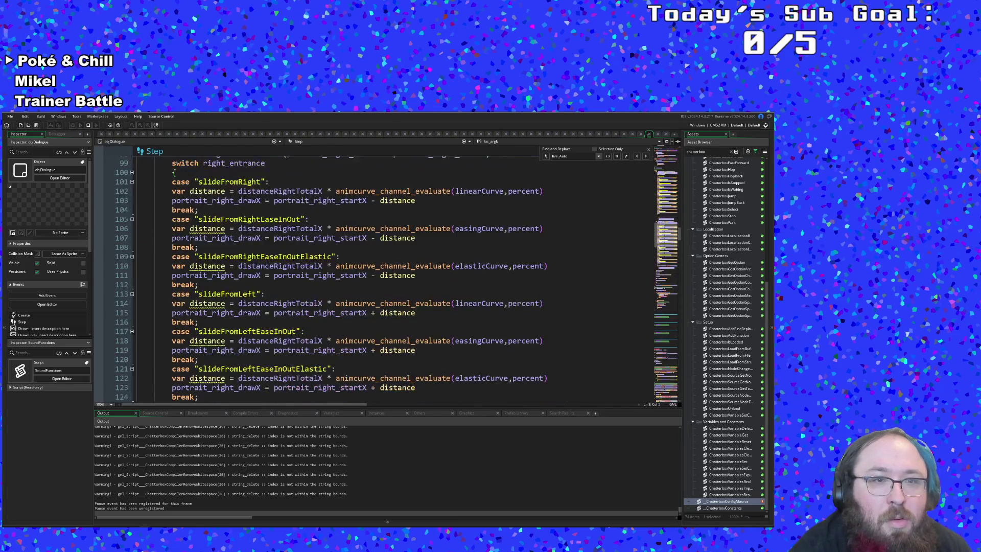
pyautogui.scroll(20, 226, 285)
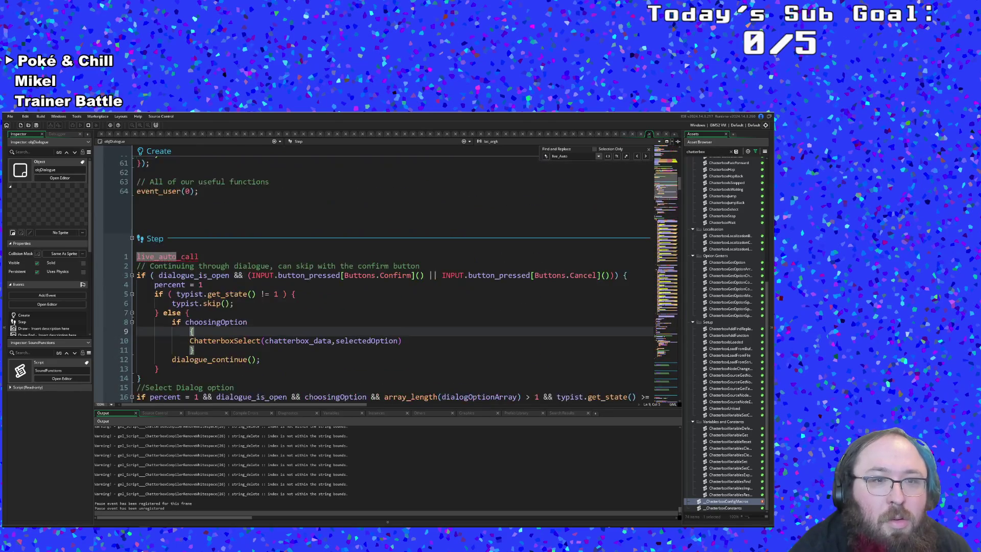
pyautogui.scroll(4, 226, 285)
pyautogui.scroll(-8, 225, 286)
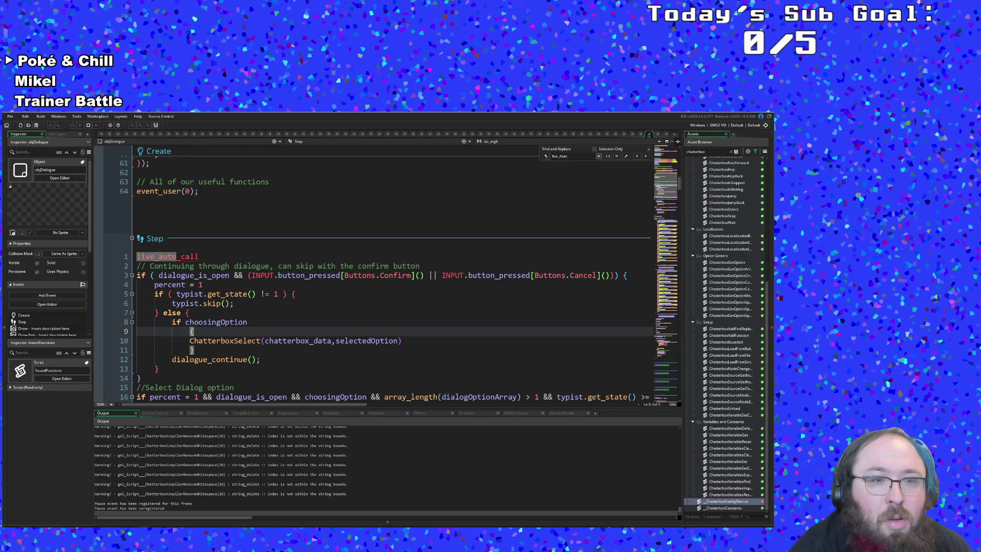
pyautogui.click(231, 322)
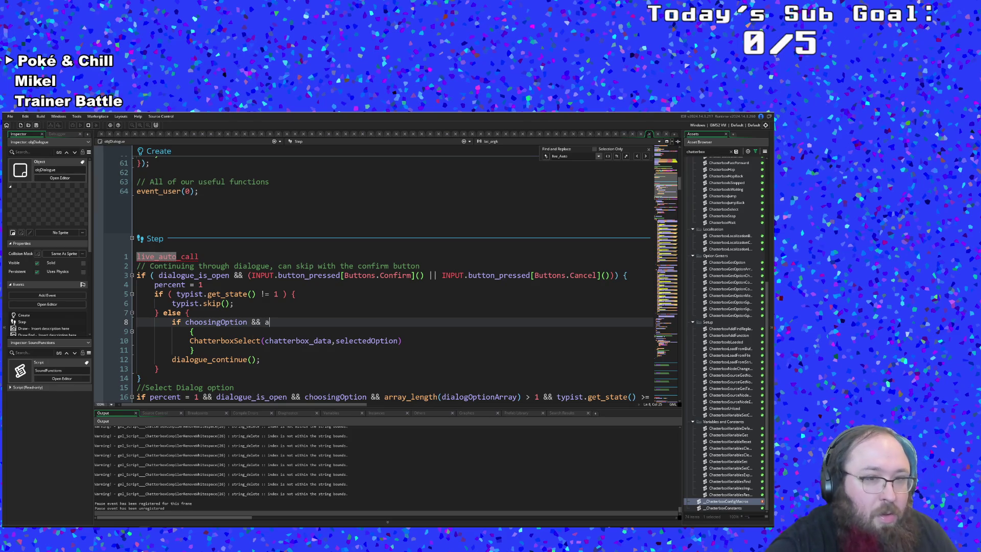
# Write array_length(dialogOptionArray) into the line 8 choosingOption condition
pyautogui.write('array_')
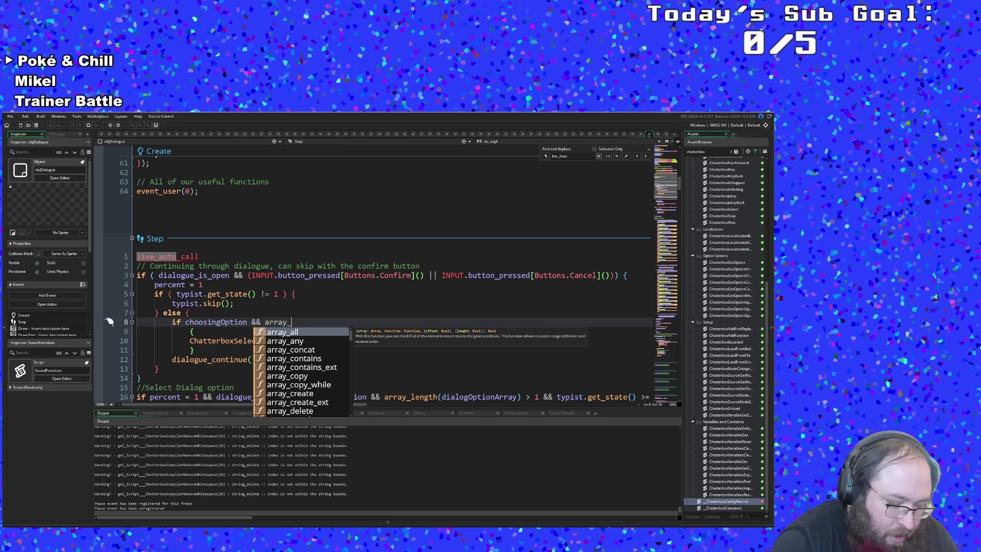
pyautogui.write('leng')
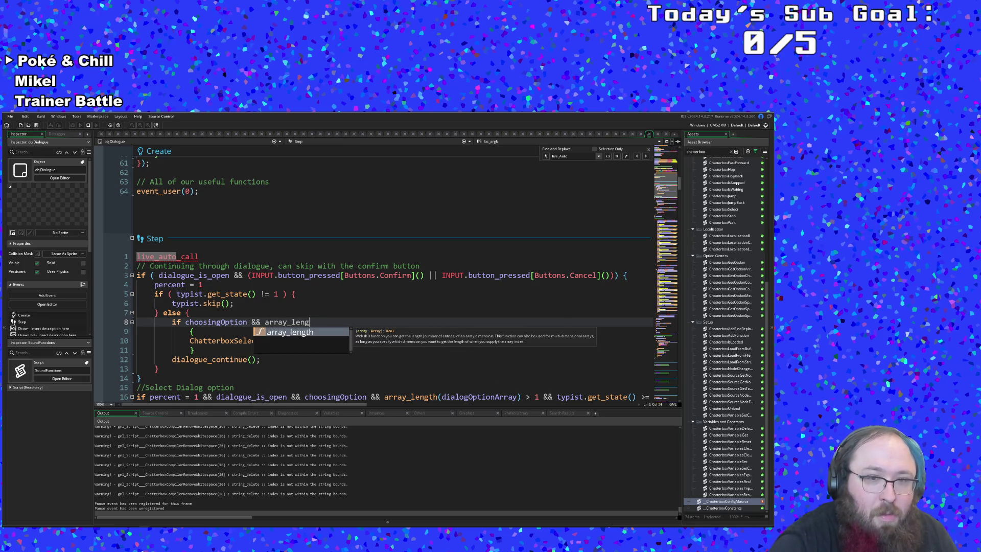
pyautogui.write('th(')
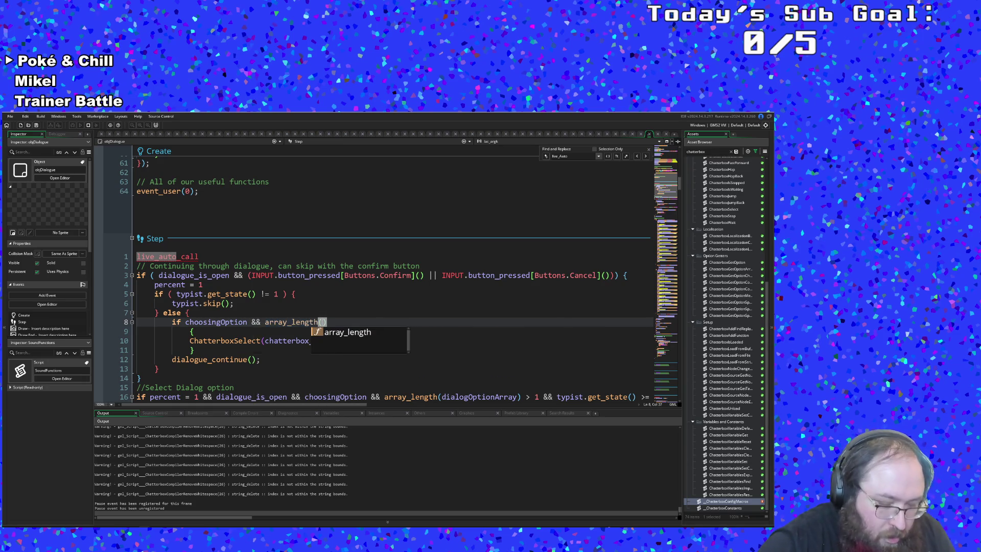
pyautogui.write('dial')
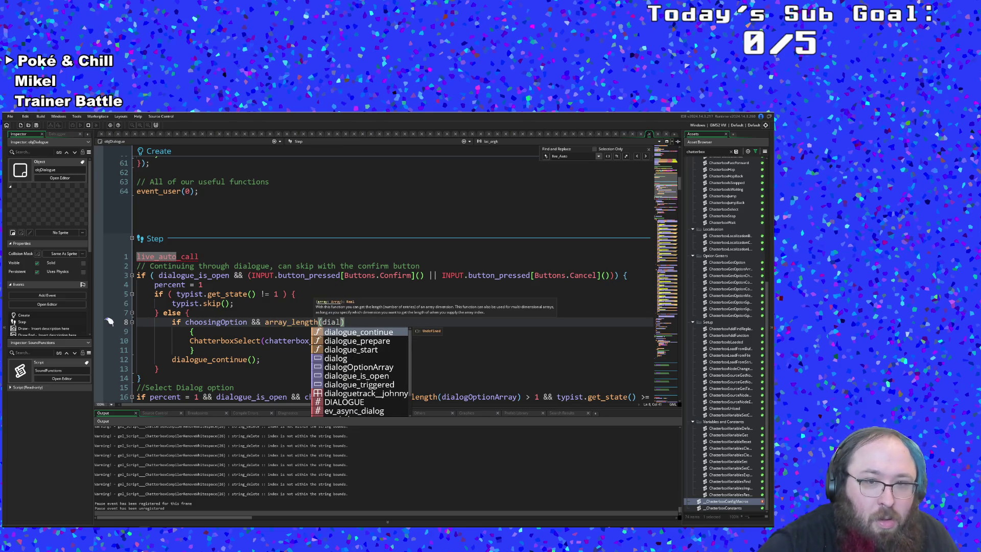
pyautogui.press('Down')
pyautogui.press('Down')
pyautogui.press('Down')
pyautogui.press('Return')
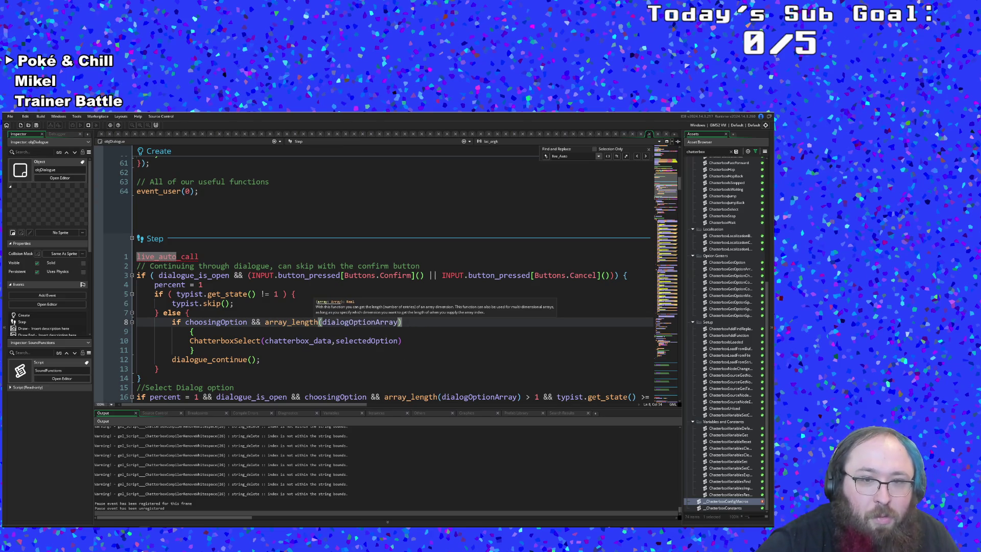
pyautogui.write(')')
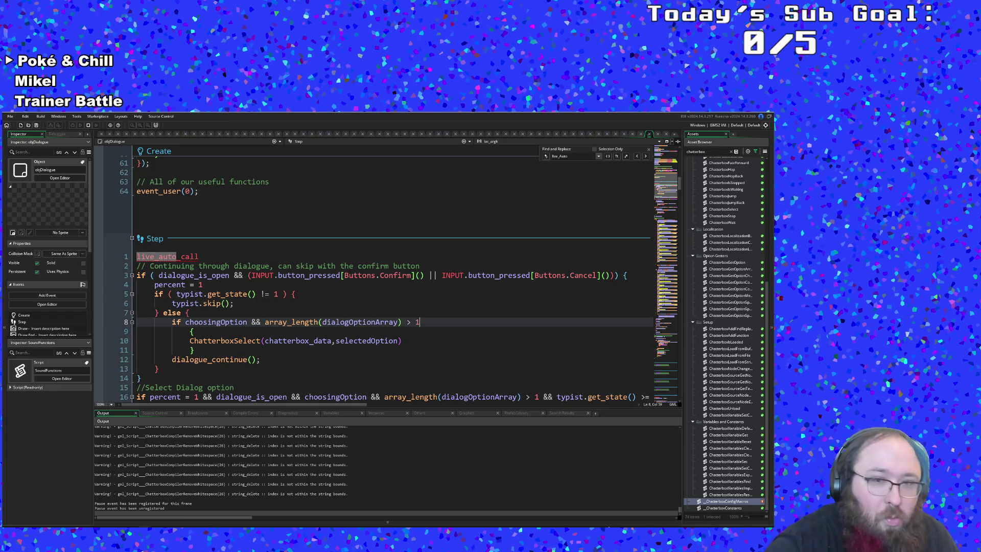
pyautogui.click(244, 340)
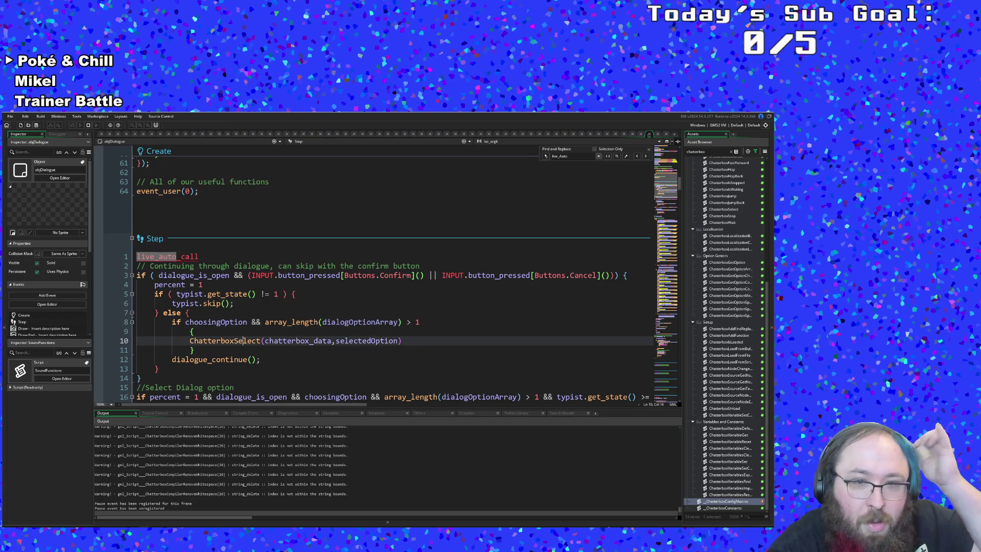
pyautogui.click(190, 331)
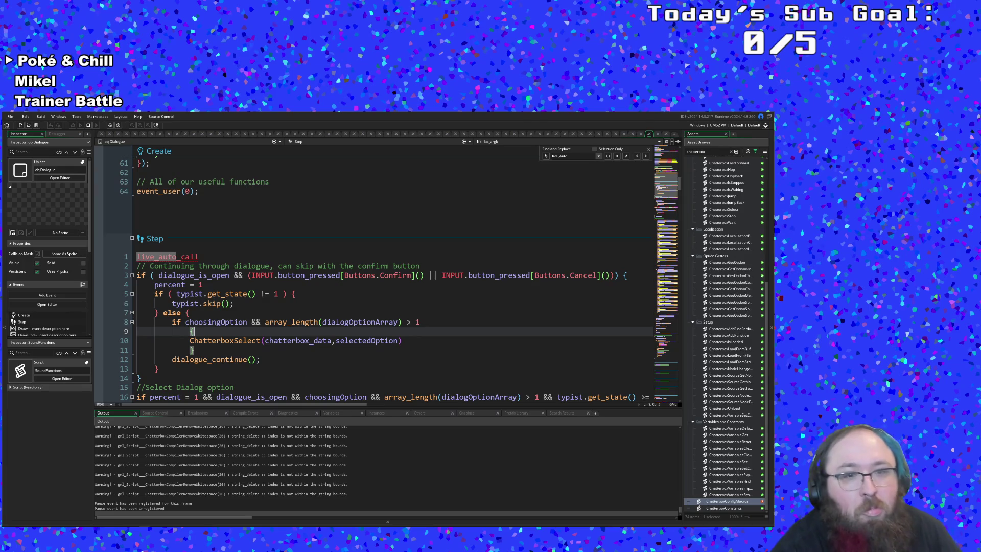
pyautogui.press('Down')
pyautogui.press('Up')
# Delete the '> 1' comparison on line 8 and add a blank line after the closing brace
pyautogui.click(420, 322)
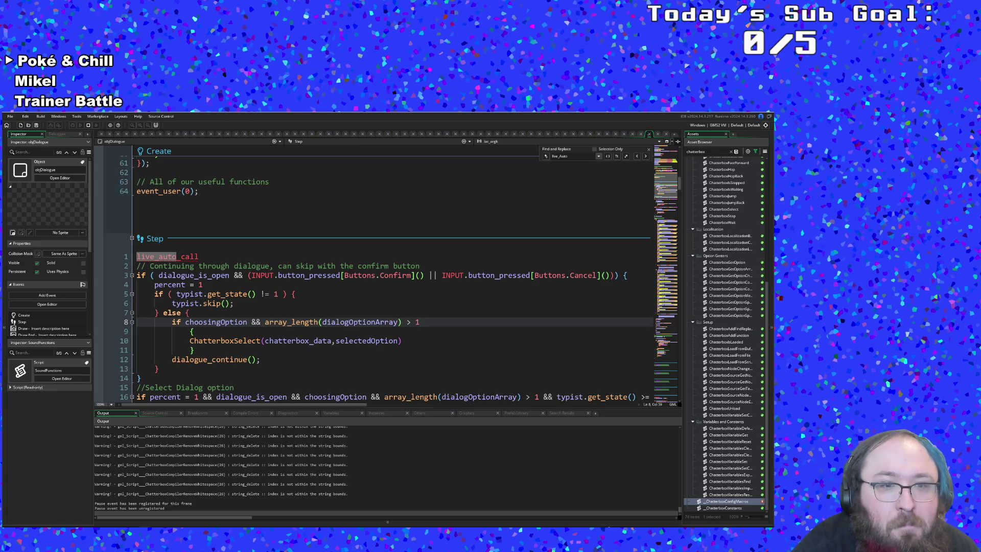
pyautogui.click(261, 360)
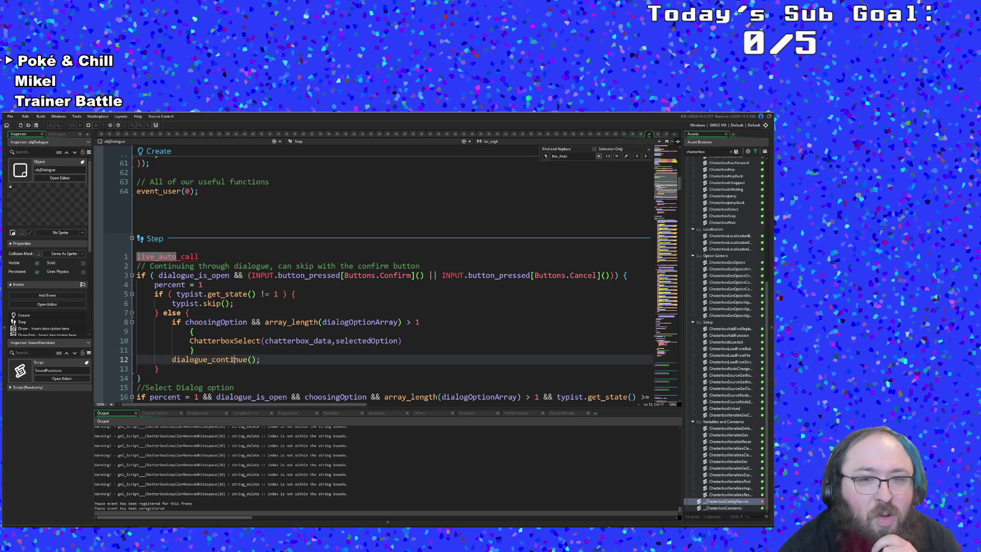
pyautogui.click(401, 322)
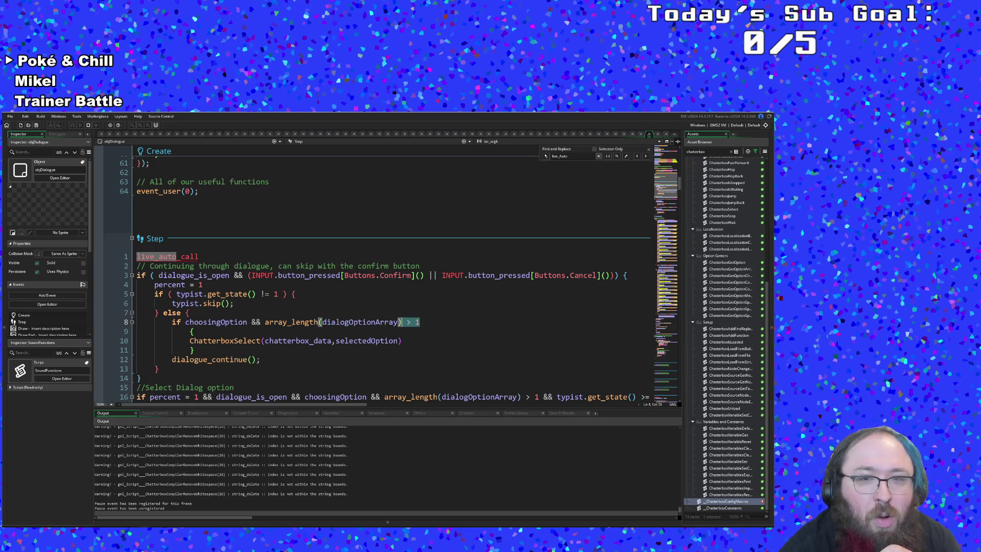
pyautogui.press('Delete')
pyautogui.press('Down')
pyautogui.press('Down')
pyautogui.press('Down')
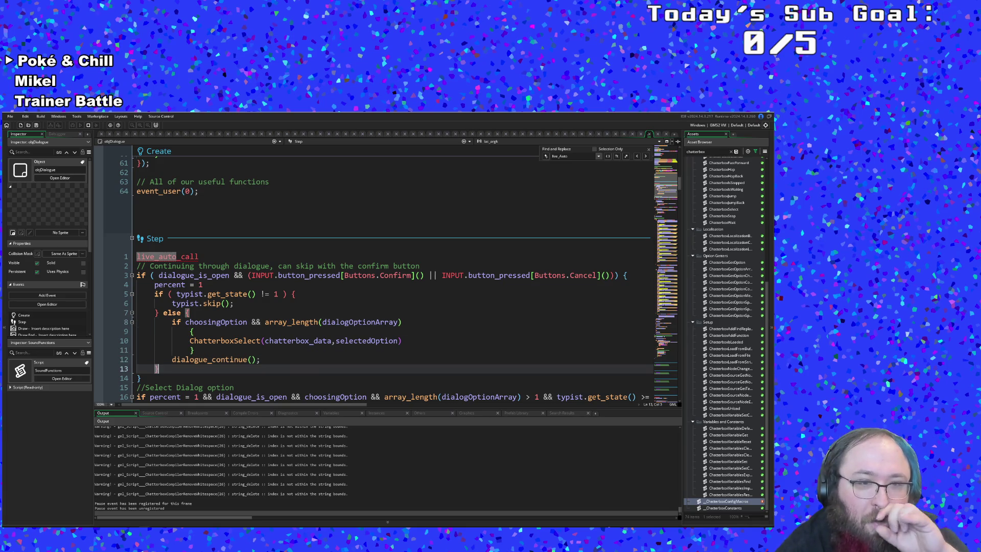
pyautogui.press('Up')
pyautogui.press('Up')
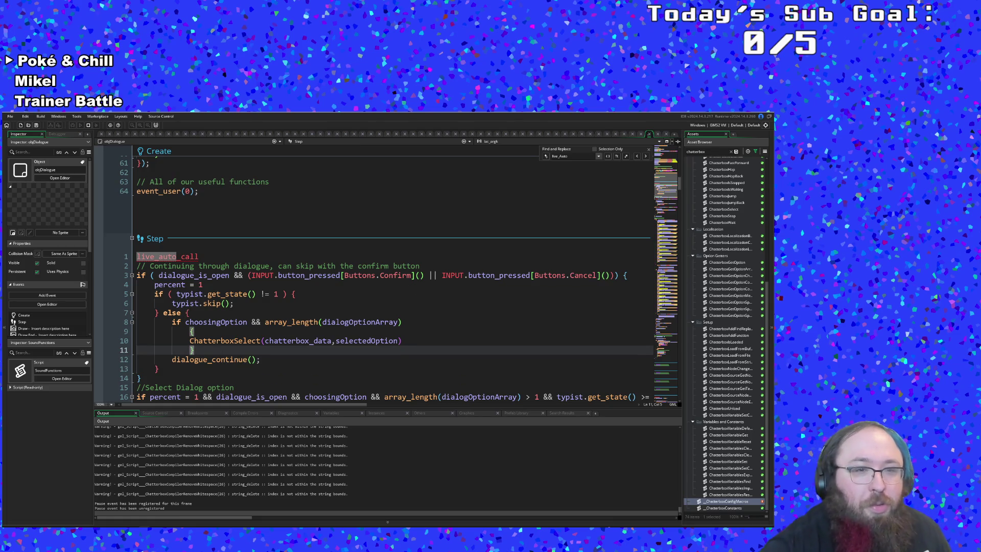
pyautogui.press('Return')
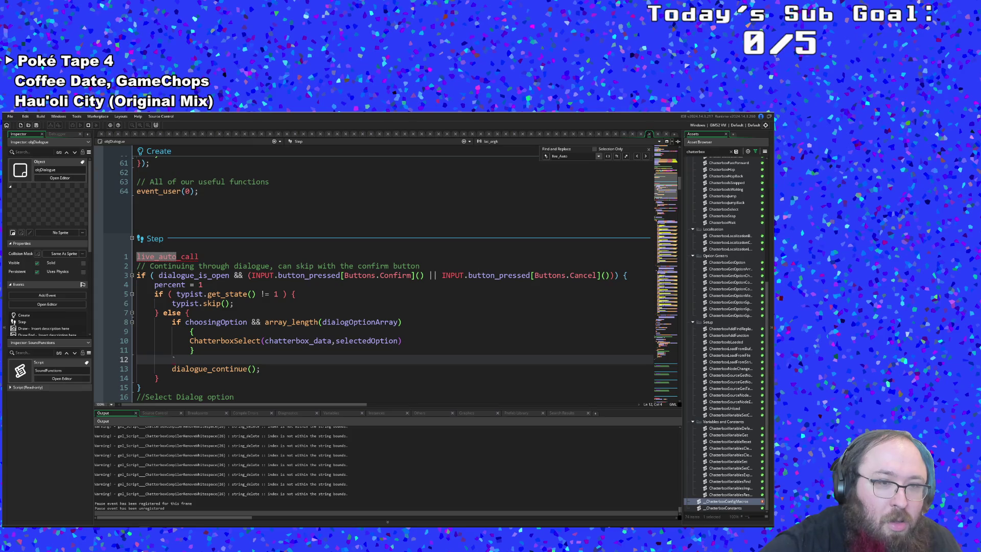
# Add an 'else' block after the if block that wraps dialogue_continue();
pyautogui.write('else {')
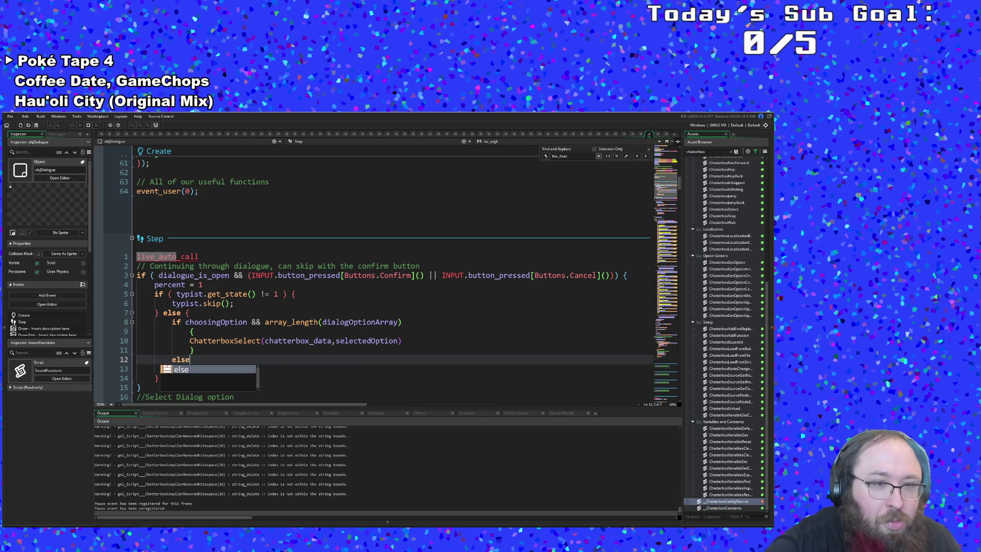
pyautogui.press('Return')
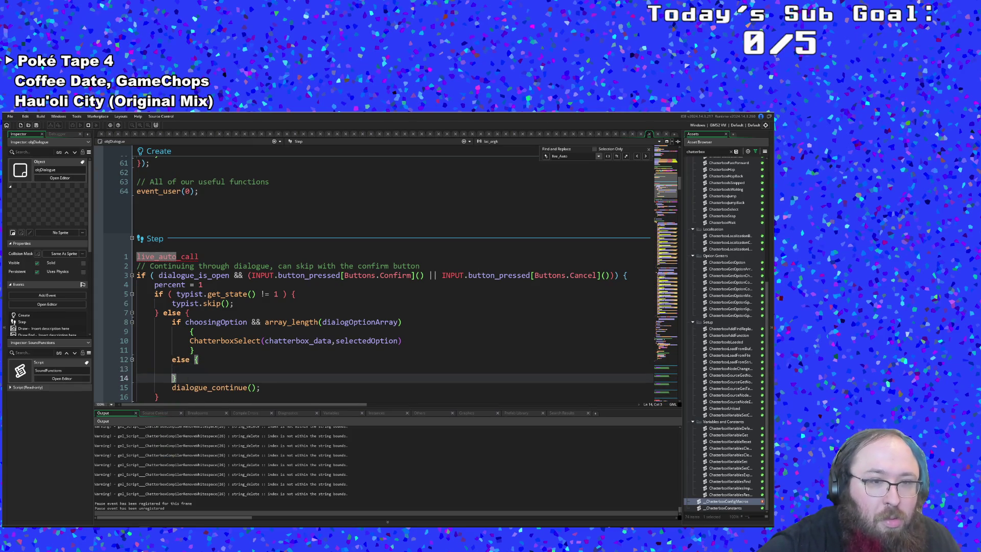
pyautogui.hotkey('ctrl', 'd')
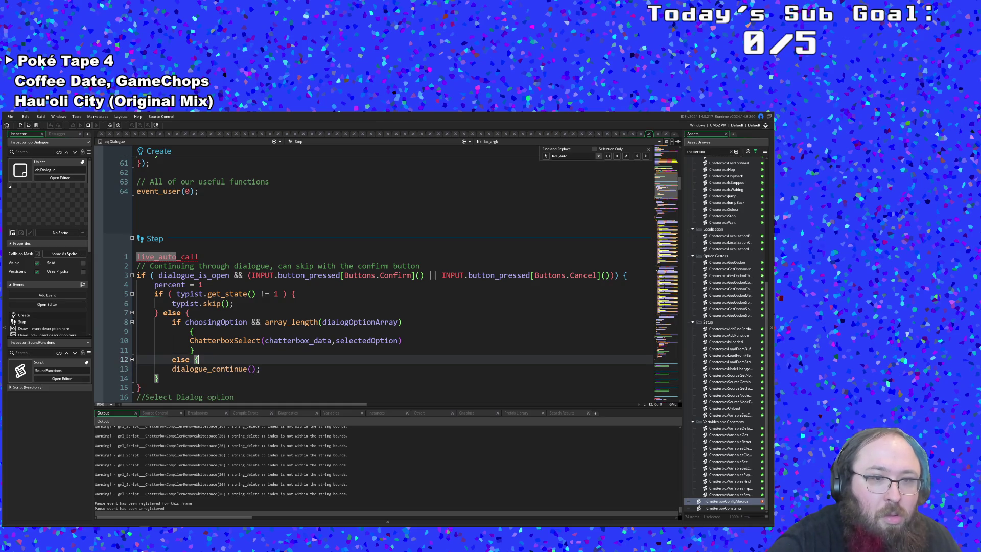
pyautogui.hotkey('ctrl', 'd')
pyautogui.press('End')
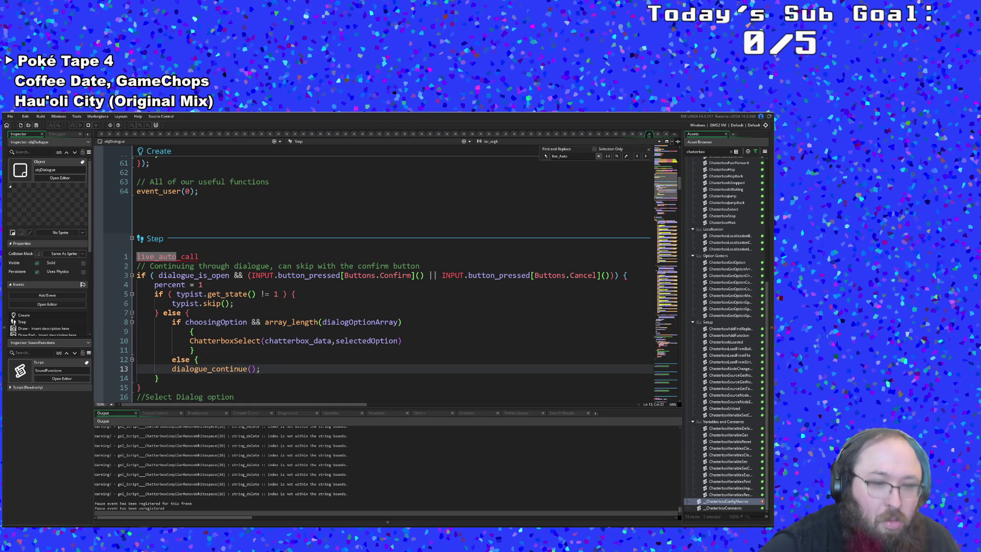
pyautogui.press('Return')
pyautogui.write('}')
pyautogui.press('Up')
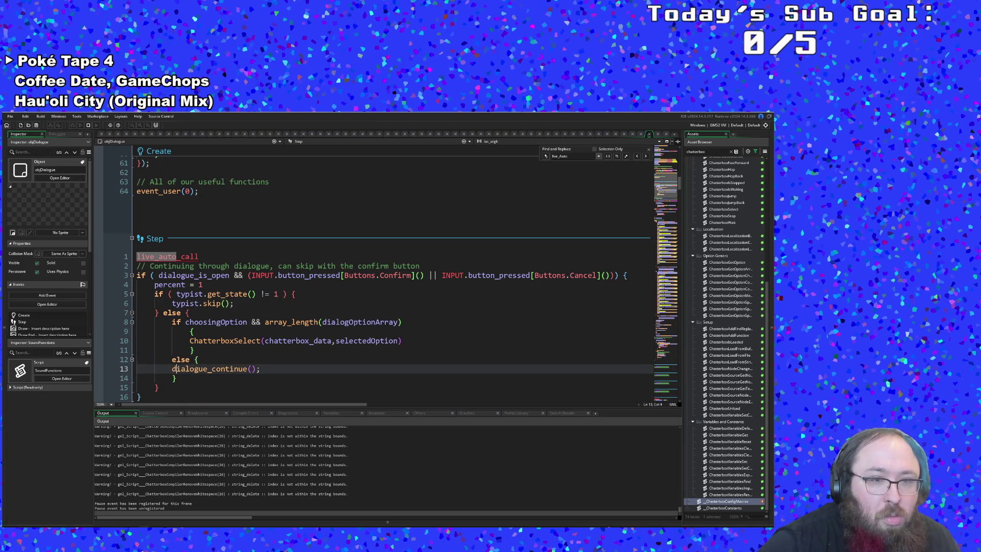
# Indent the else block's contents and move its opening brace onto its own line
pyautogui.press('Tab')
pyautogui.press('Down')
pyautogui.press('Tab')
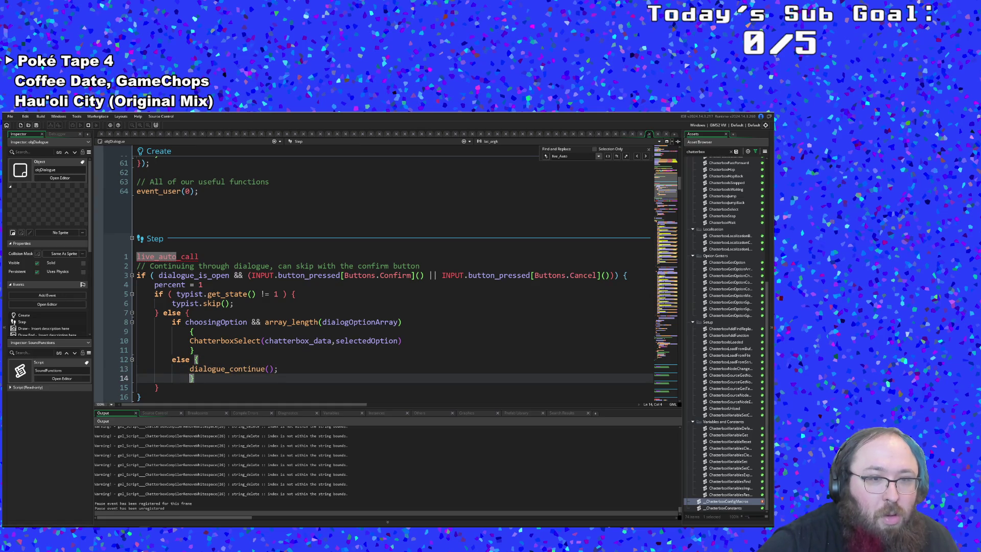
pyautogui.press('Up')
pyautogui.press('Up')
pyautogui.press('Return')
pyautogui.press('Tab')
pyautogui.press('Tab')
pyautogui.press('Tab')
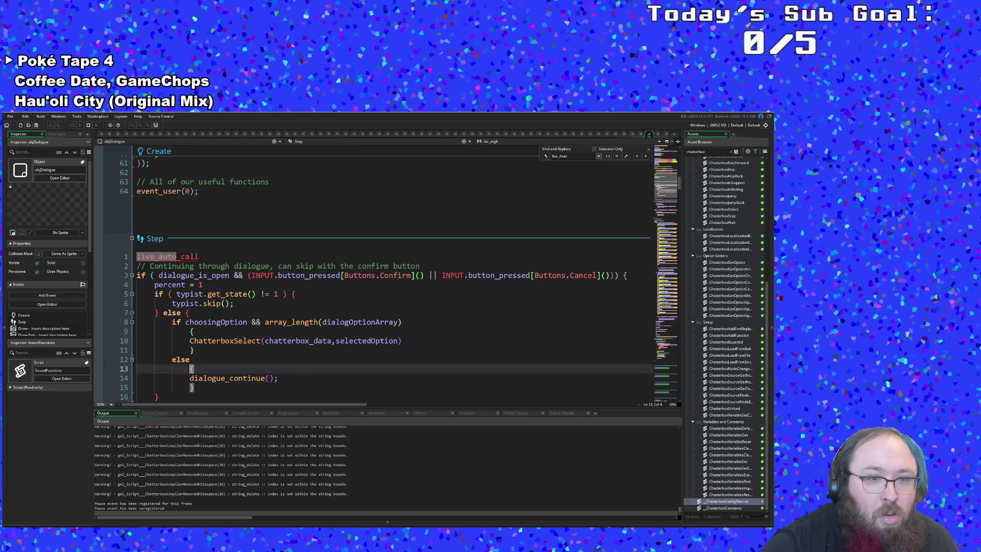
pyautogui.press('Up')
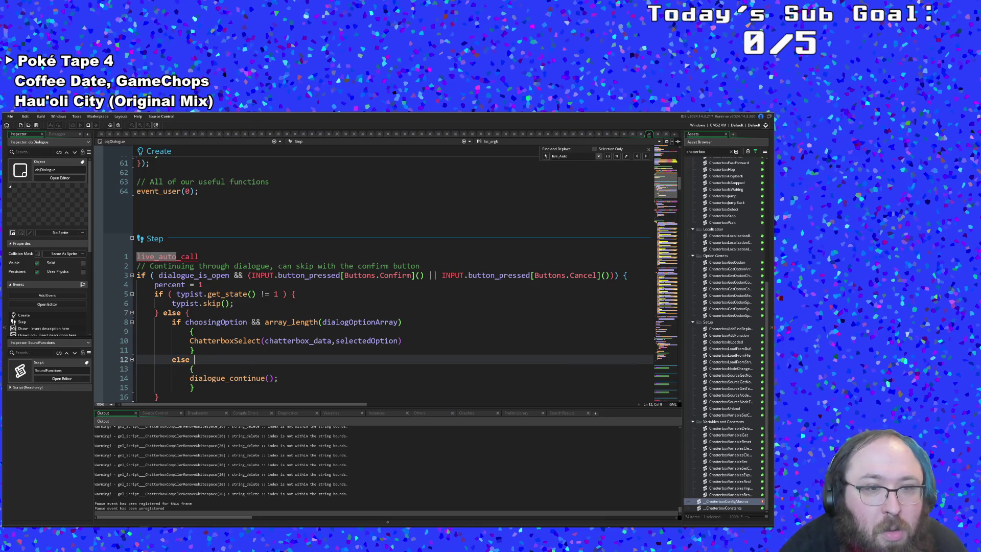
pyautogui.press('Down')
pyautogui.press('Down')
pyautogui.press('Up')
pyautogui.press('Up')
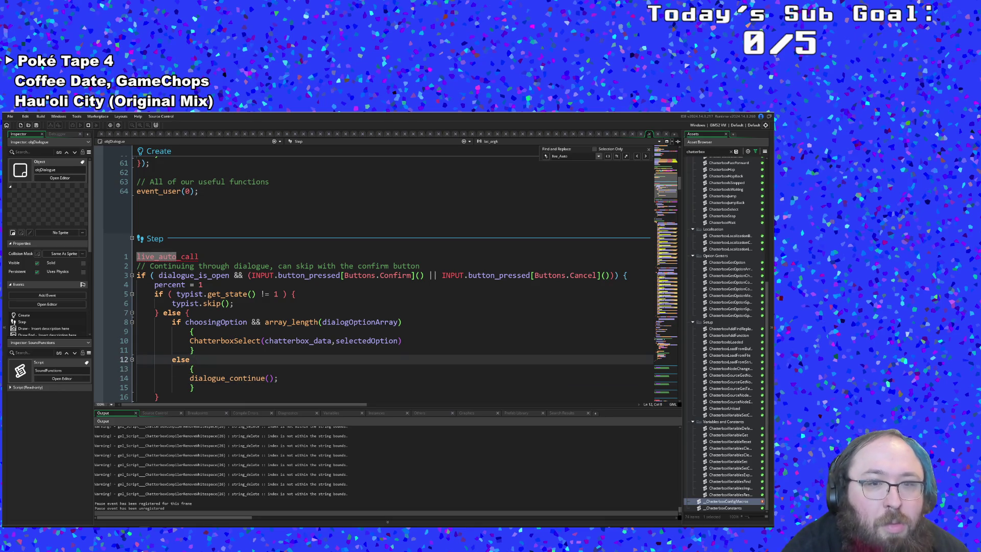
# Check the if/else brace pairs on lines 9-11 and save the project
pyautogui.press('Up')
pyautogui.click(194, 369)
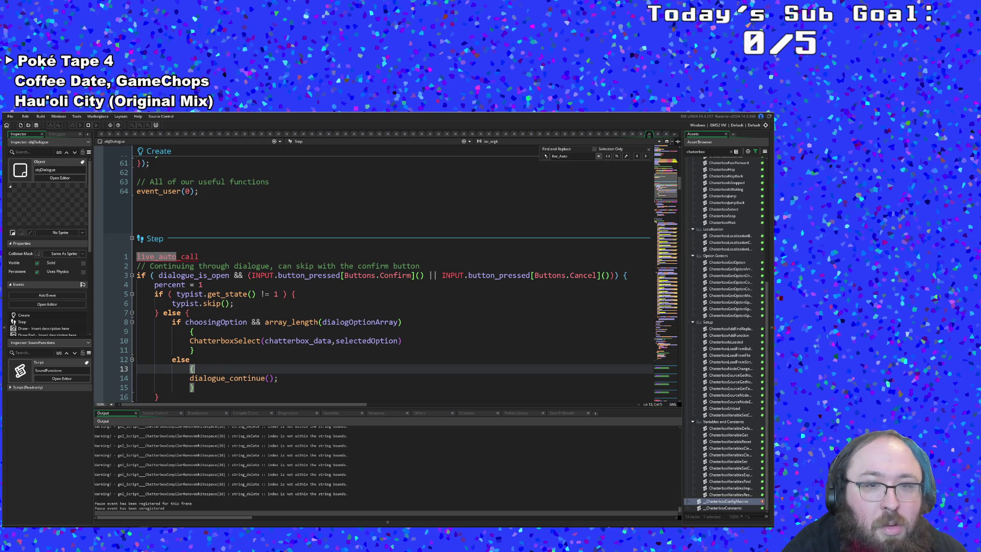
pyautogui.click(195, 350)
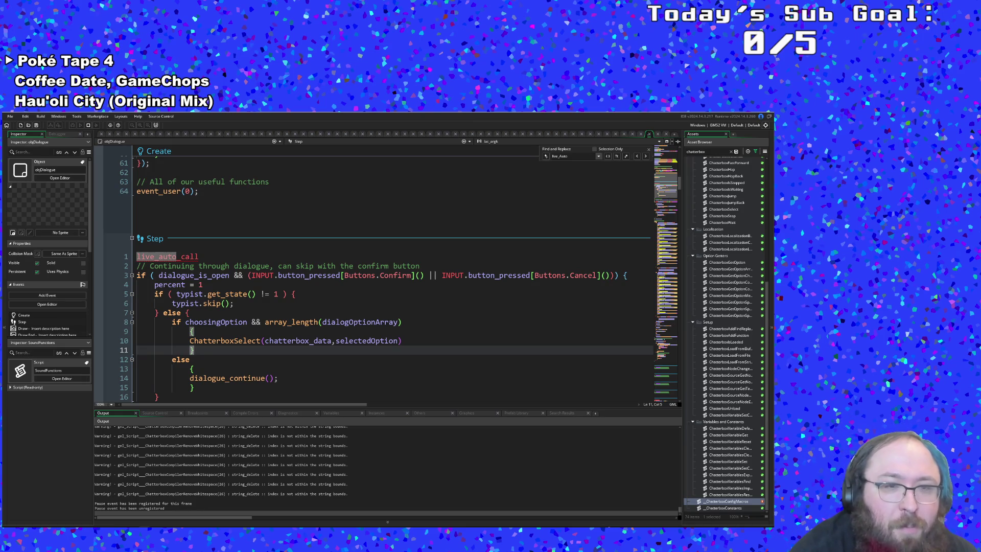
pyautogui.click(194, 331)
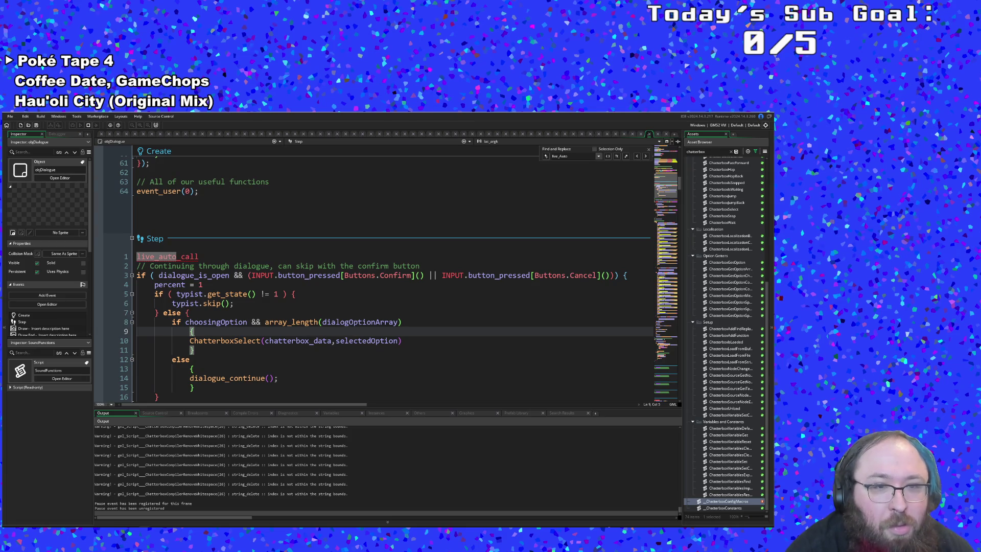
pyautogui.click(195, 350)
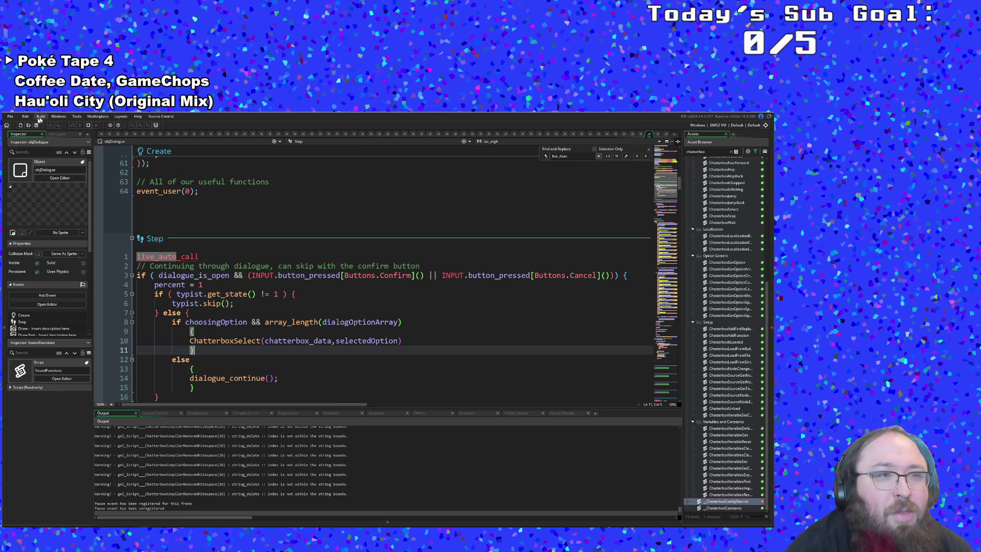
pyautogui.click(10, 116)
pyautogui.click(29, 150)
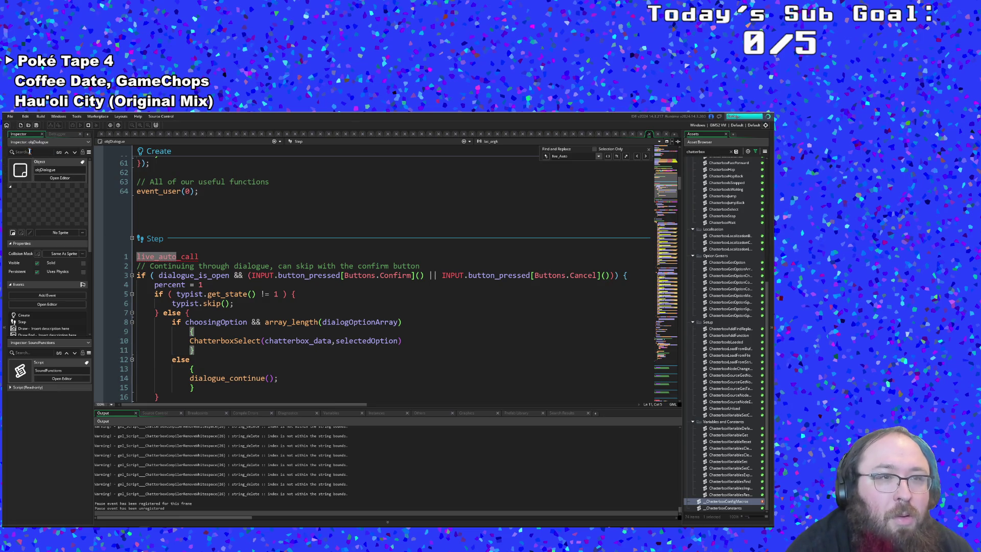
# In the running game, talk to the shopkeeper and pick Leave from the menu
pyautogui.hotkey('alt', 'Tab')
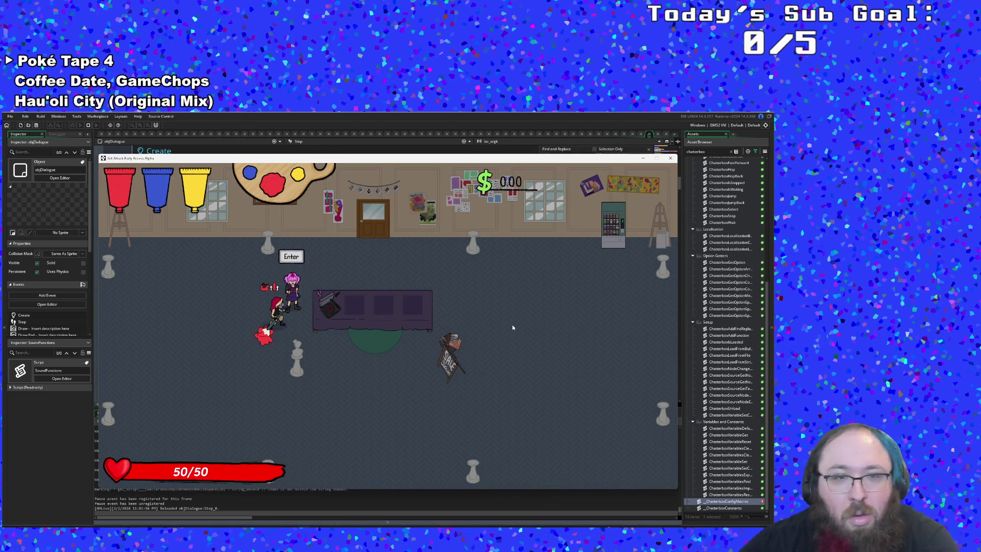
pyautogui.press('Return')
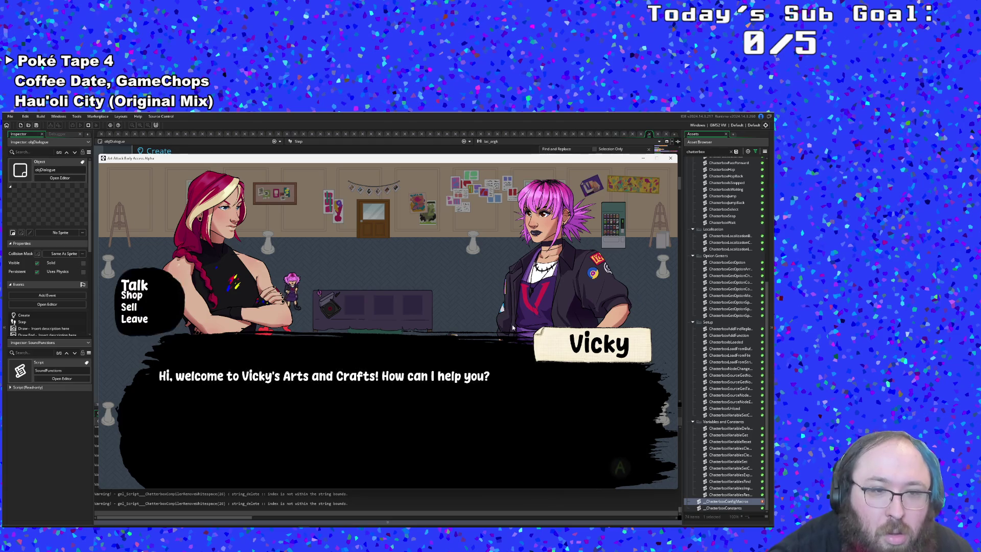
pyautogui.press('Down')
pyautogui.press('Down')
pyautogui.press('Return')
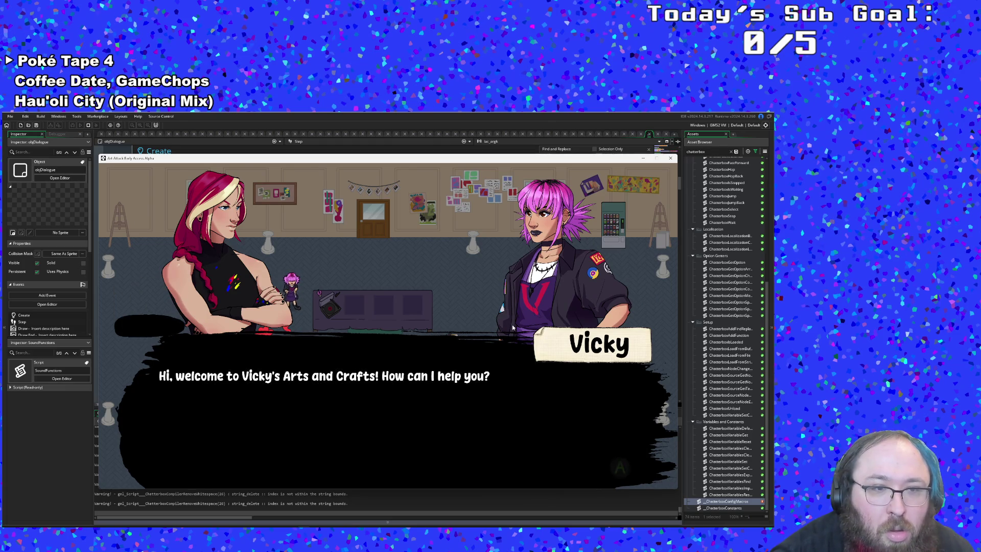
# Talk to the shopkeeper again, pick Shop, skip its lines, then close the game
pyautogui.press('Return')
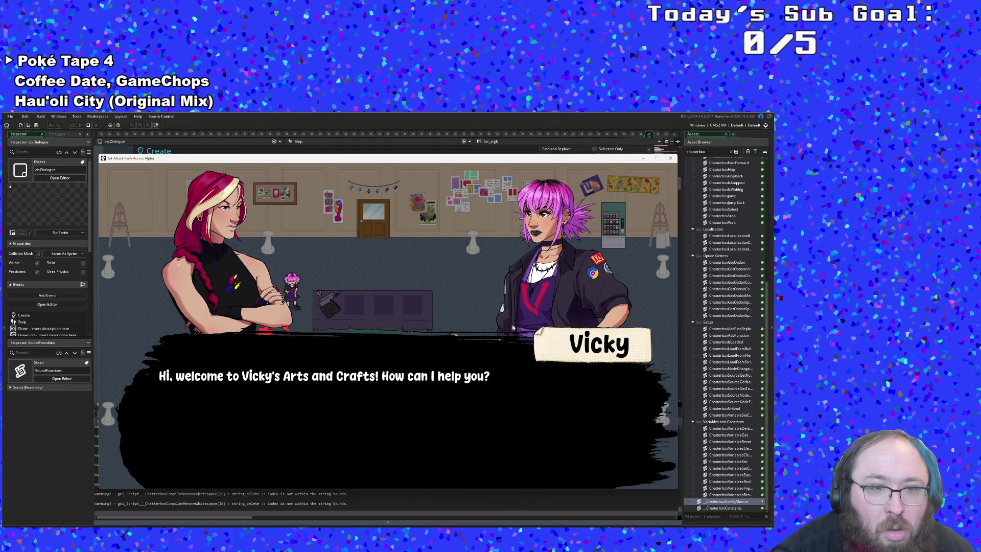
pyautogui.press('Return')
pyautogui.press('Return')
pyautogui.press('Return')
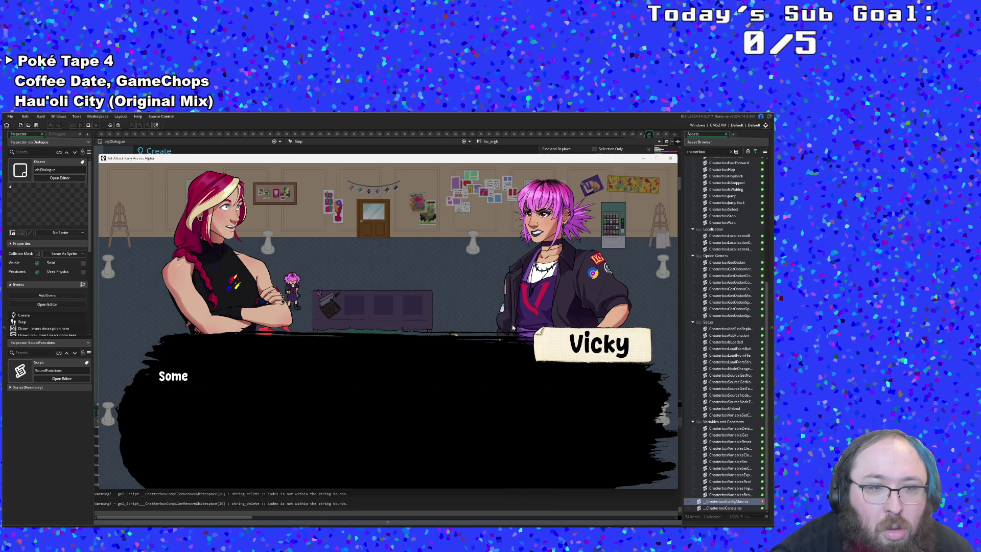
pyautogui.press('Return')
pyautogui.press('Return')
pyautogui.press('Return')
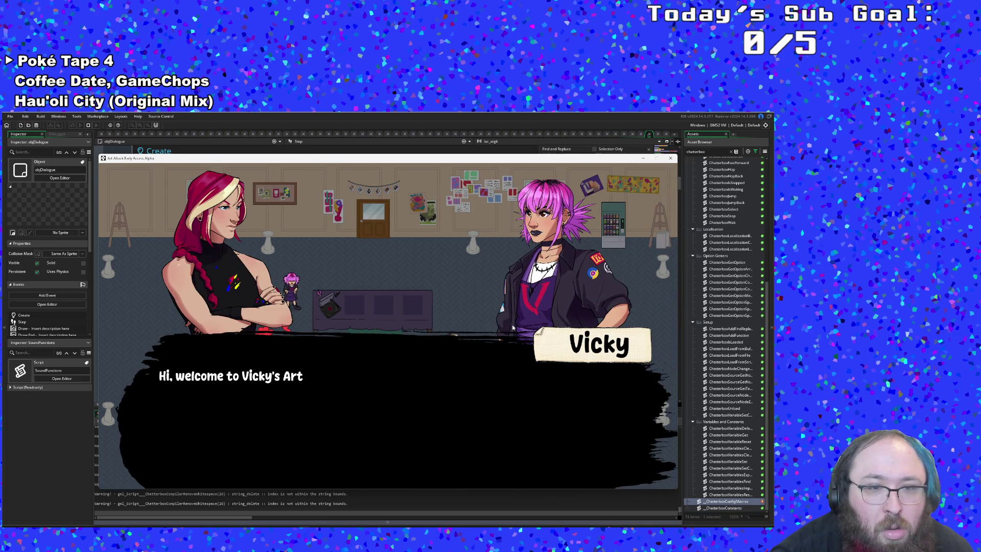
pyautogui.press('Down')
pyautogui.press('Down')
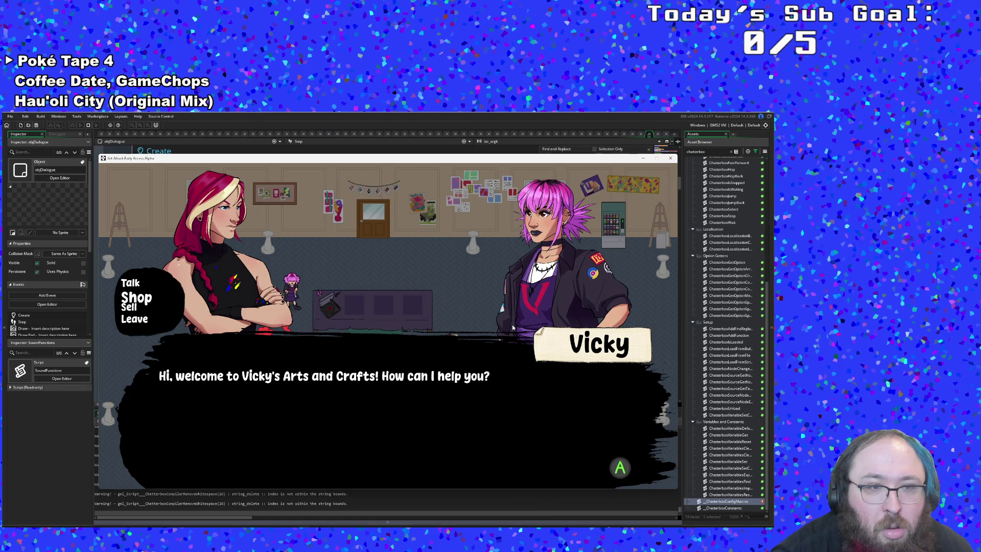
pyautogui.press('Return')
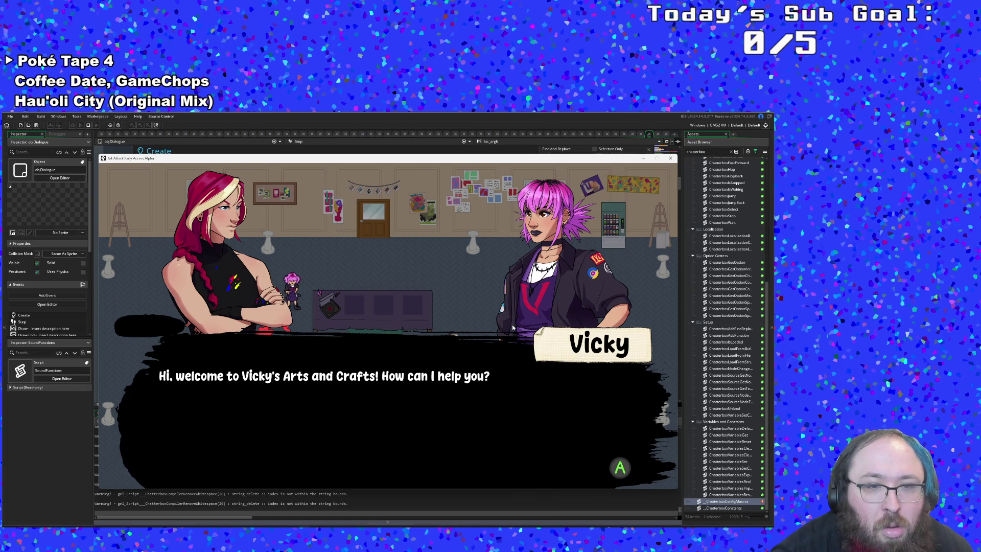
pyautogui.press('Return')
pyautogui.press('Return')
pyautogui.press('Return')
pyautogui.press('Return')
pyautogui.press('Return')
pyautogui.press('Return')
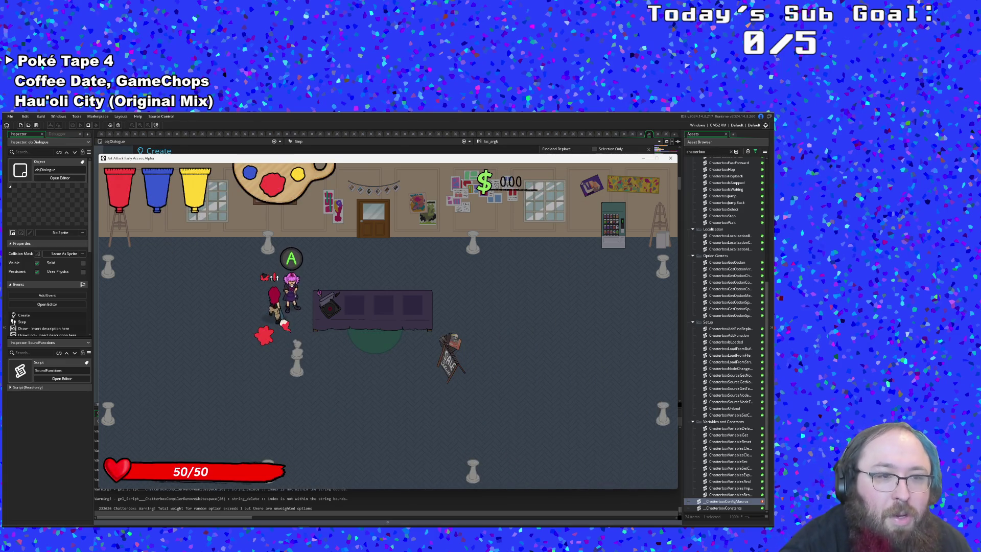
pyautogui.press('Escape')
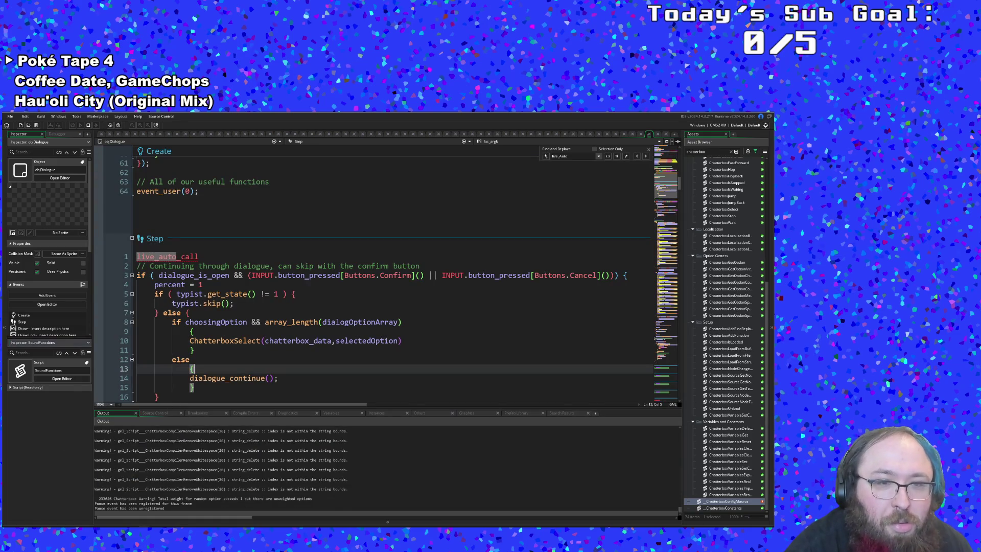
# Require array_length(dialogOptionArray) > 1 on line 8, save to hot-reload, and talk to Vicky
pyautogui.click(190, 359)
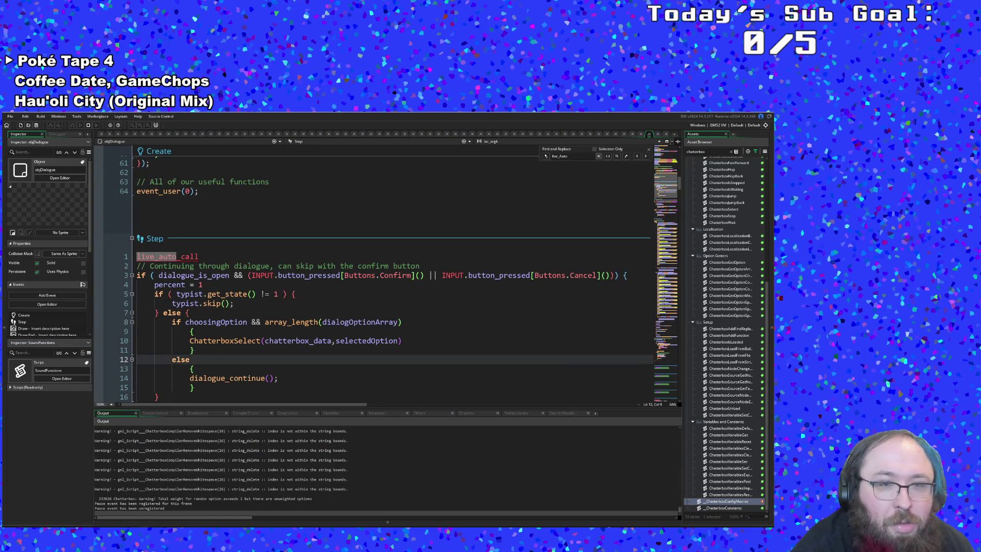
pyautogui.click(248, 322)
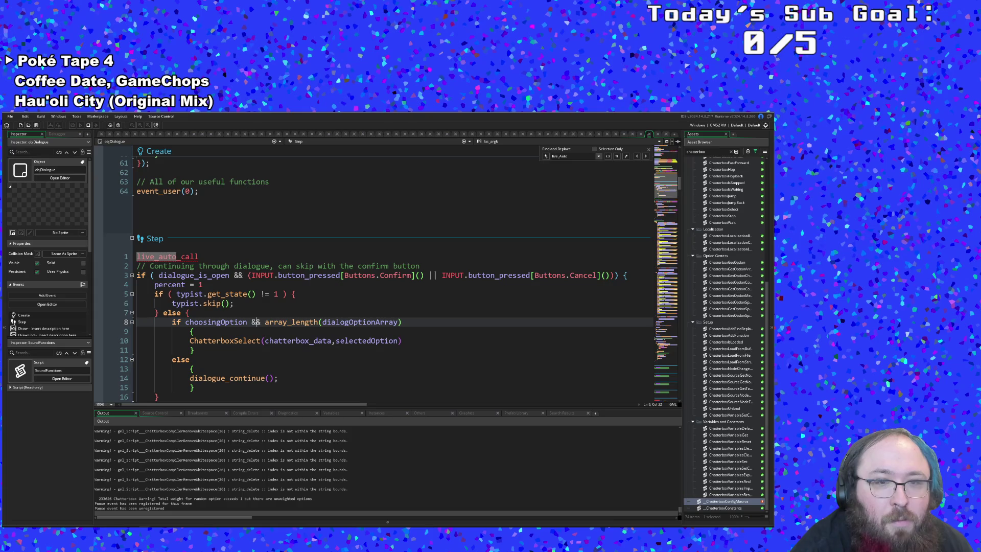
pyautogui.click(402, 322)
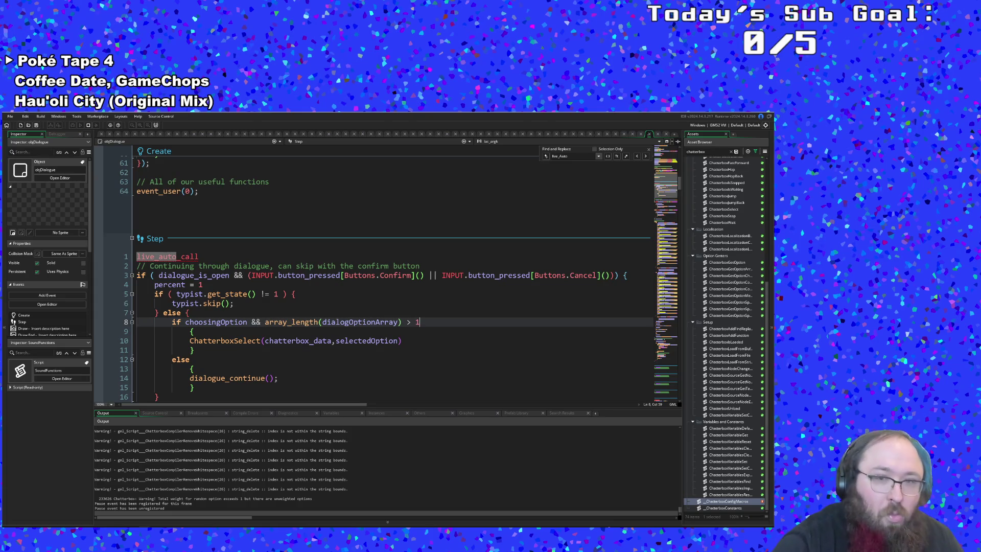
pyautogui.press('Down')
pyautogui.press('Down')
pyautogui.press('Down')
pyautogui.press('Up')
pyautogui.press('Up')
pyautogui.press('Down')
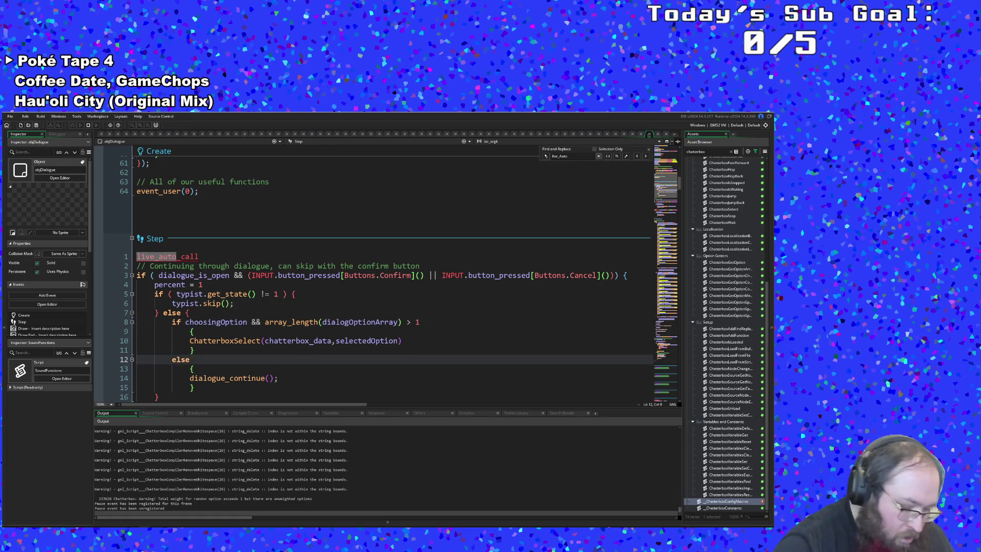
pyautogui.hotkey('ctrl', 's')
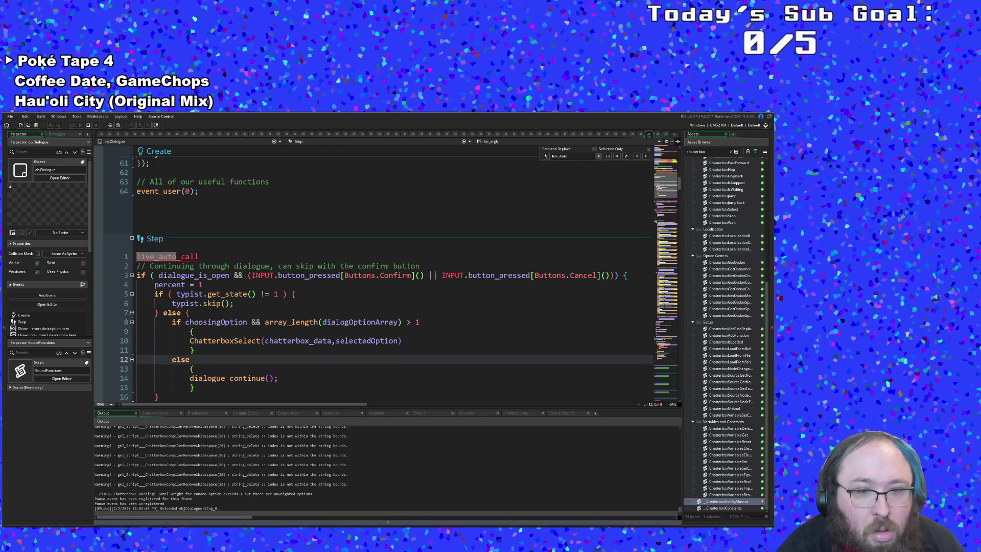
pyautogui.hotkey('alt', 'Tab')
pyautogui.press('space')
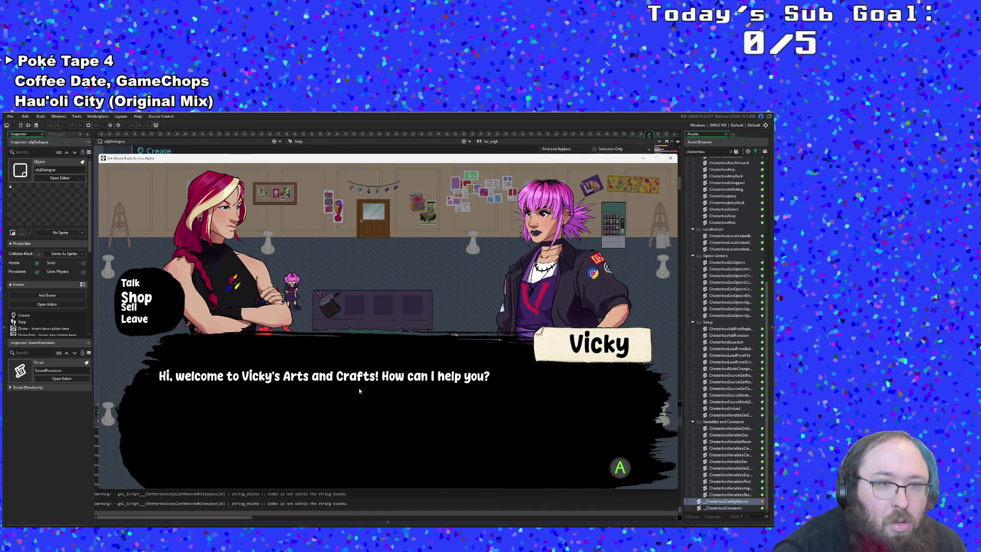
# Advance Vicky's shop lines to the end, then bring the Step event code back
pyautogui.press('space')
pyautogui.press('space')
pyautogui.press('space')
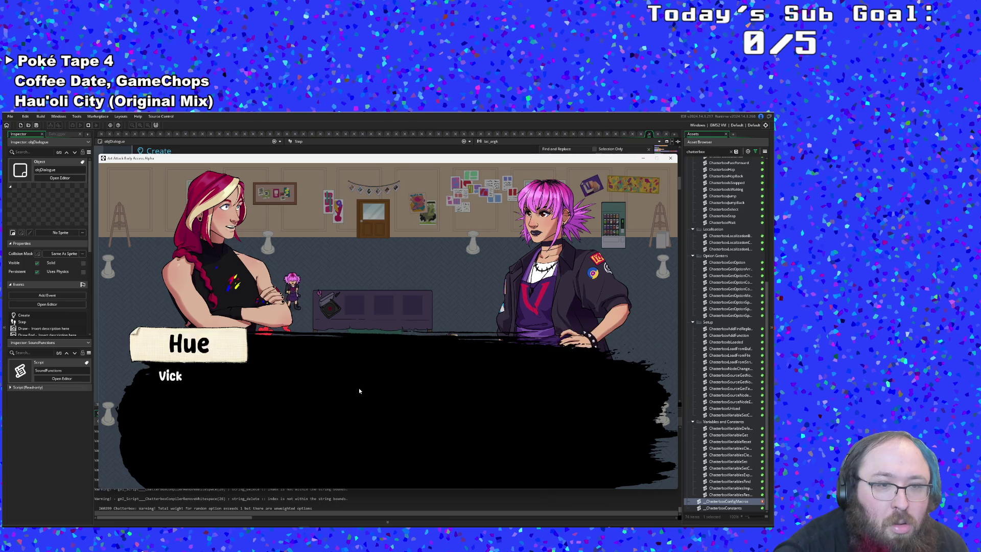
pyautogui.press('space')
pyautogui.press('space')
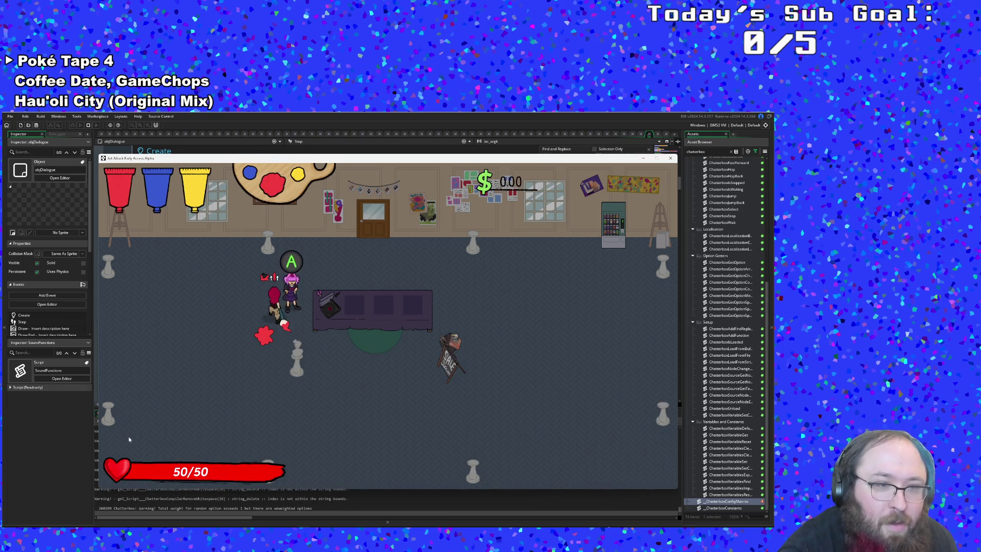
pyautogui.click(78, 438)
# Delete the else line, its braces, unindent dialogue_continue(), and save to hot-reload
pyautogui.moveTo(195, 368); pyautogui.dragTo(137, 359)
pyautogui.press('BackSpace')
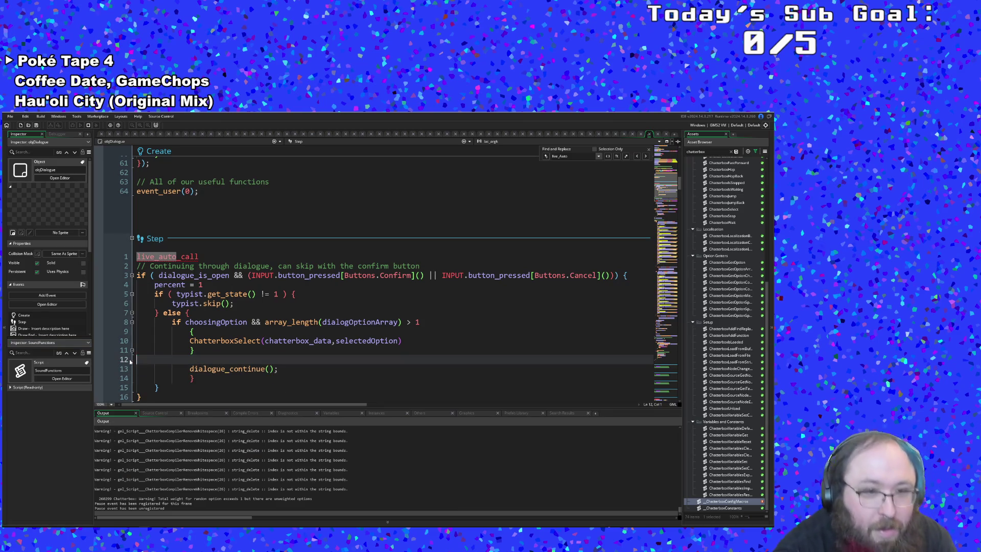
pyautogui.moveTo(194, 368); pyautogui.dragTo(136, 369)
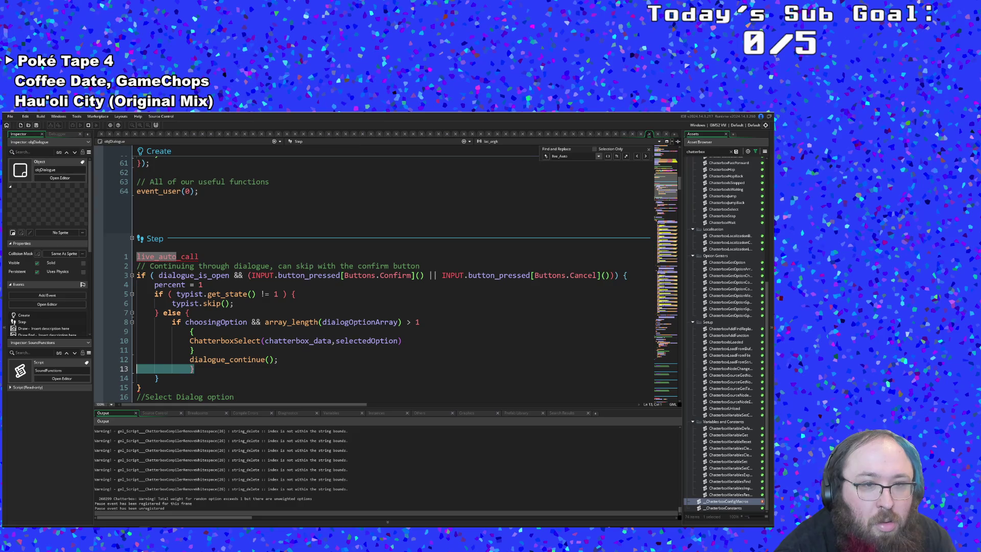
pyautogui.press('BackSpace')
pyautogui.press('Up')
pyautogui.hotkey('shift', 'Tab')
pyautogui.click(196, 332)
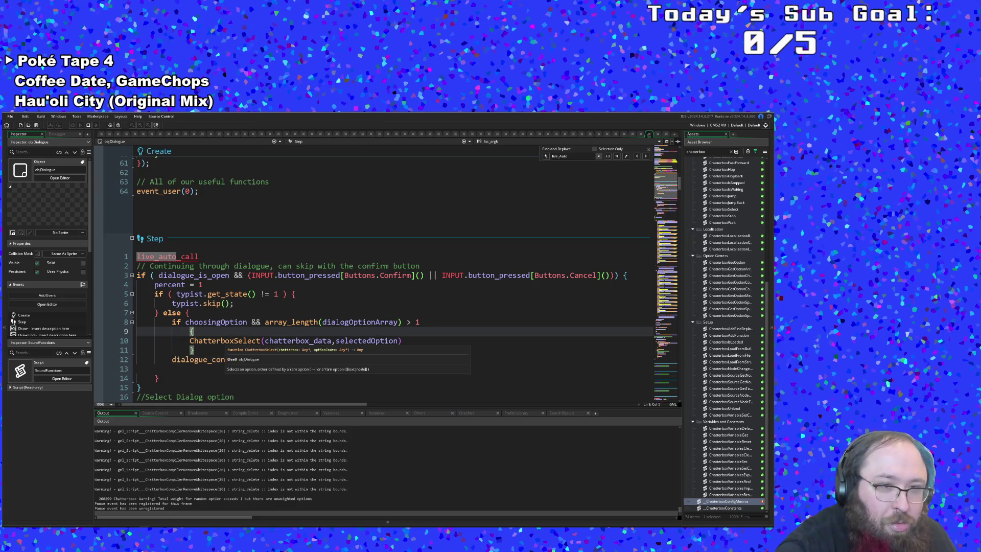
pyautogui.hotkey('ctrl', 's')
pyautogui.hotkey('alt', 'Tab')
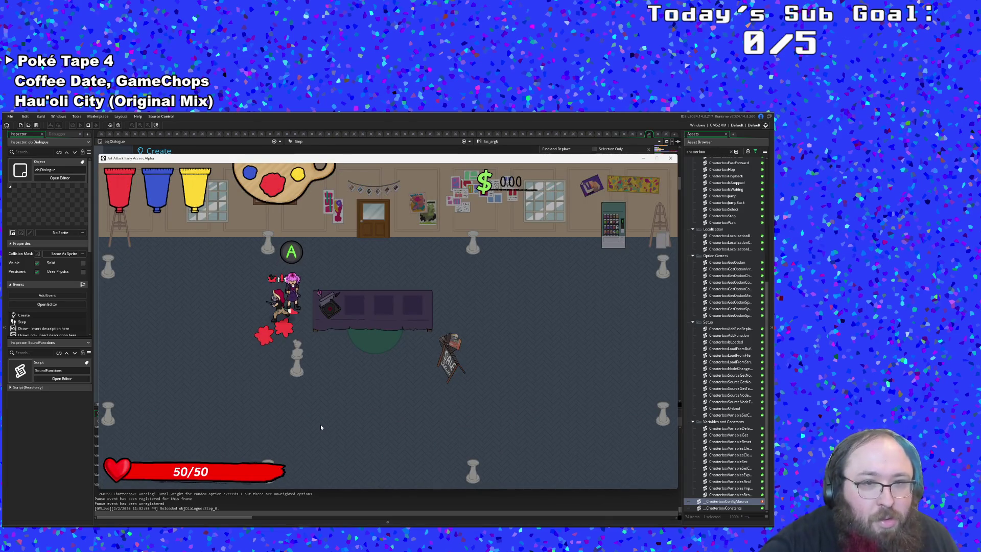
# Talk to Vicky, choose Talk and run through the store banter
pyautogui.press('Return')
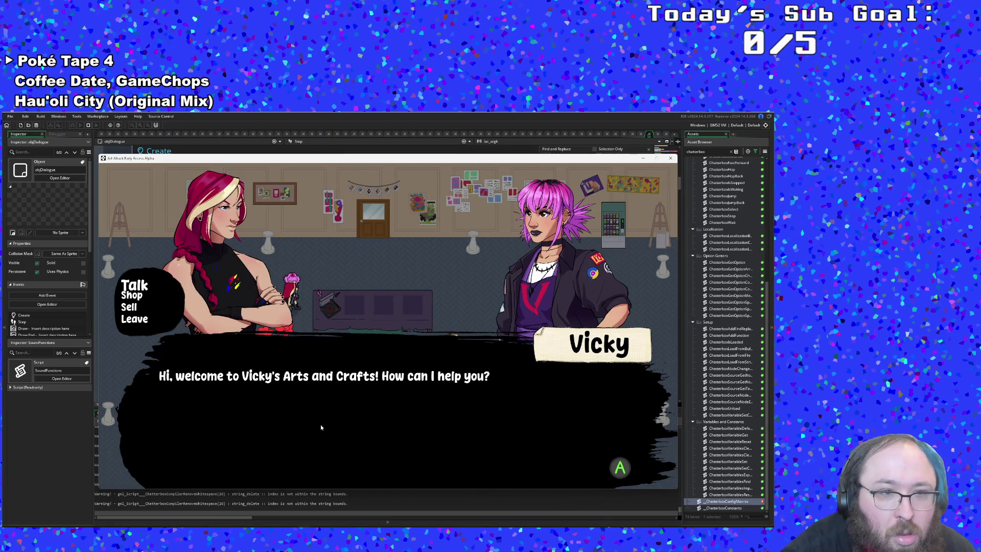
pyautogui.press('Return')
pyautogui.press('Return')
pyautogui.press('Return')
pyautogui.press('Return')
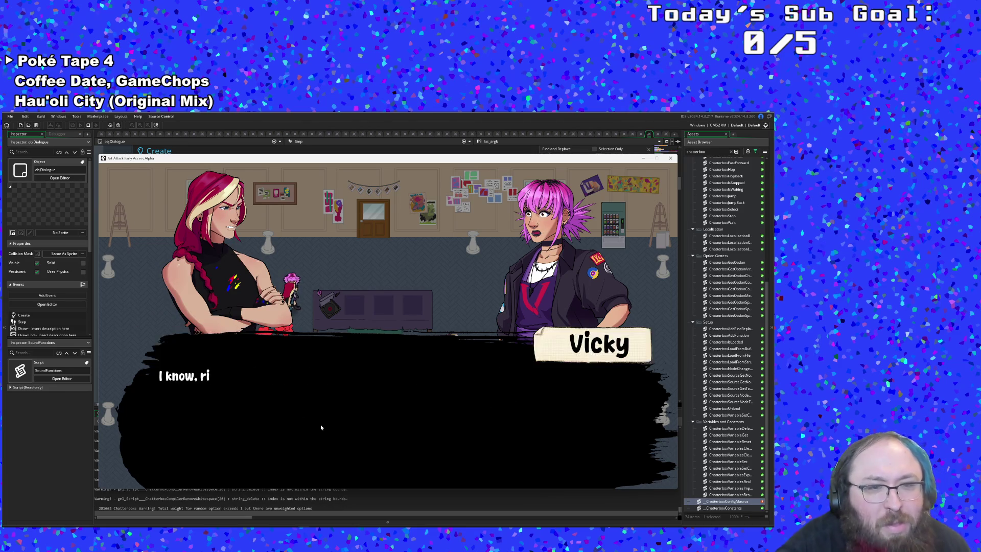
pyautogui.press('Return')
# Talk to Vicky again and choose Sell to see her pawn-shop reply
pyautogui.press('Return')
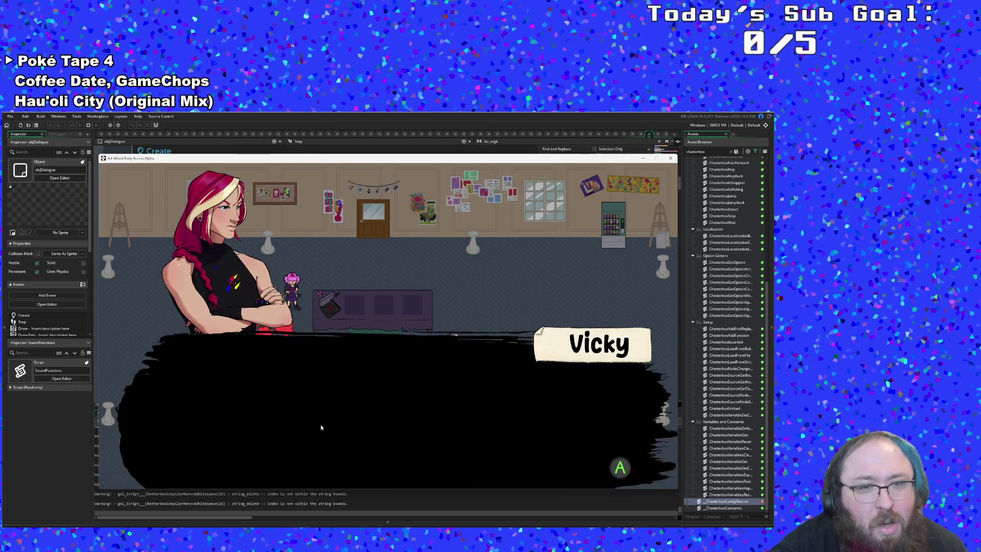
pyautogui.press('Down')
pyautogui.press('Down')
pyautogui.press('Return')
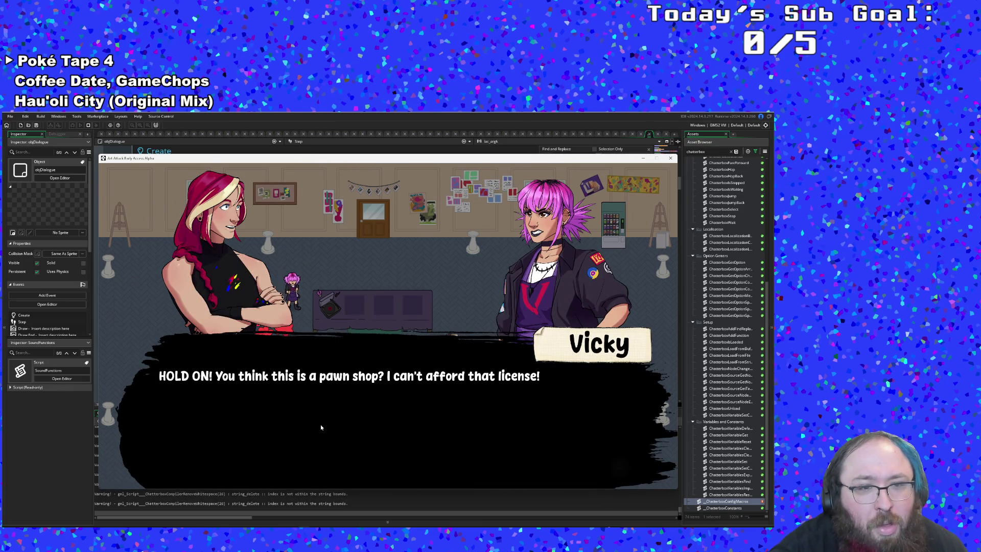
pyautogui.press('Return')
pyautogui.press('Return')
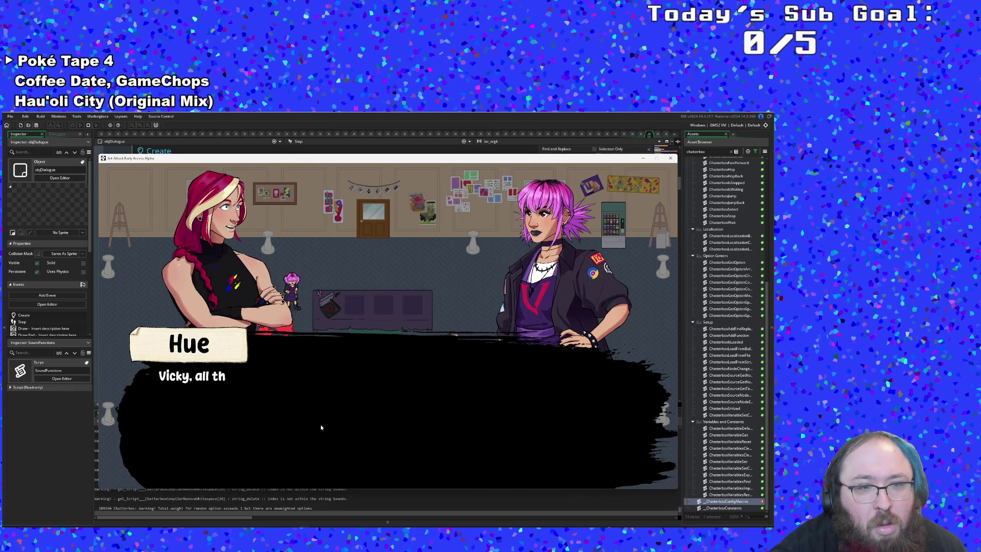
pyautogui.press('Return')
pyautogui.press('Return')
pyautogui.press('Return')
pyautogui.press('Return')
pyautogui.press('Return')
pyautogui.press('Return')
pyautogui.press('Return')
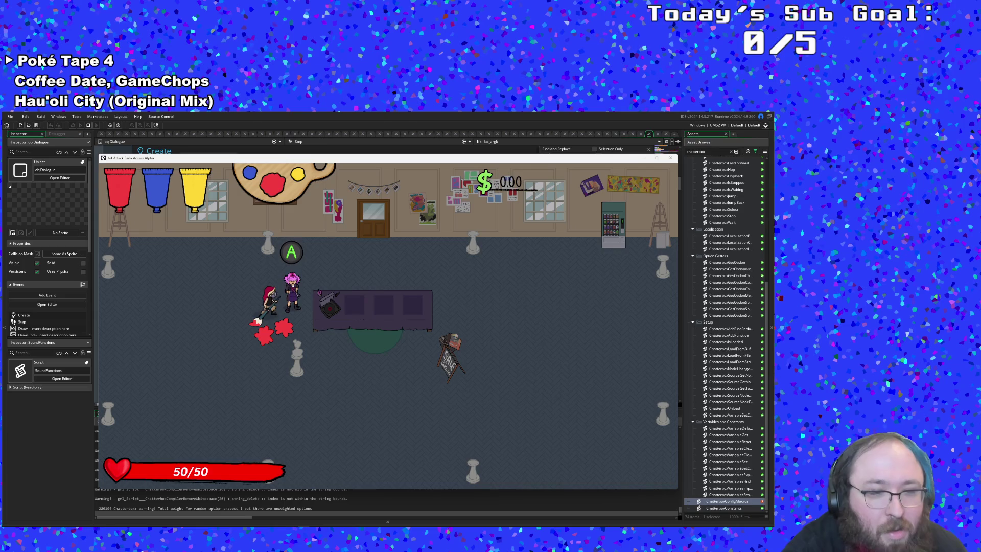
pyautogui.moveTo(263, 521)
pyautogui.click(271, 503)
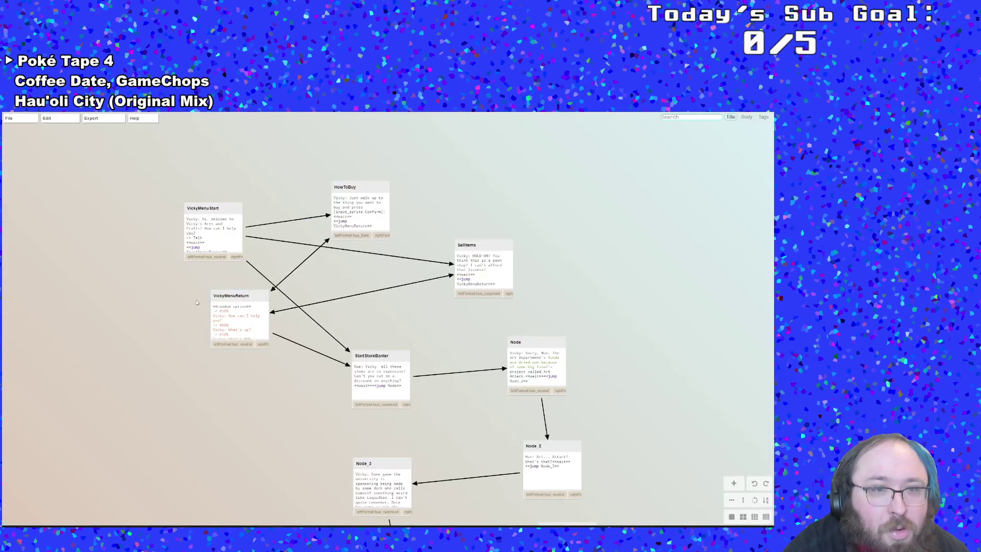
# Open the VickyMenuReturn node and look over its Talk, Shop and Sell option lines
pyautogui.doubleClick(230, 313)
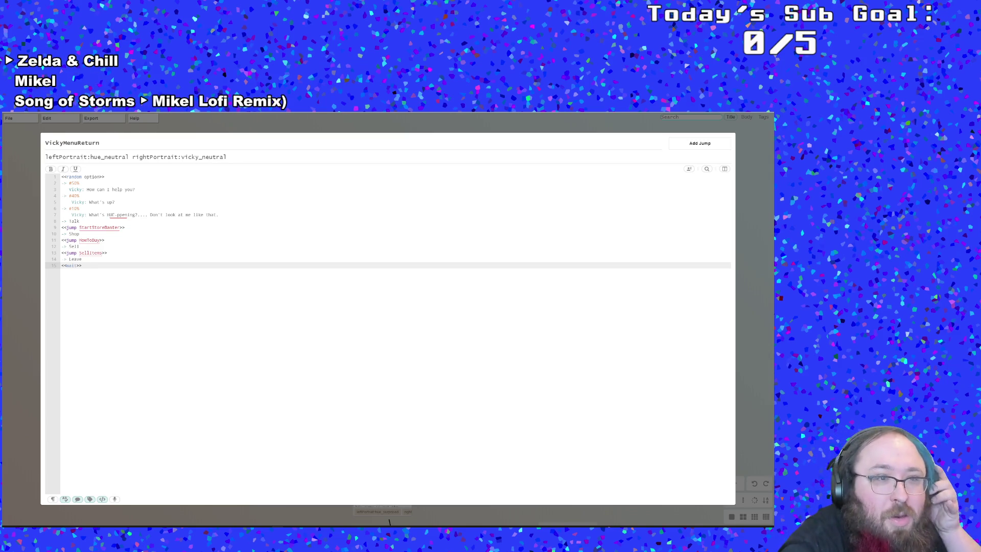
pyautogui.press('Up')
pyautogui.press('Up')
pyautogui.press('Up')
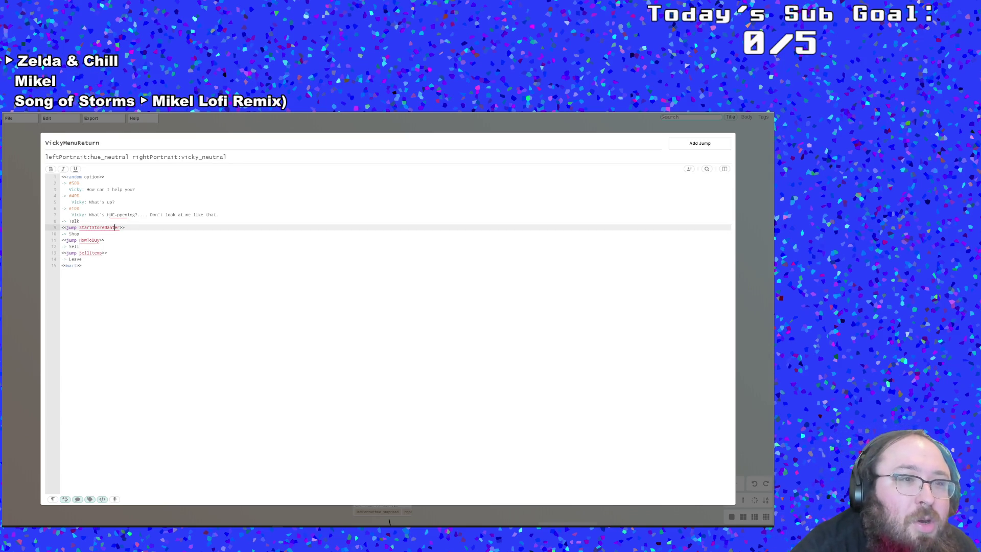
pyautogui.press('Up')
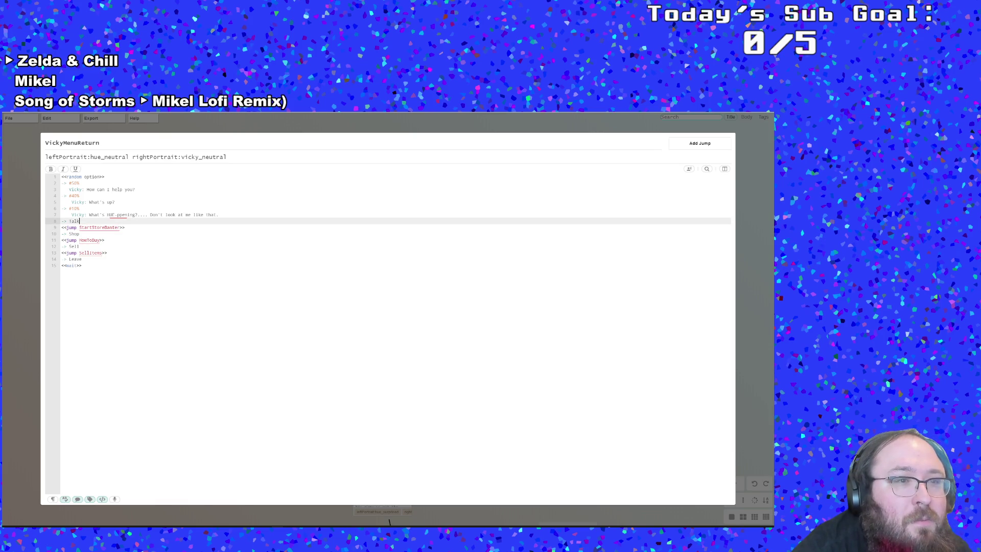
pyautogui.press('Right')
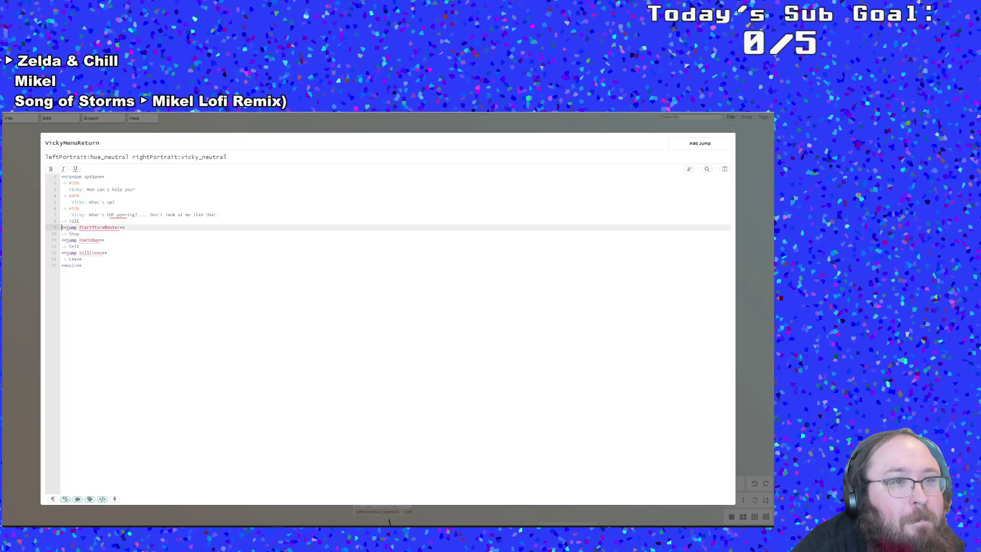
pyautogui.click(88, 252)
pyautogui.press('Up')
pyautogui.press('Up')
pyautogui.press('Up')
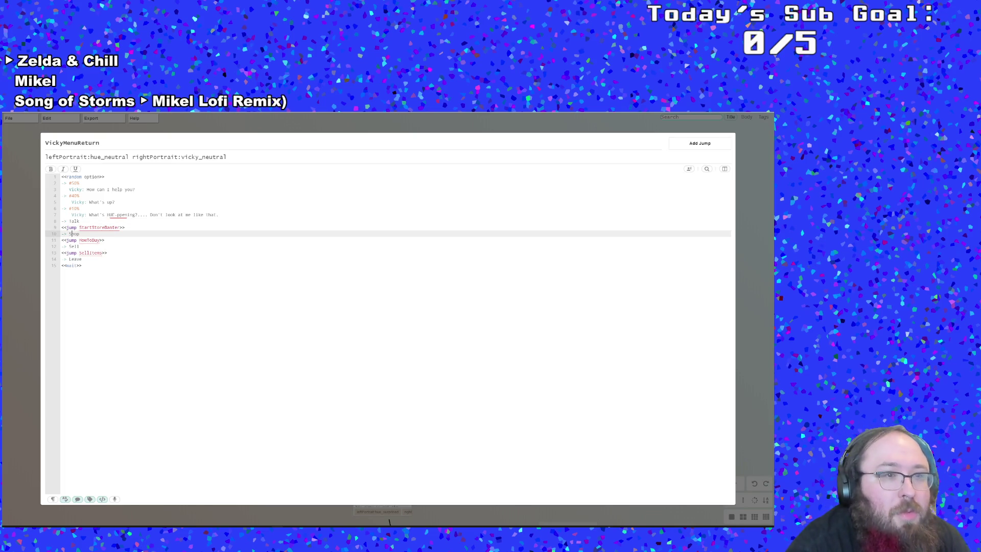
pyautogui.press('Up')
pyautogui.press('Home')
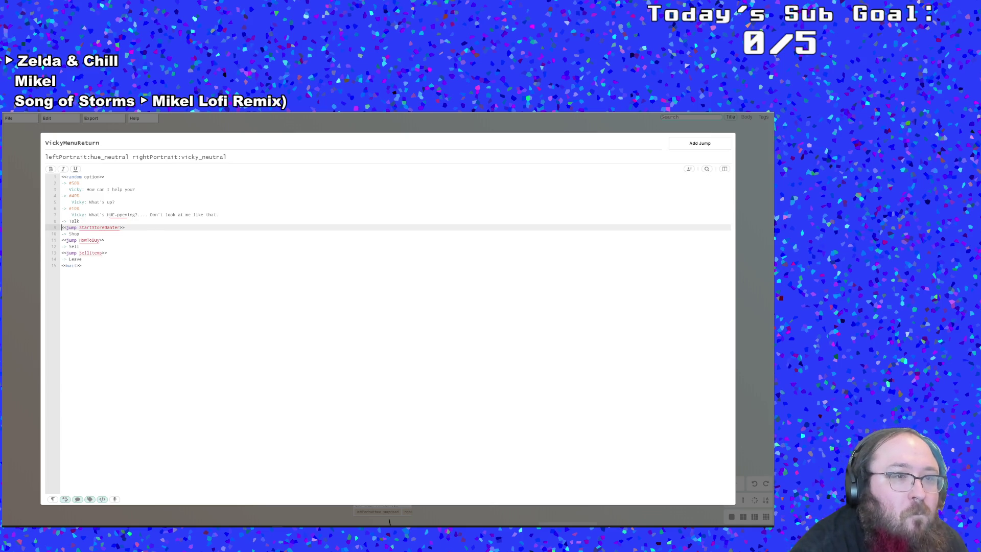
pyautogui.click(64, 221)
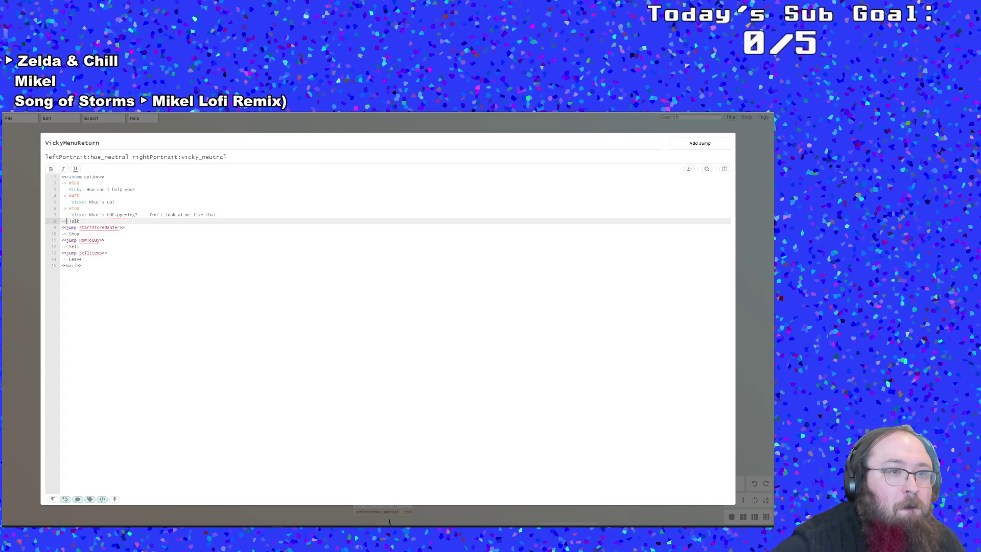
pyautogui.click(62, 227)
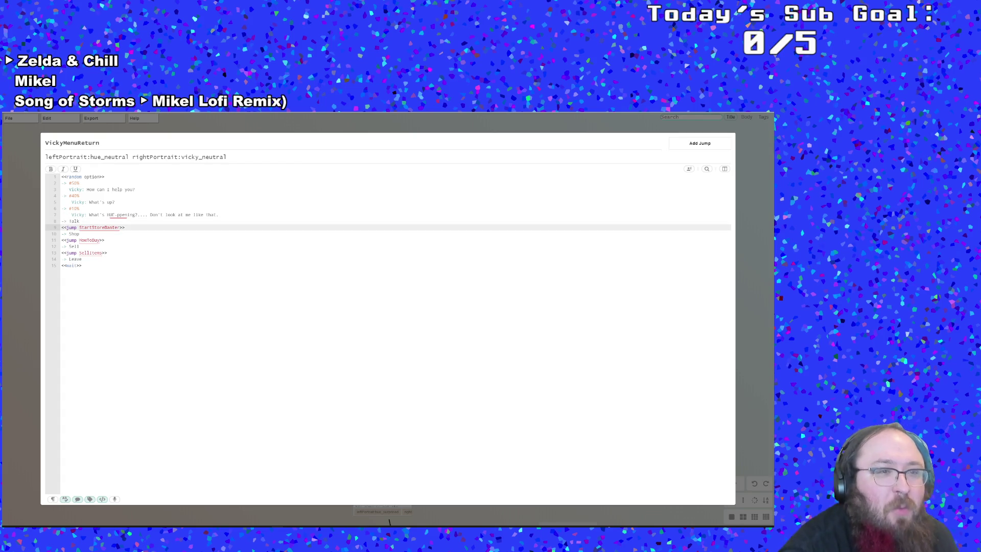
pyautogui.click(100, 252)
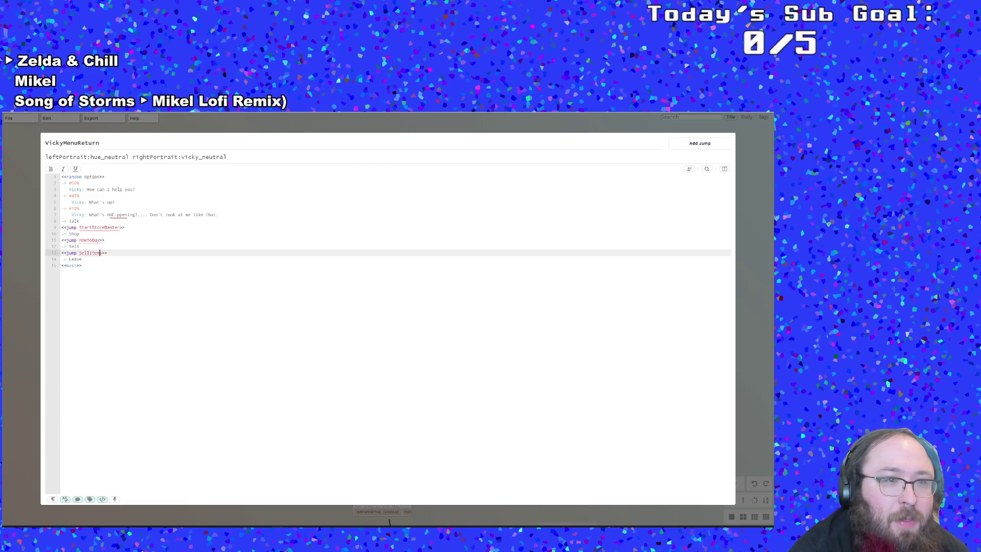
pyautogui.press('Up')
pyautogui.press('Up')
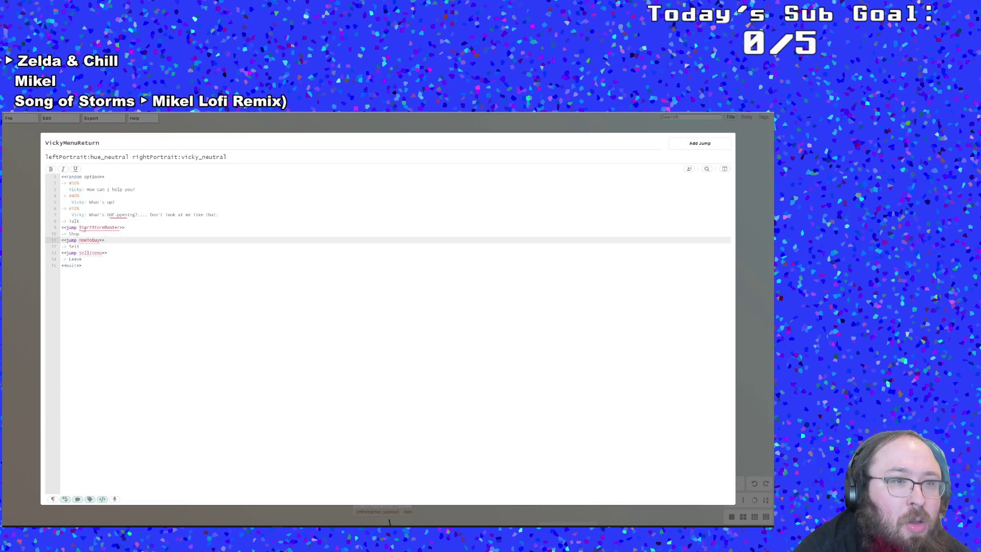
# Merge the Talk option and its StartStoreBanter jump into one link line joined by a pipe
pyautogui.click(69, 220)
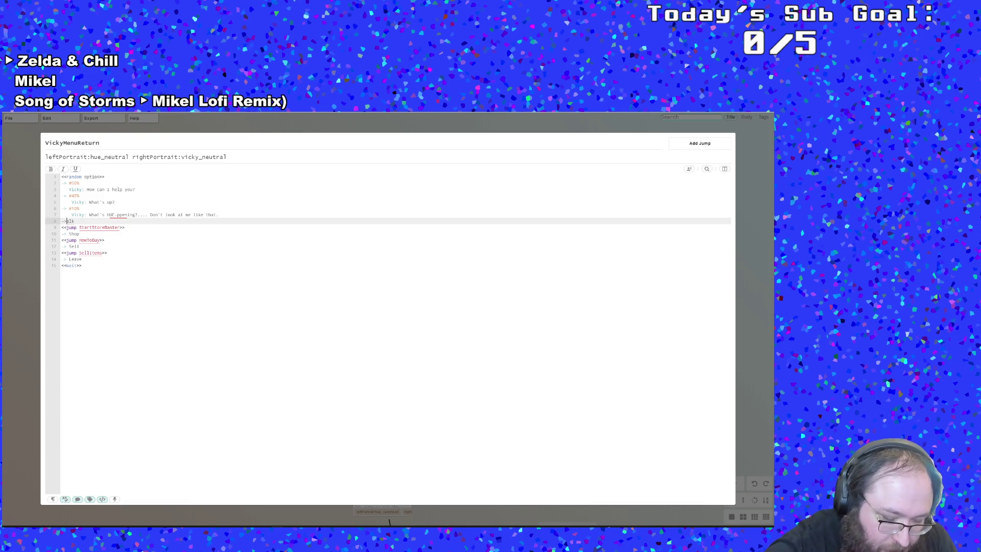
pyautogui.press('BackSpace')
pyautogui.press('BackSpace')
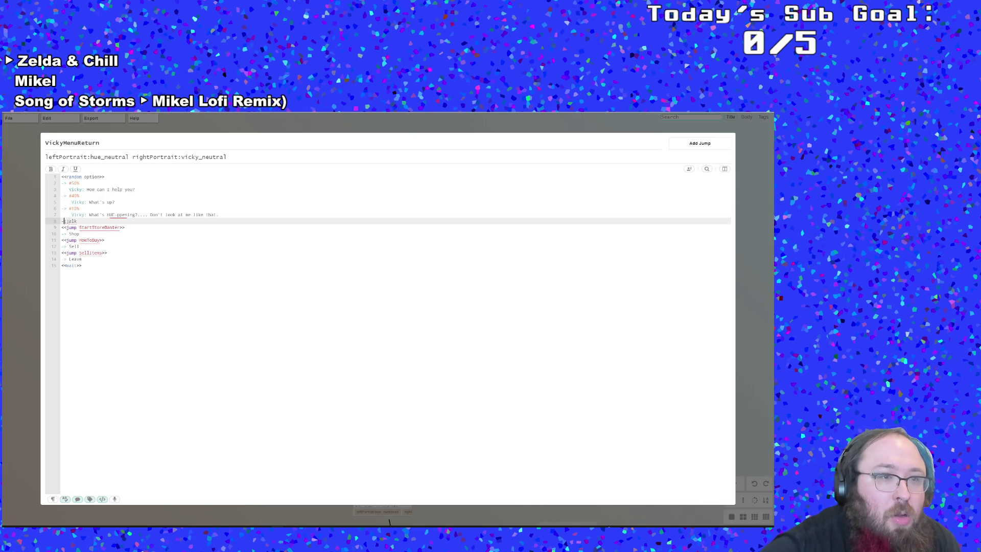
pyautogui.hotkey('ctrl', 'space')
pyautogui.press('Escape')
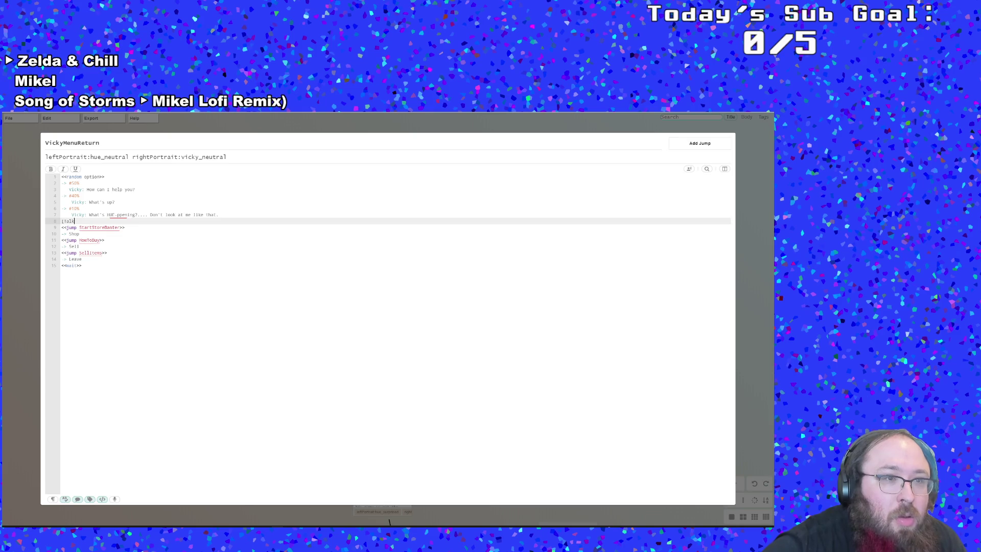
pyautogui.press('BackSpace')
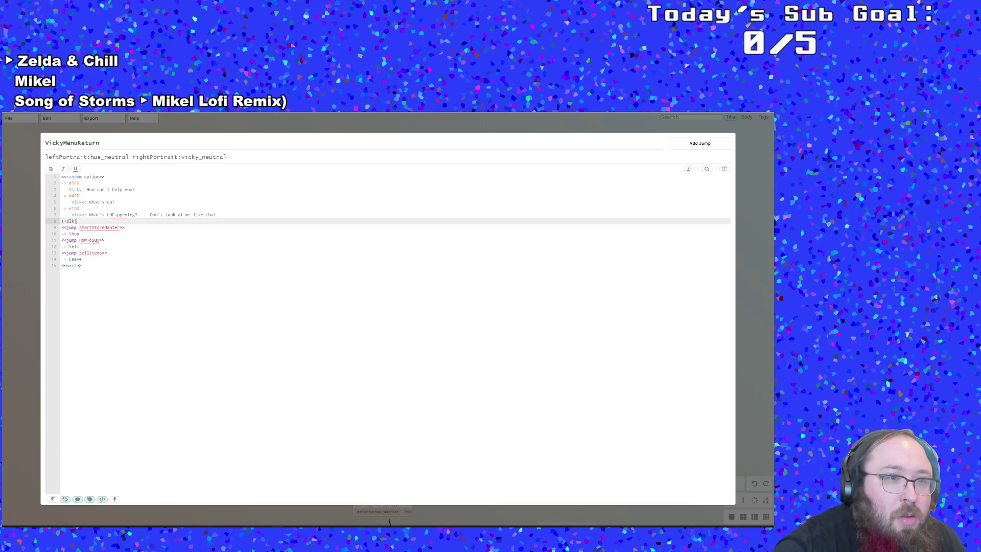
pyautogui.press('Down')
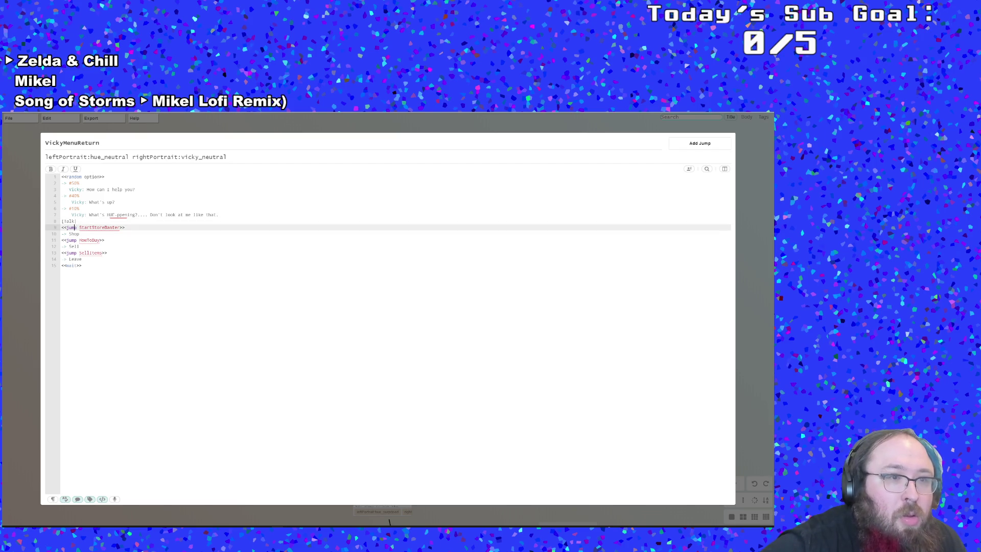
pyautogui.press('BackSpace')
pyautogui.press('BackSpace')
pyautogui.press('BackSpace')
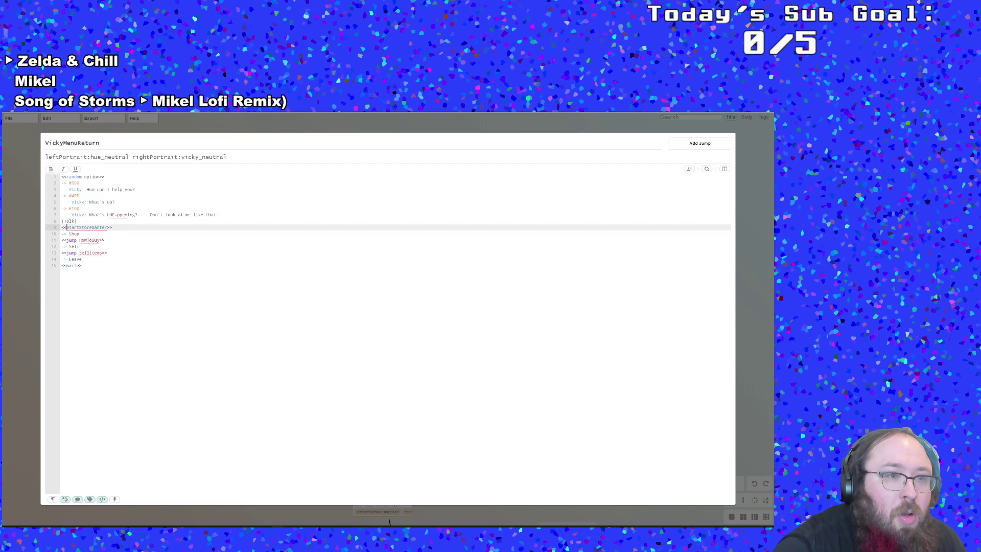
pyautogui.press('BackSpace')
pyautogui.write('|')
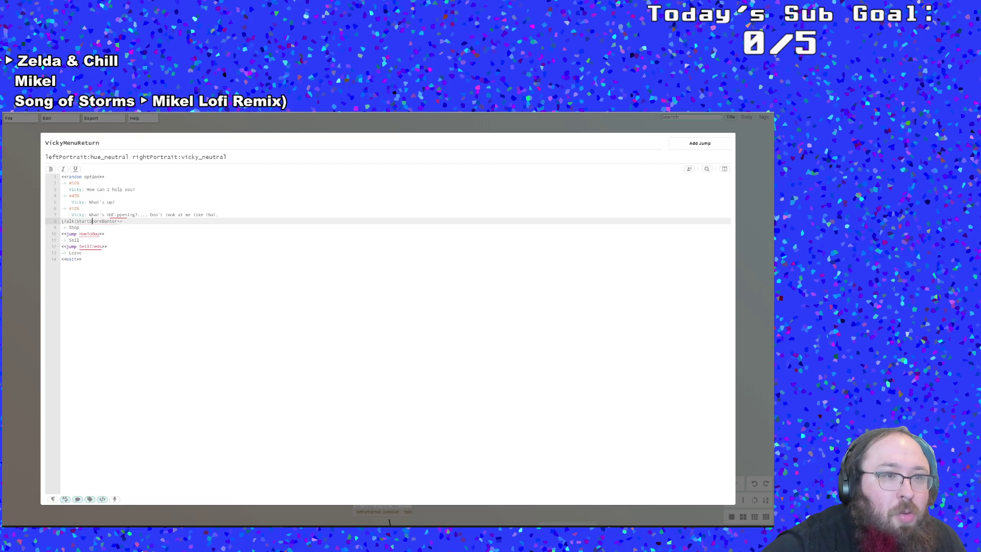
pyautogui.press('BackSpace')
pyautogui.press('BackSpace')
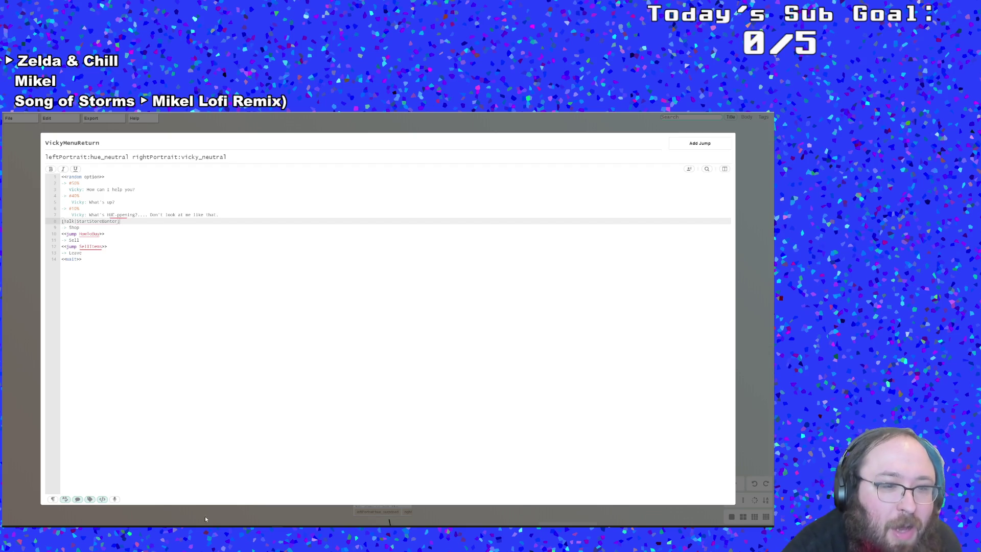
pyautogui.hotkey('alt', 'Tab')
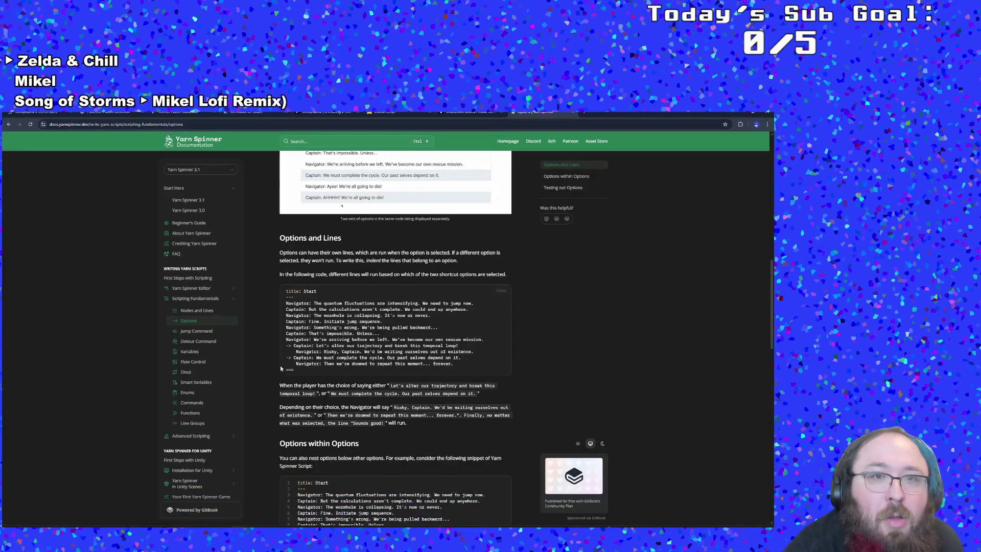
pyautogui.scroll(-3, 396, 332)
pyautogui.scroll(-10, 396, 332)
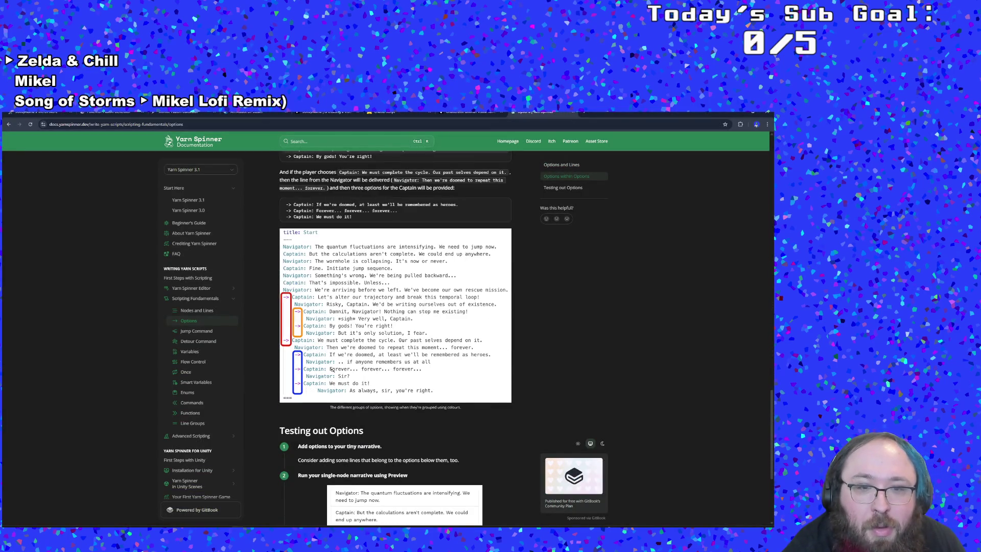
pyautogui.scroll(-4, 332, 369)
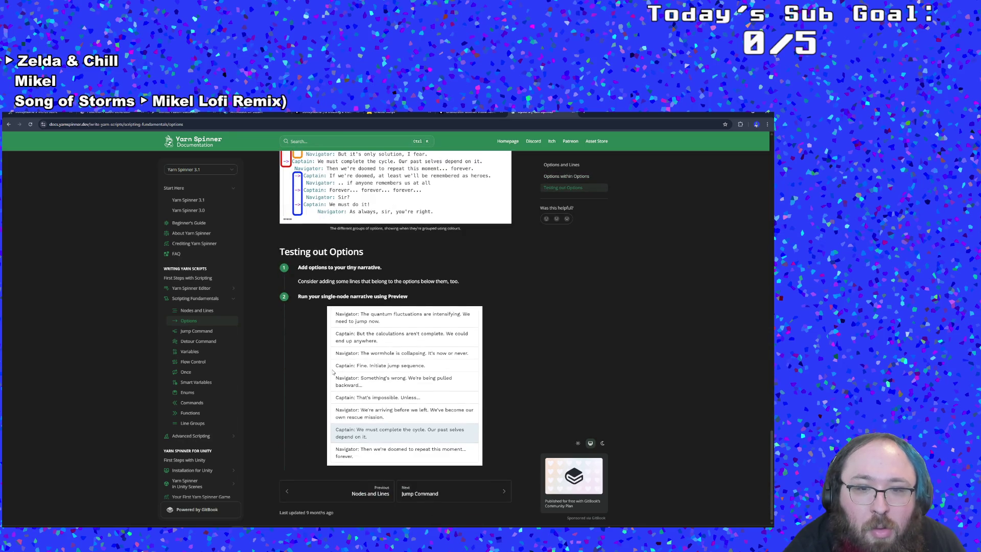
pyautogui.scroll(12, 333, 372)
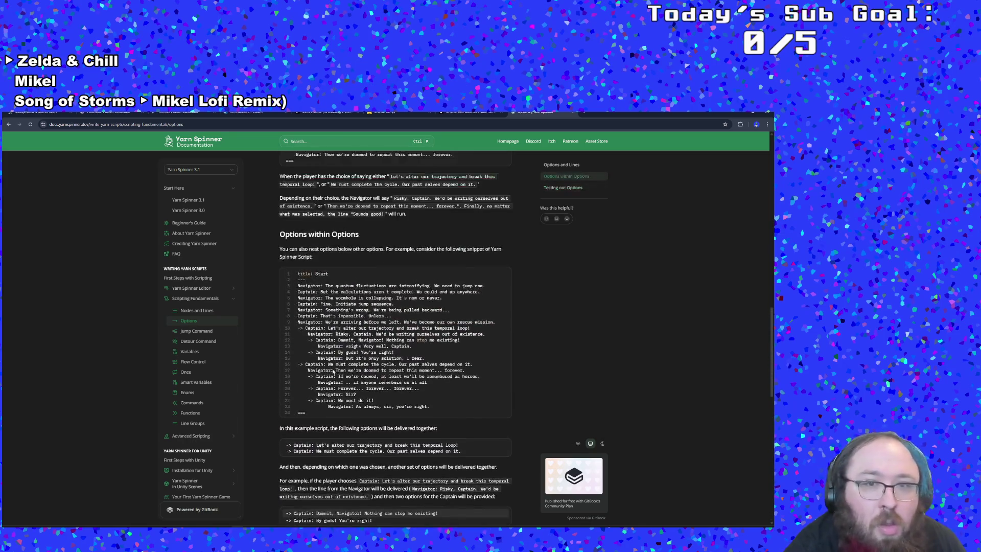
pyautogui.scroll(7, 333, 372)
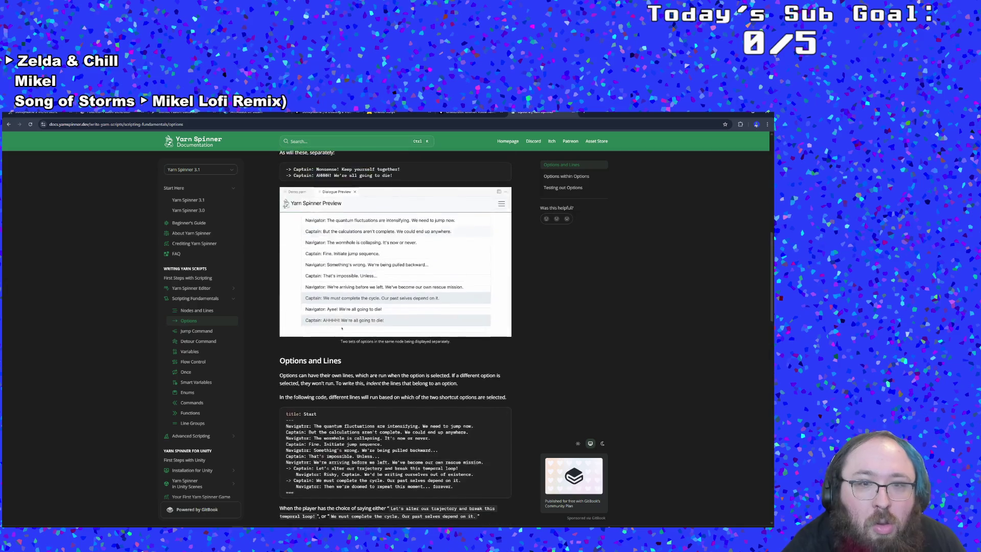
pyautogui.scroll(10, 340, 353)
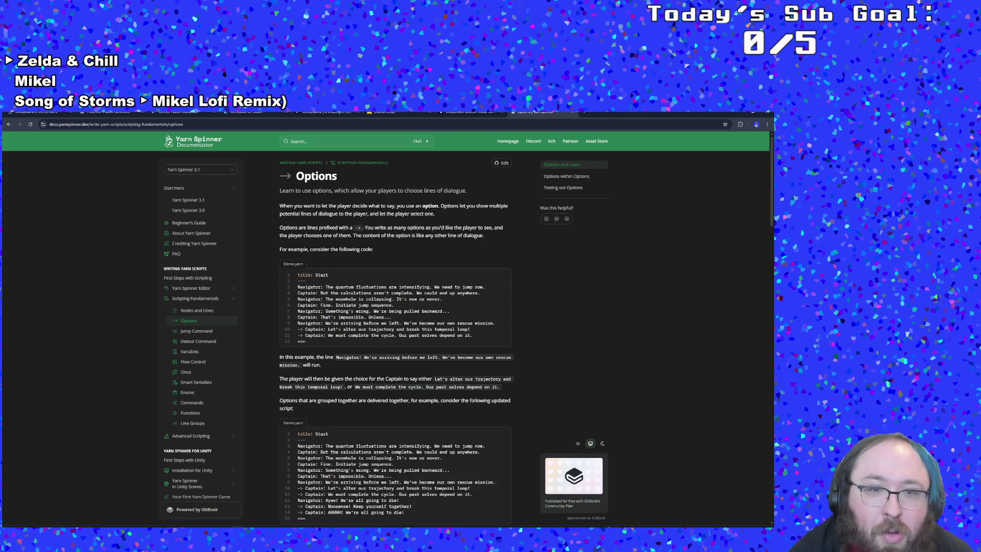
pyautogui.scroll(-1, 396, 337)
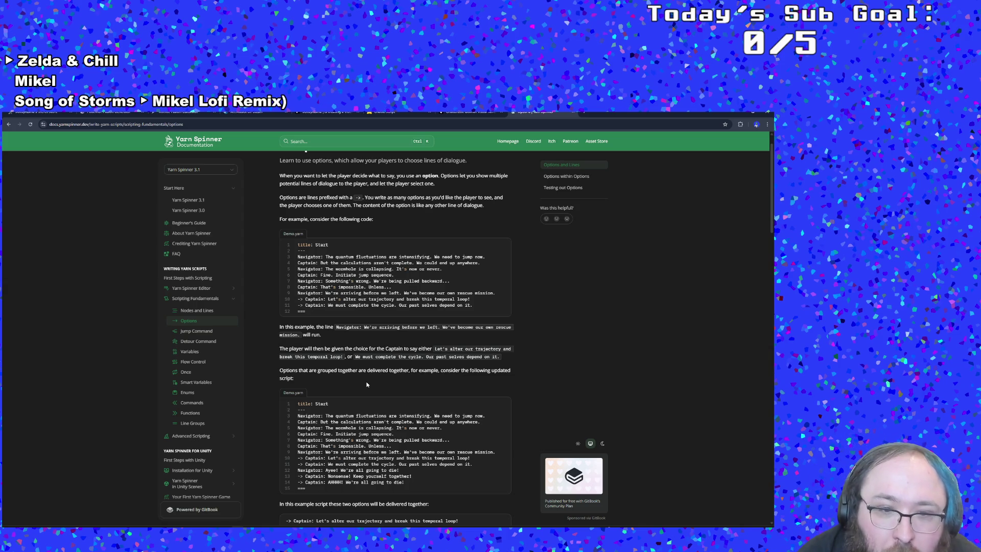
pyautogui.scroll(-1, 367, 384)
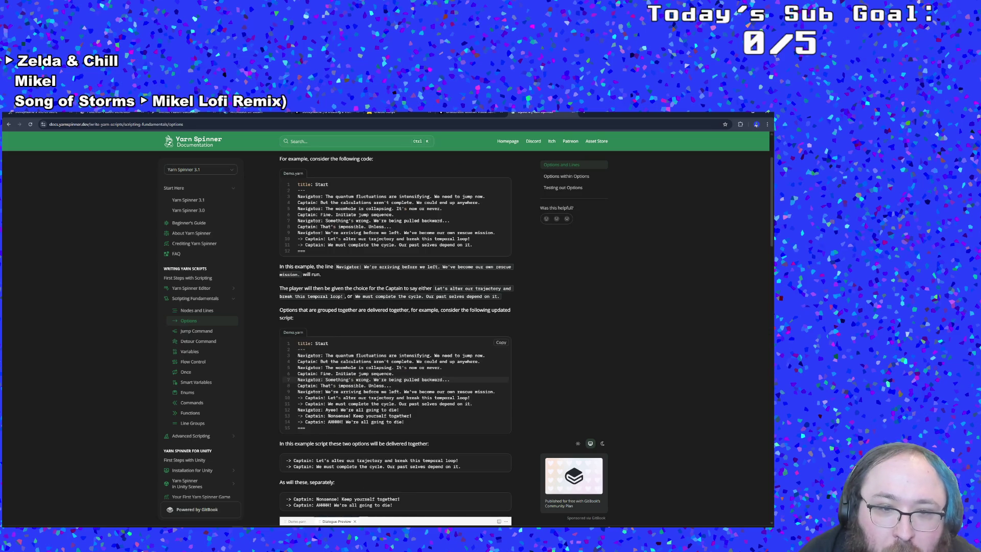
pyautogui.scroll(-2, 367, 393)
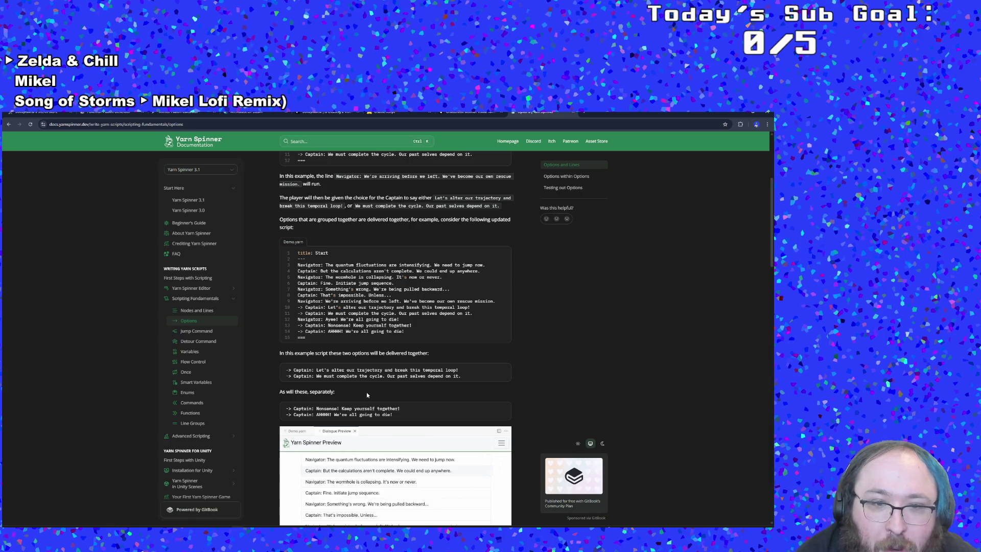
pyautogui.scroll(-2, 367, 394)
pyautogui.scroll(-4, 367, 395)
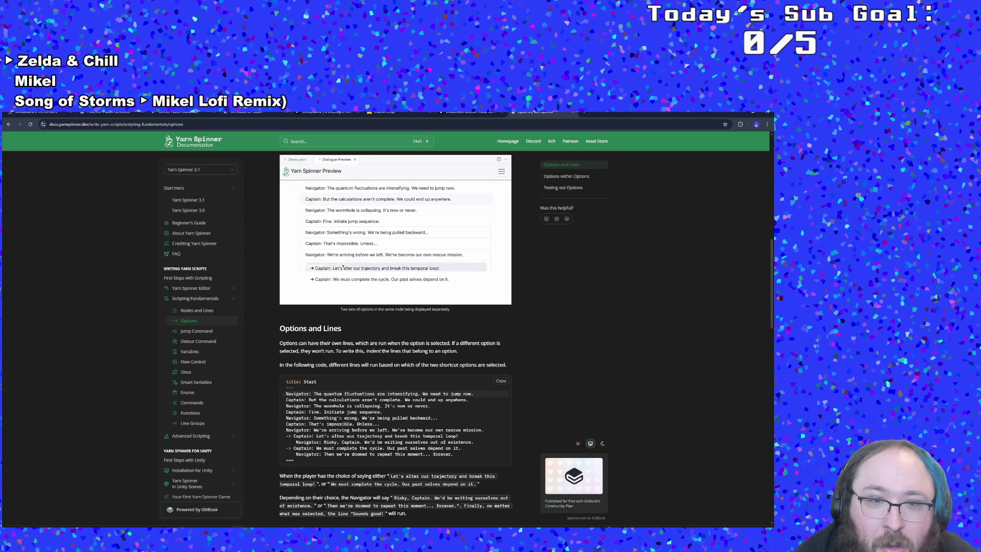
pyautogui.scroll(-3, 342, 281)
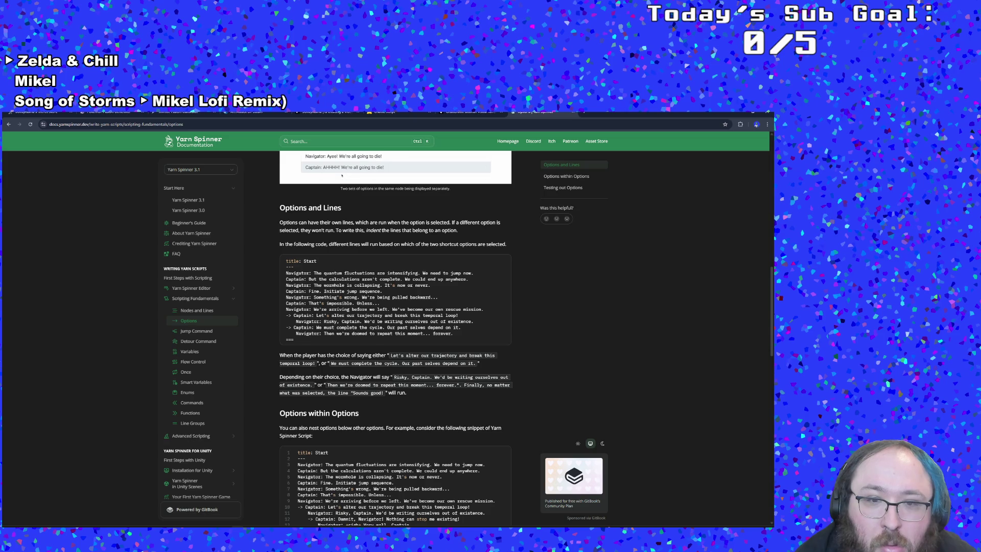
pyautogui.scroll(-3, 342, 175)
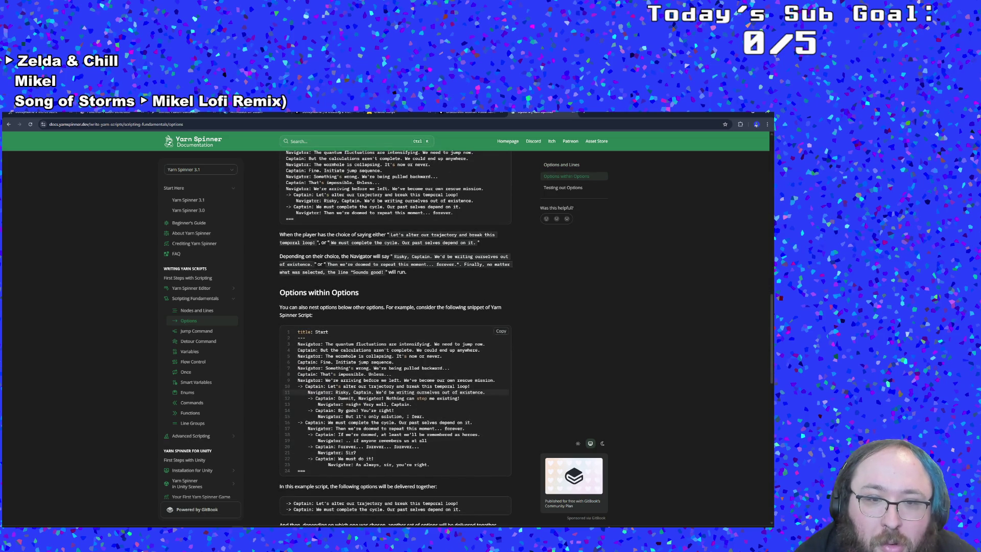
pyautogui.scroll(-3, 357, 391)
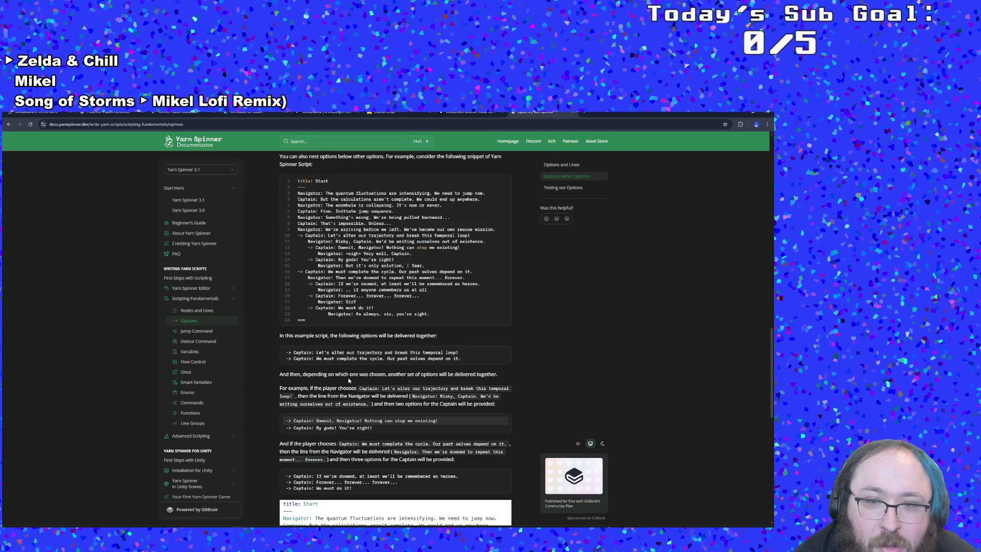
pyautogui.scroll(-2, 349, 379)
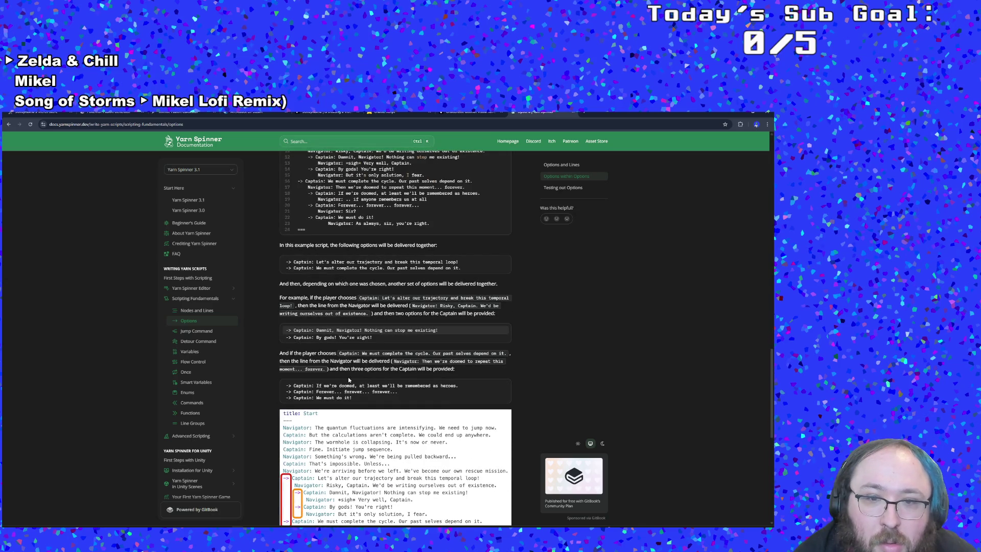
pyautogui.scroll(-6, 349, 379)
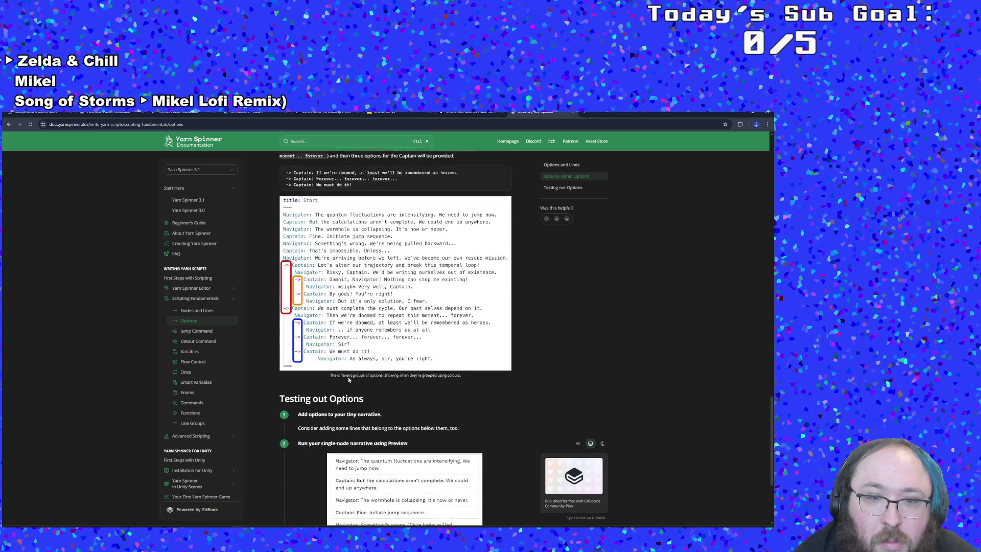
pyautogui.scroll(-2, 349, 379)
# Browse the Jump Command, Detour Command, Nodes and Lines, and Editor documentation pages
pyautogui.click(437, 491)
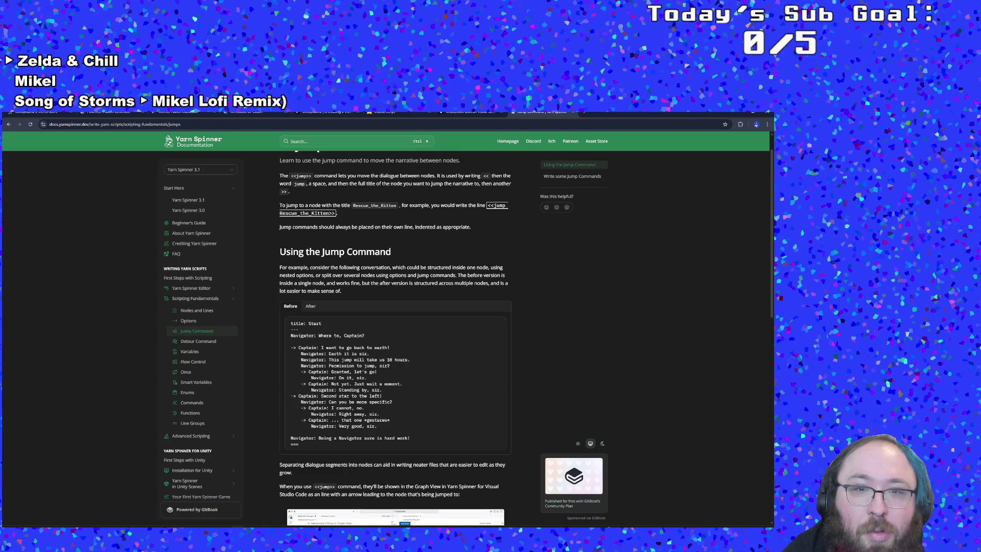
pyautogui.scroll(-4, 396, 337)
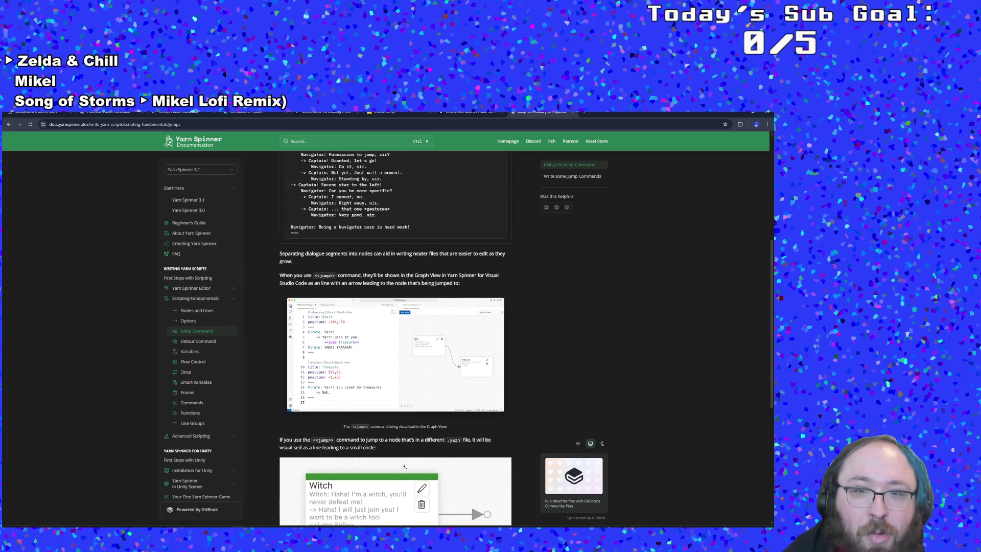
pyautogui.scroll(-3, 404, 466)
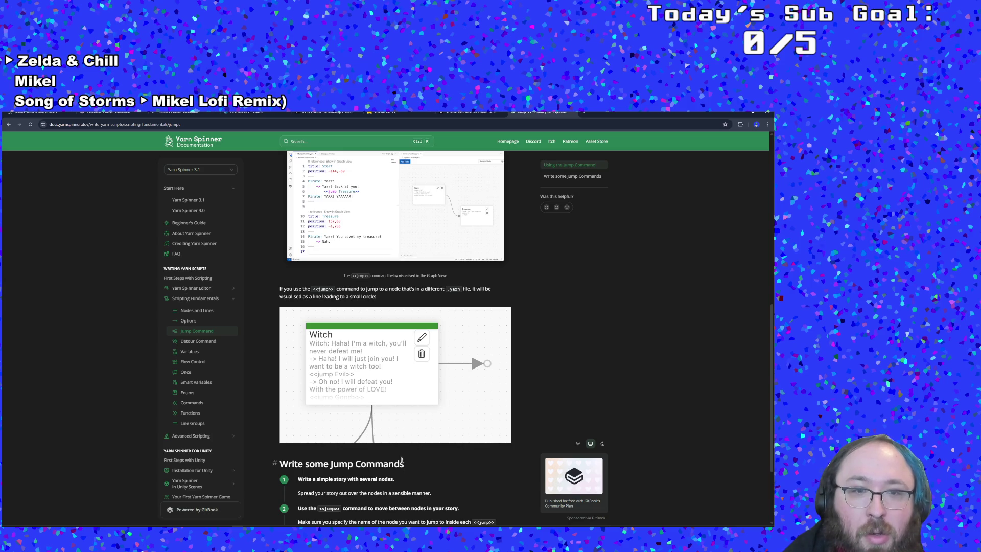
pyautogui.scroll(-2, 403, 462)
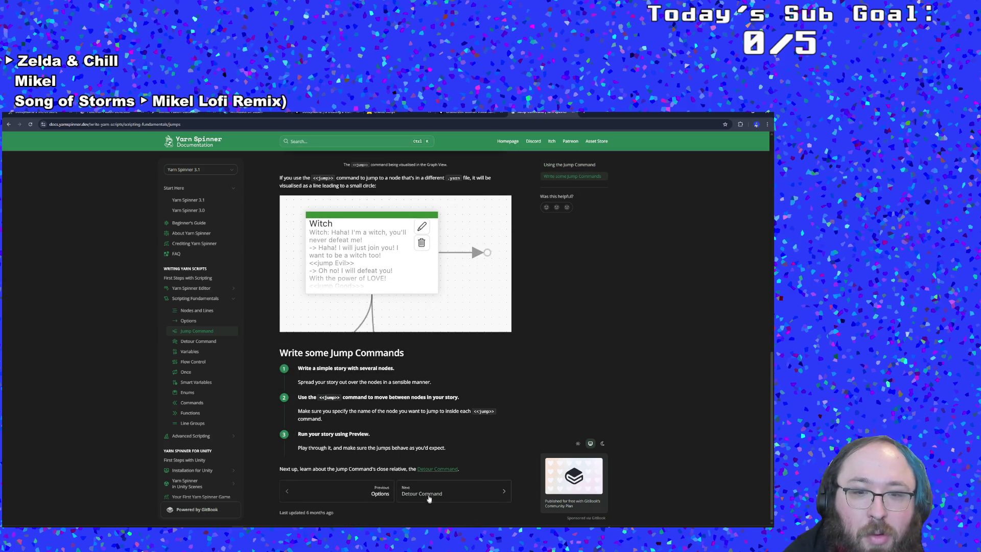
pyautogui.click(429, 502)
pyautogui.scroll(-7, 428, 489)
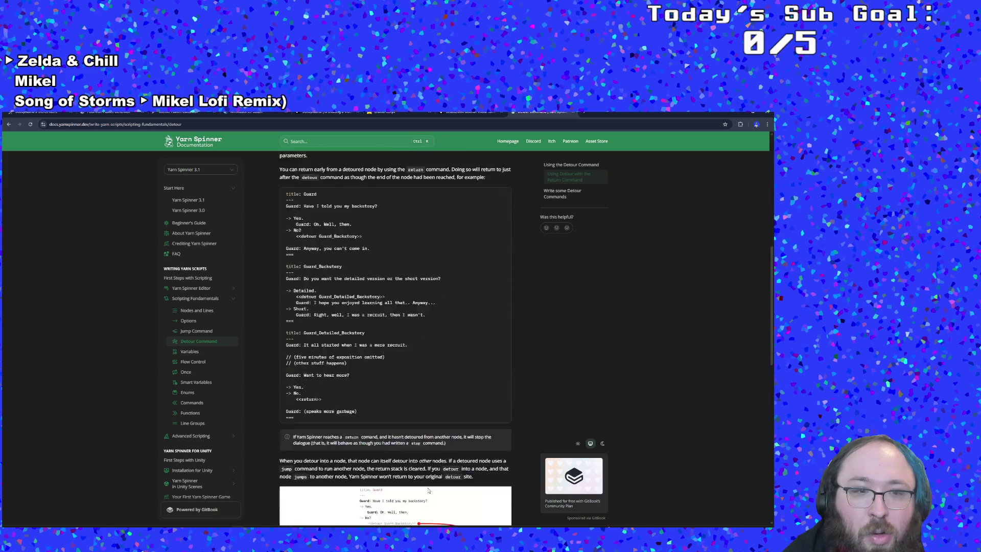
pyautogui.click(198, 310)
pyautogui.click(199, 289)
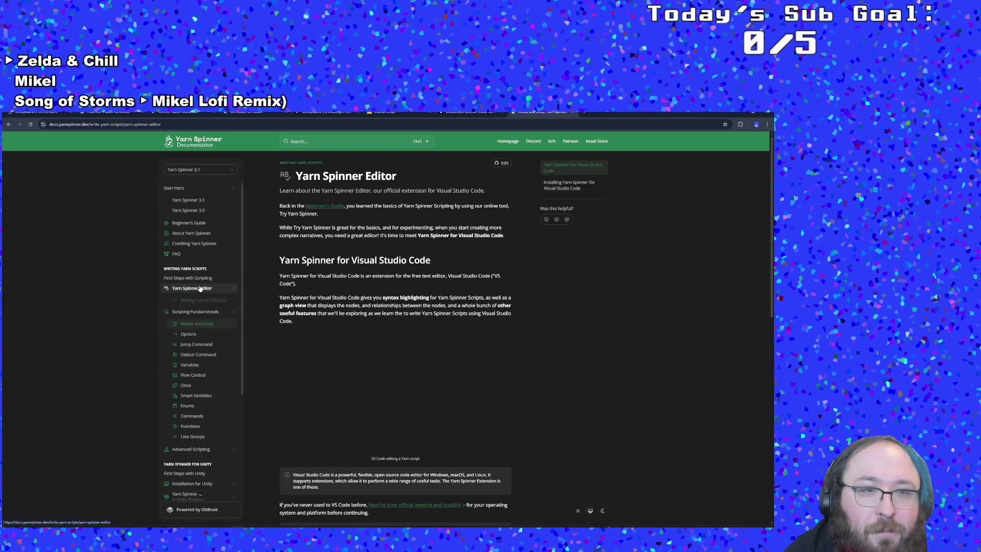
# Go back through the history to the version 1 Controlling Dialogue page
pyautogui.click(9, 125)
pyautogui.click(8, 126)
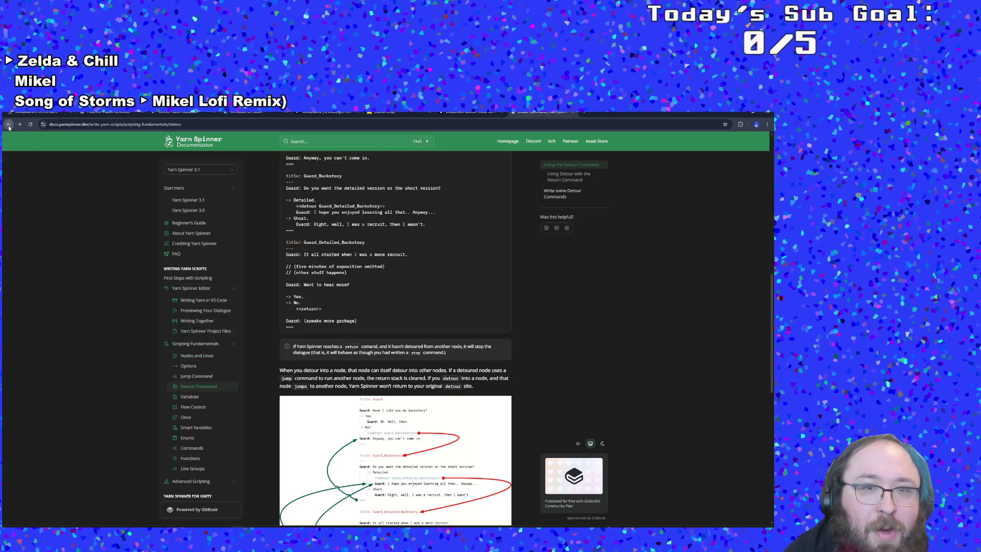
pyautogui.click(9, 125)
pyautogui.click(8, 125)
pyautogui.click(9, 125)
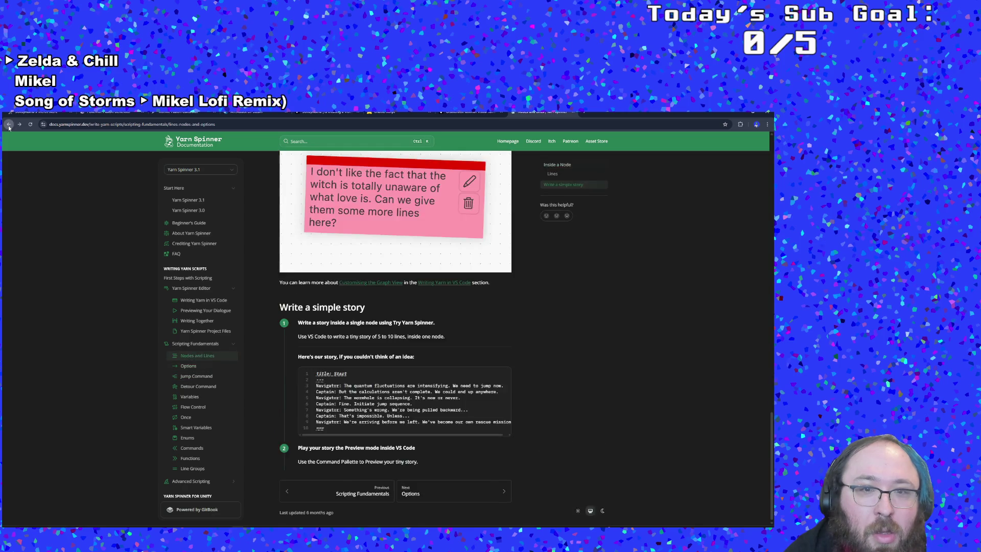
pyautogui.click(8, 125)
pyautogui.click(9, 125)
pyautogui.click(8, 125)
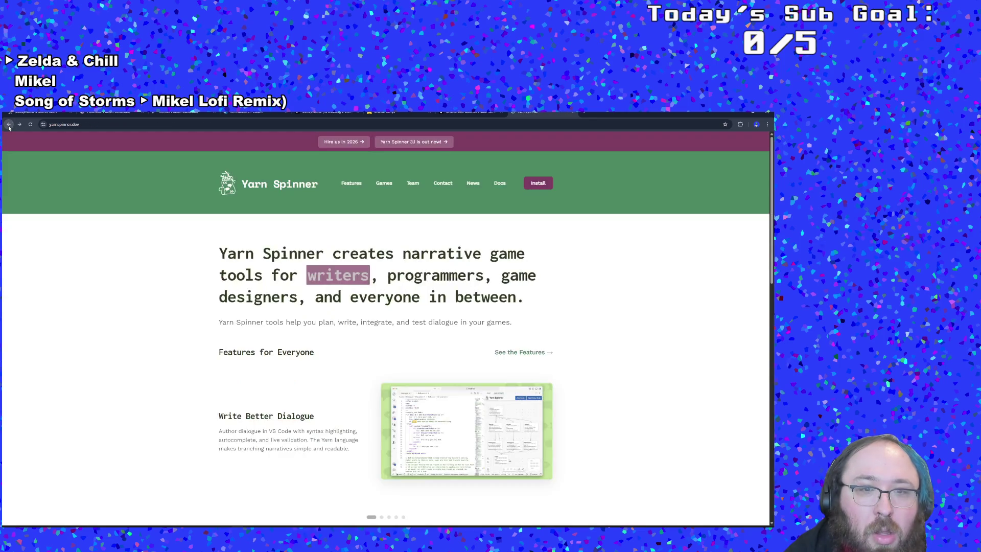
pyautogui.click(9, 125)
# Copy the example [[...|BackFor24Hours]] option link from the page
pyautogui.scroll(-2, 314, 442)
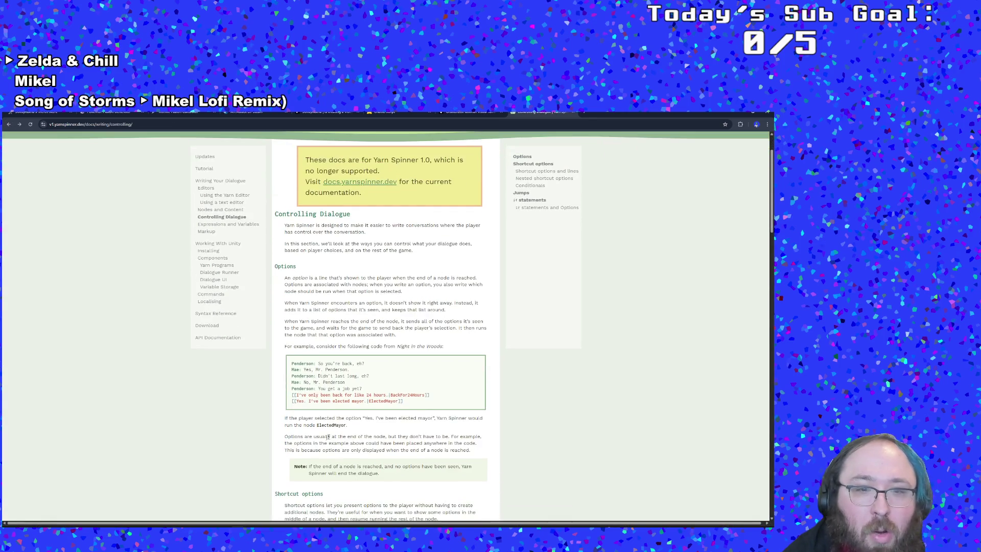
pyautogui.moveTo(433, 395); pyautogui.dragTo(285, 397)
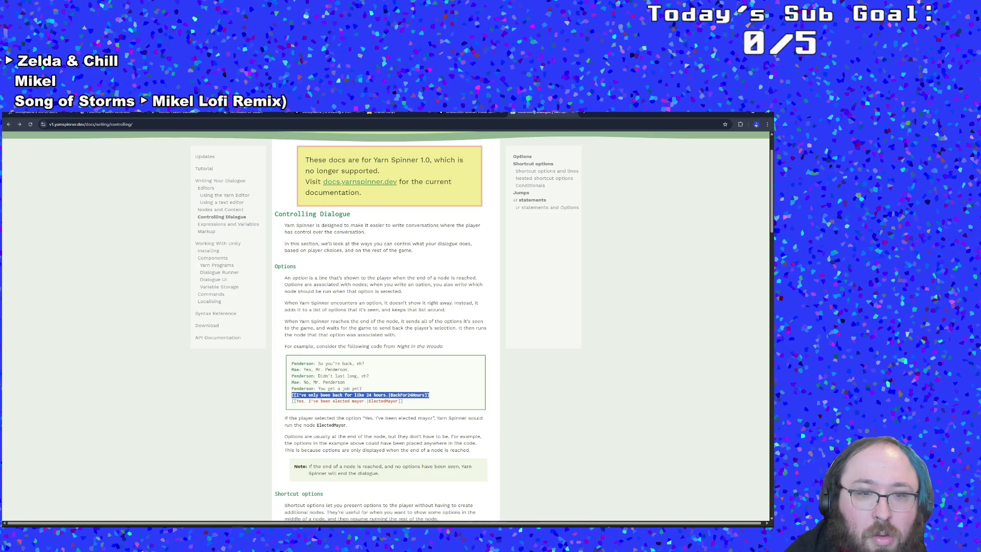
pyautogui.rightClick(298, 396)
pyautogui.click(311, 408)
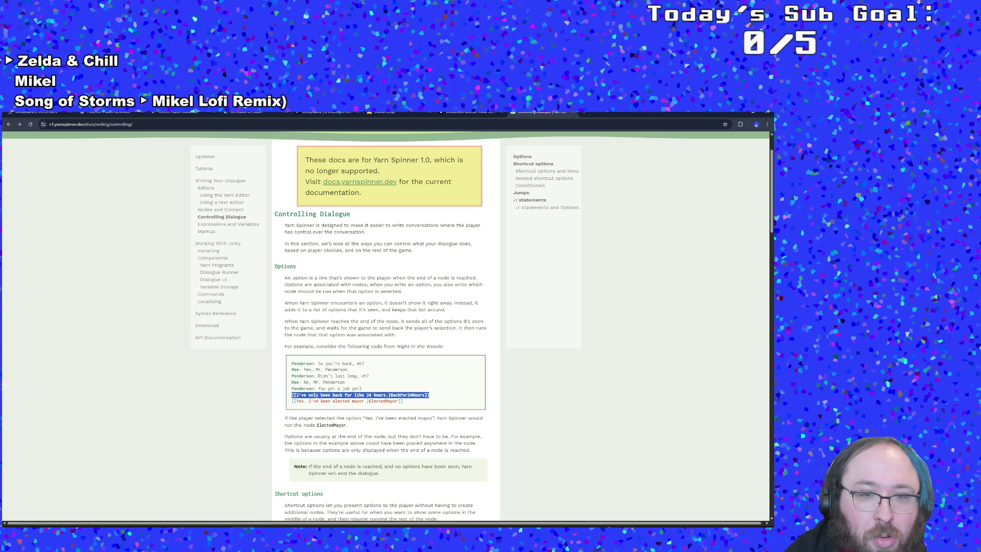
pyautogui.click(238, 473)
# Return to Yarn Editor and select the HowToBuy jump line
pyautogui.hotkey('alt', 'Tab')
pyautogui.hotkey('alt', 'Tab')
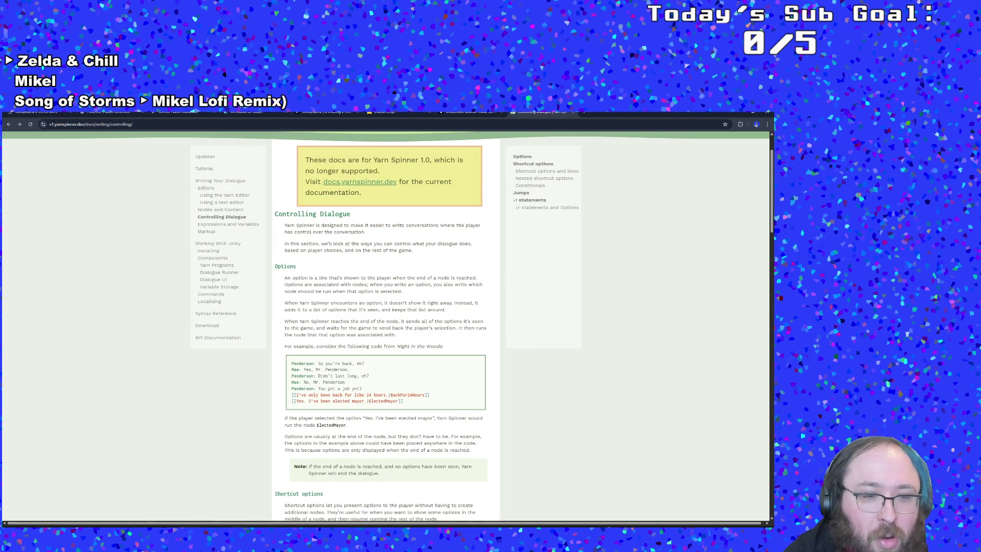
pyautogui.moveTo(263, 525)
pyautogui.click(276, 498)
pyautogui.click(139, 258)
pyautogui.moveTo(106, 233); pyautogui.dragTo(61, 233)
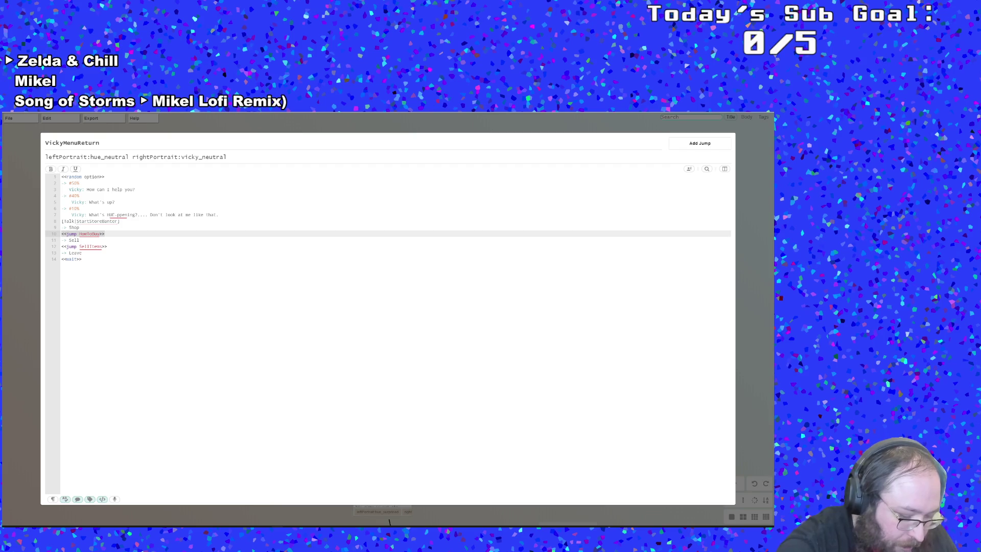
# Paste the copied link over the HowToBuy jump and edit it to [[Shop|HowToBuy]]
pyautogui.hotkey('ctrl', 'v')
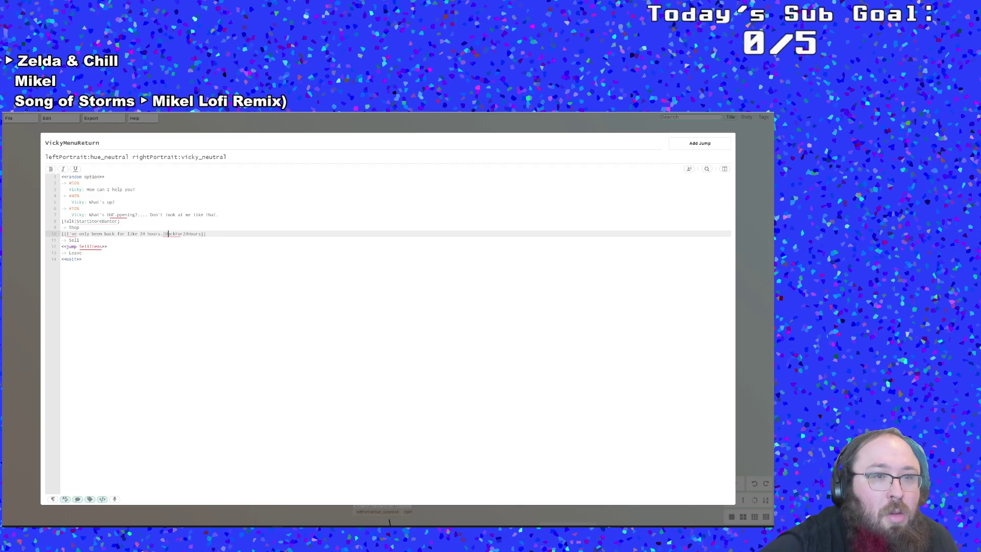
pyautogui.press('BackSpace')
pyautogui.press('BackSpace')
pyautogui.press('BackSpace')
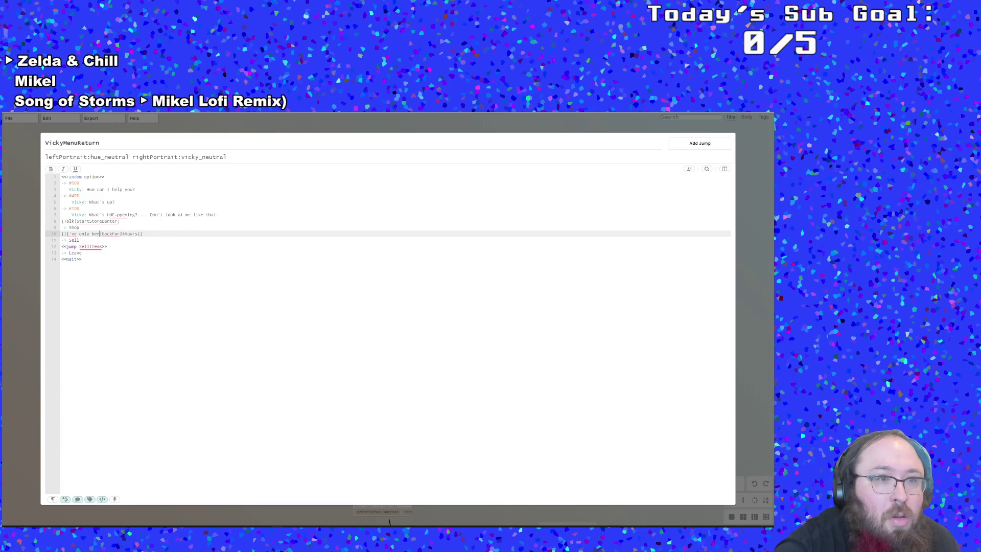
pyautogui.press('BackSpace')
pyautogui.press('BackSpace')
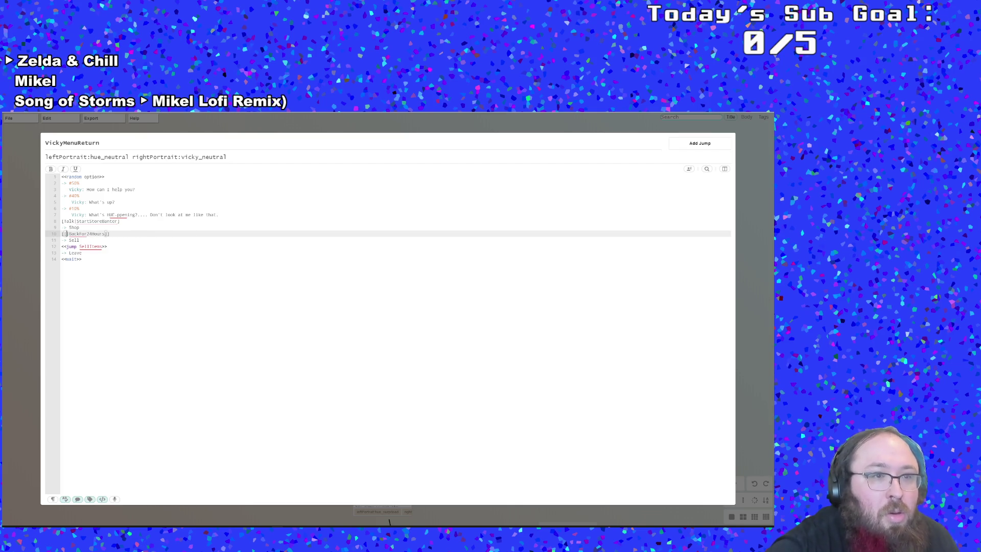
pyautogui.write('Shop')
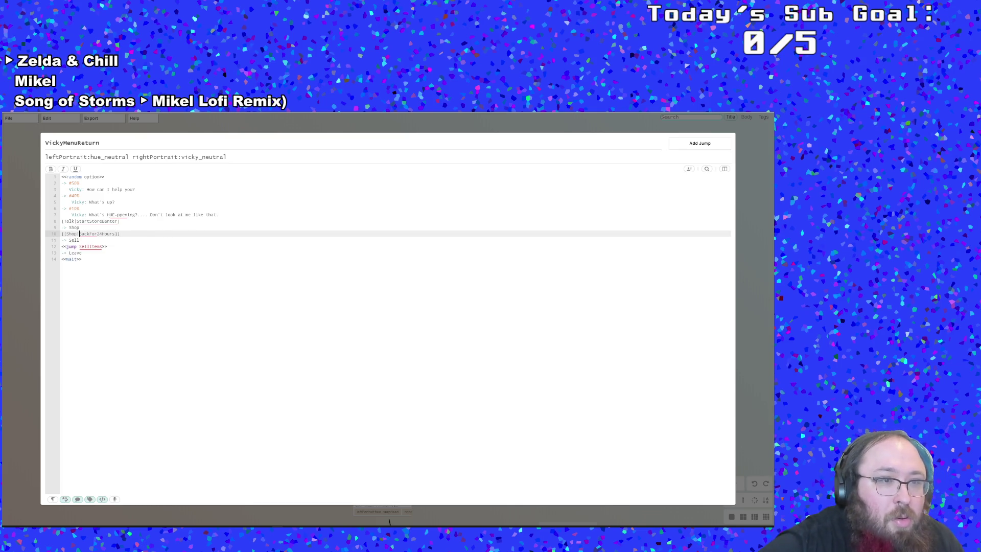
pyautogui.press('BackSpace')
pyautogui.press('BackSpace')
pyautogui.press('BackSpace')
pyautogui.write('HowToBuy')
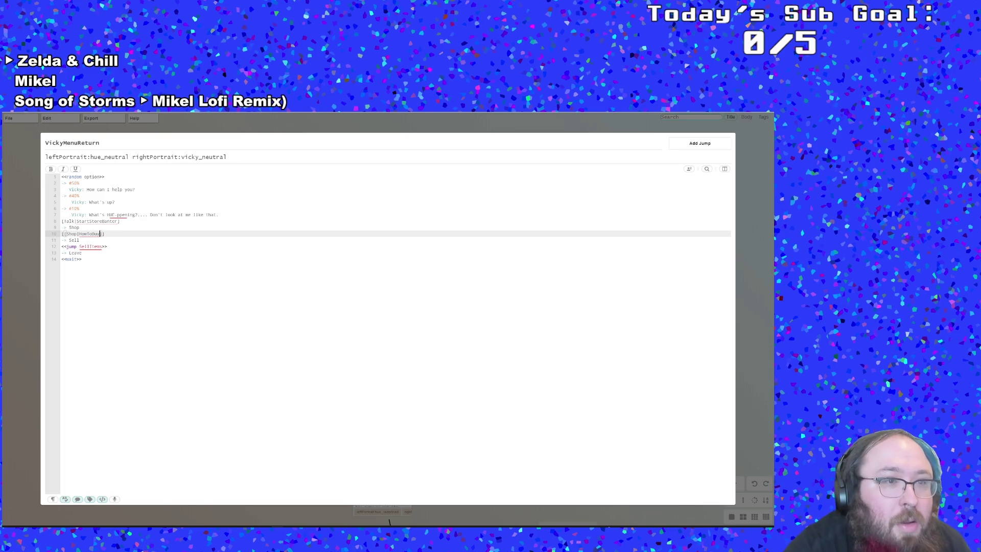
# Delete the old Shop option line and complete the brackets of [[Talk|StartStoreBanter]]
pyautogui.moveTo(81, 227); pyautogui.dragTo(59, 232)
pyautogui.press('BackSpace')
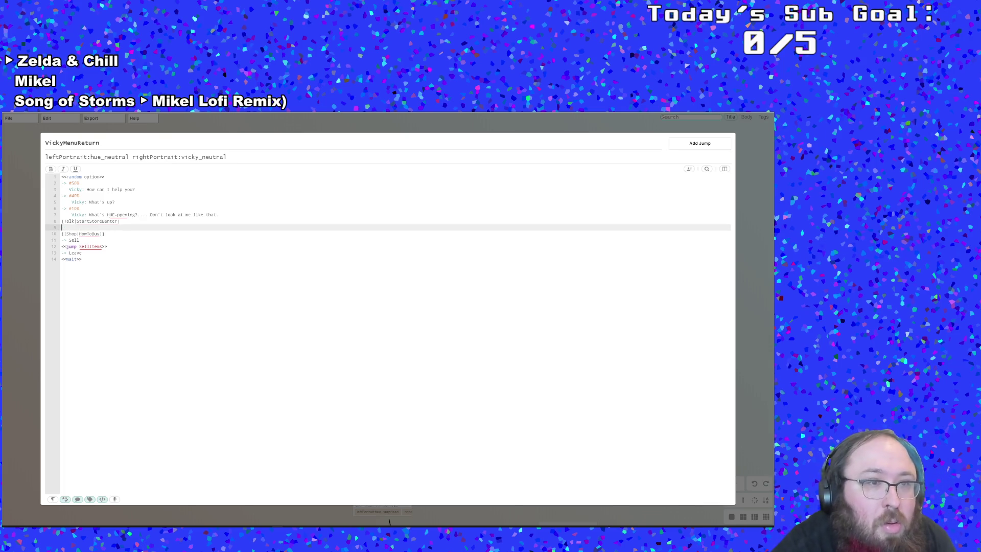
pyautogui.press('BackSpace')
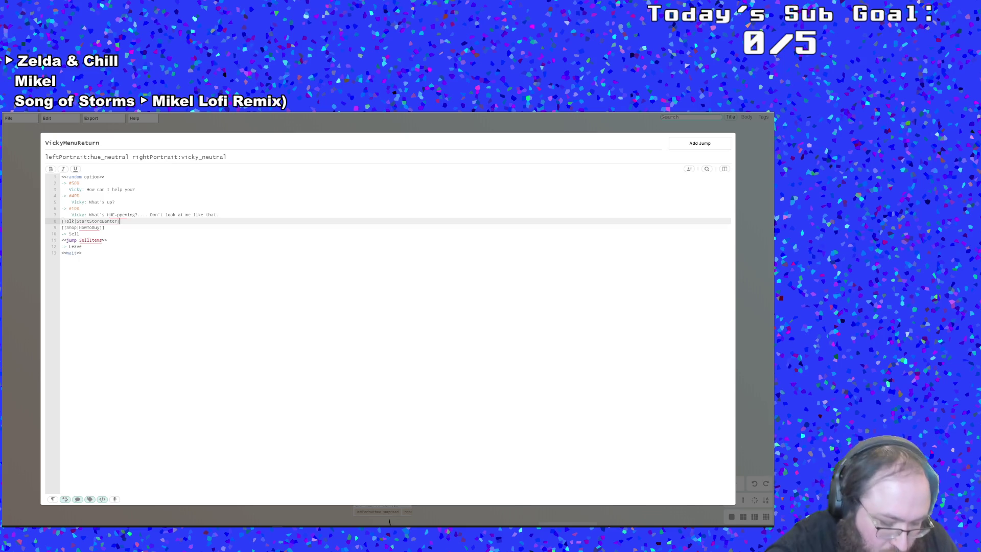
pyautogui.write(']')
pyautogui.click(62, 221)
pyautogui.write('[')
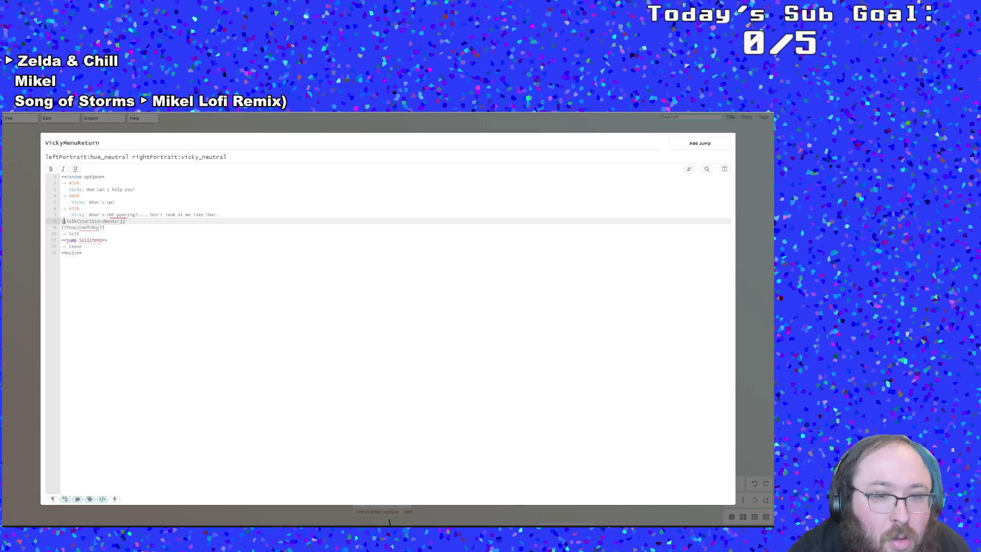
pyautogui.click(232, 498)
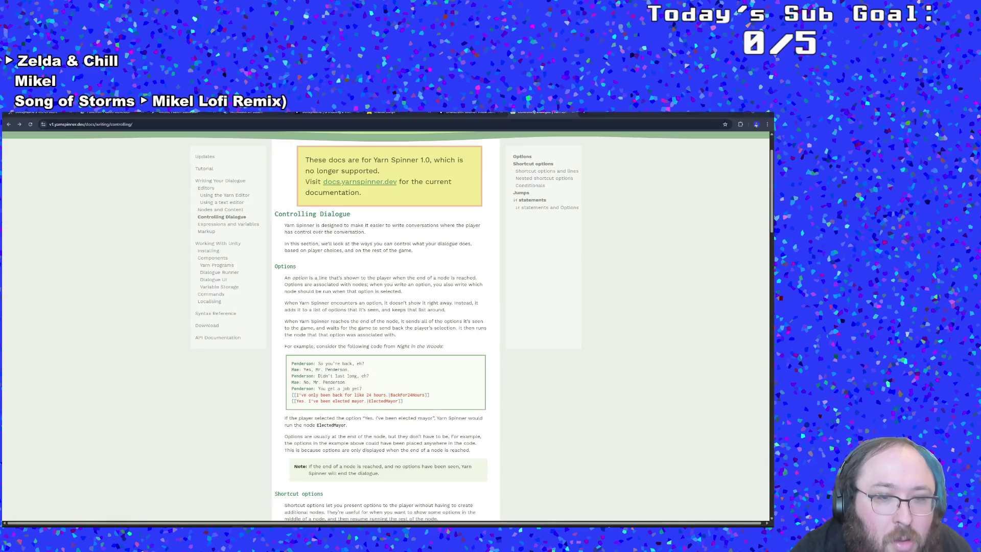
pyautogui.hotkey('alt', 'Tab')
pyautogui.press('Down')
pyautogui.press('Down')
pyautogui.press('Down')
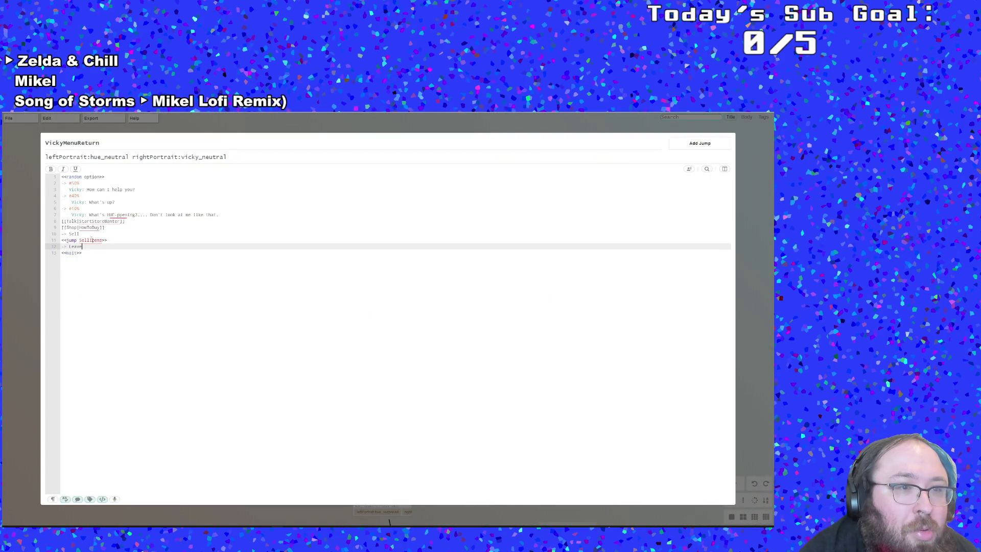
# Replace the Sell option and its jump with a single link line targeting SellItems
pyautogui.moveTo(61, 247); pyautogui.dragTo(56, 233)
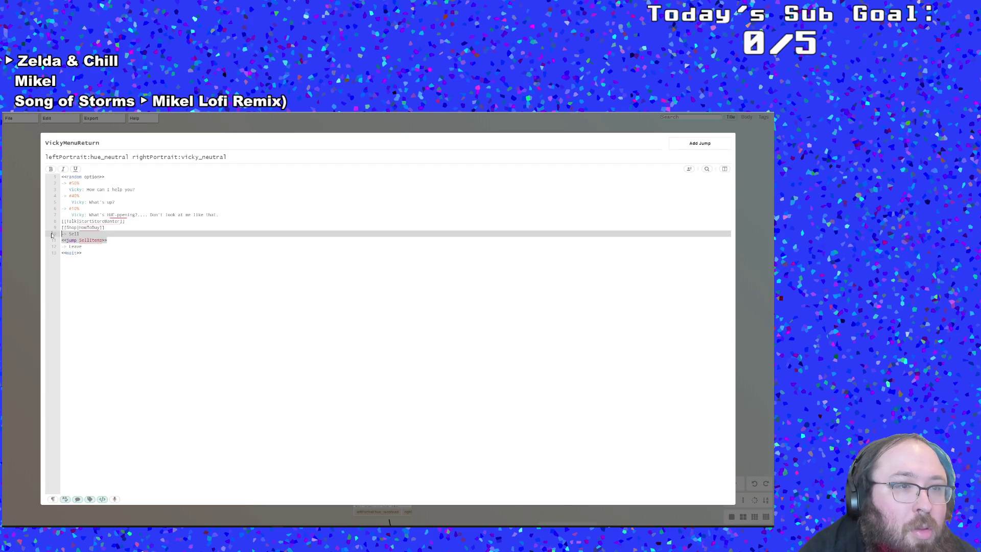
pyautogui.write('[[')
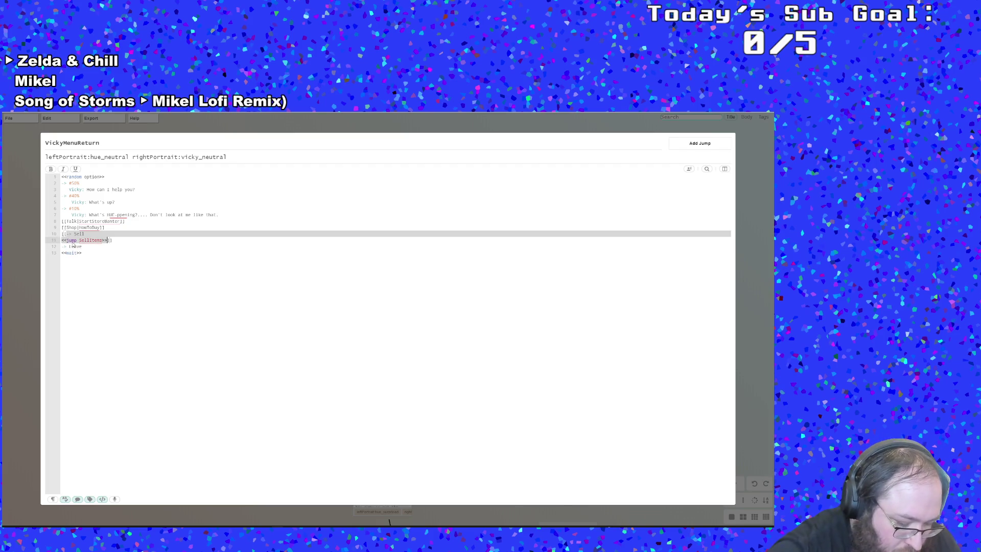
pyautogui.press('BackSpace')
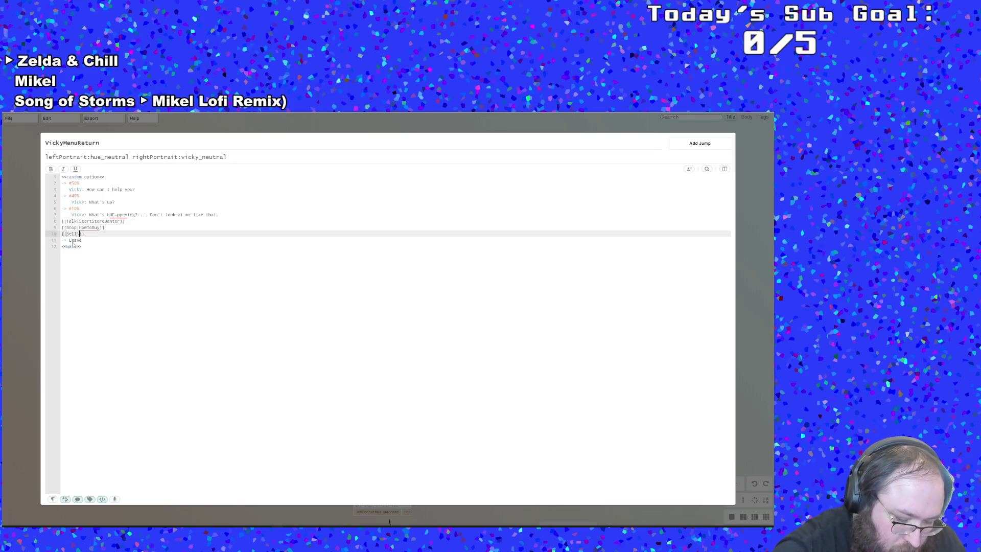
pyautogui.write('Jump')
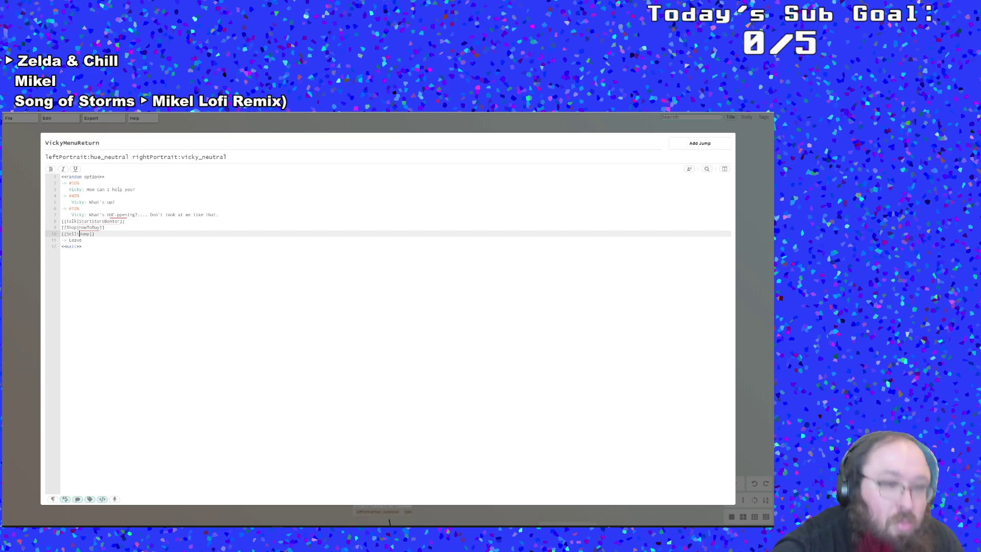
pyautogui.press('BackSpace')
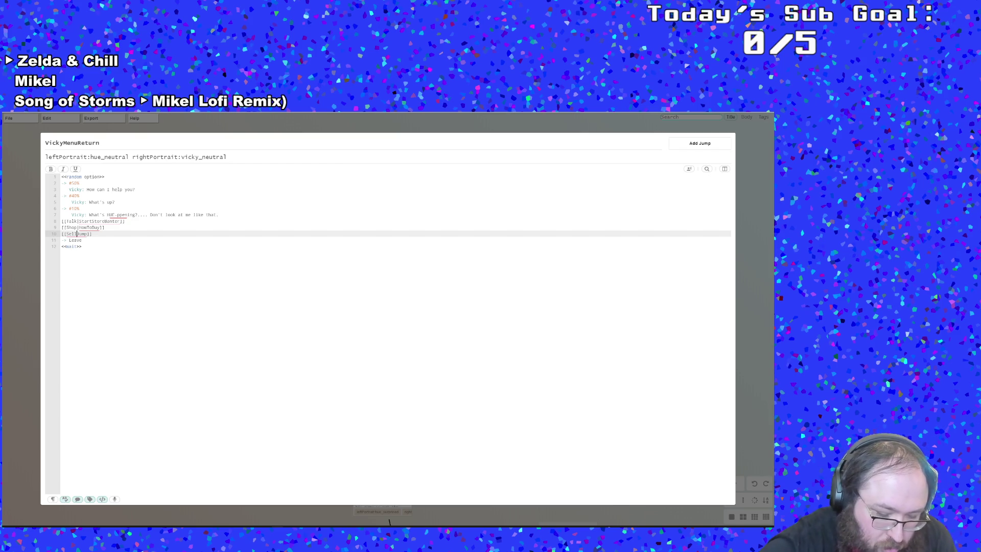
pyautogui.write('|Jump')
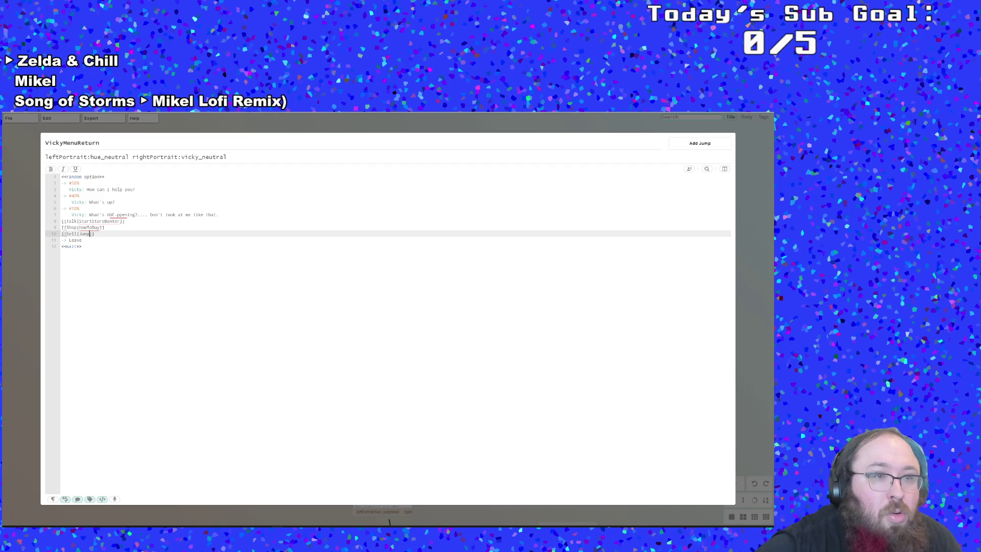
pyautogui.write('SellItems')
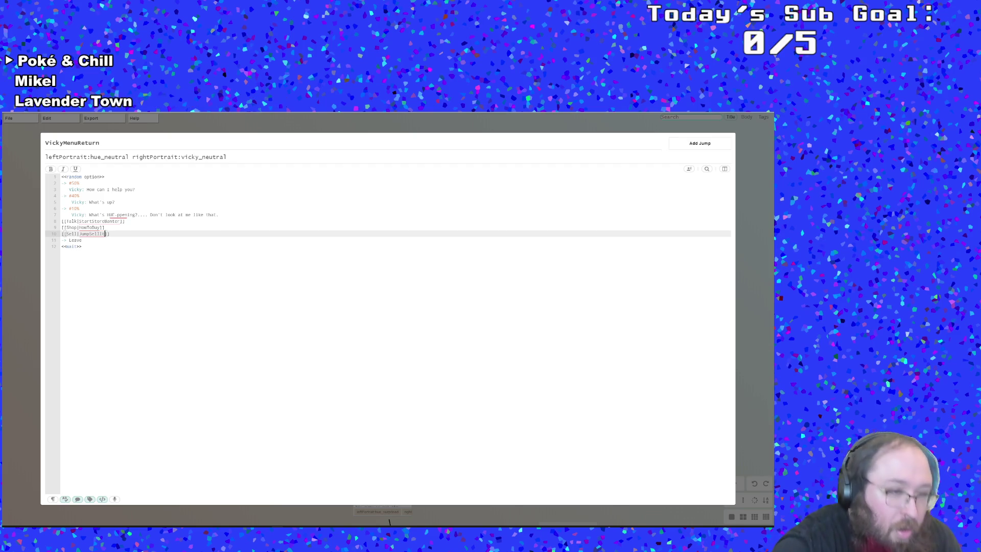
pyautogui.press('BackSpace')
pyautogui.write('ms')
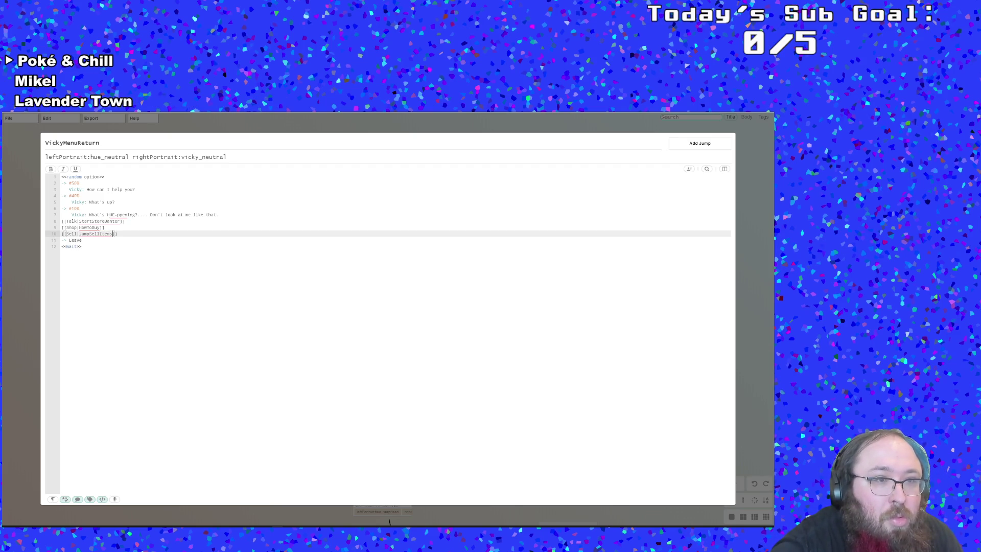
# Turn the Leave option into a [Leave|] link, remove stray quotes, and close the editor
pyautogui.click(82, 240)
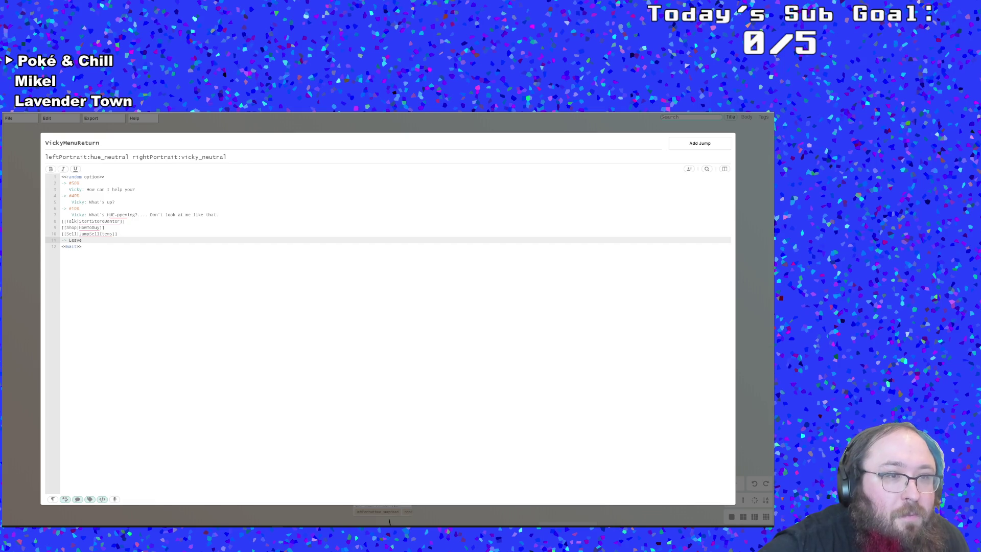
pyautogui.press('BackSpace')
pyautogui.press('BackSpace')
pyautogui.press('BackSpace')
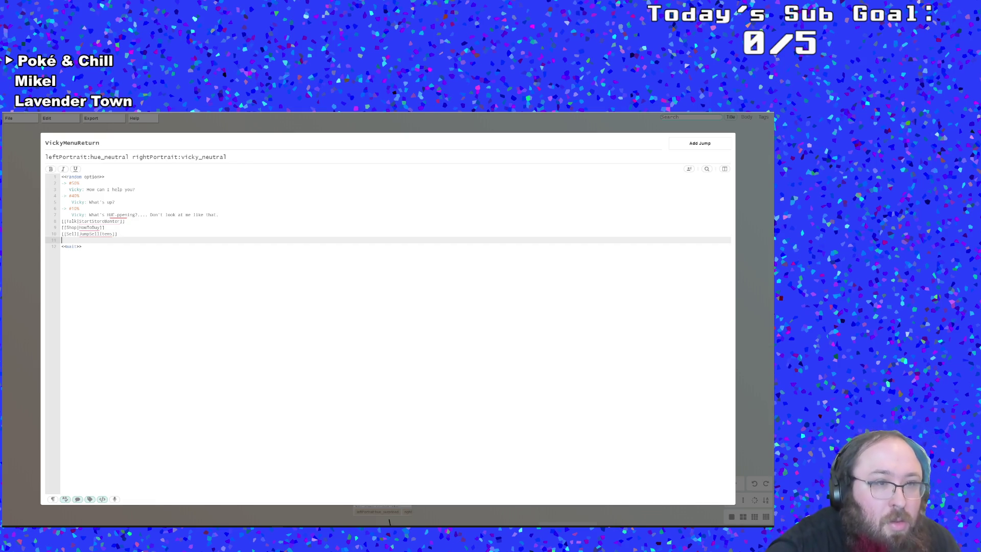
pyautogui.write('[')
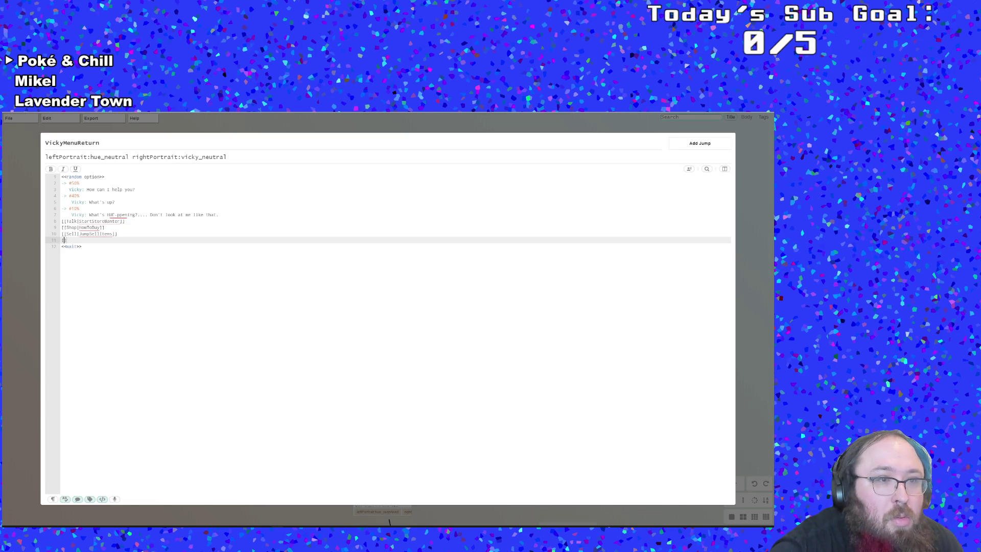
pyautogui.write('Leave|')
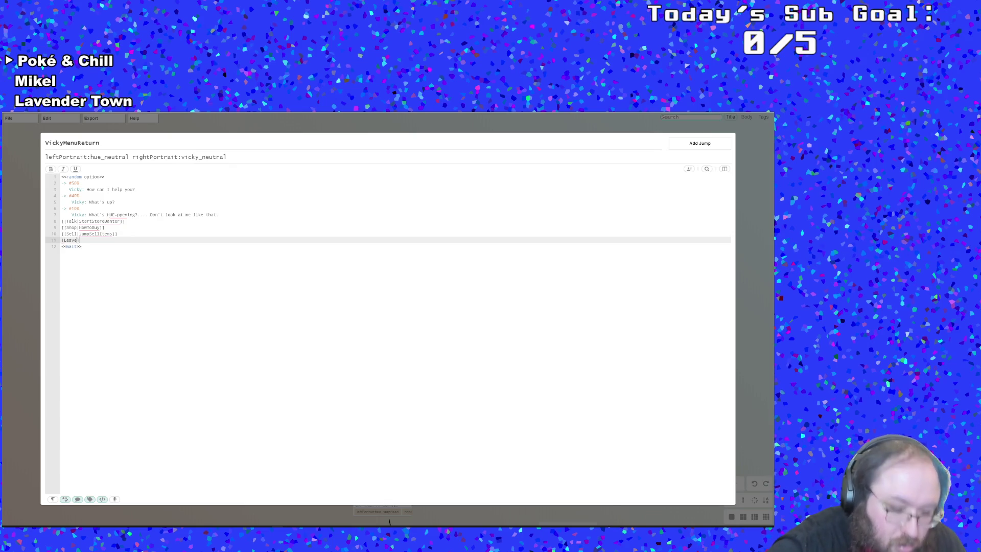
pyautogui.write(']')
pyautogui.press('Down')
pyautogui.press('BackSpace')
pyautogui.press('BackSpace')
pyautogui.press('BackSpace')
pyautogui.press('BackSpace')
pyautogui.press('BackSpace')
pyautogui.press('BackSpace')
pyautogui.press('BackSpace')
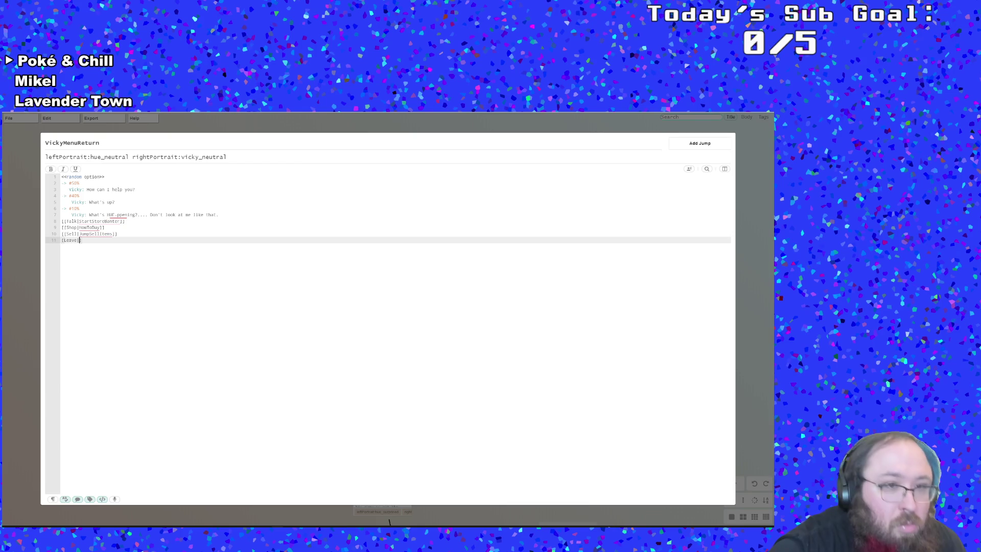
pyautogui.write('""')
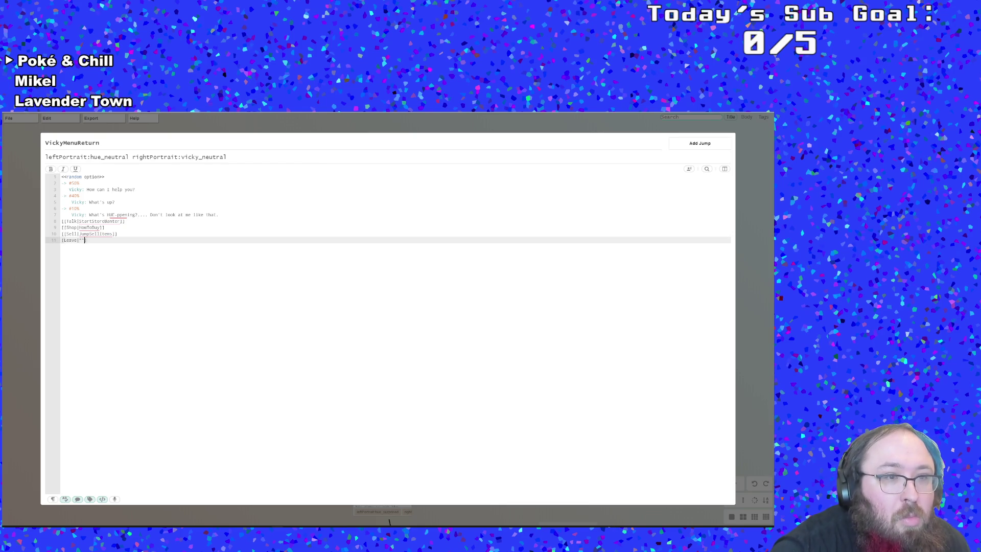
pyautogui.press('BackSpace')
pyautogui.press('BackSpace')
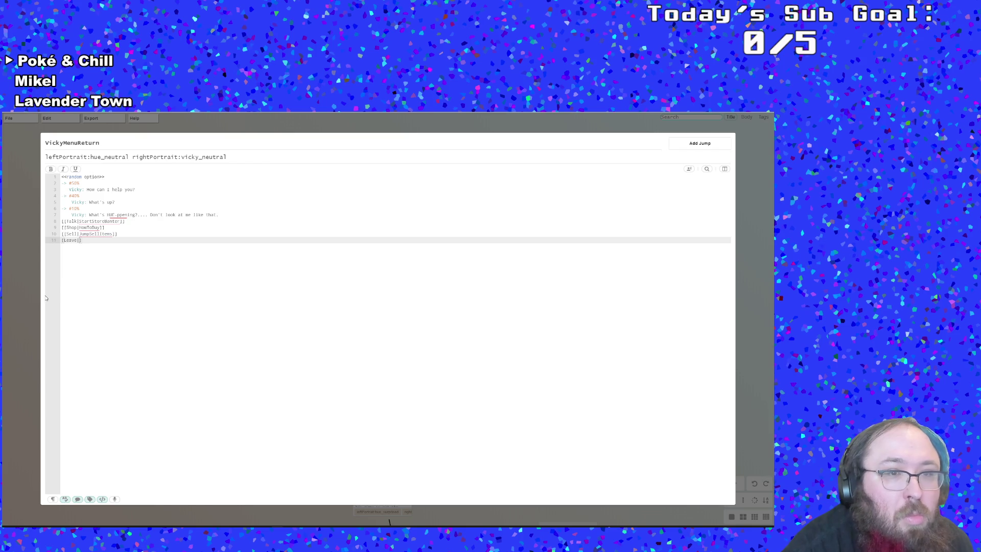
pyautogui.click(24, 299)
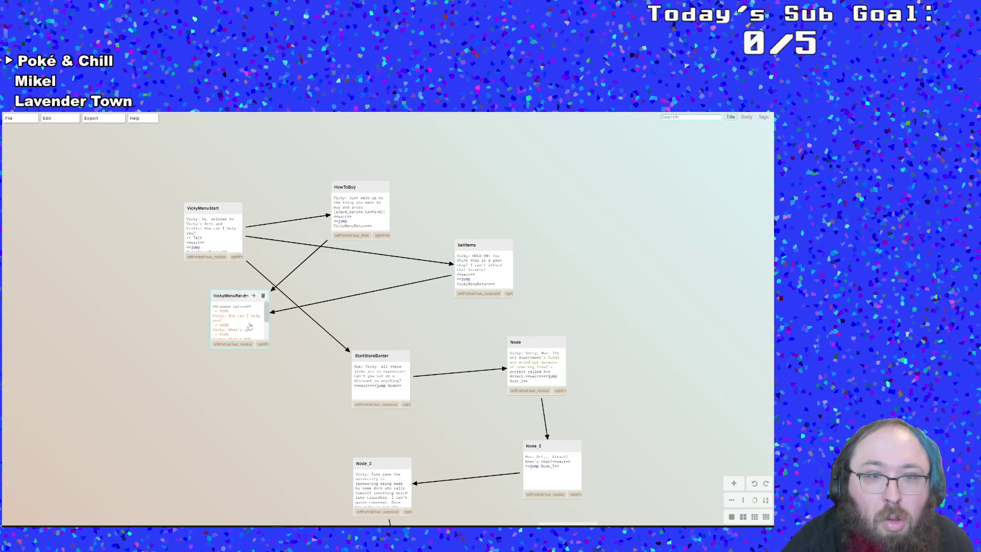
pyautogui.doubleClick(246, 296)
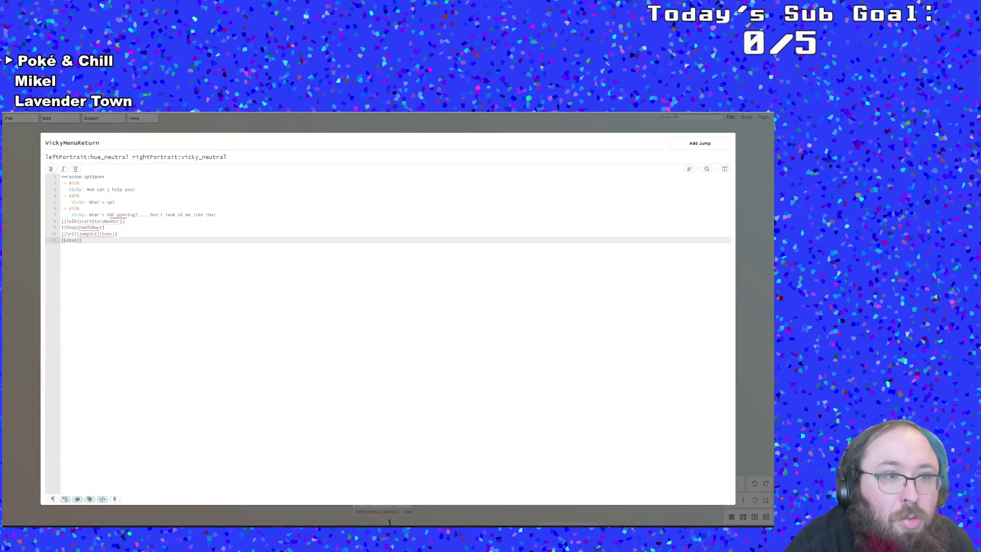
# Strip 'Jump' from the Sell link target and give the Leave link full double brackets
pyautogui.click(79, 233)
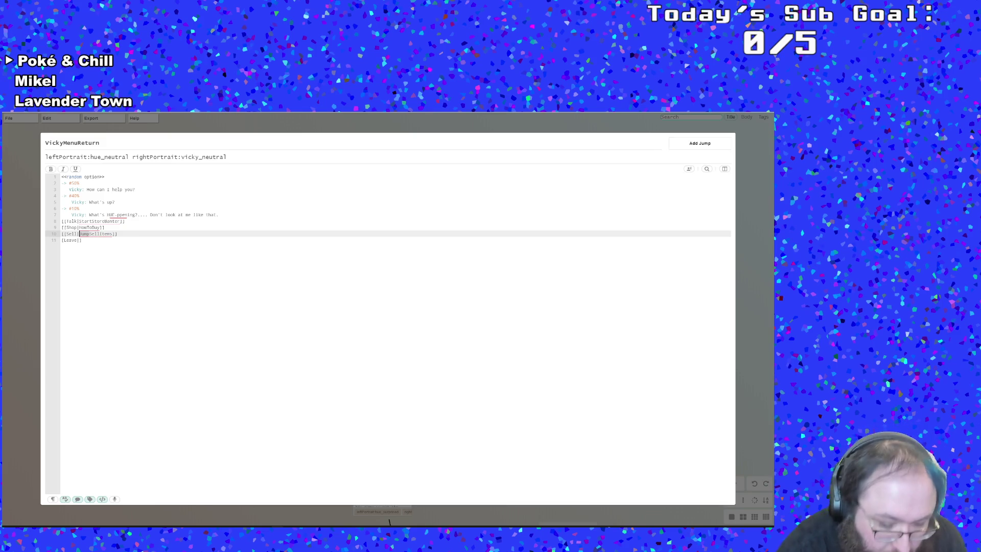
pyautogui.press('BackSpace')
pyautogui.click(87, 239)
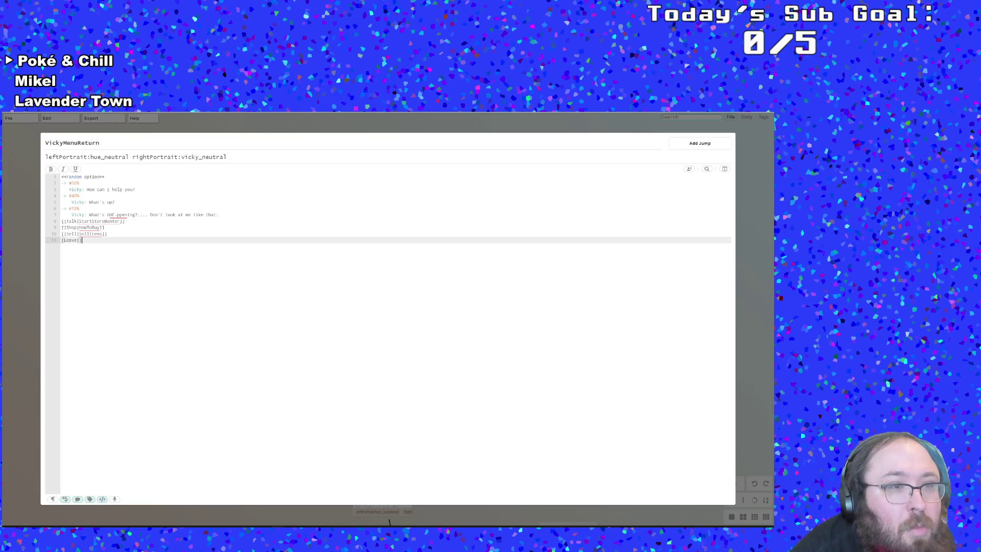
pyautogui.write(']')
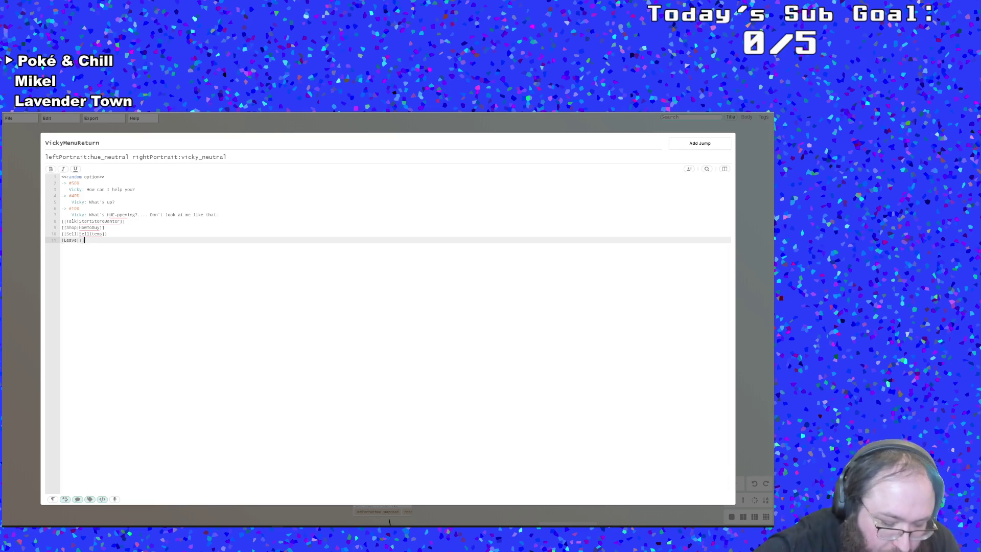
pyautogui.write('[')
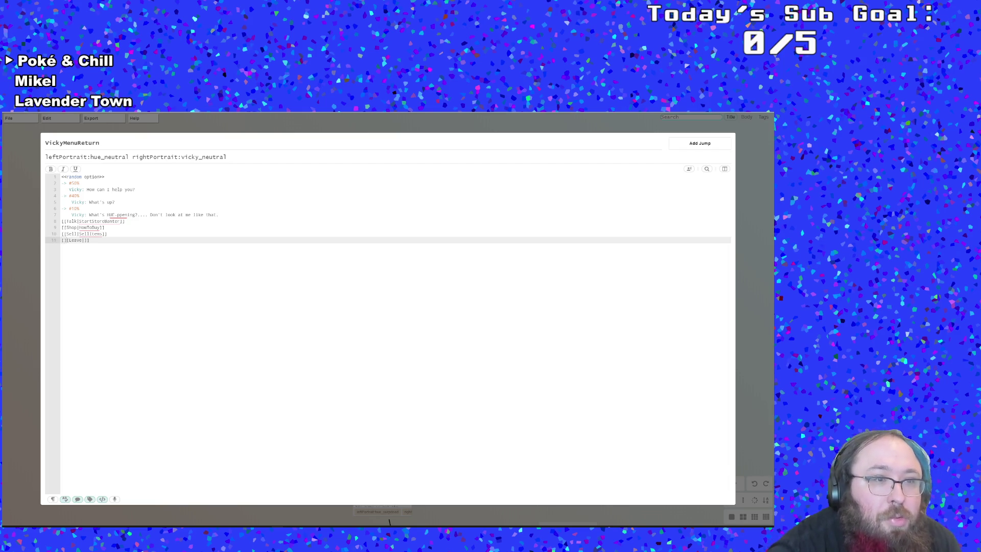
pyautogui.press('Delete')
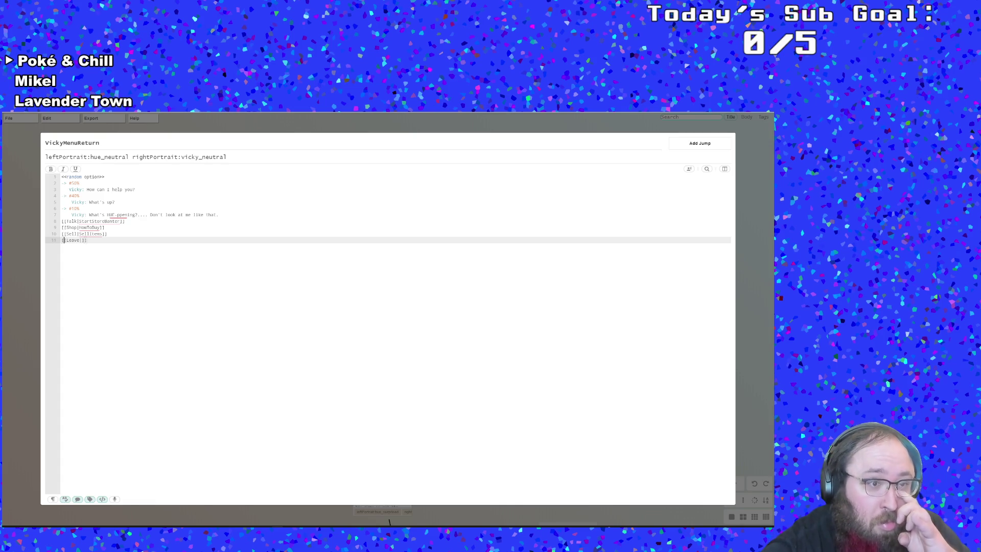
pyautogui.click(23, 303)
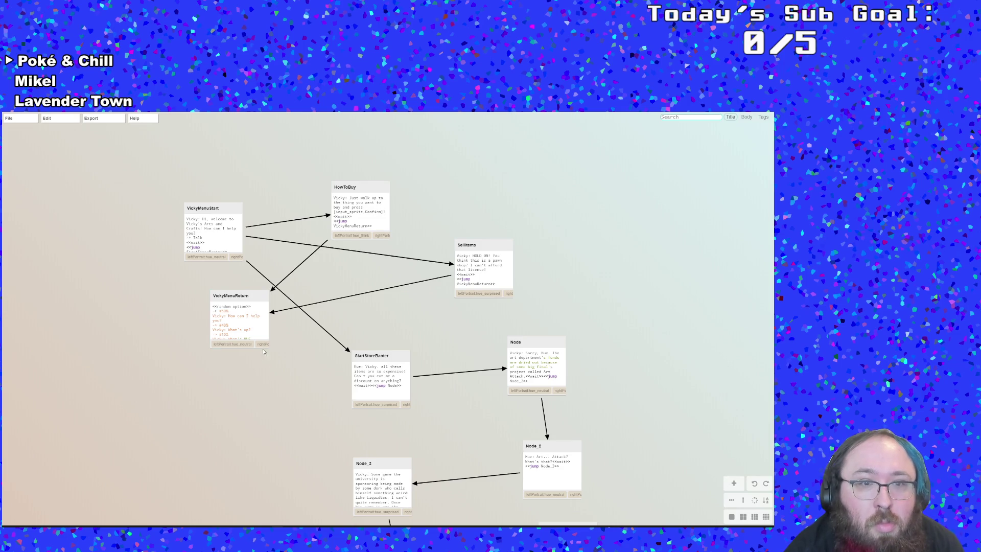
# Check the VickyMenuStart script, then add a new empty node to the canvas
pyautogui.moveTo(193, 231)
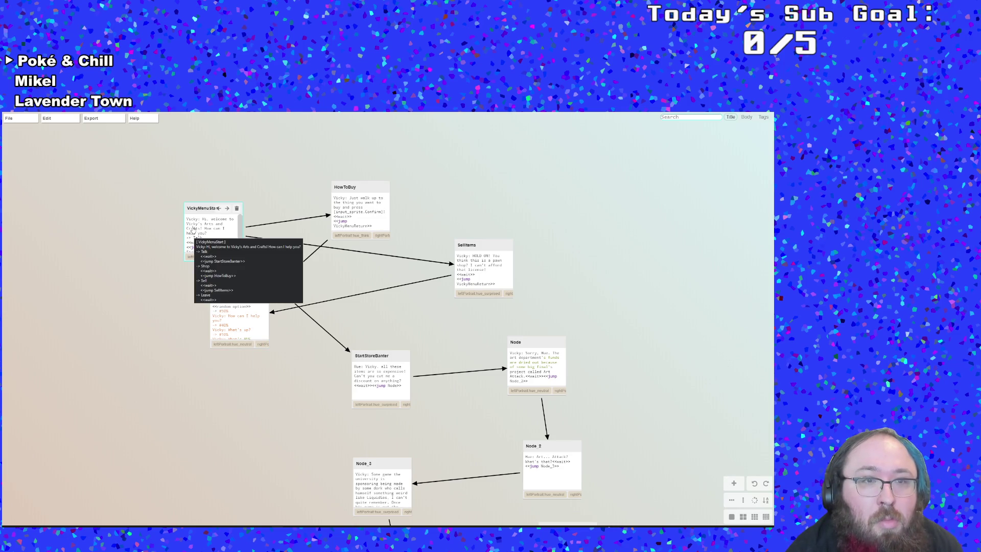
pyautogui.moveTo(235, 320)
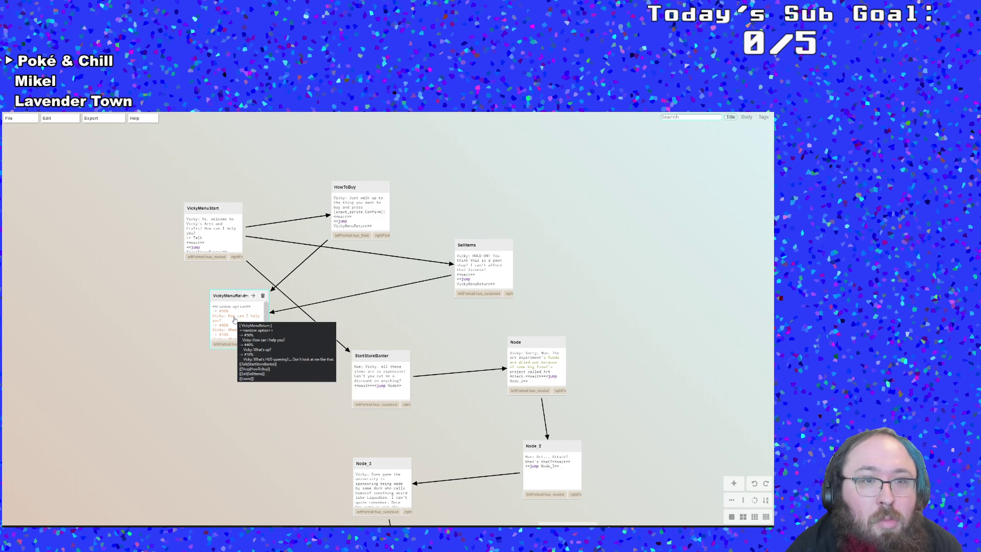
pyautogui.doubleClick(199, 238)
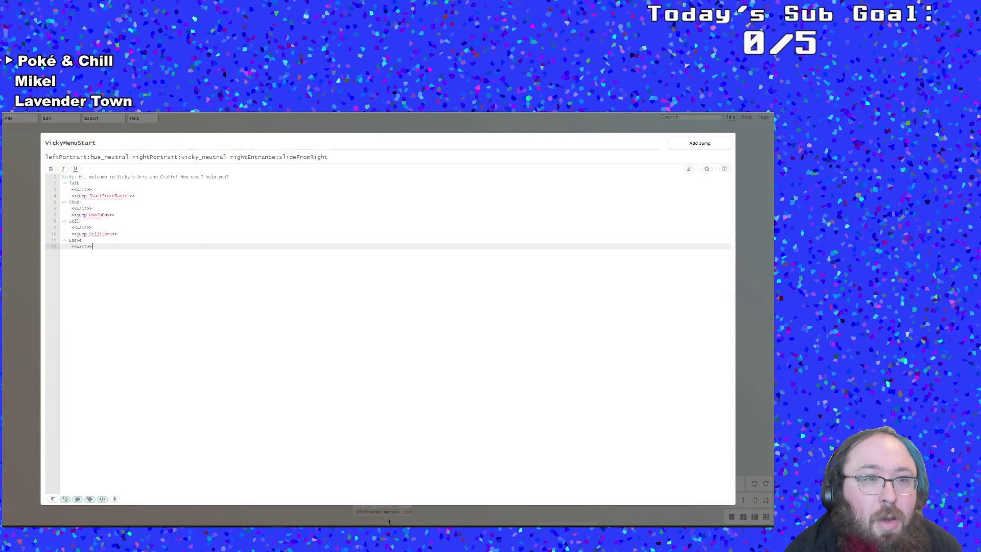
pyautogui.click(45, 290)
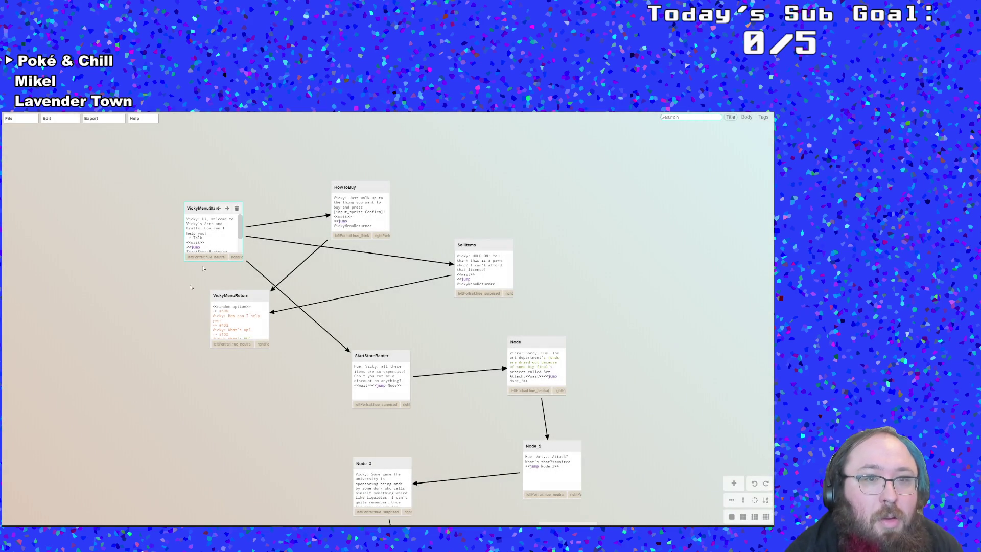
pyautogui.doubleClick(160, 439)
# Copy VickyMenuStart's two portrait tags and open the new Node_6 for editing
pyautogui.doubleClick(208, 236)
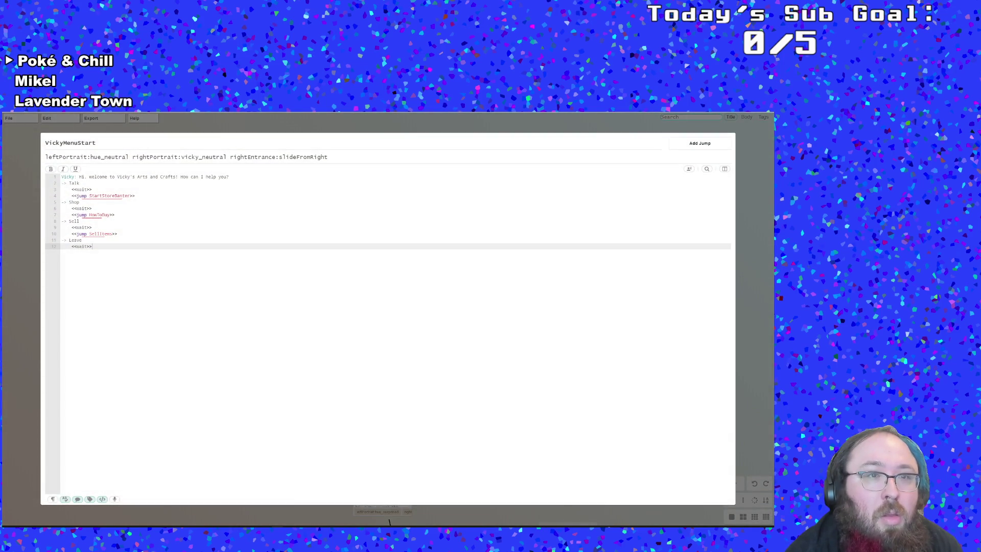
pyautogui.moveTo(227, 157); pyautogui.dragTo(56, 155)
pyautogui.hotkey('ctrl', 'c')
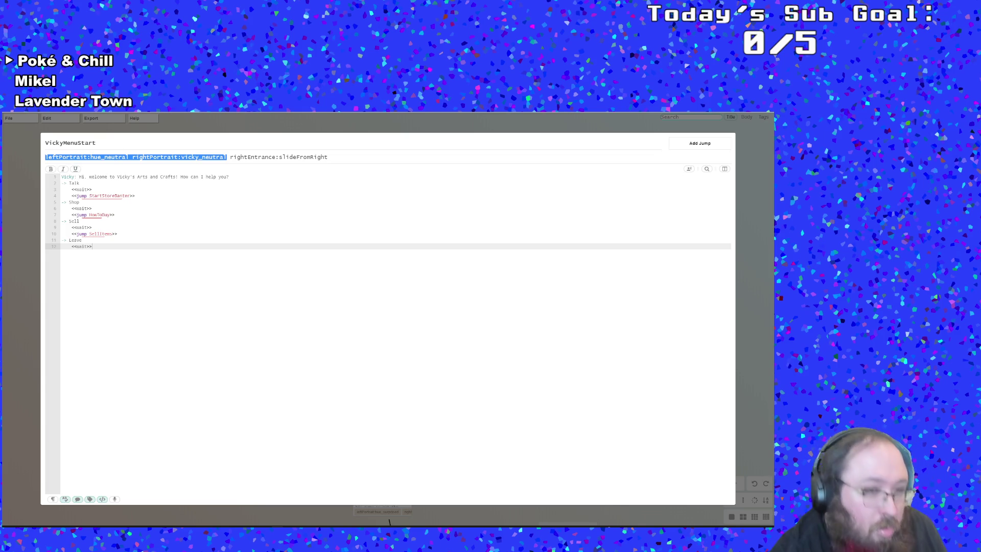
pyautogui.click(27, 218)
pyautogui.doubleClick(189, 462)
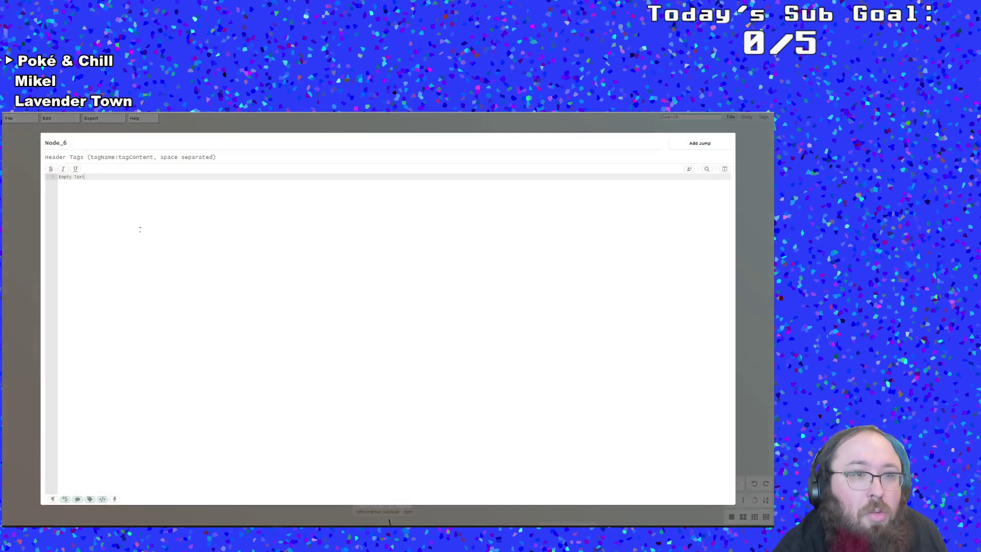
# Paste VickyMenuStart's portrait tags into the new node's header
pyautogui.click(48, 138)
pyautogui.press('Tab')
pyautogui.hotkey('ctrl', 'v')
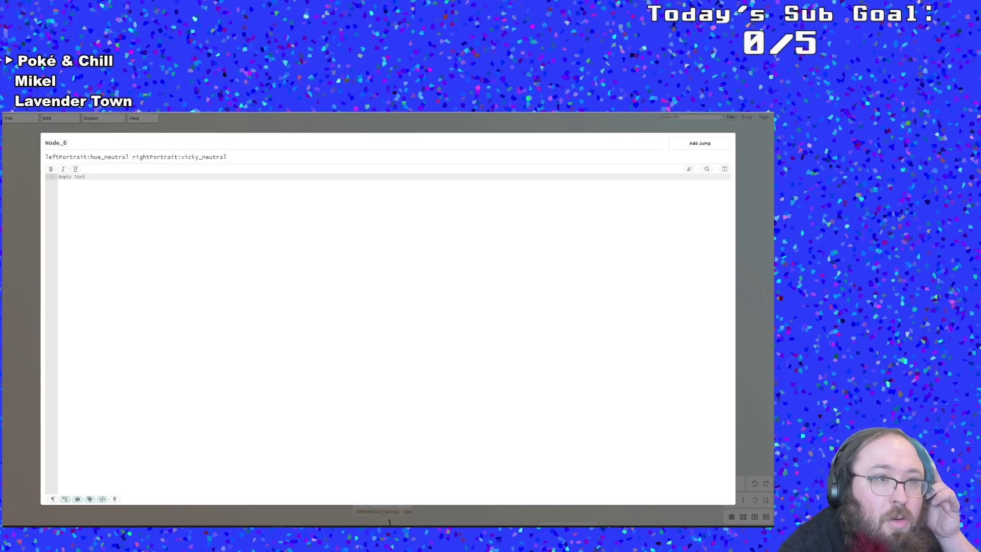
# Rename the node to Goodbye and replace its body with Vicky's line 'Later!'
pyautogui.moveTo(77, 138); pyautogui.dragTo(47, 138)
pyautogui.write('Goodby')
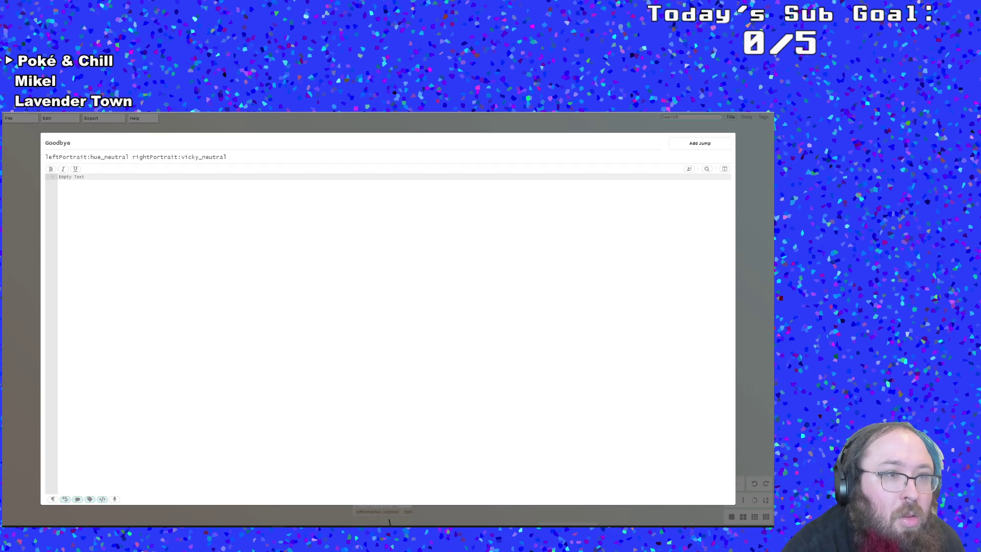
pyautogui.hotkey('ctrl', 'a')
pyautogui.write('Vicky')
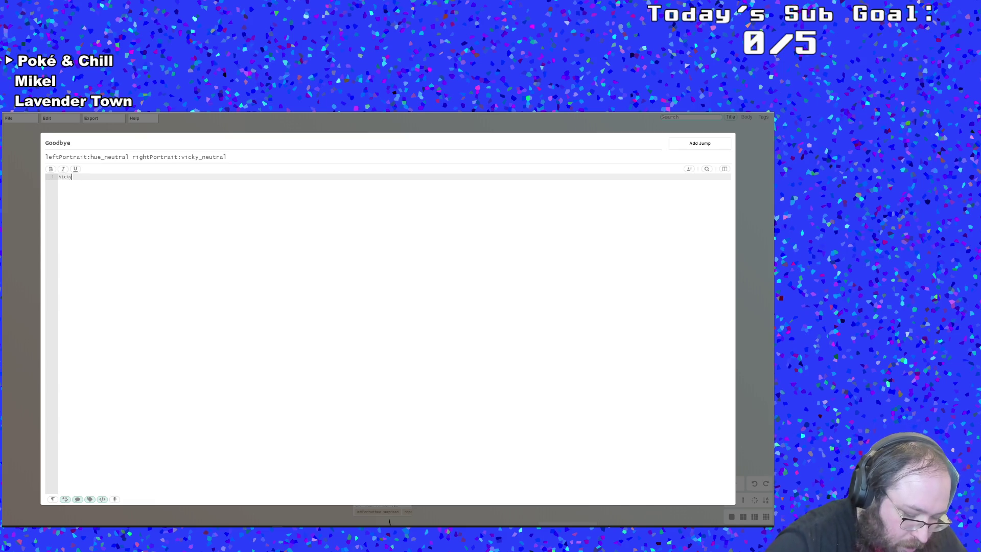
pyautogui.write(': Lateer!')
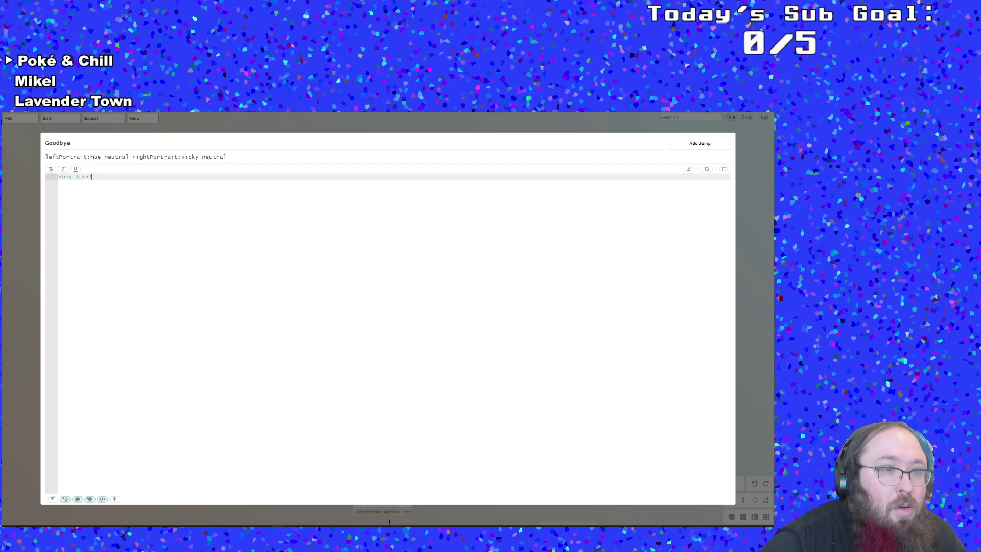
pyautogui.write('!')
pyautogui.press('Return')
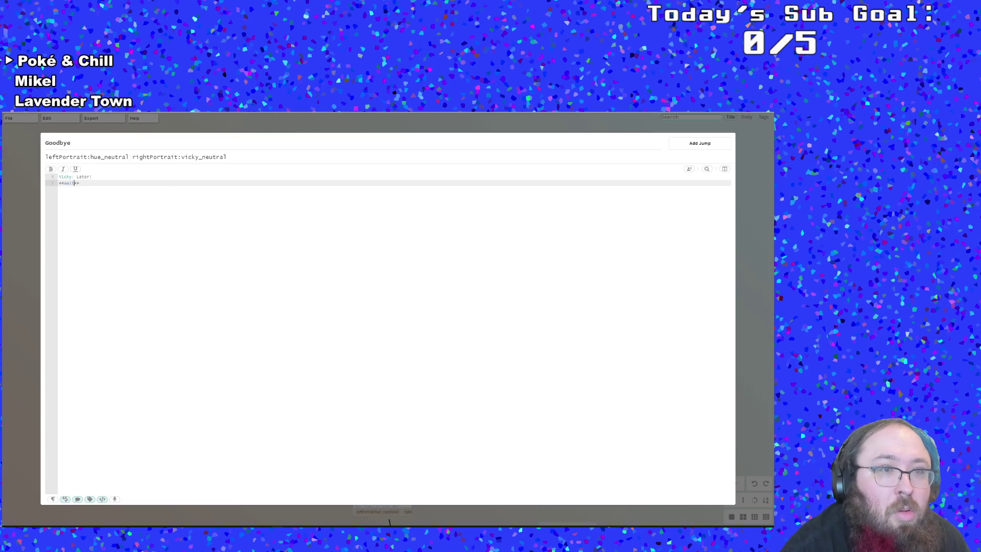
# Change Vicky's portrait tag to vicky_happy, save the Yarn story, and close the old game window
pyautogui.hotkey('shift', 'Left')
pyautogui.hotkey('shift', 'Left')
pyautogui.hotkey('shift', 'Left')
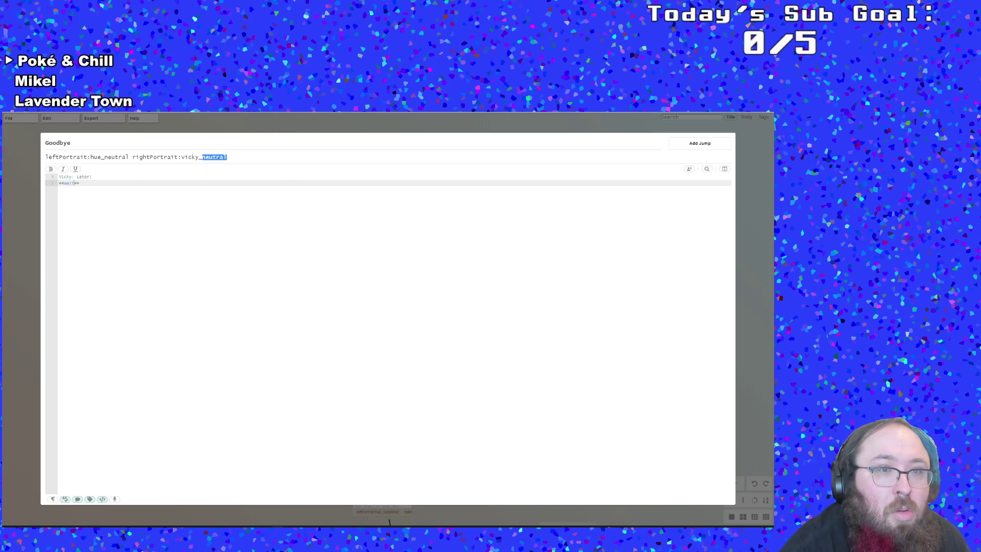
pyautogui.write('t:')
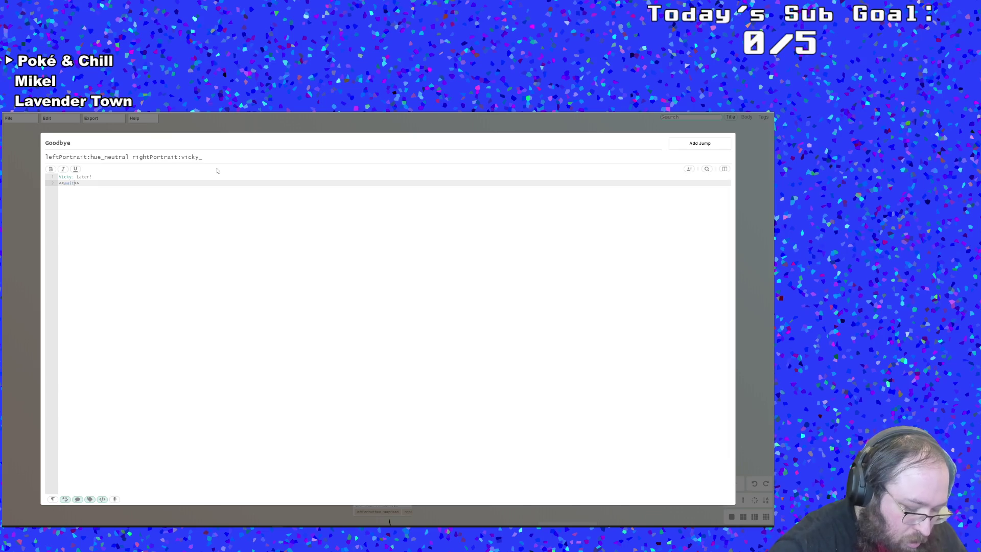
pyautogui.write('happy')
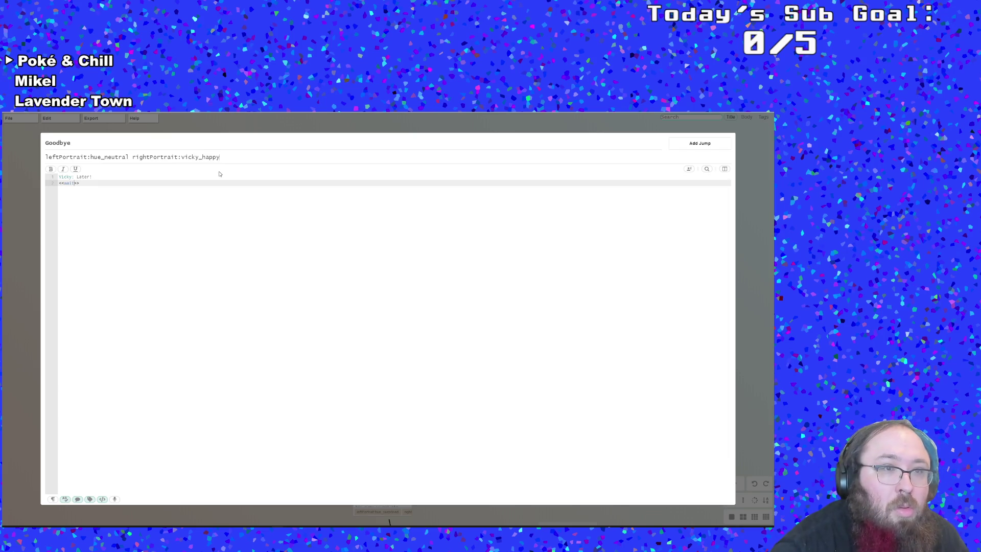
pyautogui.click(20, 327)
pyautogui.moveTo(10, 118)
pyautogui.click(21, 176)
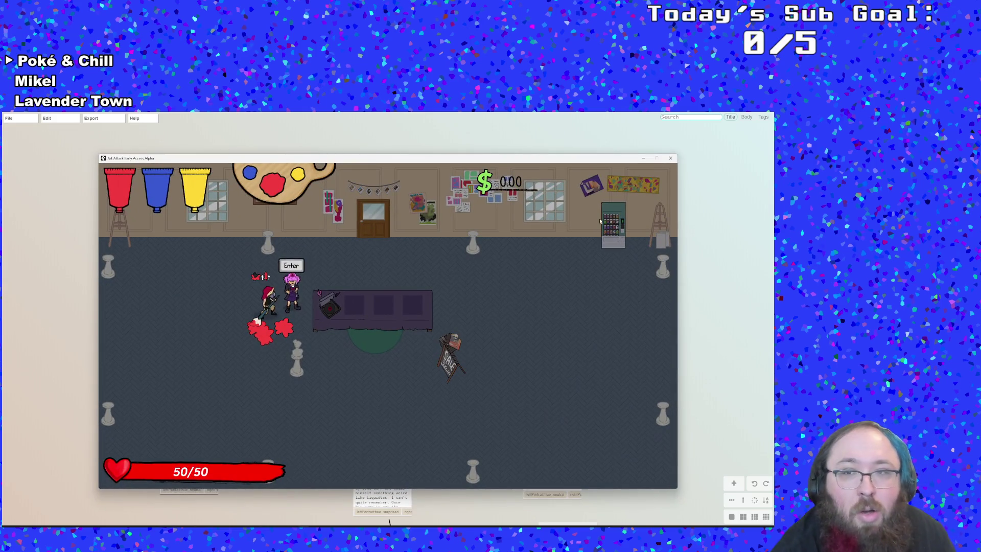
pyautogui.click(695, 150)
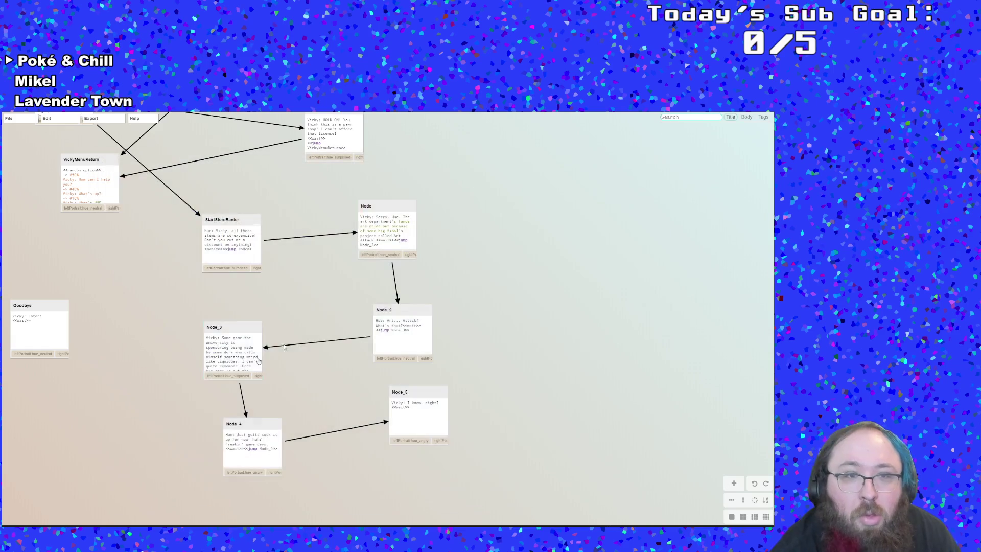
pyautogui.click(671, 158)
# Save the GameMaker project and launch a test run to try the new dialogue
pyautogui.hotkey('alt', 'Tab')
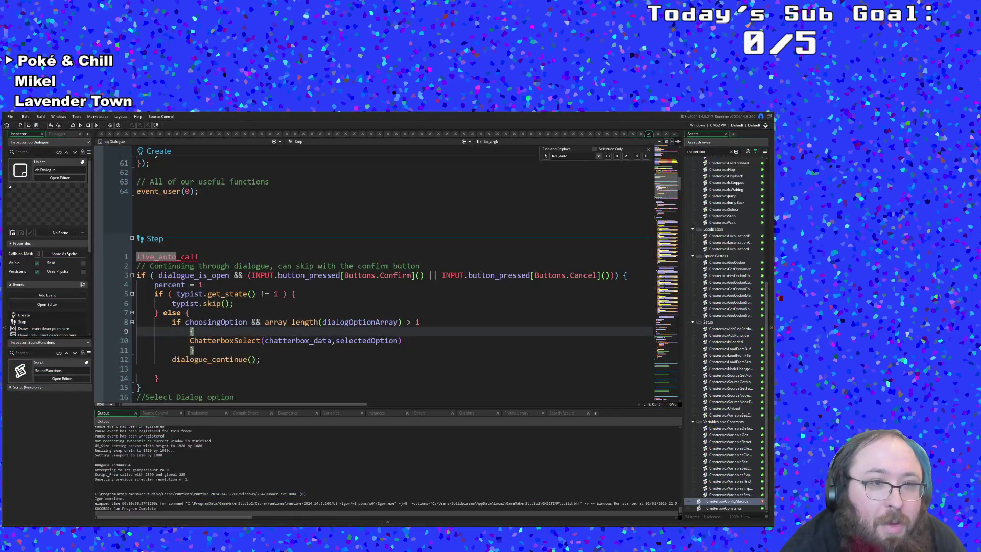
pyautogui.click(10, 116)
pyautogui.click(12, 150)
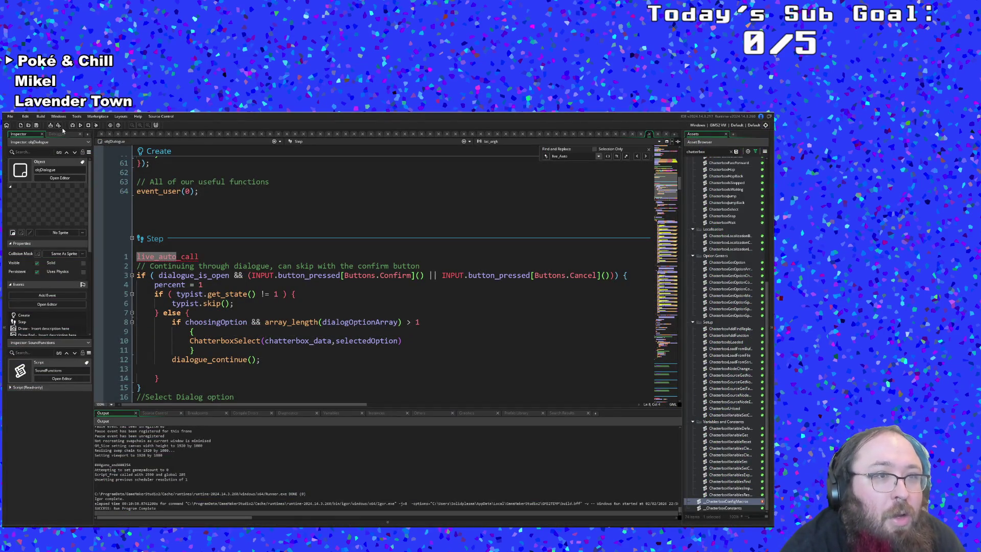
pyautogui.click(72, 125)
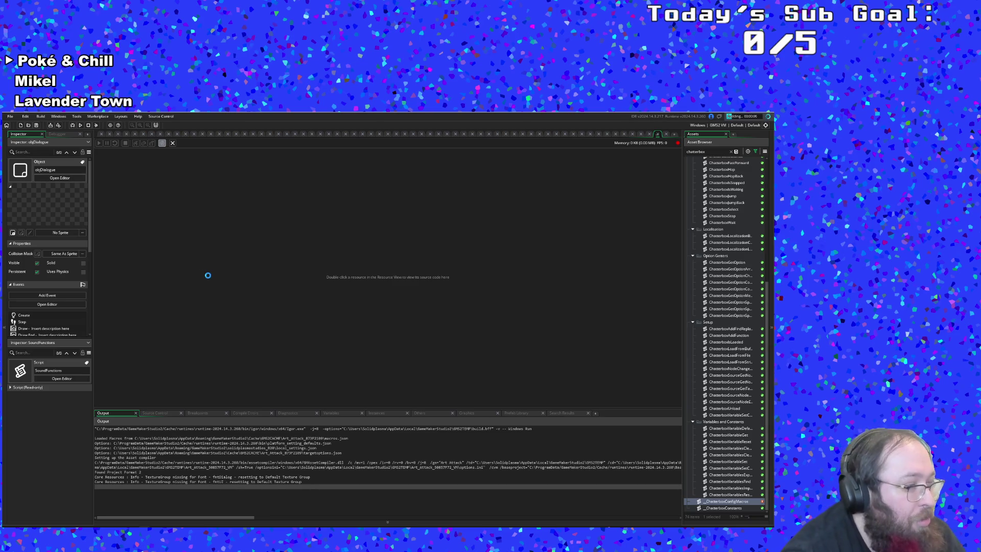
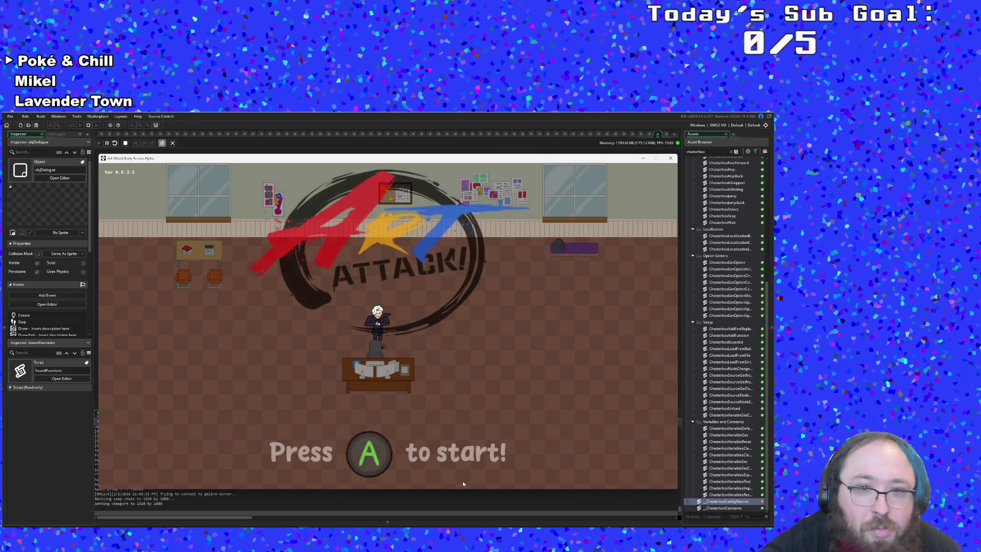
# Start the game, walk to the exit, and choose Shop in Vicky's menu to reproduce the crash
pyautogui.press('Return')
pyautogui.press('Return')
pyautogui.press('Return')
pyautogui.press('Right')
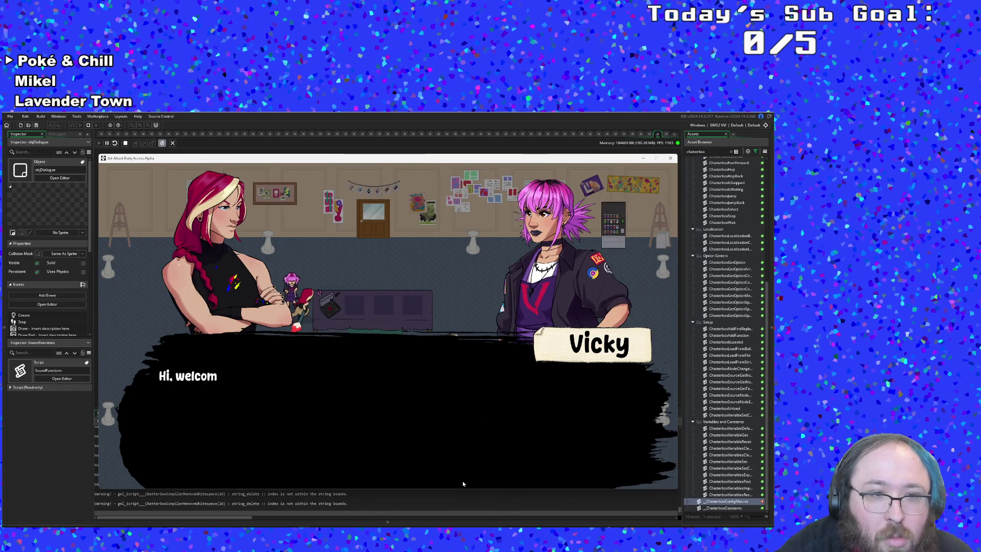
pyautogui.press('Down')
pyautogui.press('Return')
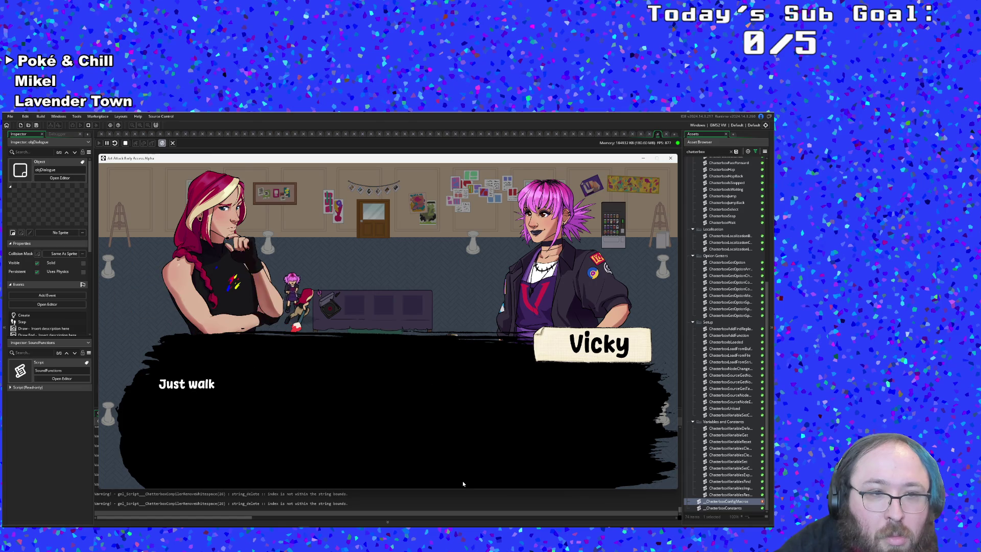
pyautogui.press('Return')
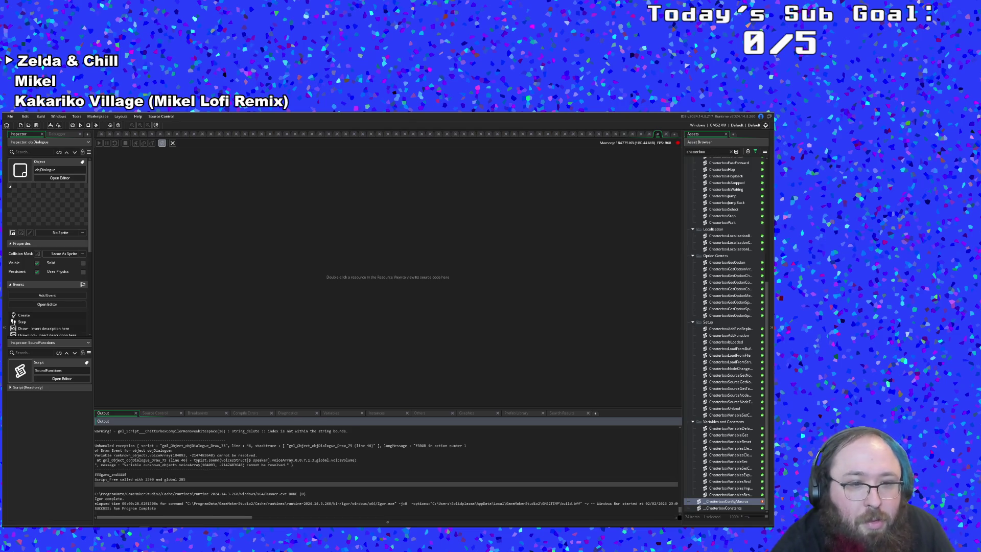
pyautogui.scroll(2, 387, 470)
pyautogui.scroll(3, 387, 470)
pyautogui.scroll(-3, 387, 470)
pyautogui.click(357, 484)
pyautogui.click(118, 498)
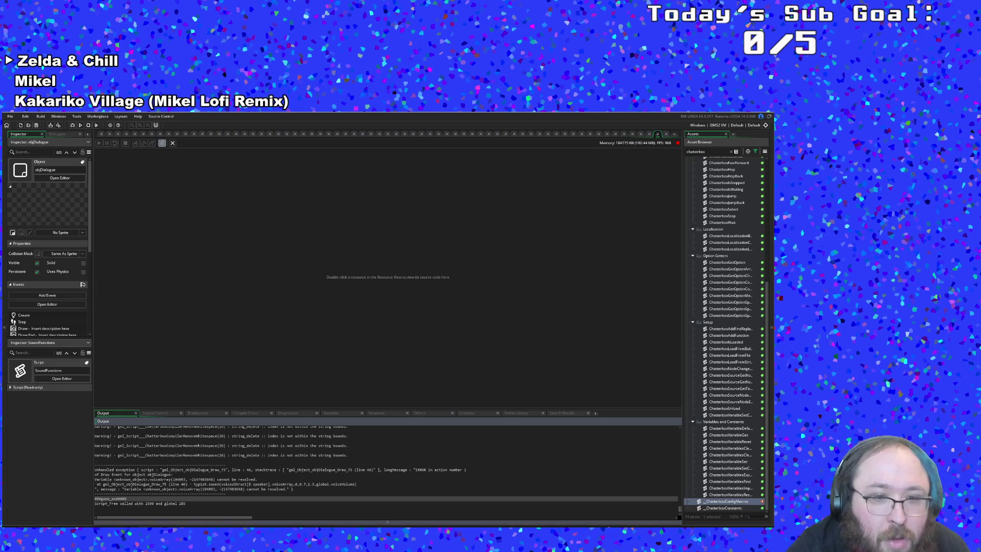
pyautogui.click(293, 489)
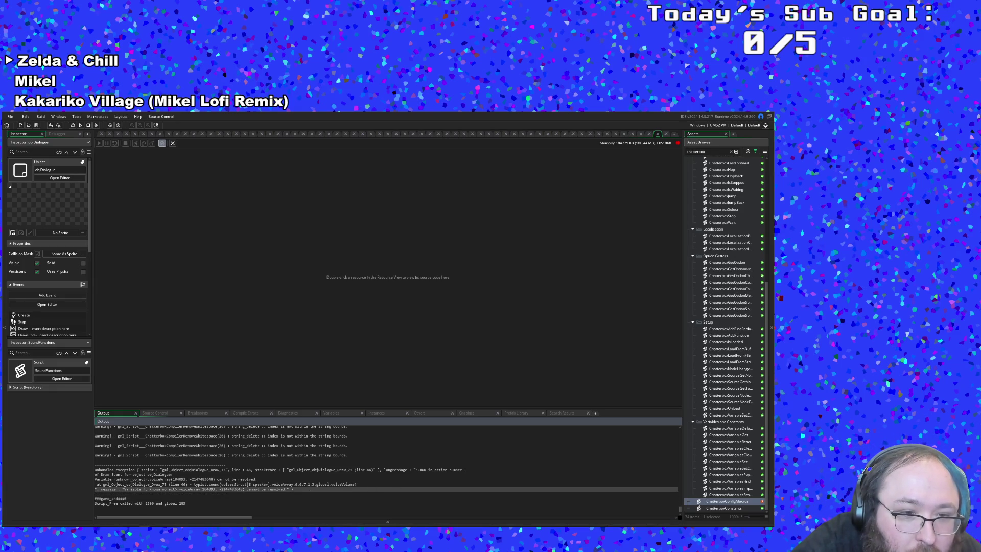
pyautogui.click(261, 484)
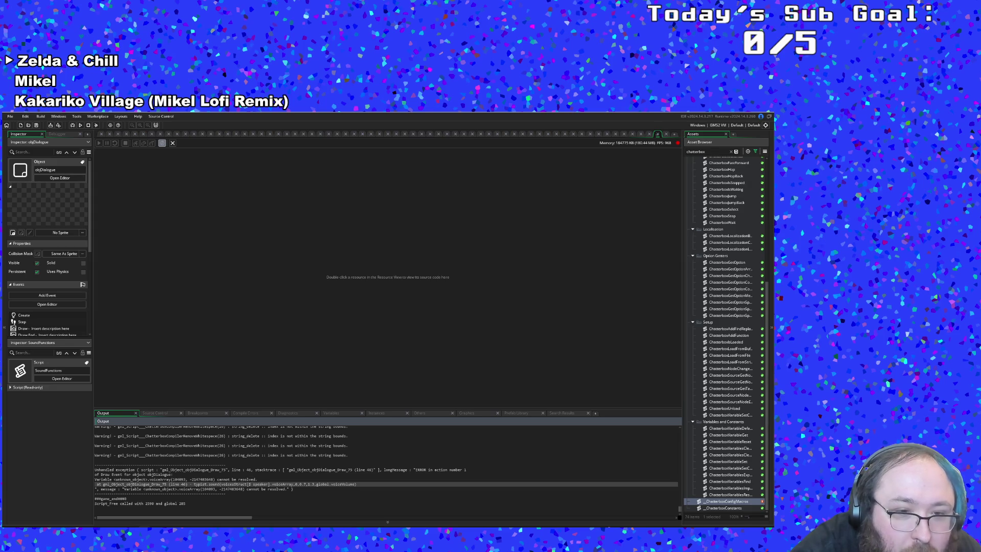
pyautogui.click(277, 489)
pyautogui.click(288, 484)
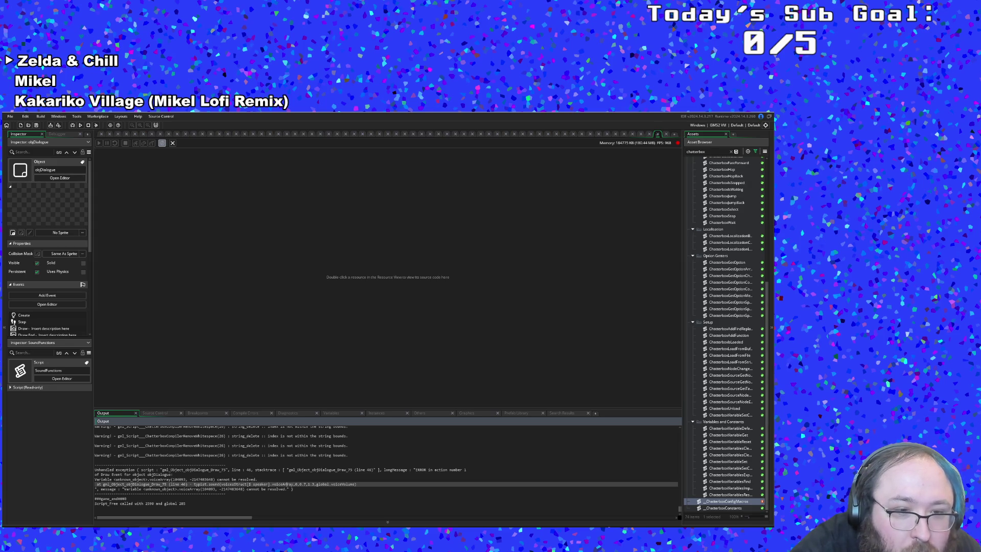
pyautogui.click(277, 489)
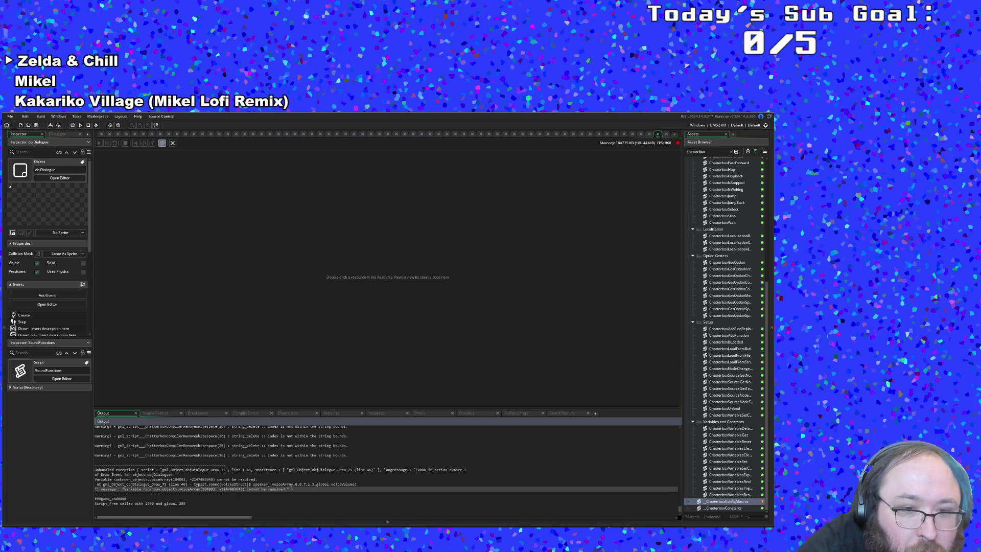
pyautogui.click(288, 484)
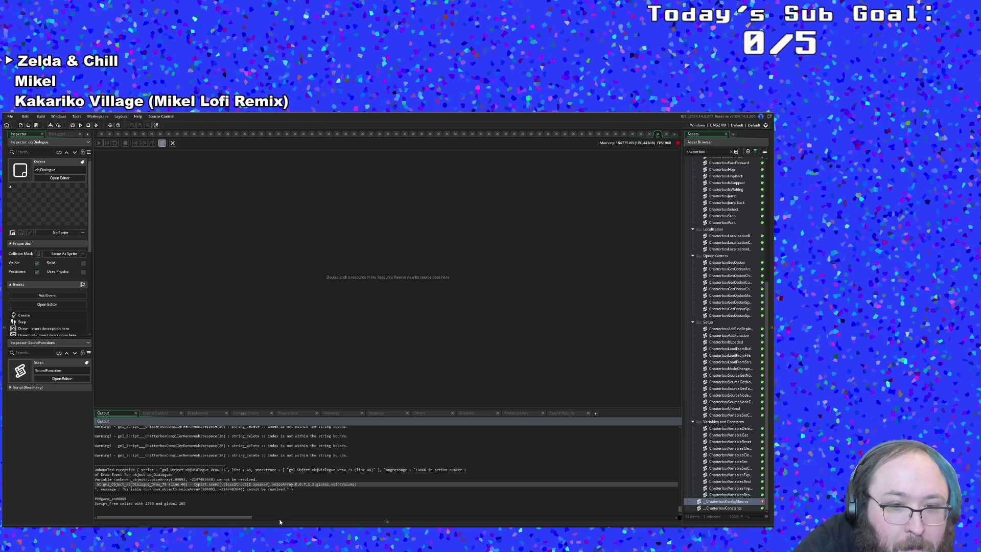
pyautogui.hotkey('alt', 'Tab')
# Open the VickyMenuReturn node and inspect its Shop link and empty Leave link
pyautogui.moveTo(125, 274); pyautogui.dragTo(239, 372)
pyautogui.doubleClick(204, 286)
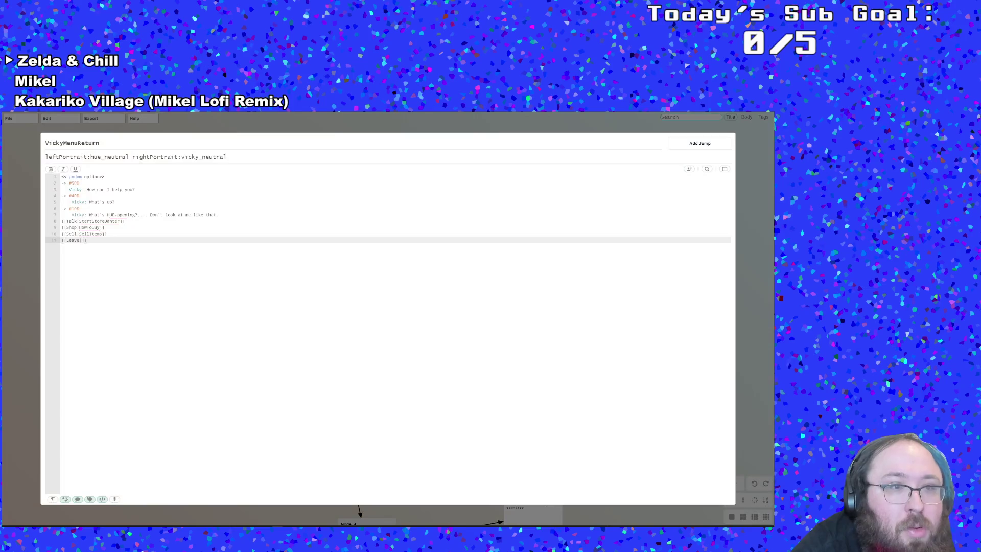
pyautogui.click(105, 228)
pyautogui.click(100, 241)
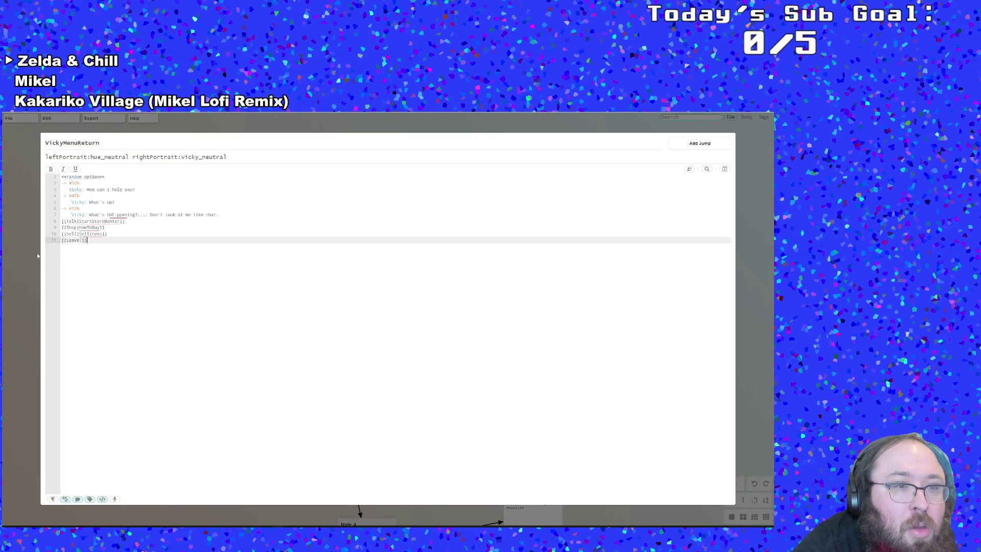
pyautogui.click(124, 222)
pyautogui.press('Escape')
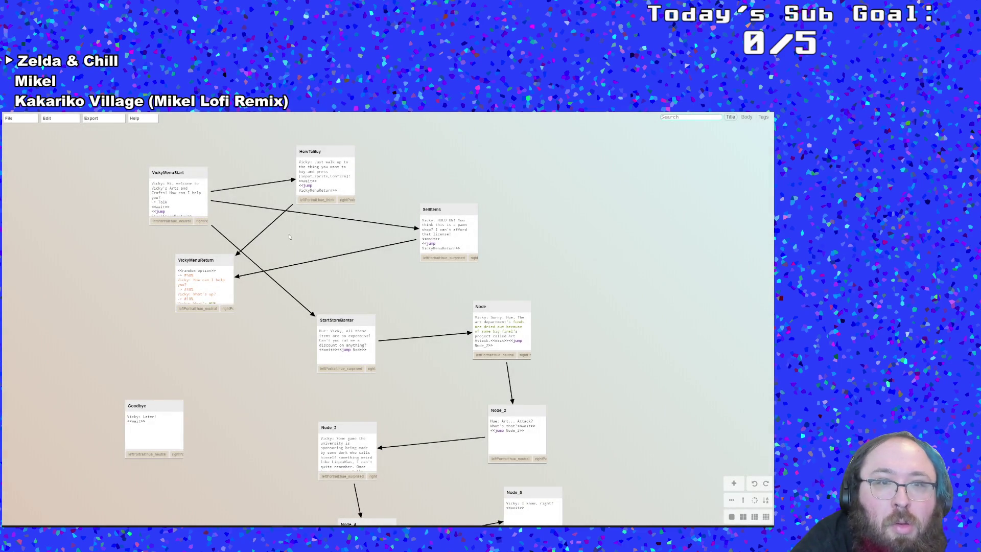
pyautogui.doubleClick(210, 283)
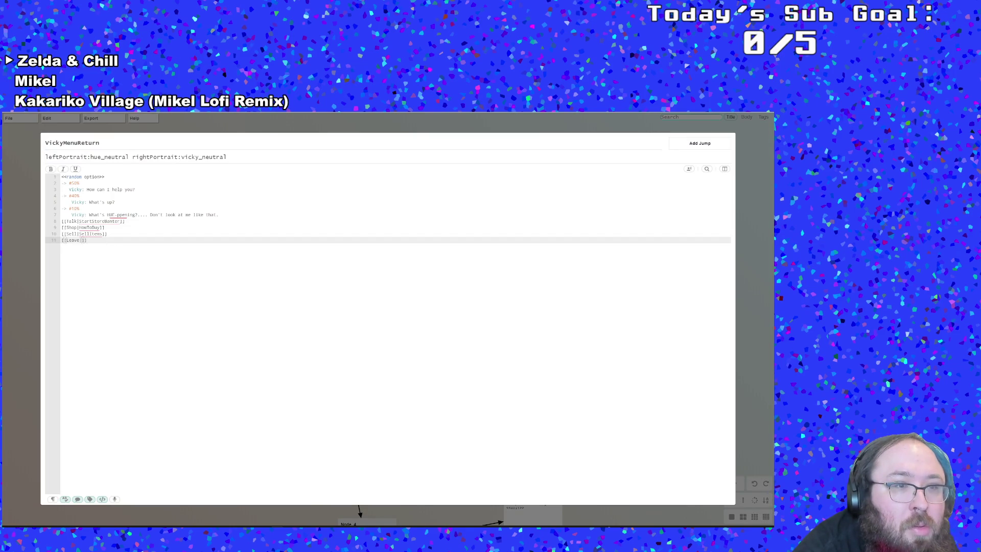
pyautogui.click(20, 262)
# Point the Leave option to Goodbye as [[Leave|Goodbye]] and verify the link
pyautogui.doubleClick(195, 294)
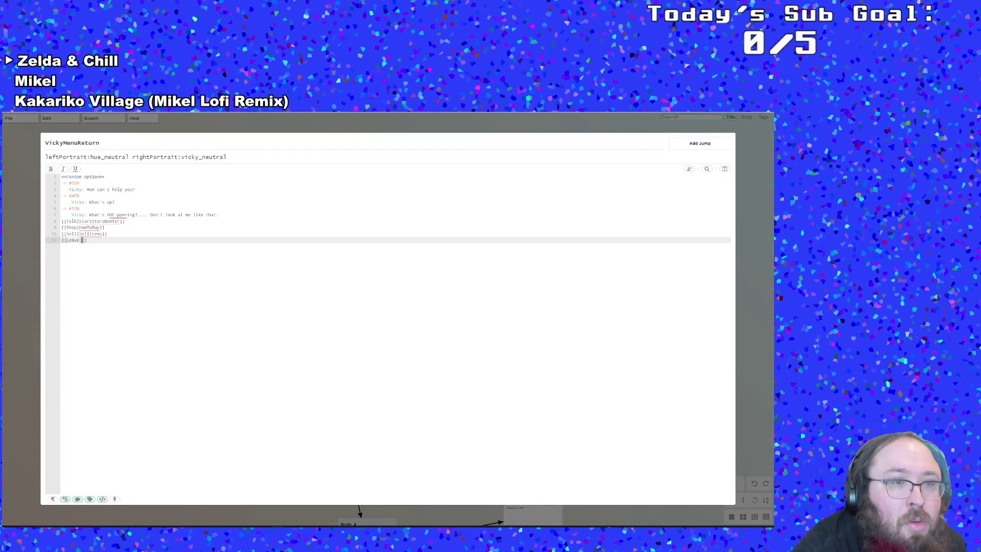
pyautogui.write('Goodbye')
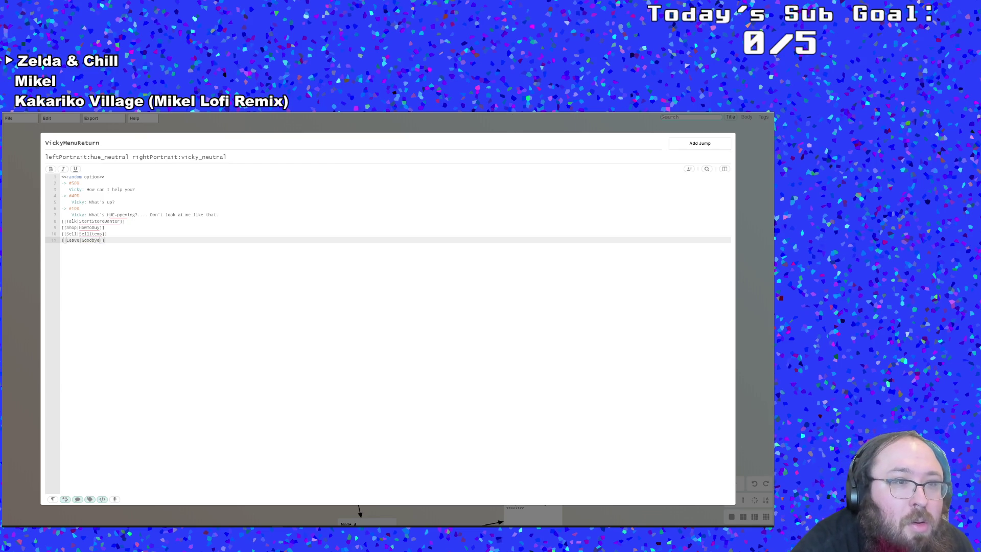
pyautogui.click(30, 254)
pyautogui.doubleClick(212, 286)
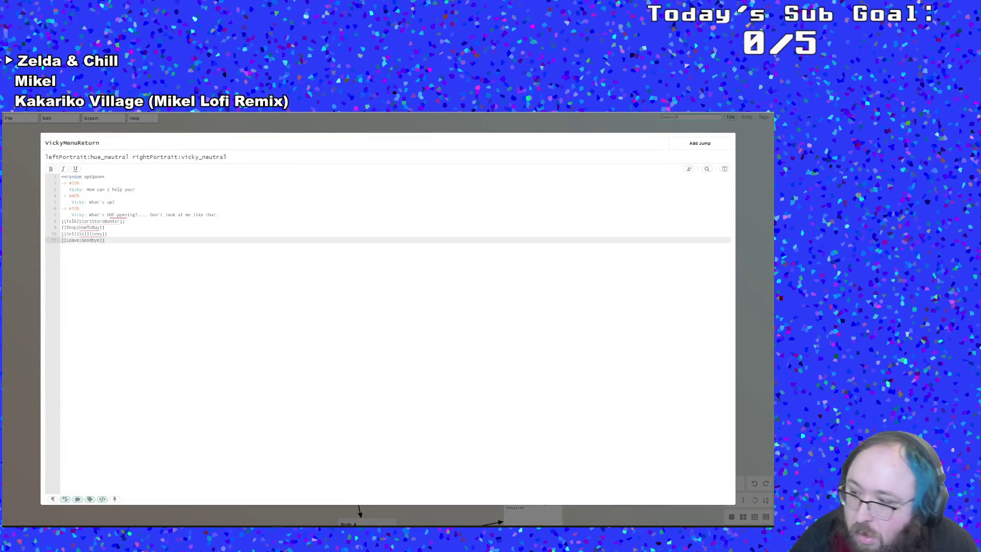
pyautogui.click(19, 259)
# Save the Yarn dialogue file and return to GameMaker
pyautogui.moveTo(9, 118)
pyautogui.click(21, 177)
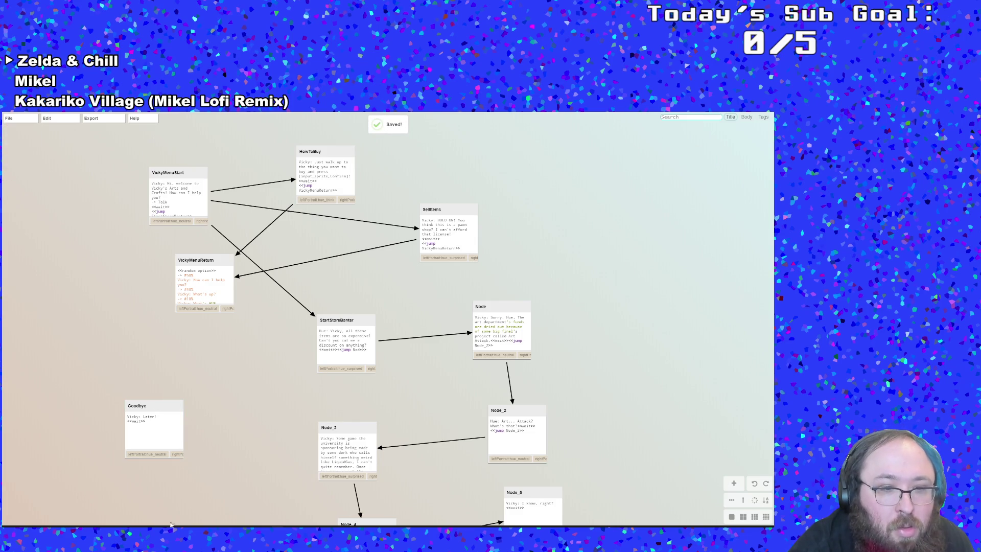
pyautogui.hotkey('alt', 'Tab')
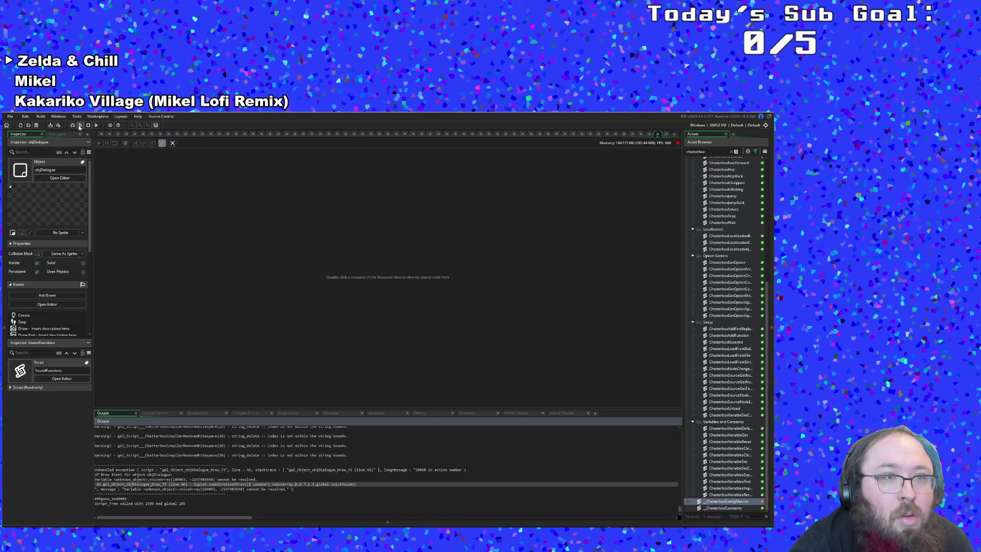
# Rebuild and run the game, advancing through Hue's dialogue and Vicky's banter
pyautogui.click(80, 125)
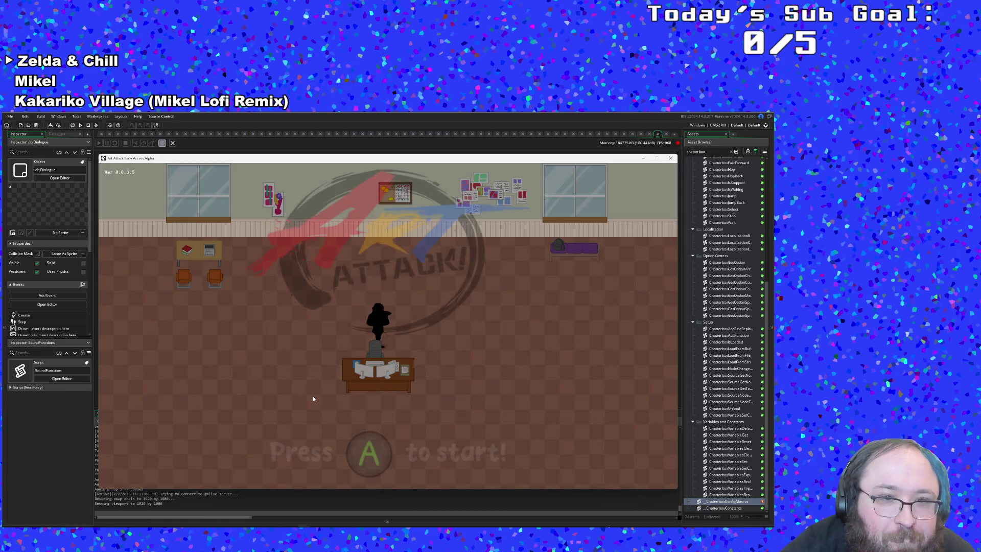
pyautogui.press('Return')
pyautogui.press('Return')
pyautogui.press('Return')
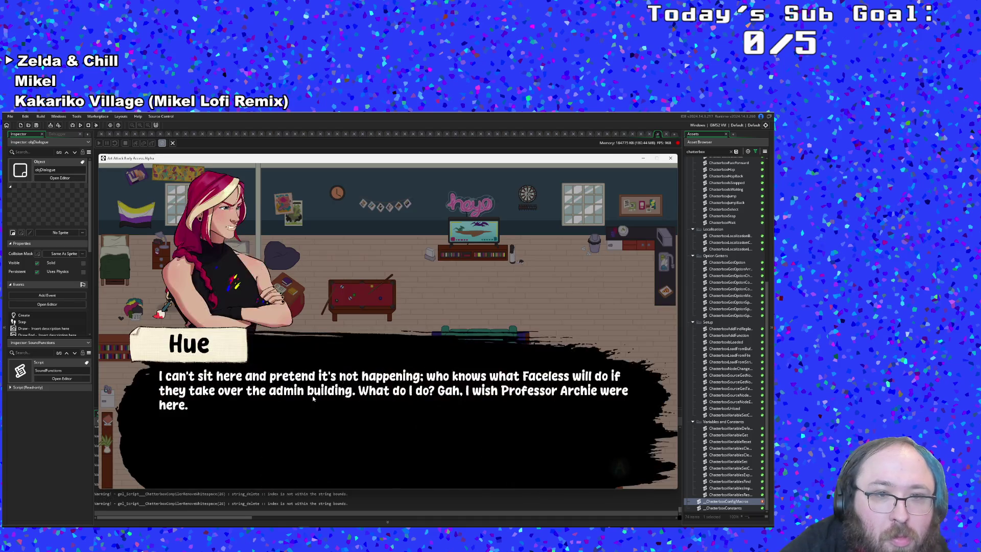
pyautogui.press('Return')
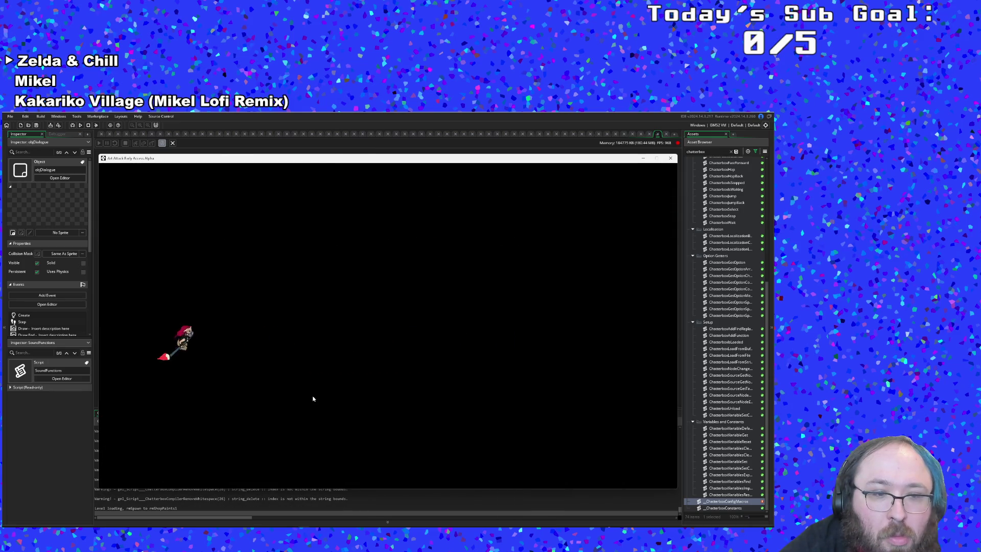
pyautogui.press('Return')
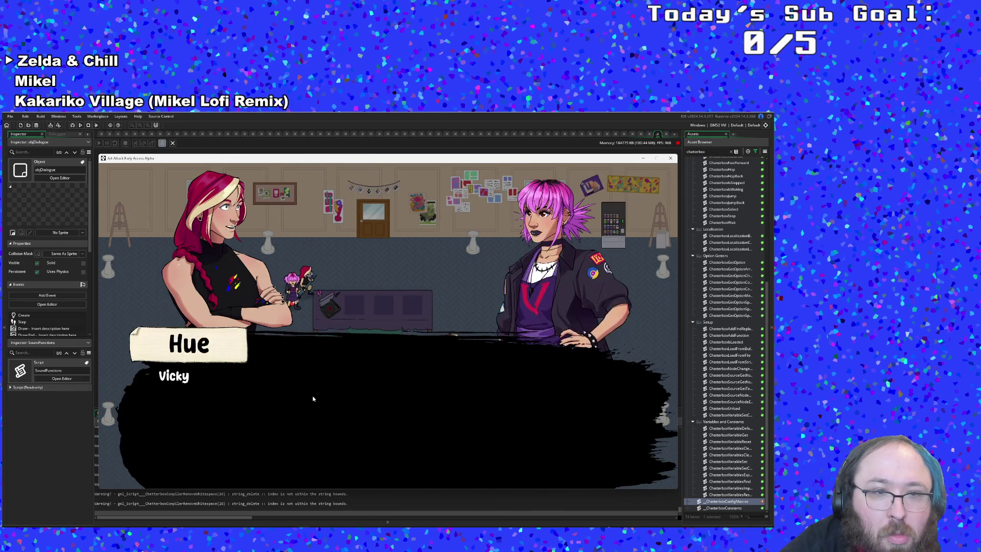
pyautogui.press('Return')
pyautogui.press('Return')
pyautogui.press('Return')
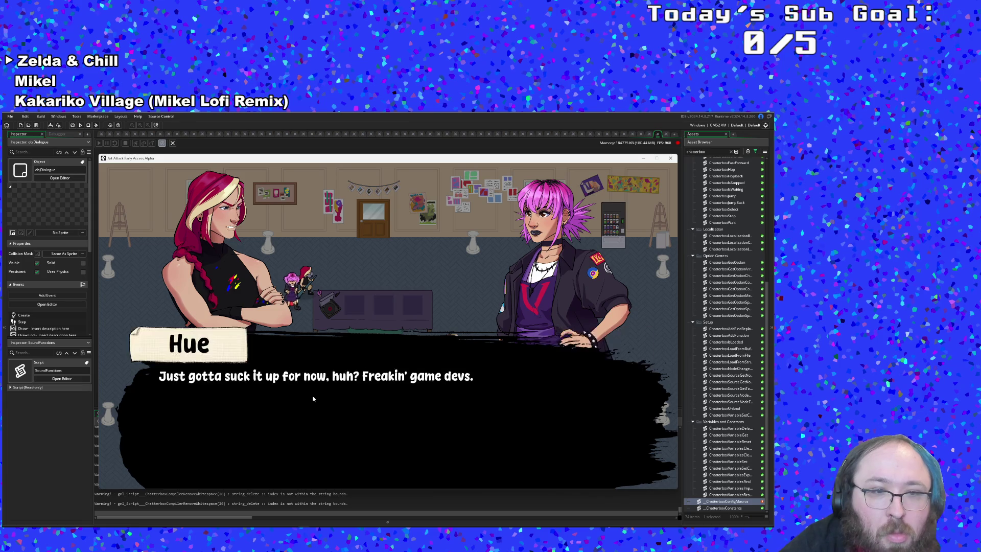
pyautogui.press('Return')
pyautogui.press('Return')
pyautogui.press('Return')
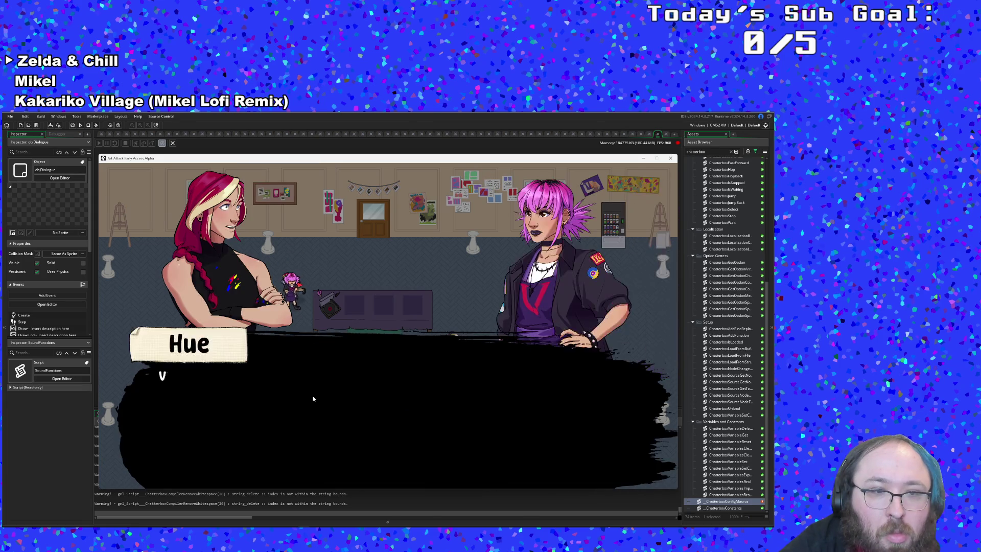
pyautogui.press('Return')
pyautogui.press('Return')
pyautogui.press('Return')
pyautogui.press('Return')
pyautogui.press('Return')
# Choose Shop from Vicky's options and advance her shop lines until the crash
pyautogui.press('Return')
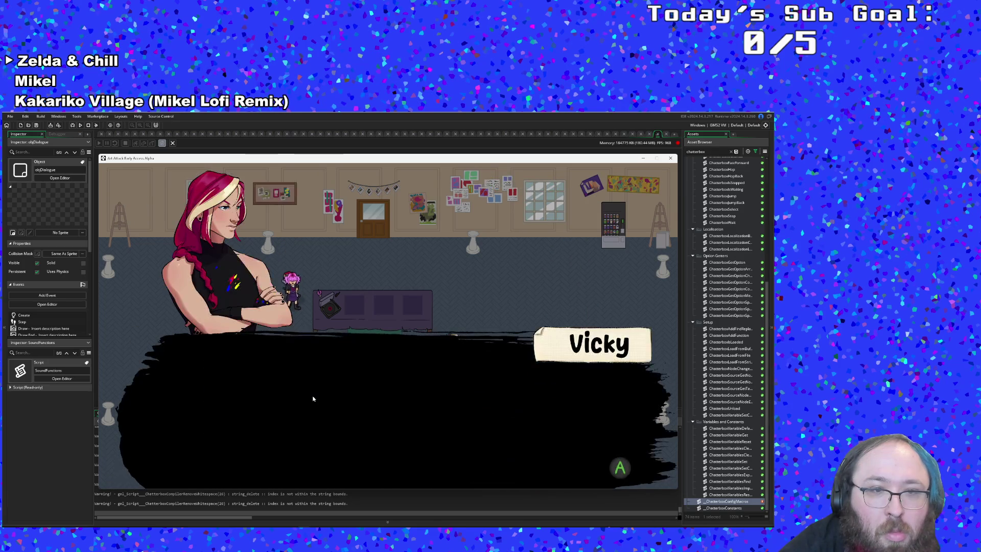
pyautogui.press('Return')
pyautogui.press('Down')
pyautogui.press('Return')
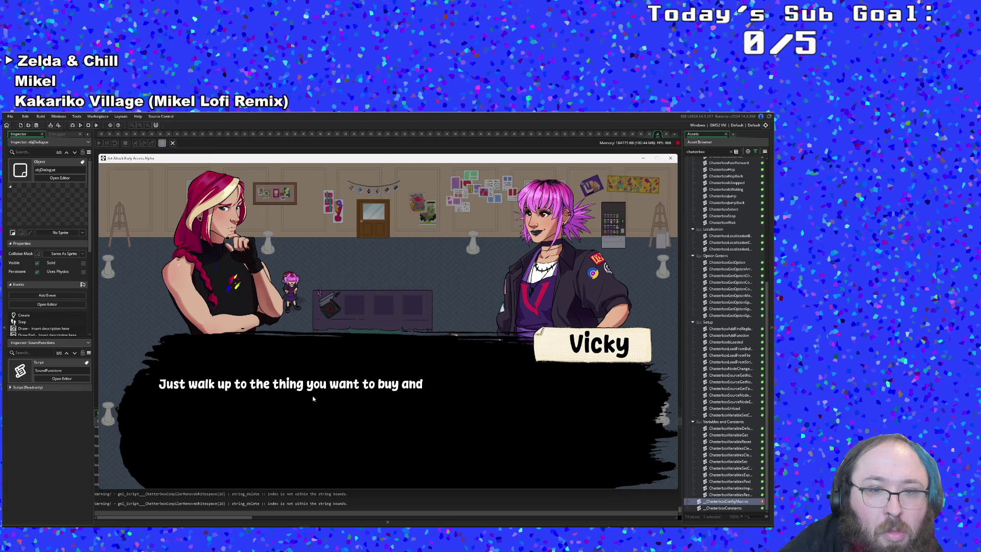
pyautogui.press('Return')
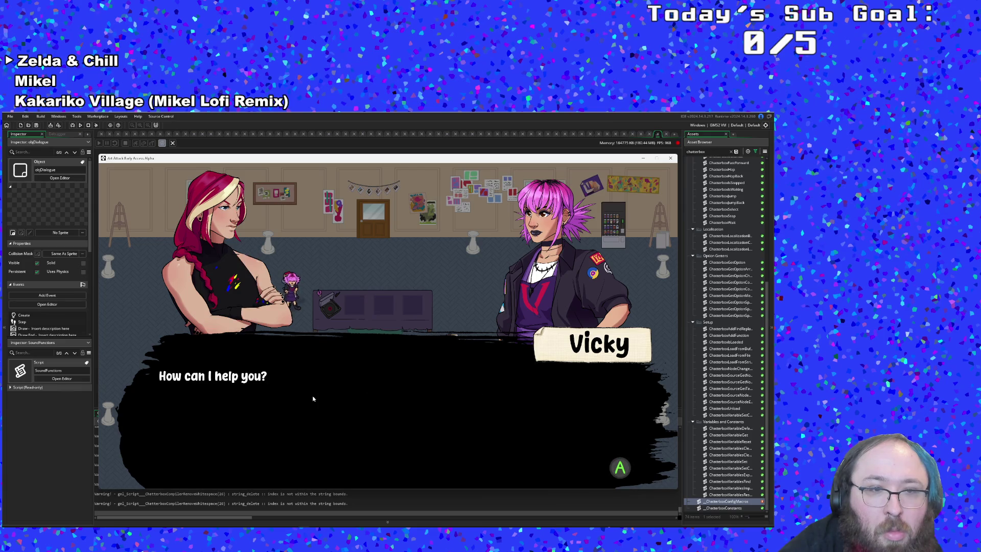
pyautogui.press('space')
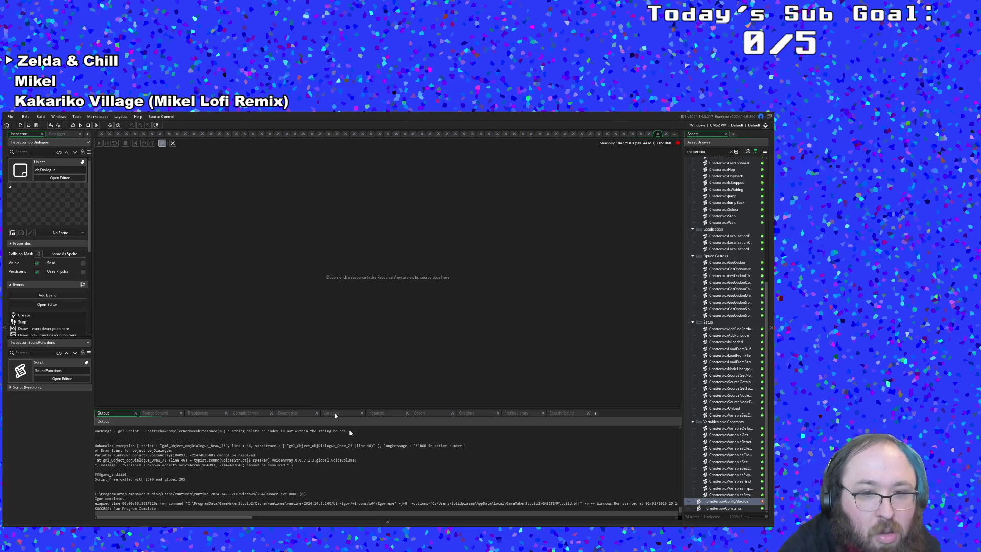
# Review the exception's error message and the stack trace line for the failing Draw event
pyautogui.click(226, 470)
pyautogui.click(293, 465)
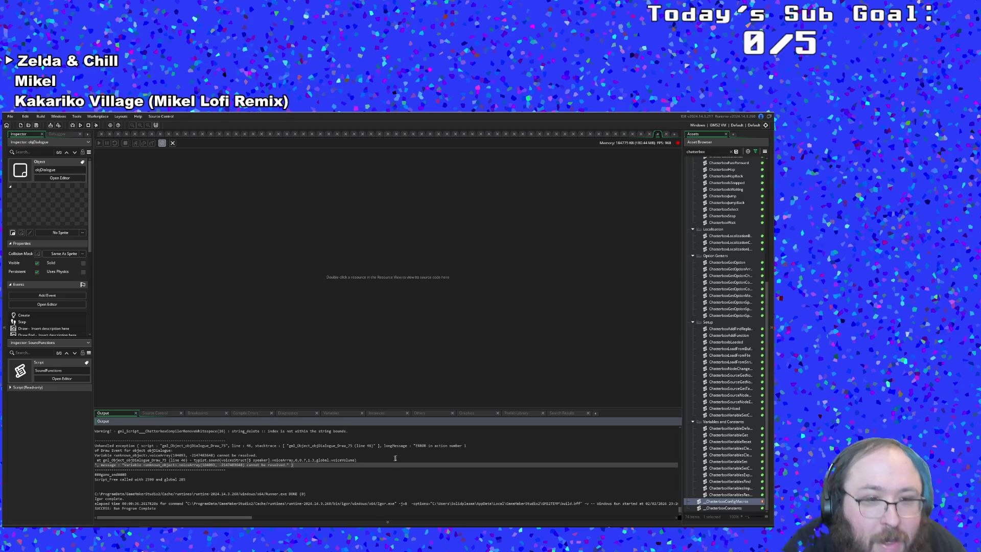
pyautogui.click(257, 455)
pyautogui.click(357, 460)
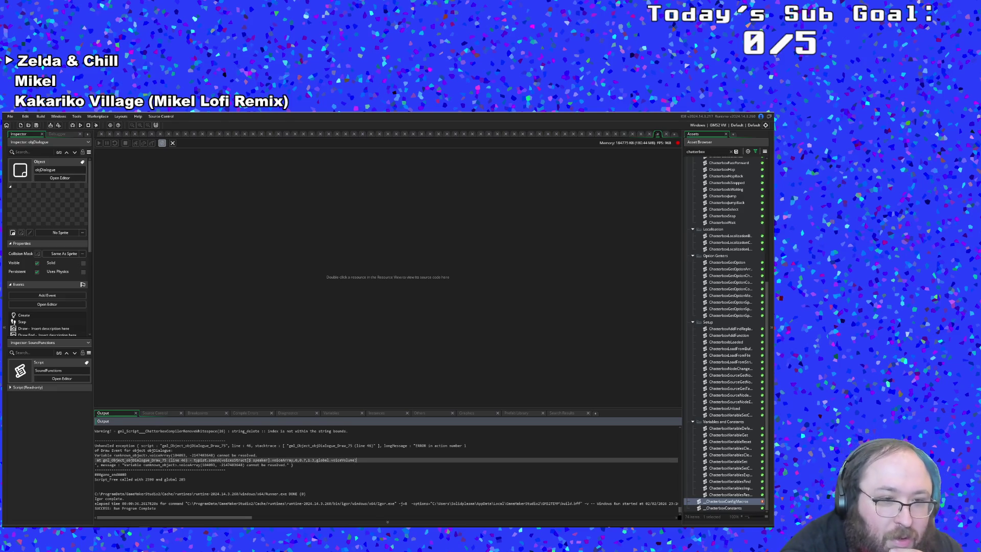
# Find the Chatterbox parsing lines for the Vicky store file, then bring up the GMLive console
pyautogui.scroll(1, 358, 473)
pyautogui.scroll(5, 386, 471)
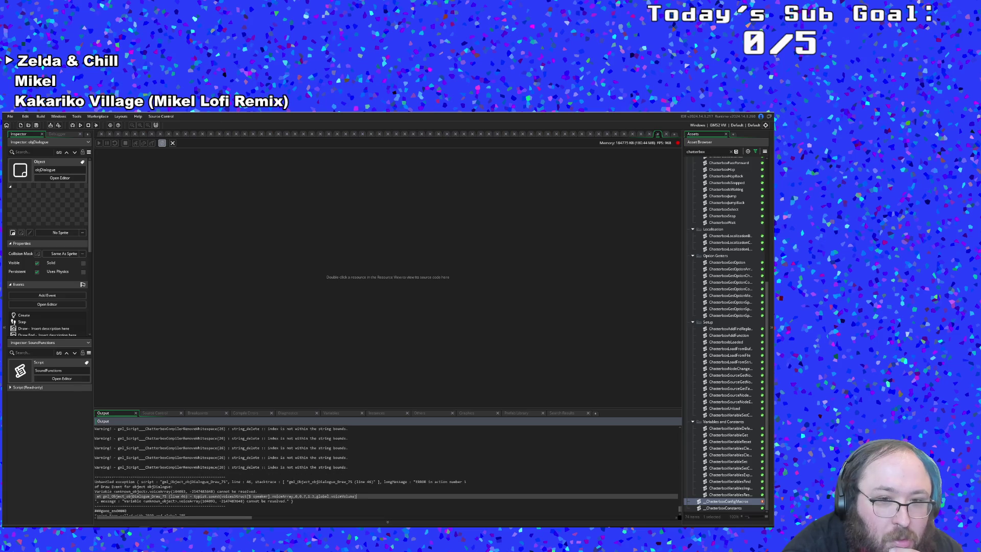
pyautogui.scroll(8, 397, 444)
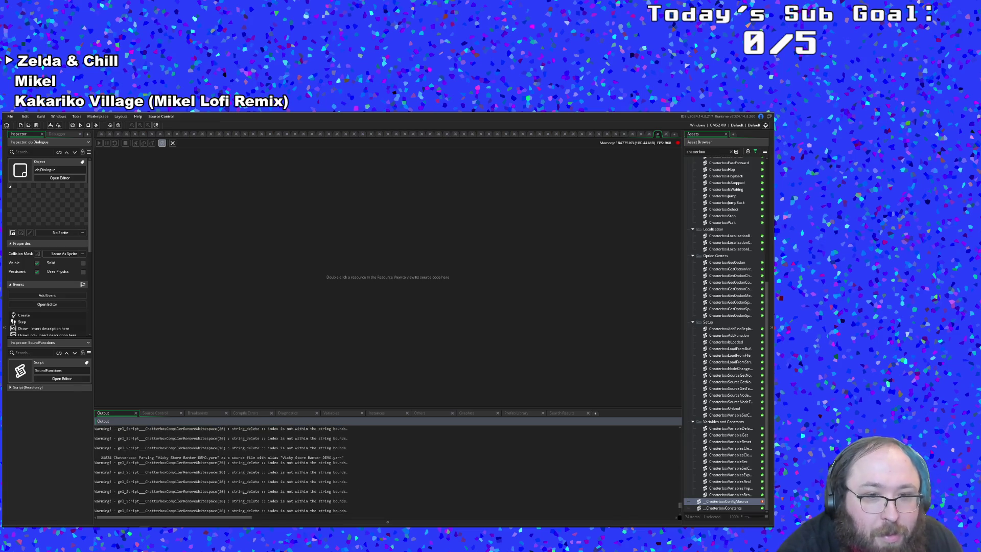
pyautogui.scroll(6, 358, 470)
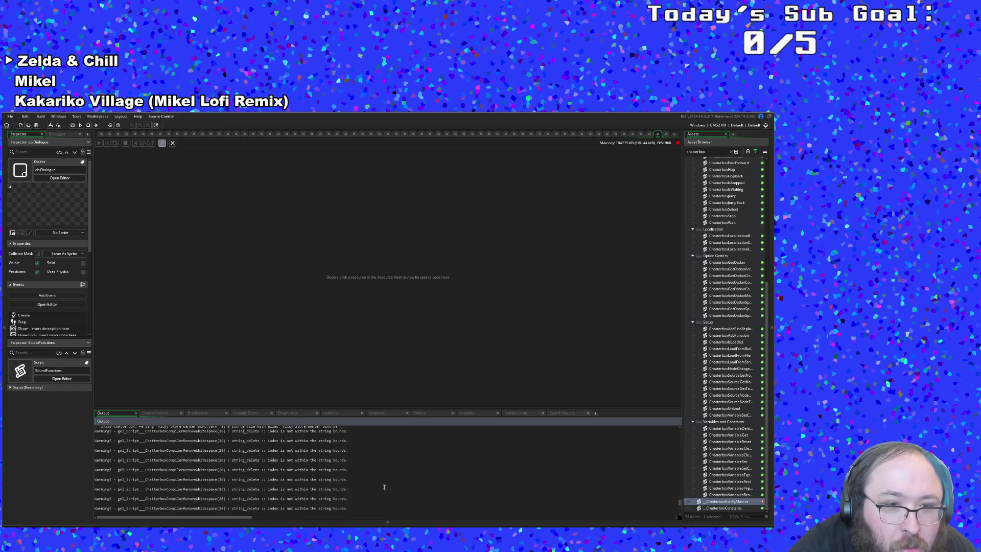
pyautogui.click(344, 486)
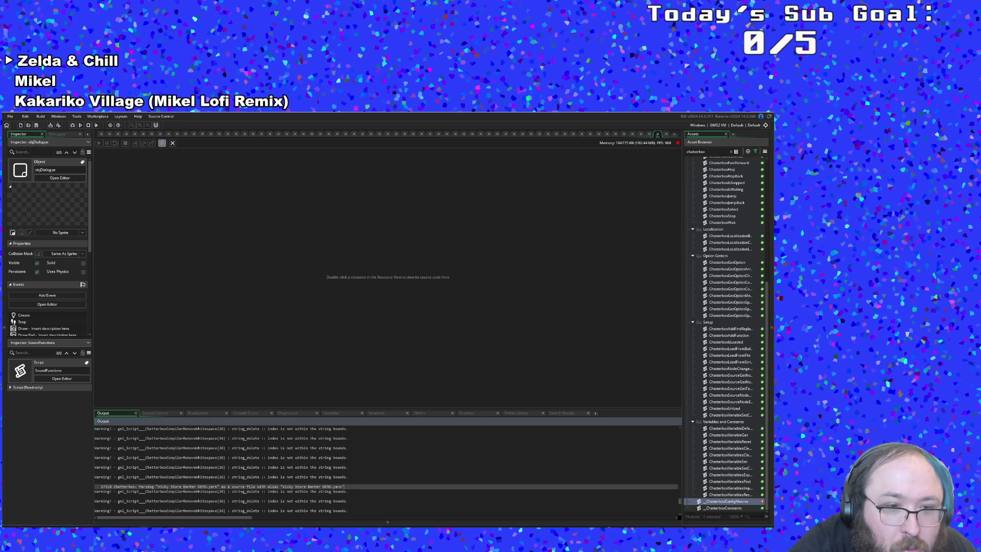
pyautogui.scroll(8, 386, 471)
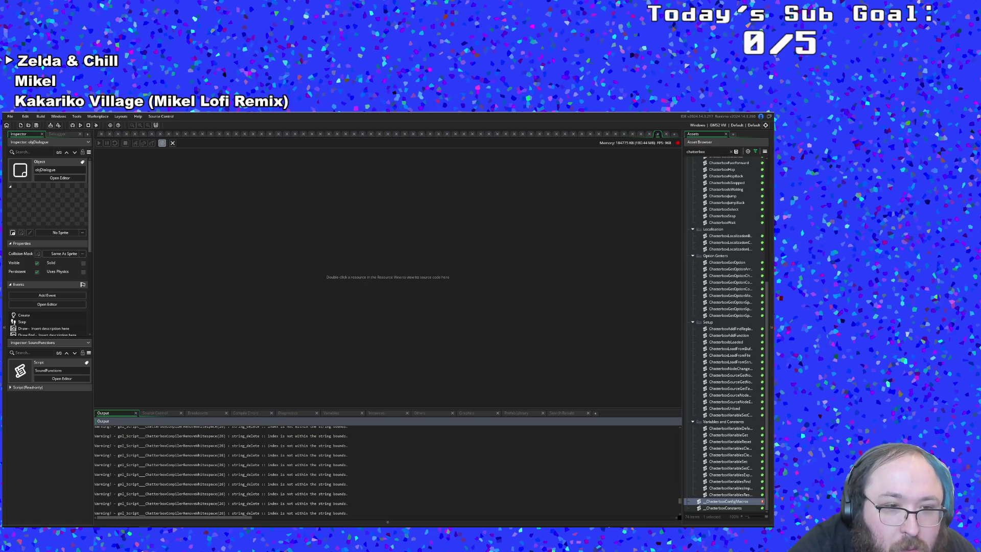
pyautogui.click(344, 467)
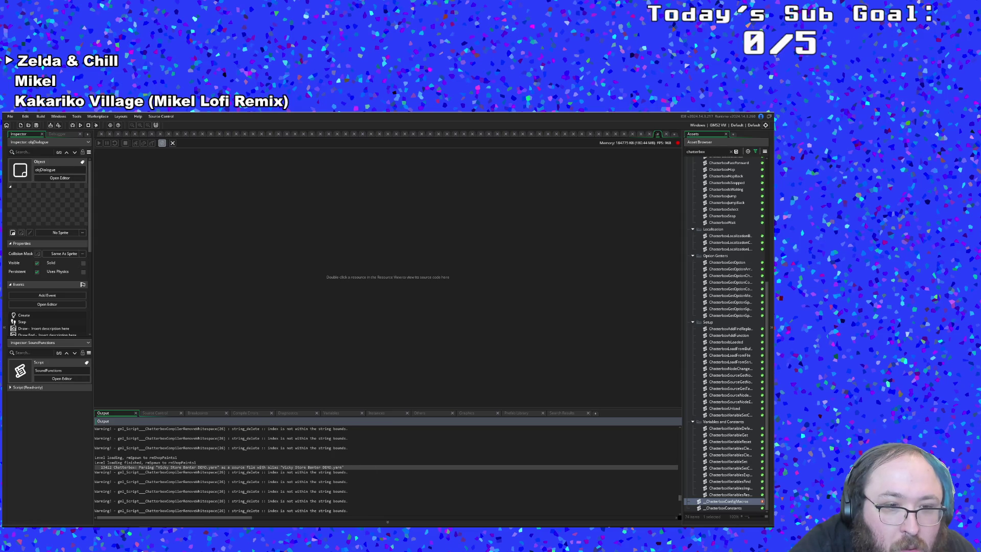
pyautogui.scroll(1, 387, 470)
pyautogui.scroll(-2, 386, 471)
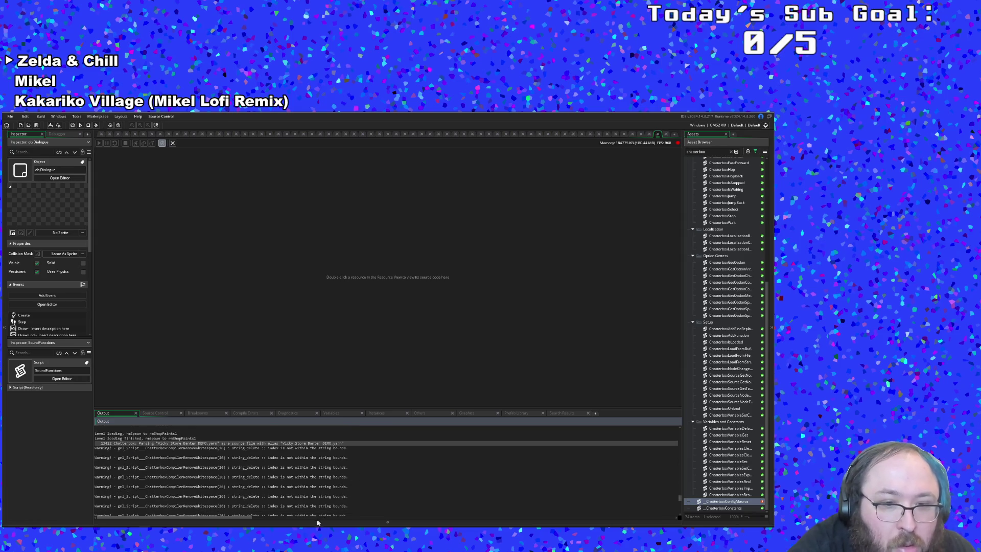
pyautogui.hotkey('alt', 'Tab')
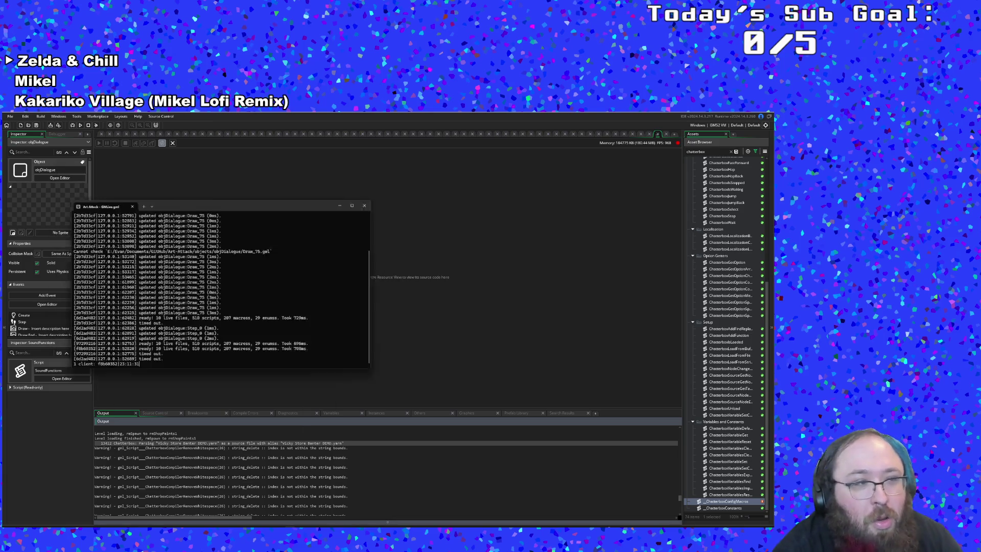